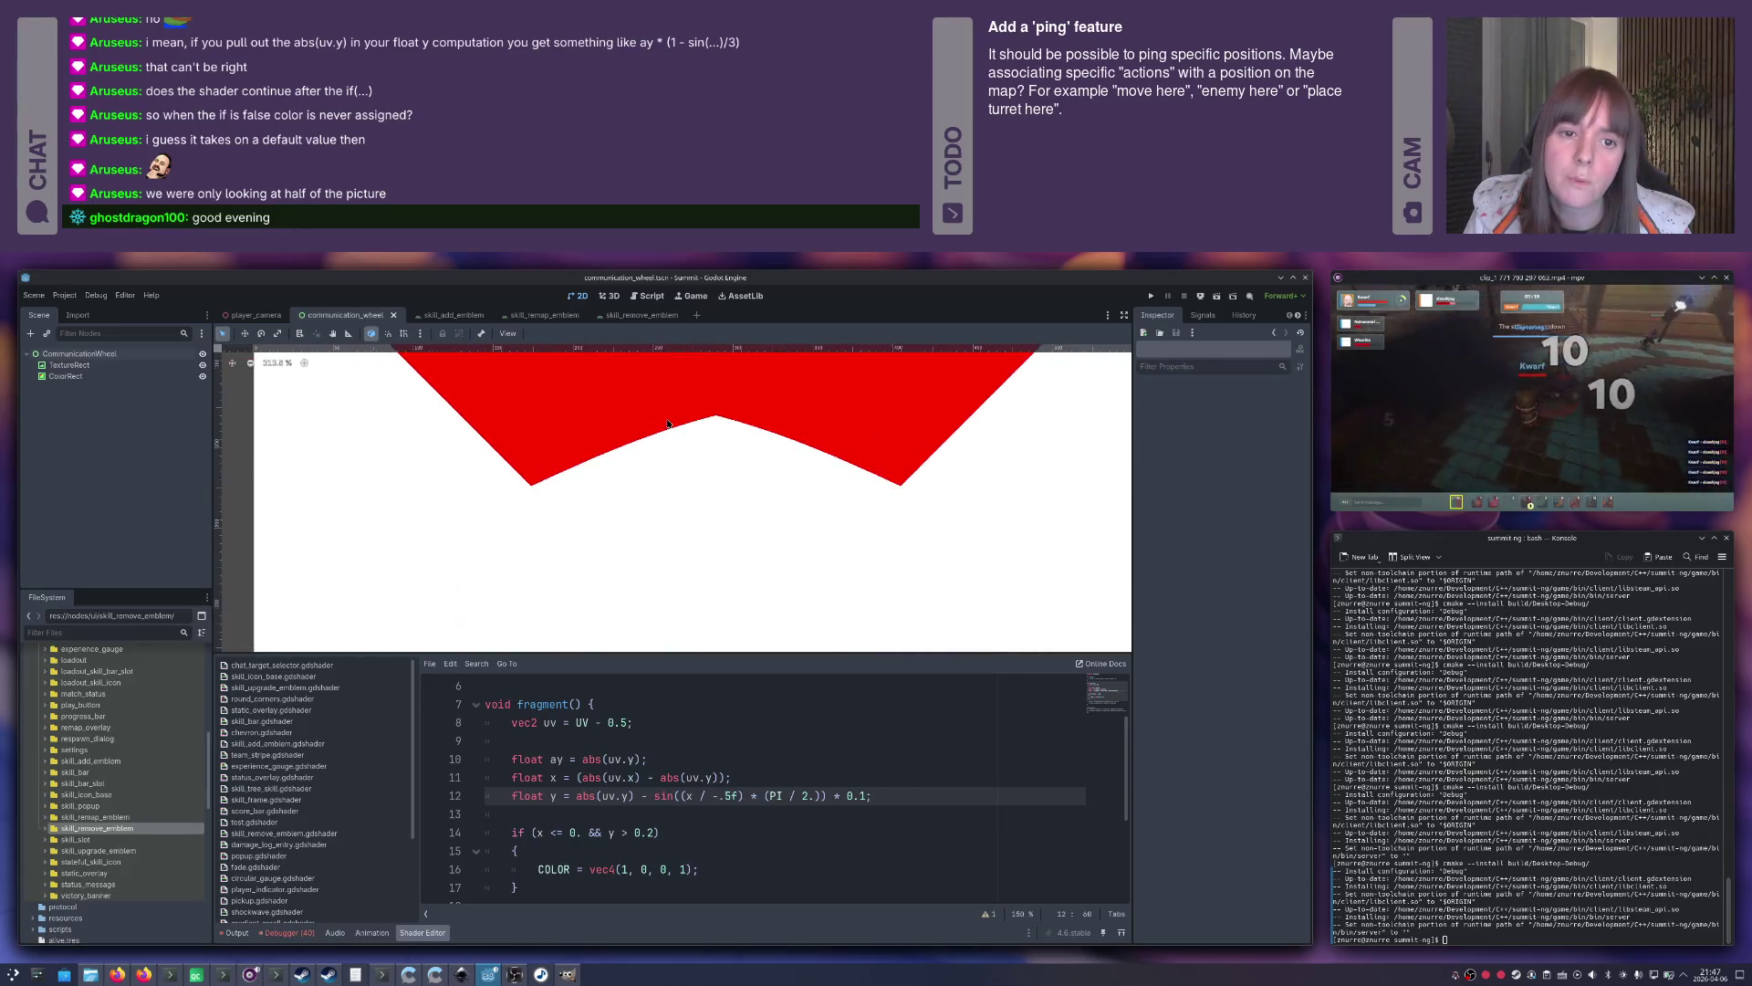
On line 12, replace the sine's (PI / 2.) factor with plain PI so it reads * PI).
{"action": "scroll", "coordinate": [643, 434], "scroll_direction": "down", "scroll_amount": 6}
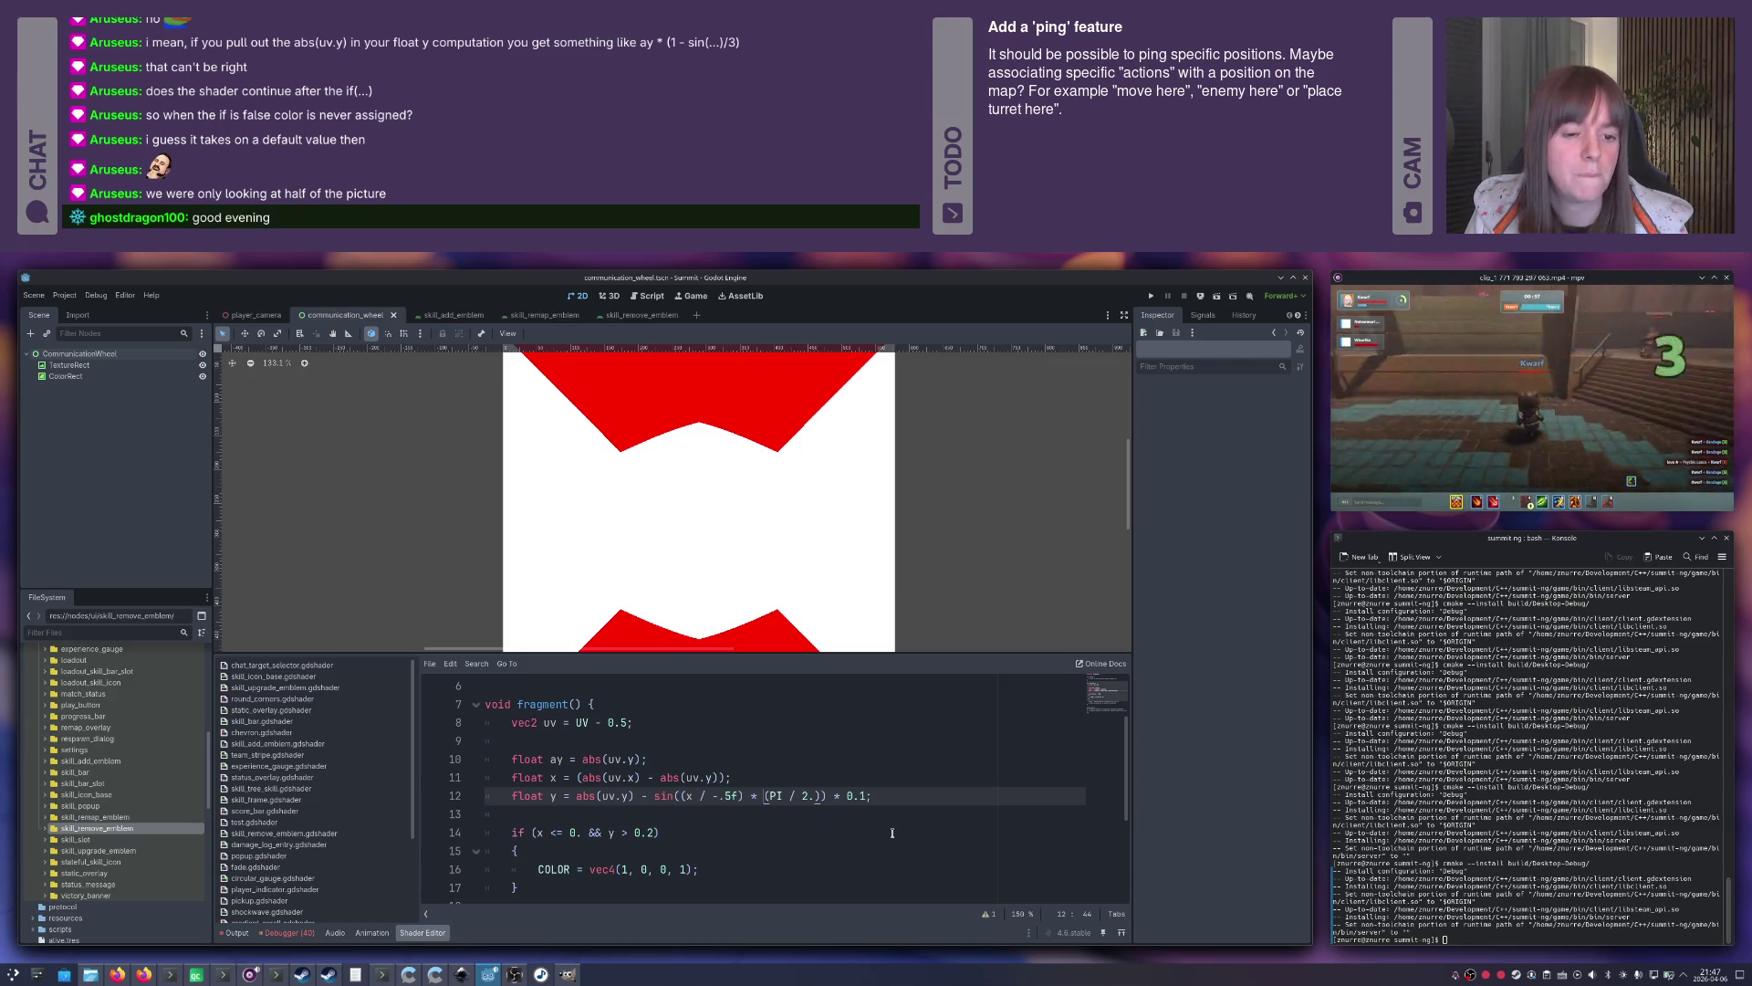
{"action": "key", "text": "Delete"}
{"action": "key", "text": "Right"}
{"action": "key", "text": "Right"}
{"action": "key", "text": "shift+Right"}
{"action": "key", "text": "shift+Right"}
{"action": "key", "text": "shift+Right"}
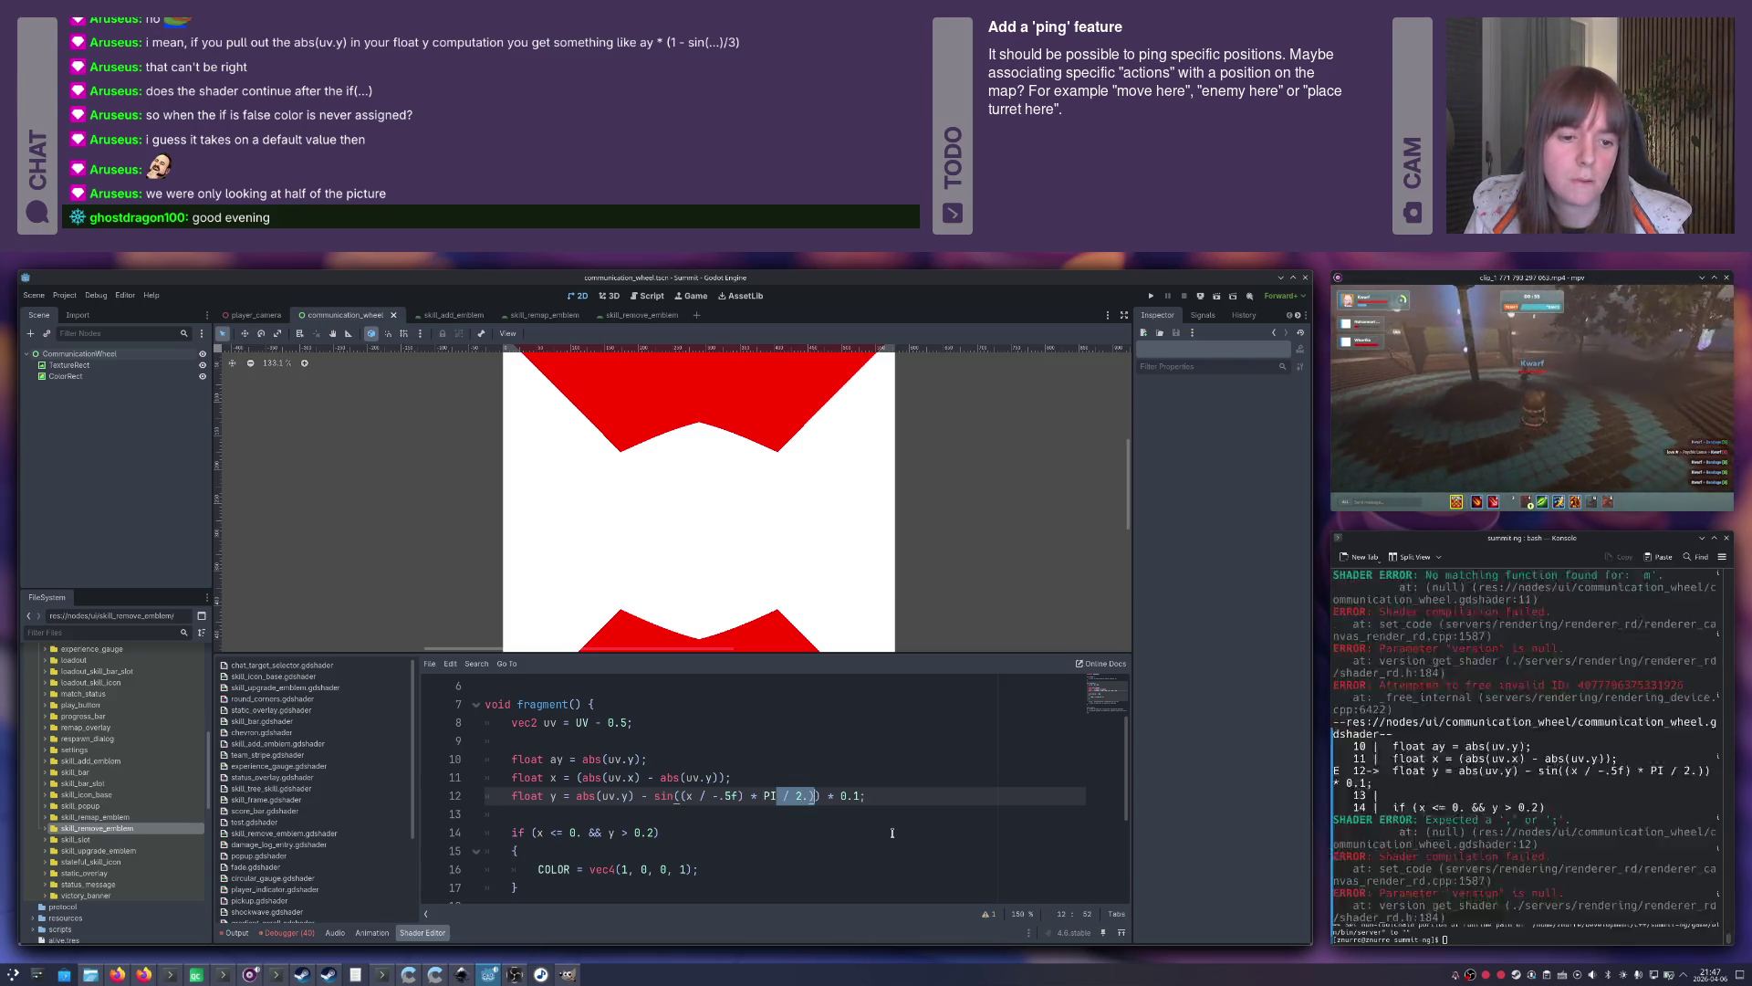
{"action": "key", "text": "Delete"}
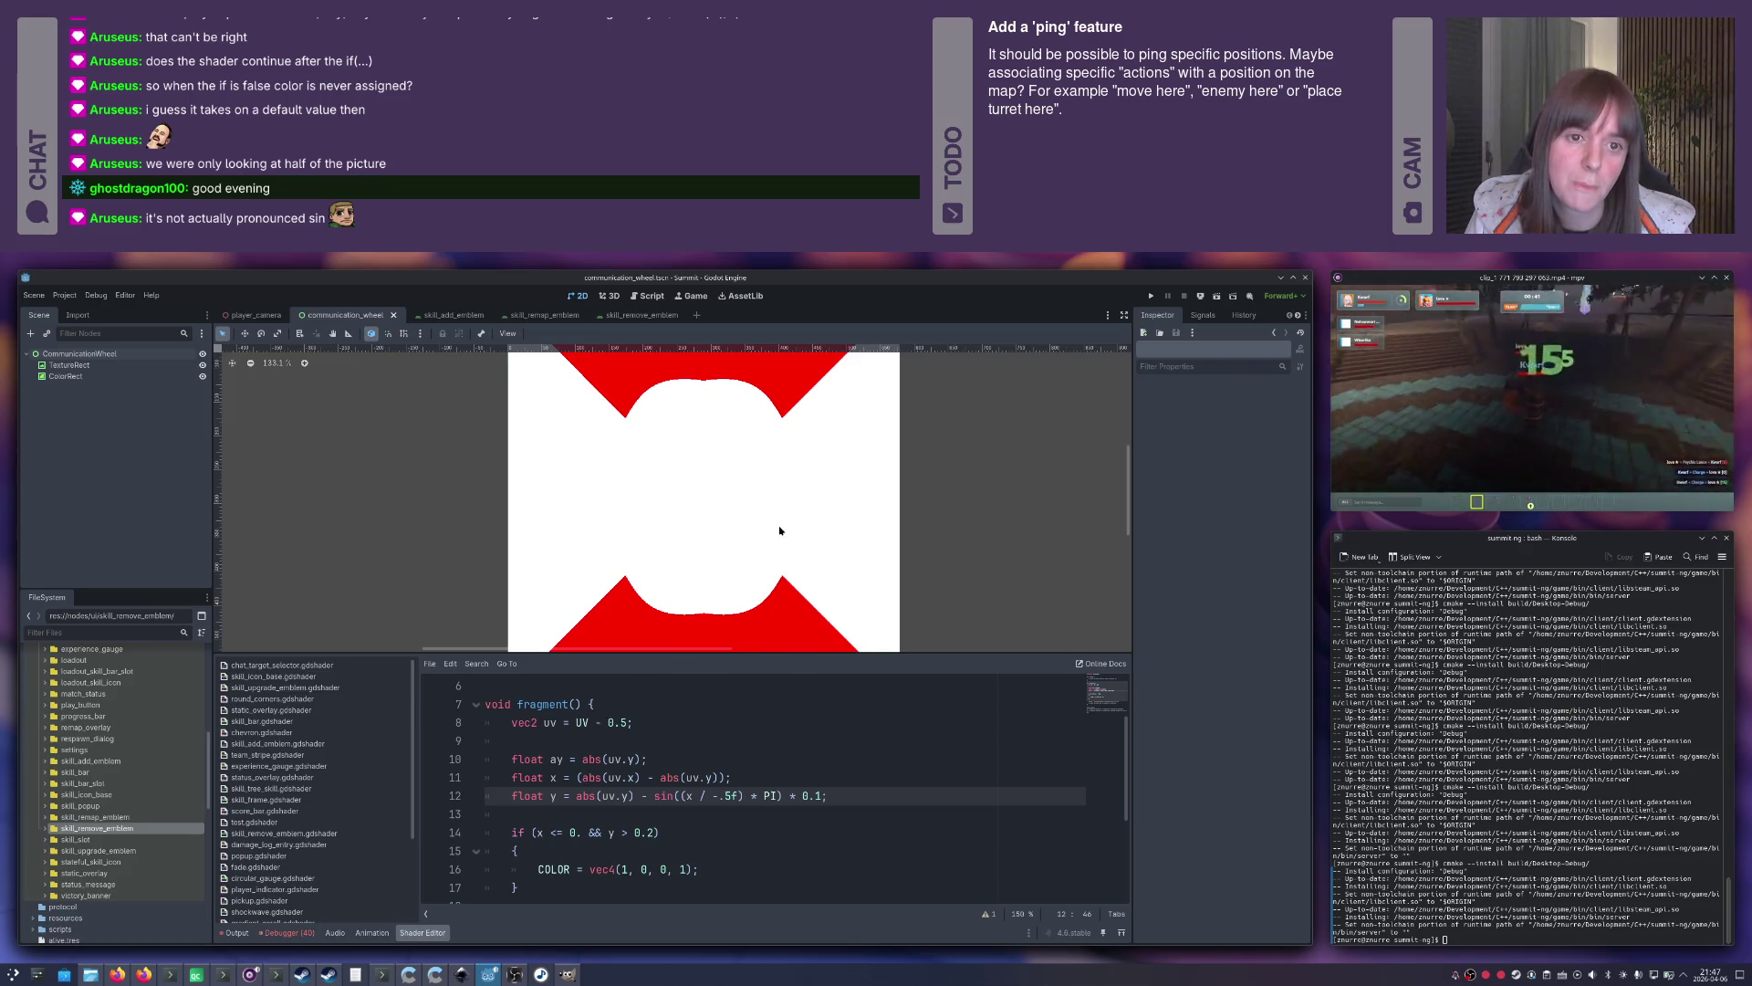
Put the (PI / 2.) factor back into the line 12 sine.
{"action": "type", "text": "/ 2.)"}
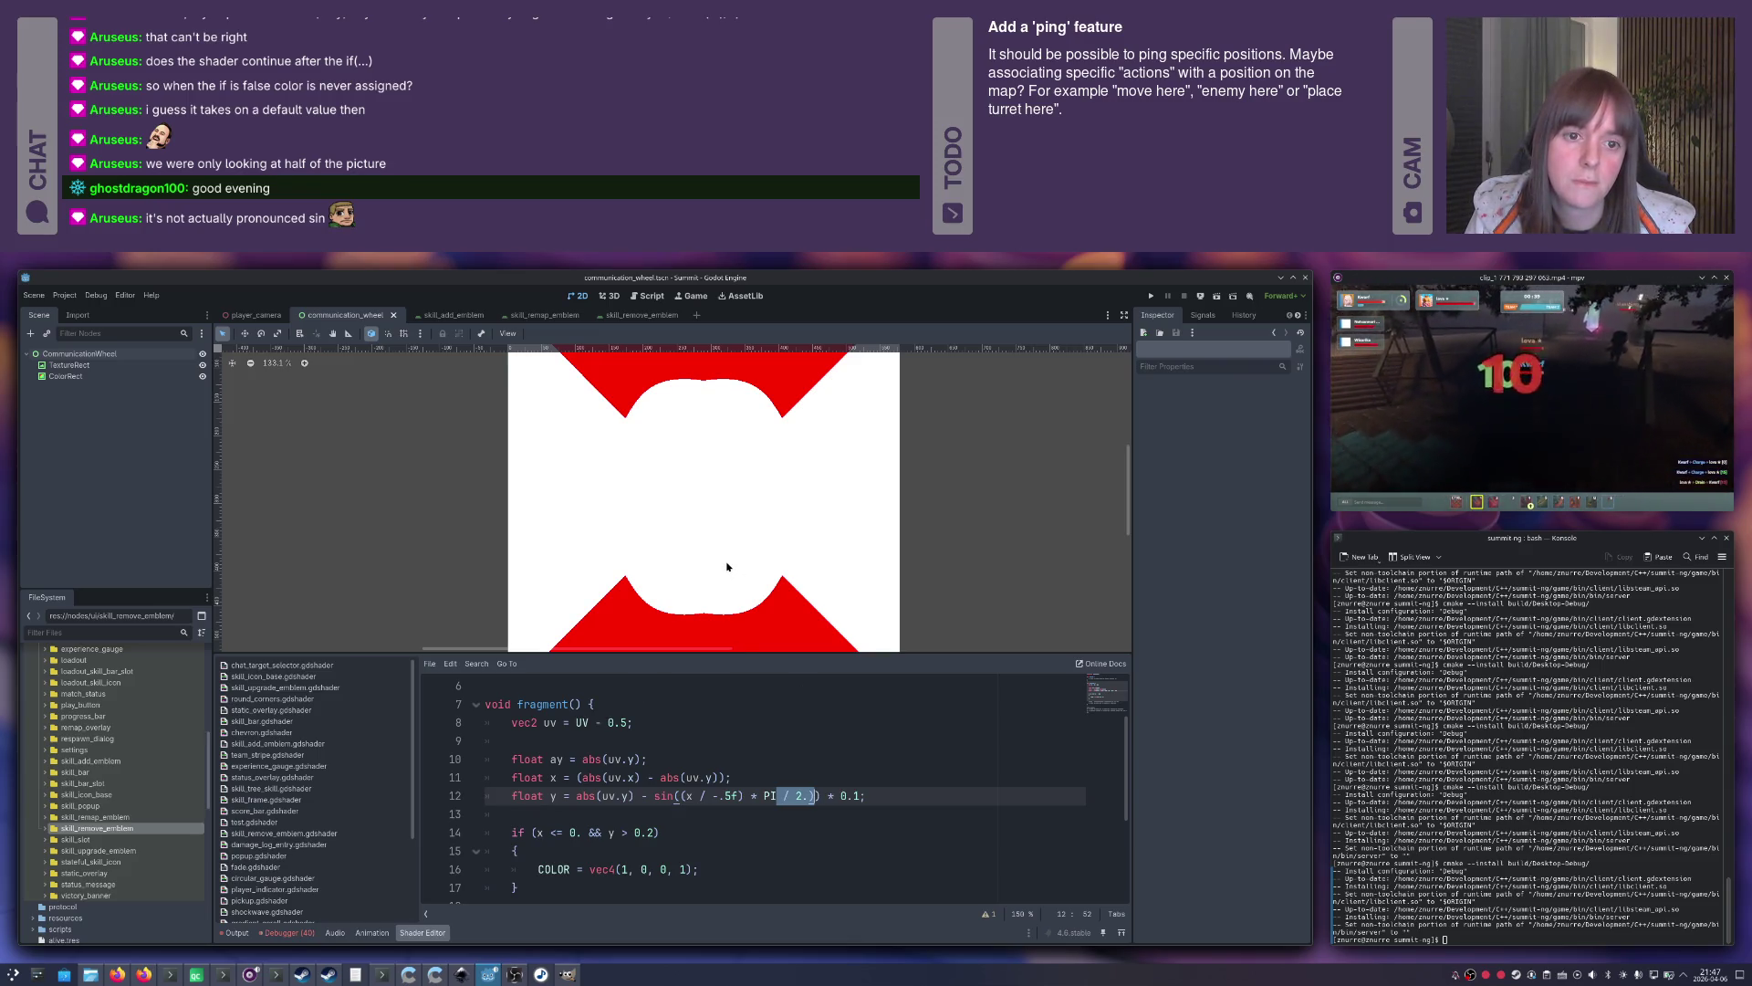
{"action": "key", "text": "Left"}
{"action": "key", "text": "Left"}
{"action": "key", "text": "Left"}
{"action": "type", "text": "("}
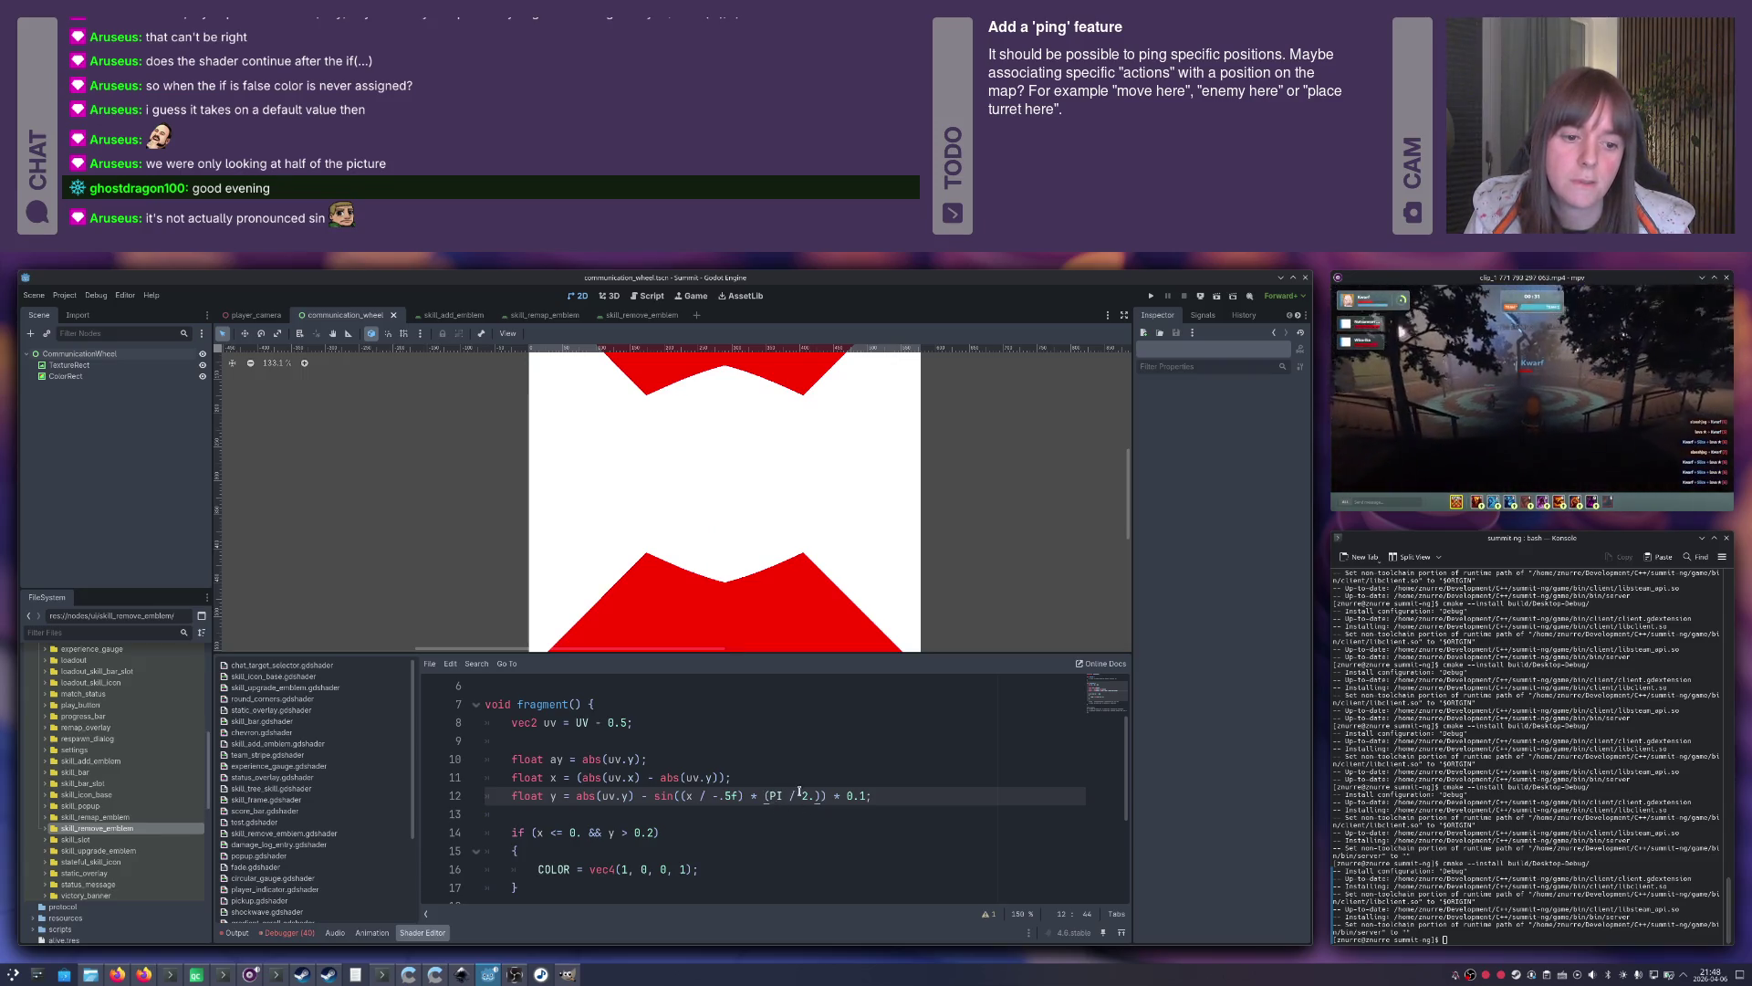
Change the sine's x divisor from -.5f, trying 6 and 2.5, to -.3f.
{"action": "left_click", "coordinate": [742, 795]}
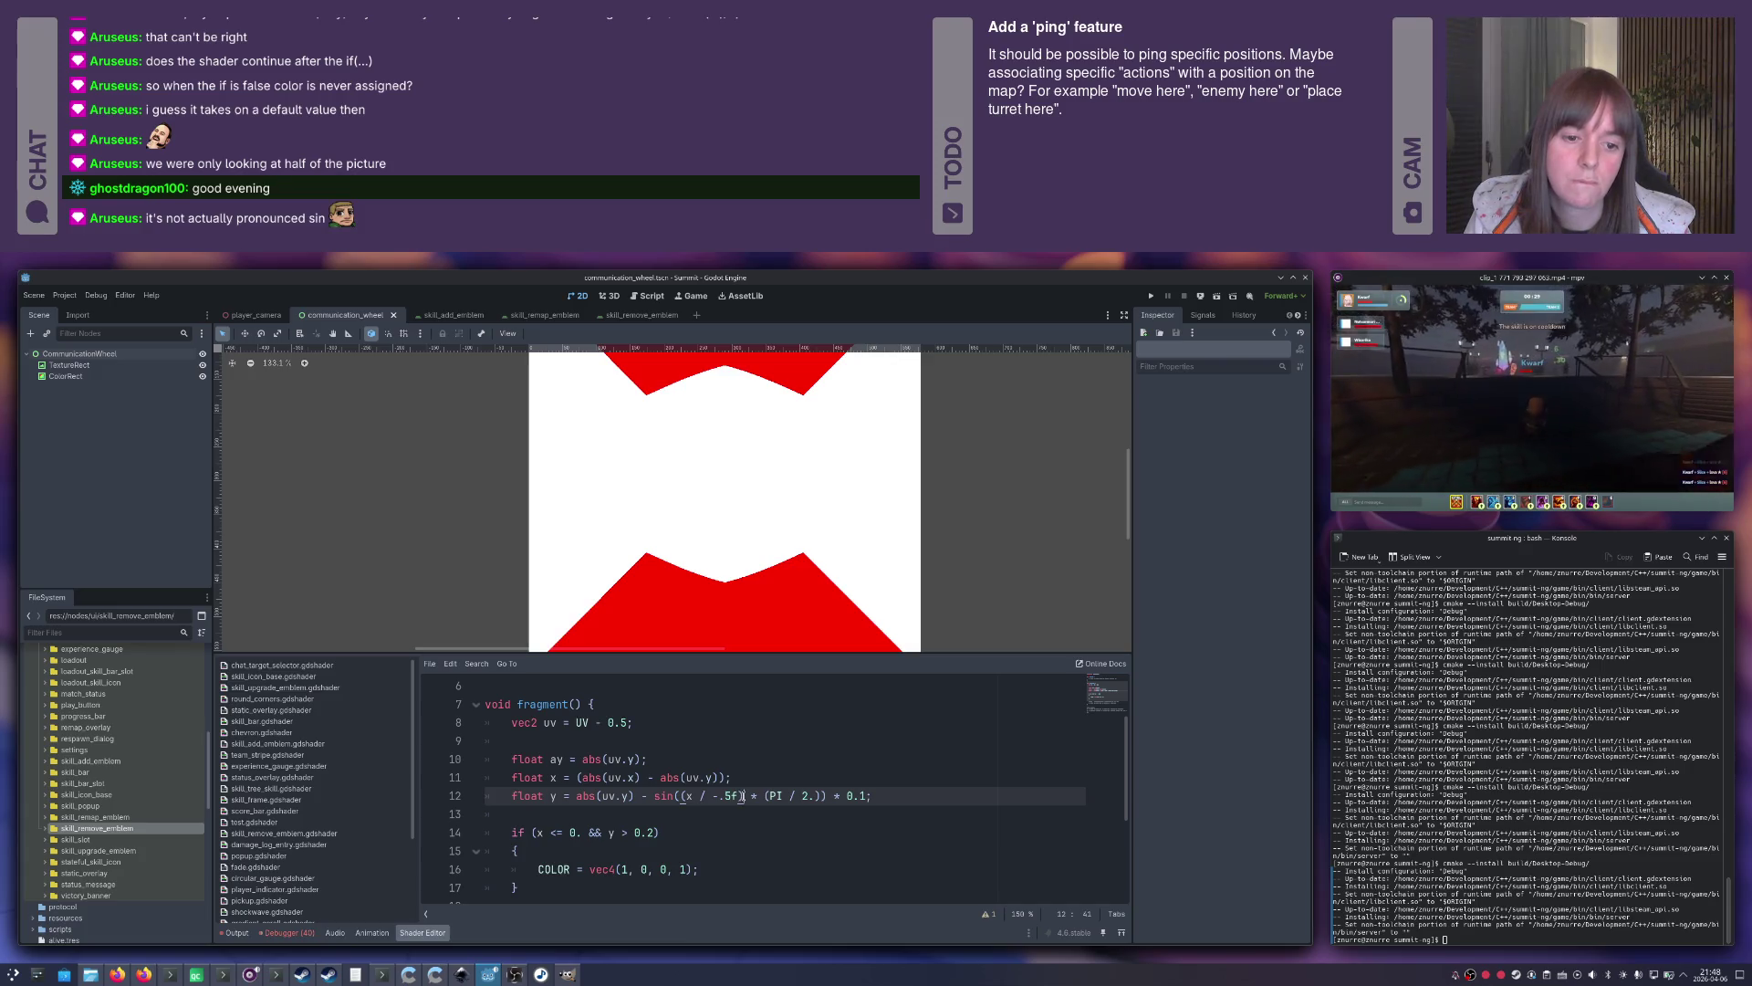
{"action": "key", "text": "BackSpace"}
{"action": "type", "text": "6"}
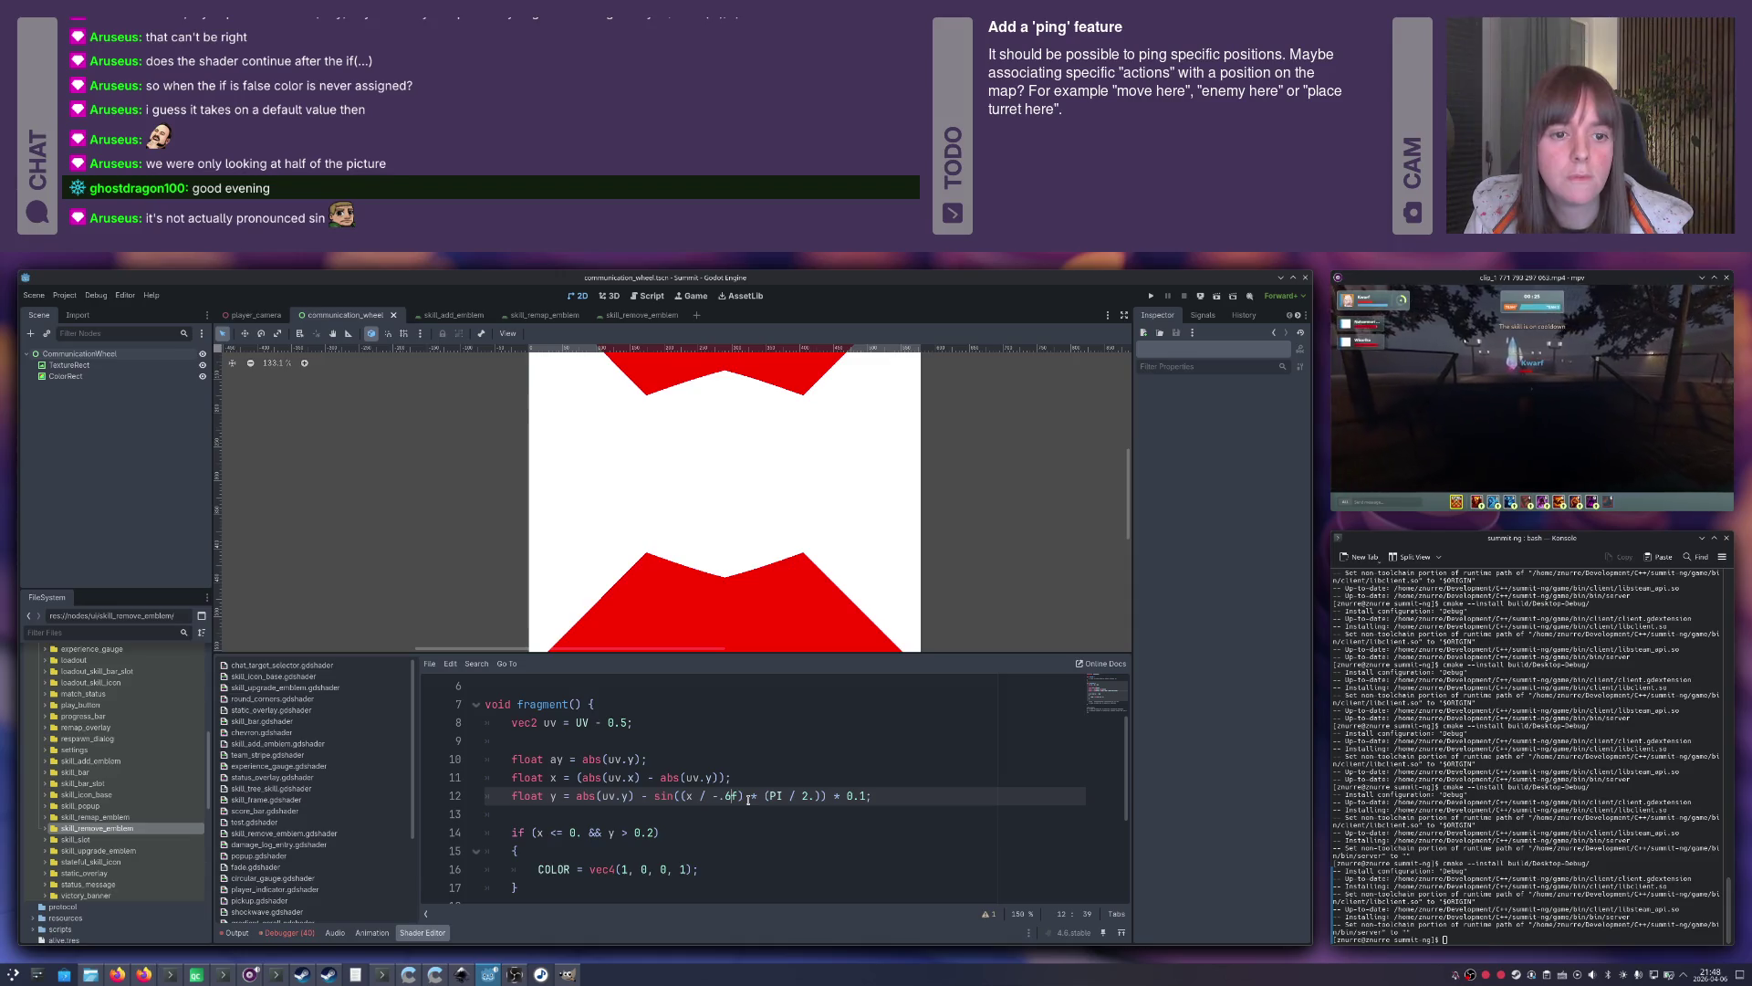
{"action": "key", "text": "BackSpace"}
{"action": "type", "text": "2"}
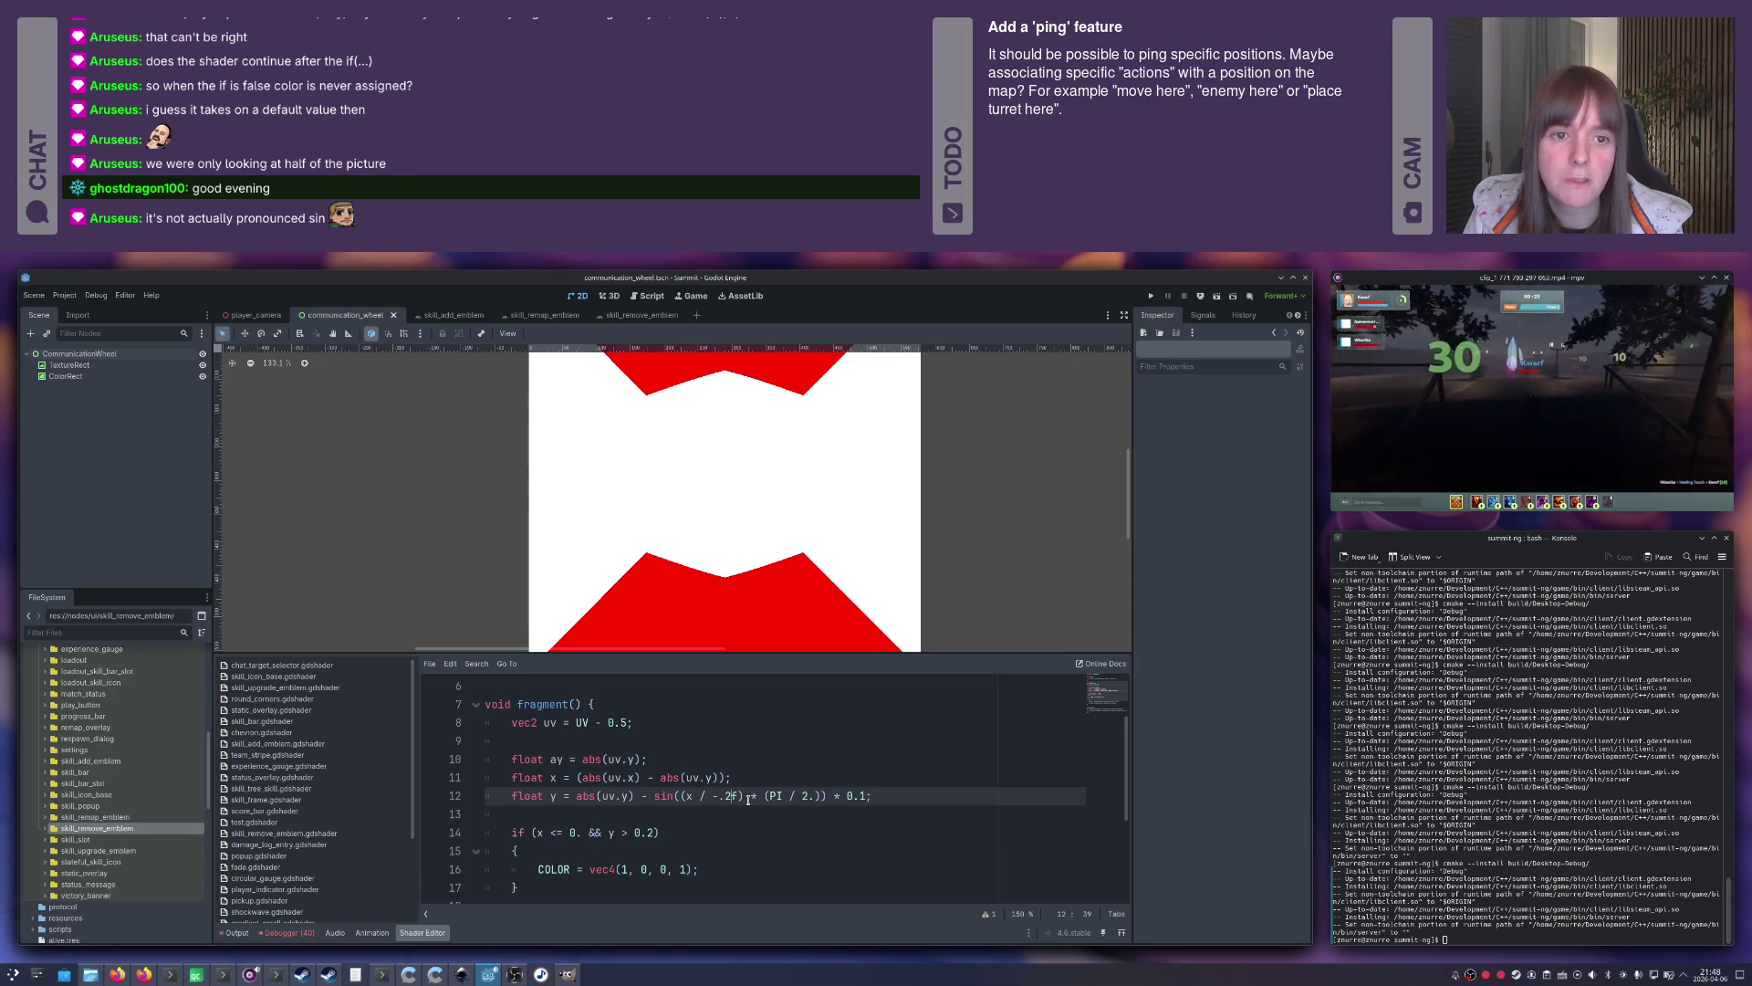
{"action": "type", "text": ".5"}
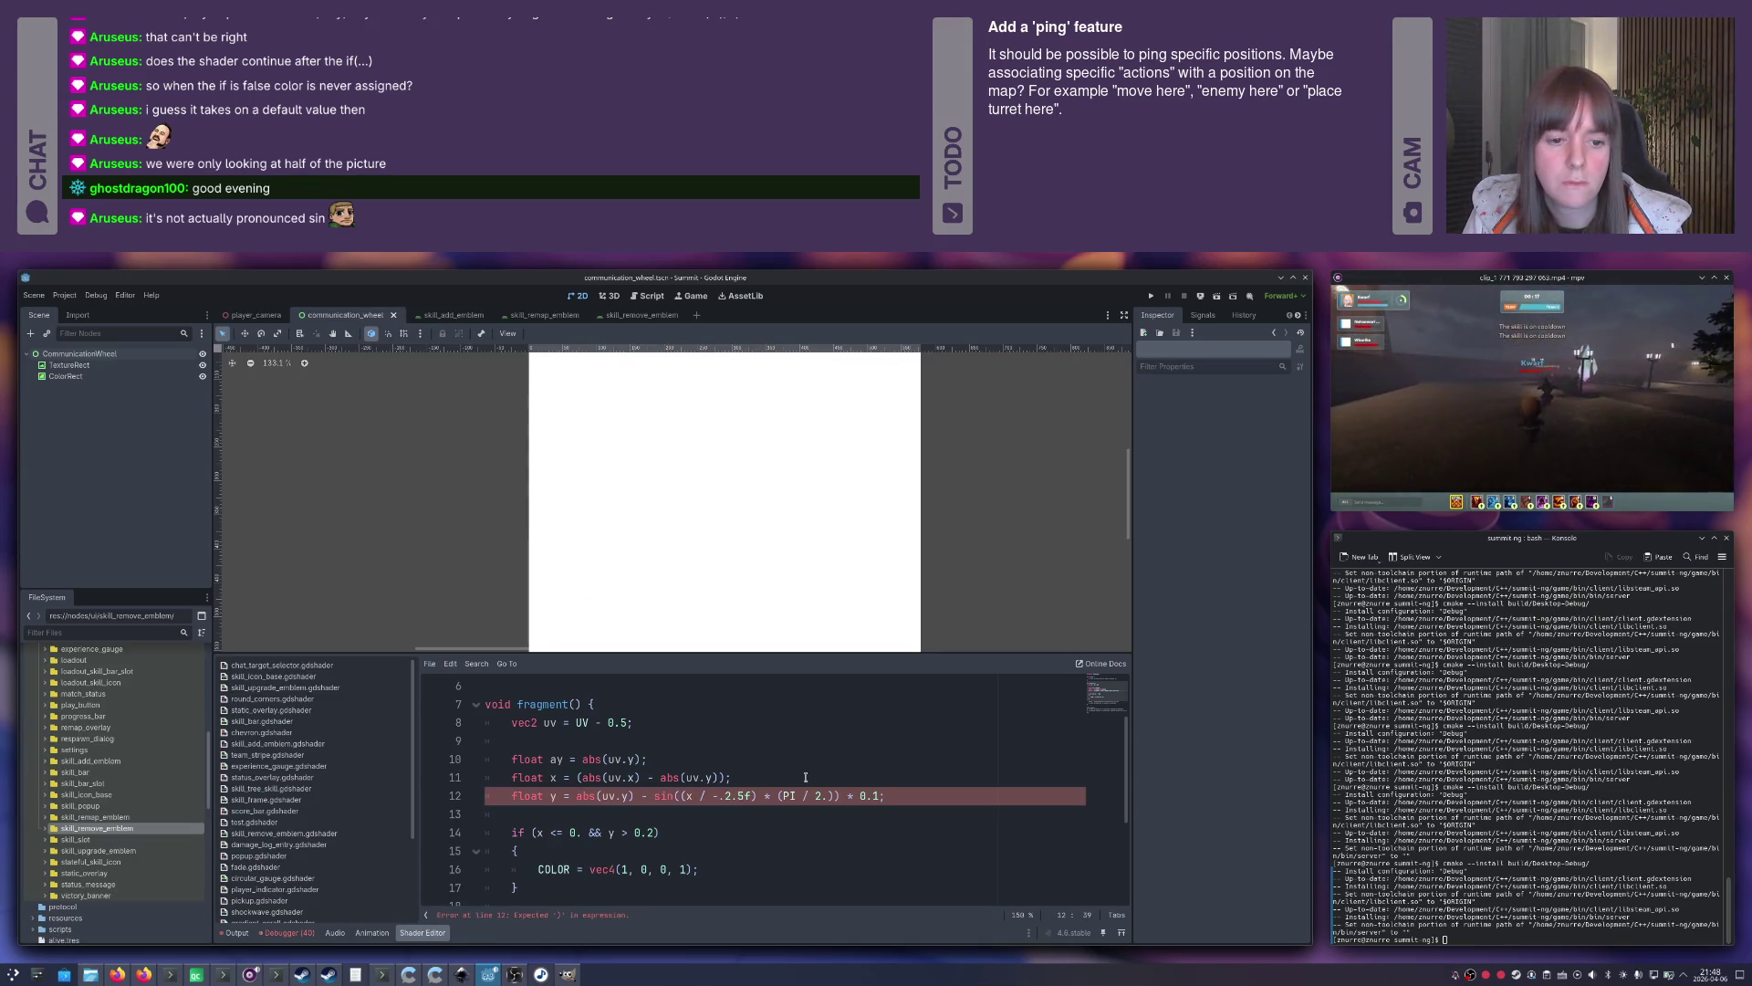
{"action": "key", "text": "Left"}
{"action": "key", "text": "BackSpace"}
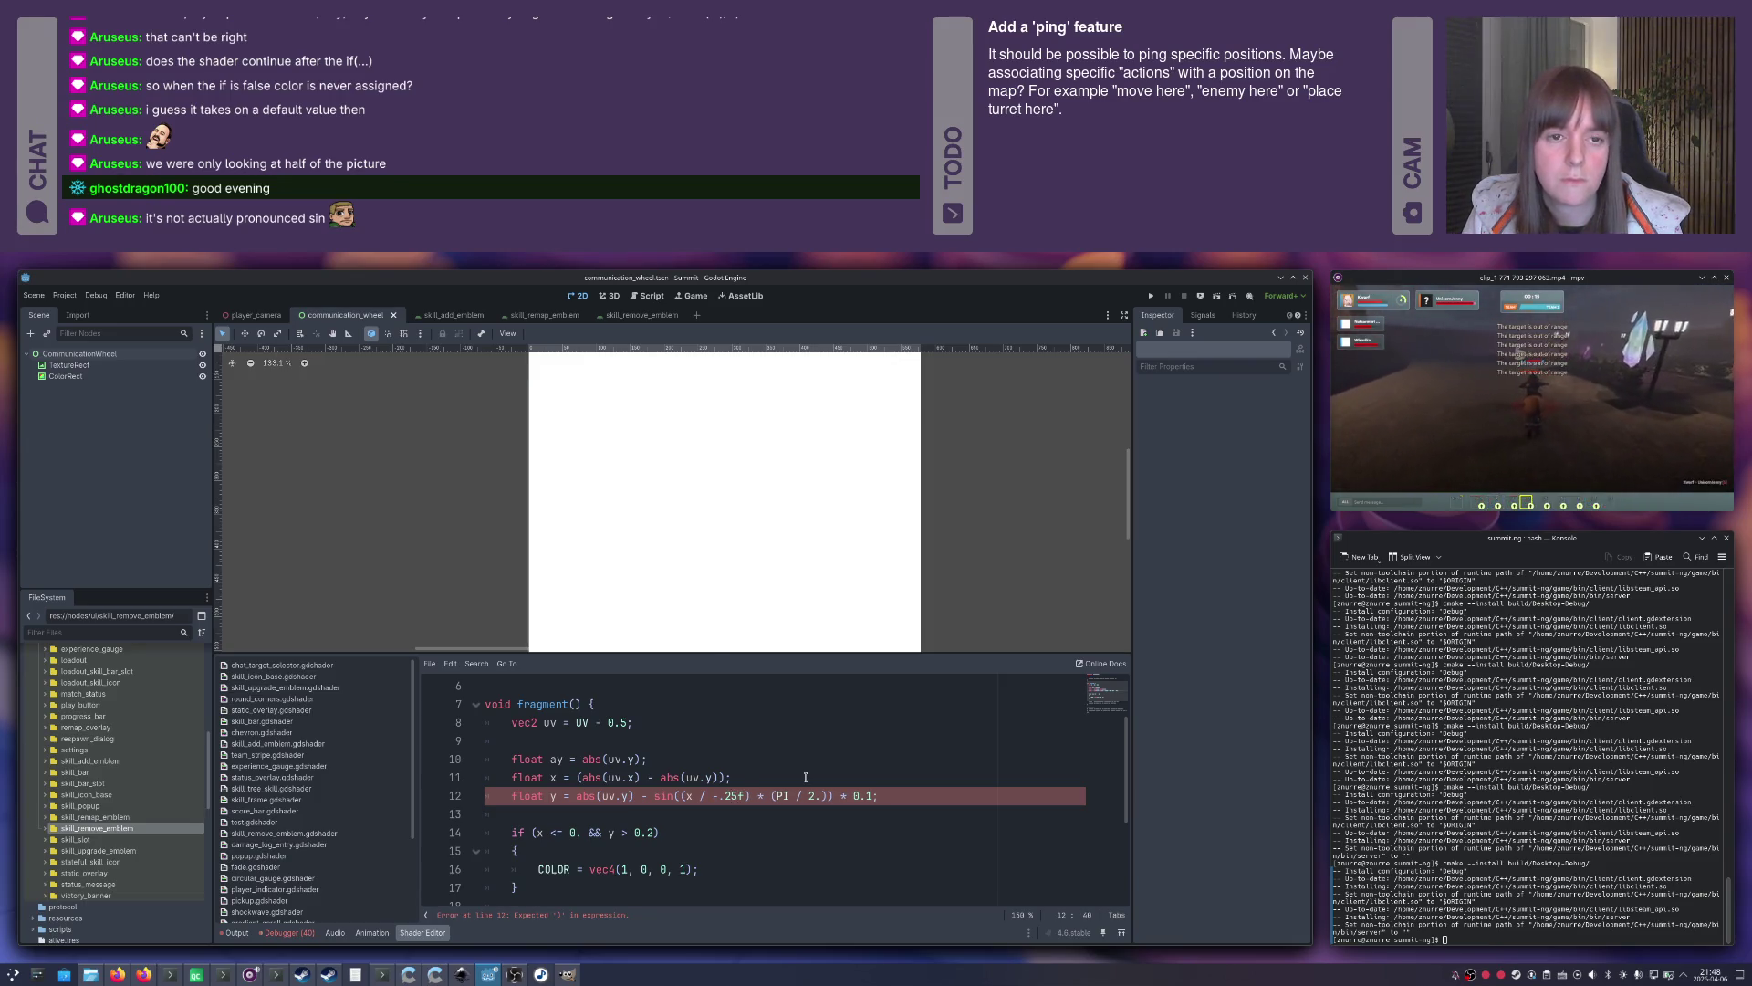
{"action": "key", "text": "BackSpace"}
{"action": "key", "text": "BackSpace"}
{"action": "type", "text": "3"}
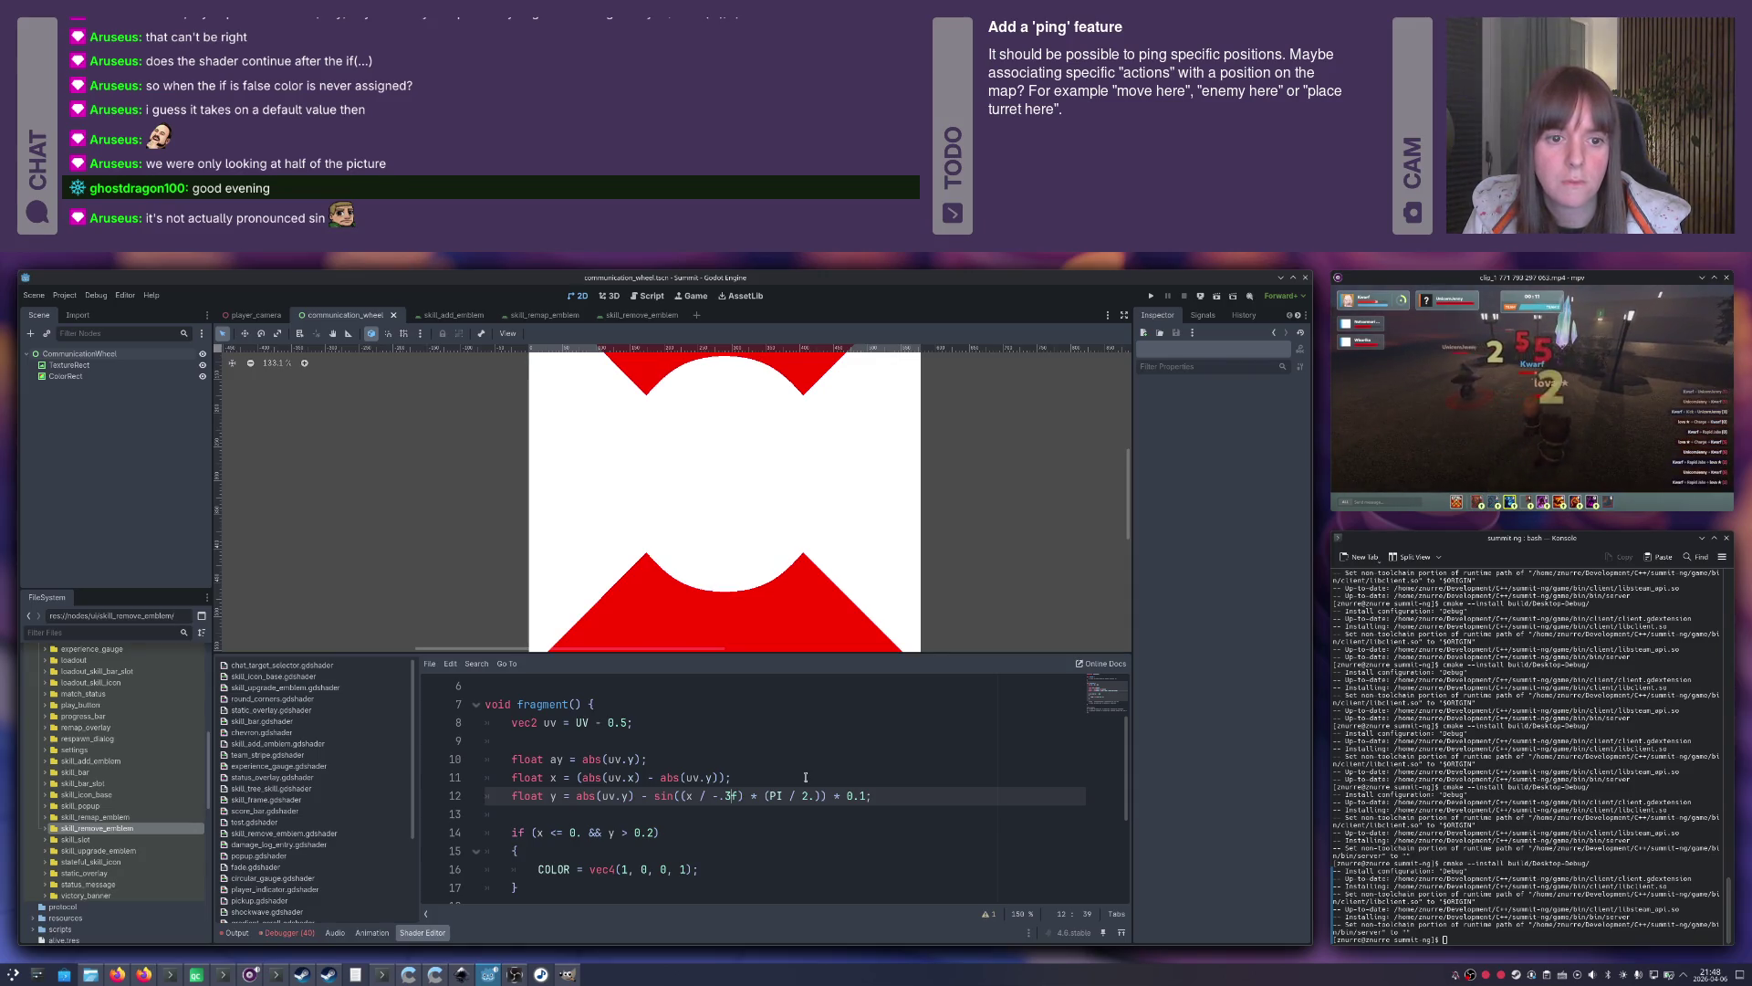
{"action": "scroll", "coordinate": [779, 570], "scroll_direction": "down", "scroll_amount": 7}
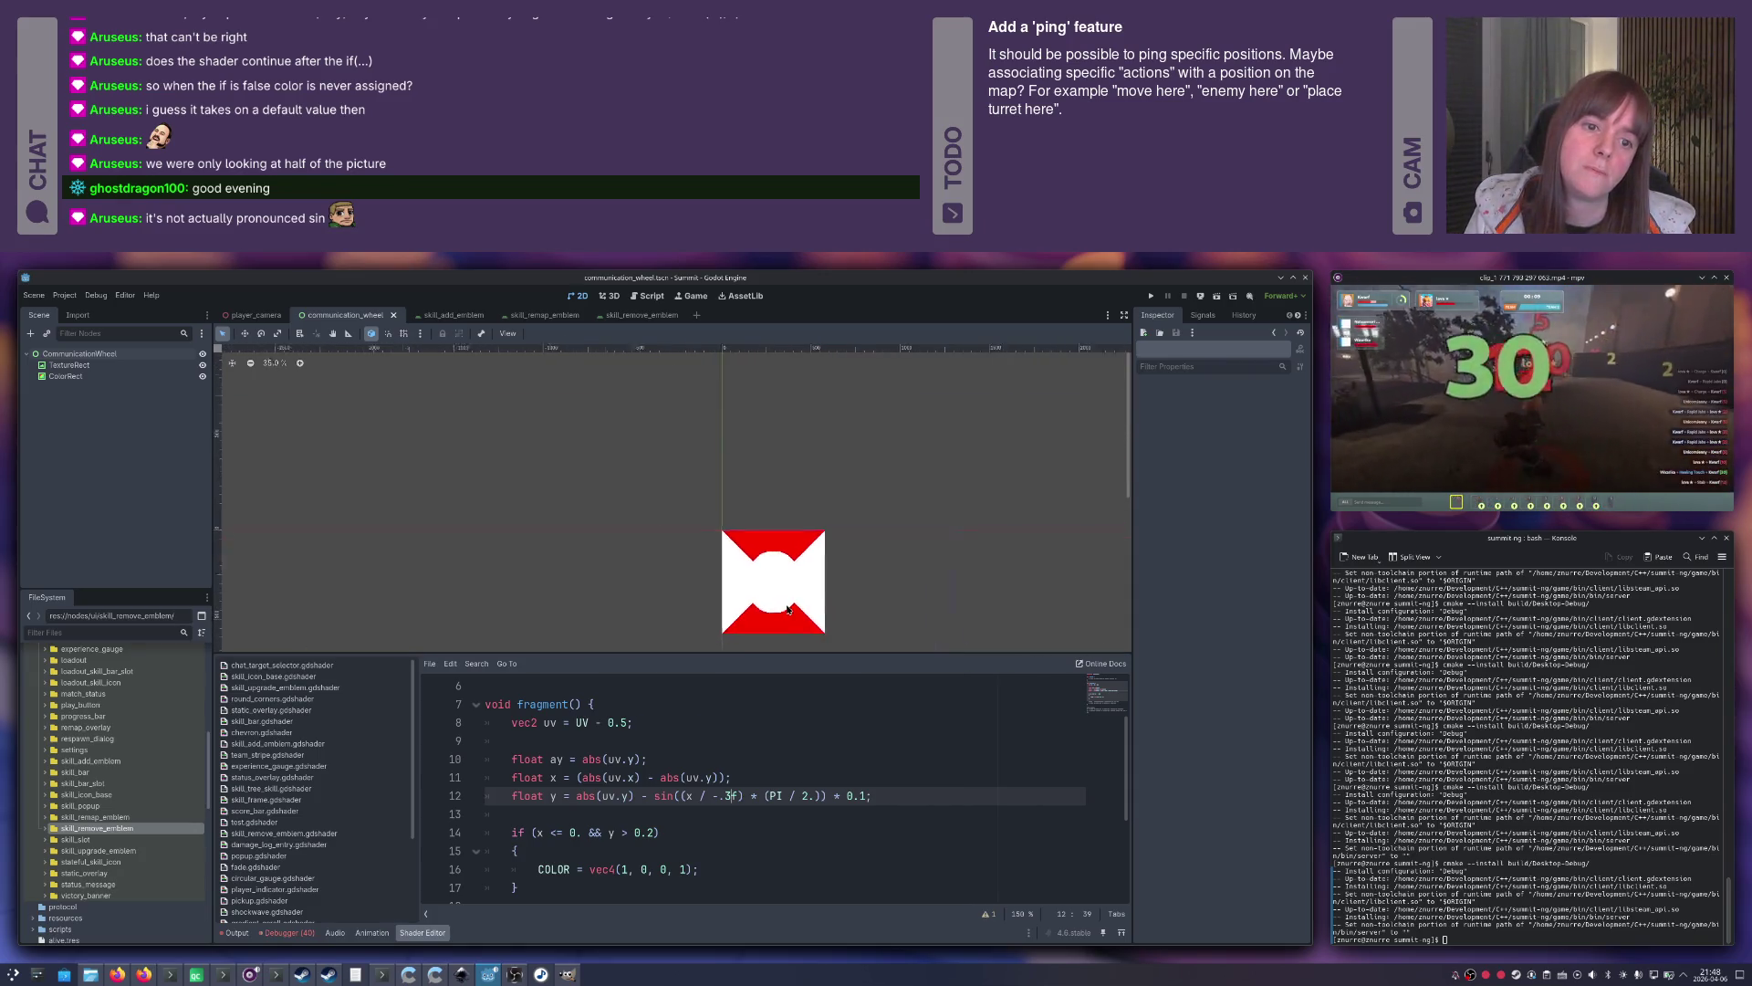
Lower the if condition's threshold on line 14 from y > 0.2 to y > 0.1.
{"action": "scroll", "coordinate": [785, 602], "scroll_direction": "up", "scroll_amount": 6}
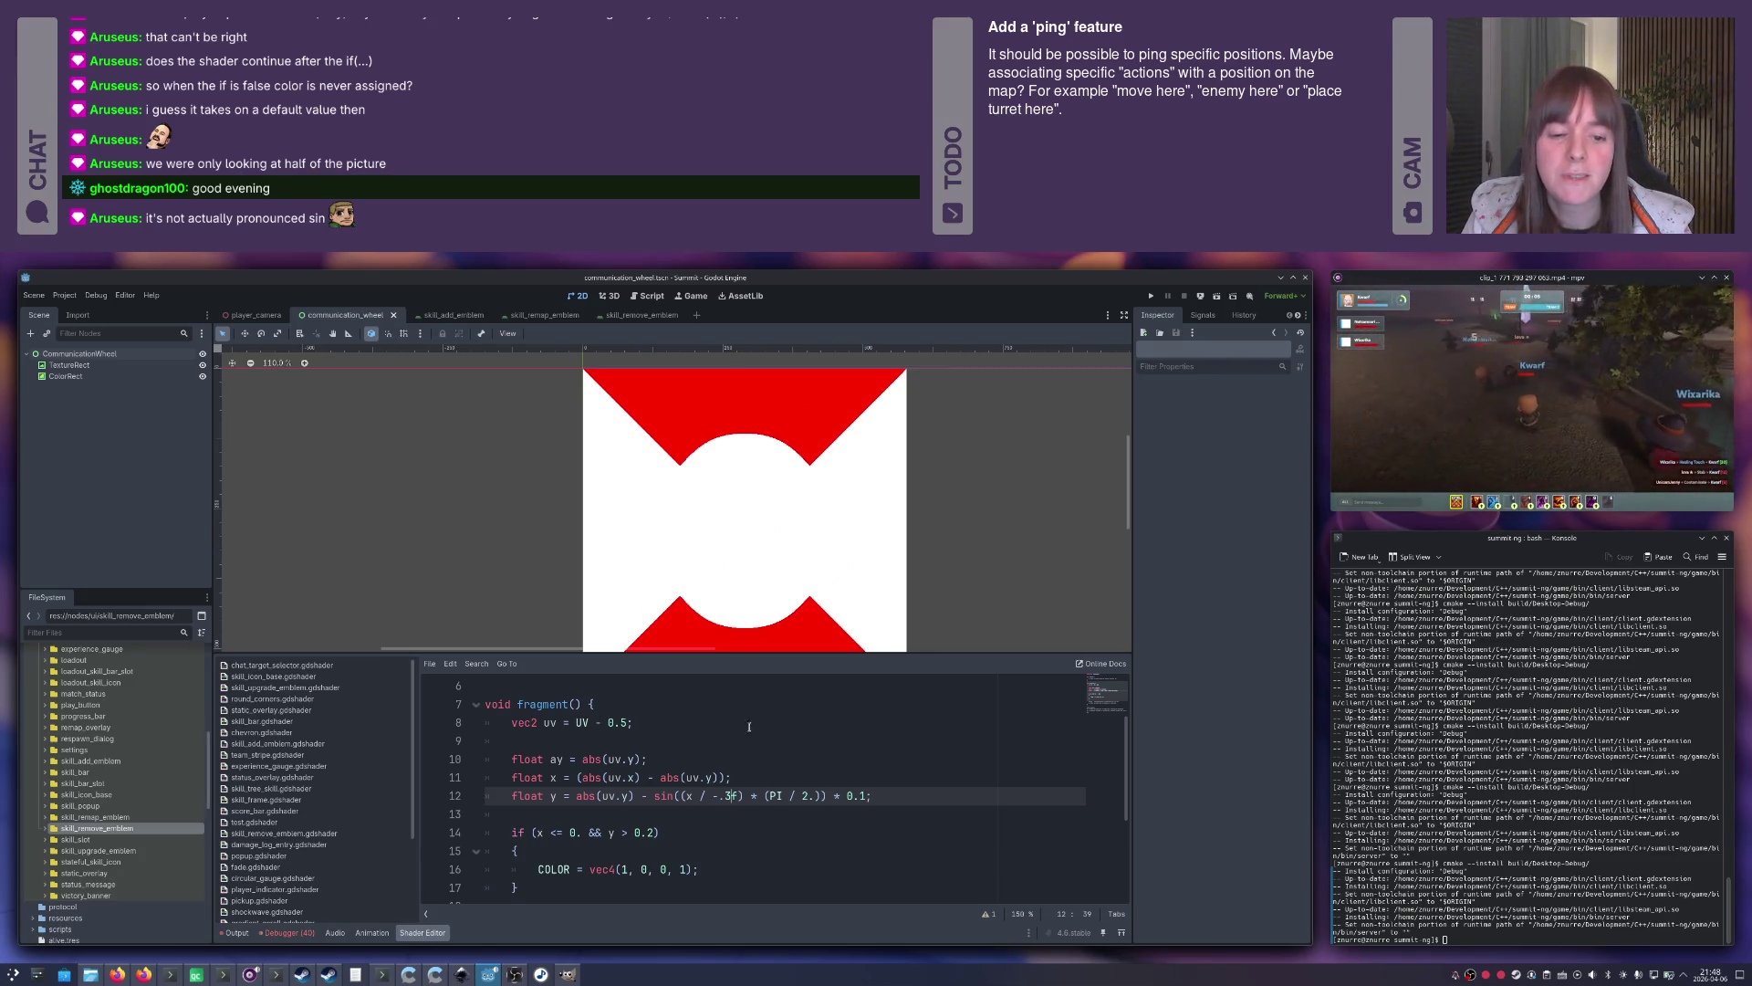
{"action": "left_click", "coordinate": [653, 833]}
{"action": "key", "text": "BackSpace"}
{"action": "type", "text": "1"}
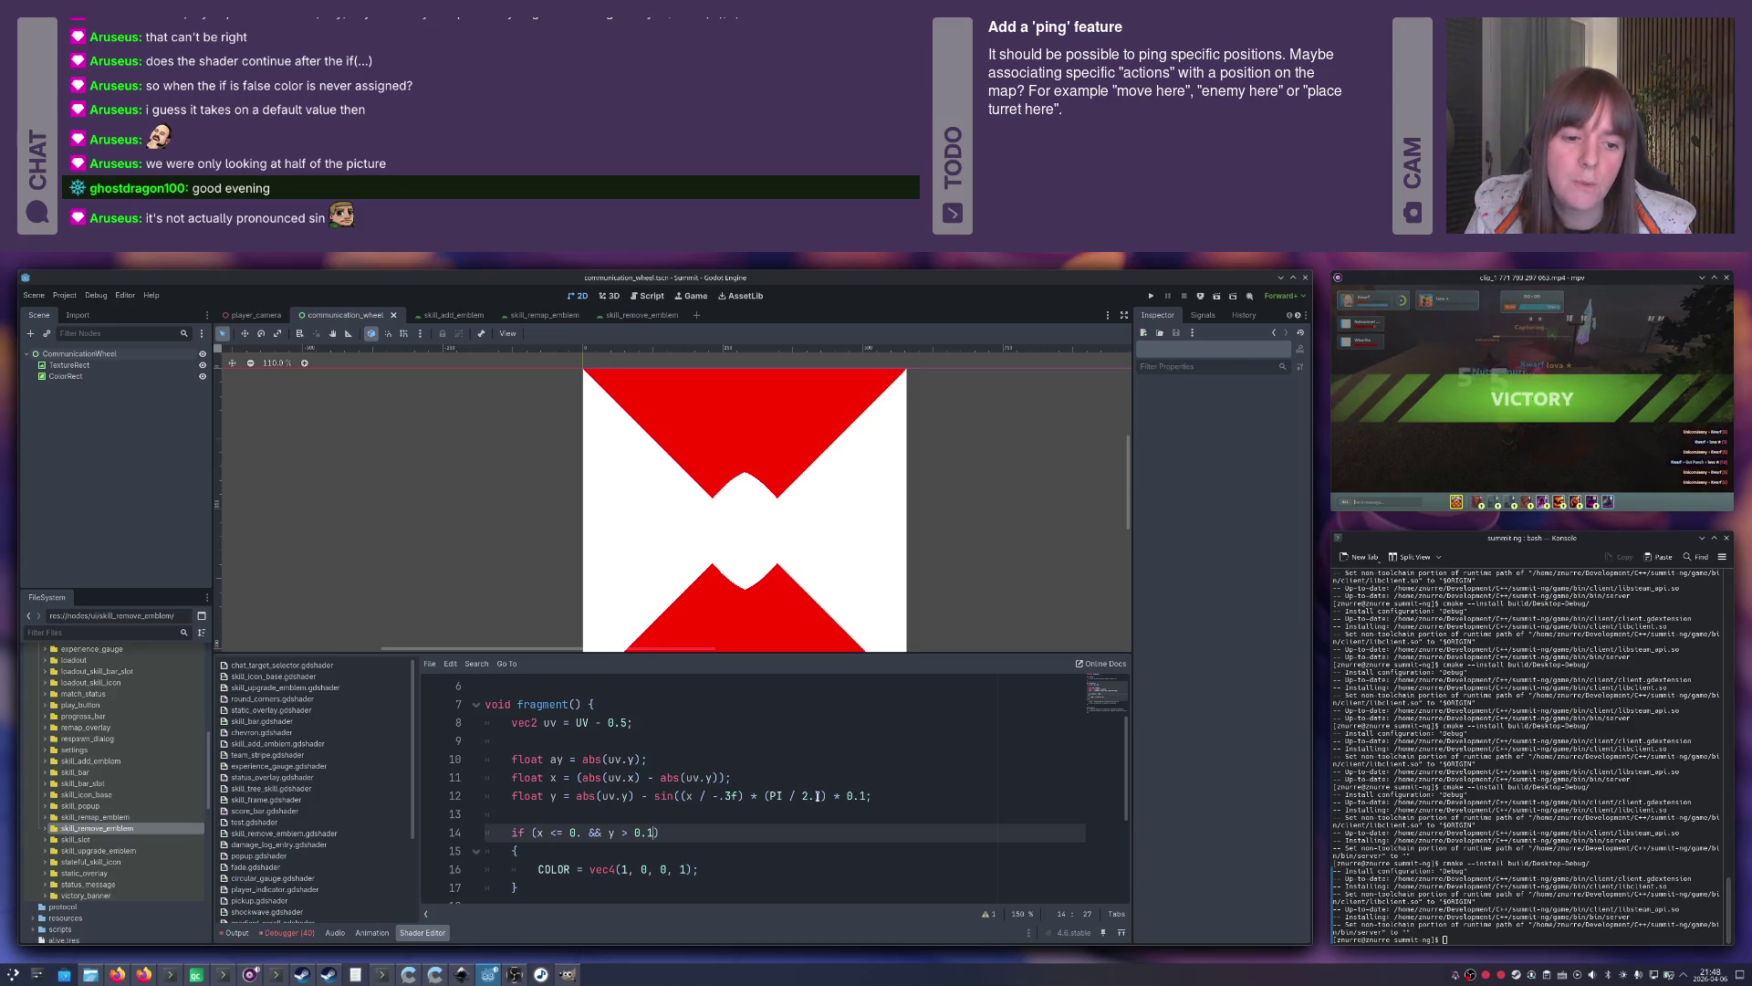
Set the line 12 sine's x divisor back from -.3f to -.5f.
{"action": "scroll", "coordinate": [742, 508], "scroll_direction": "up", "scroll_amount": 4}
{"action": "scroll", "coordinate": [739, 508], "scroll_direction": "down", "scroll_amount": 2}
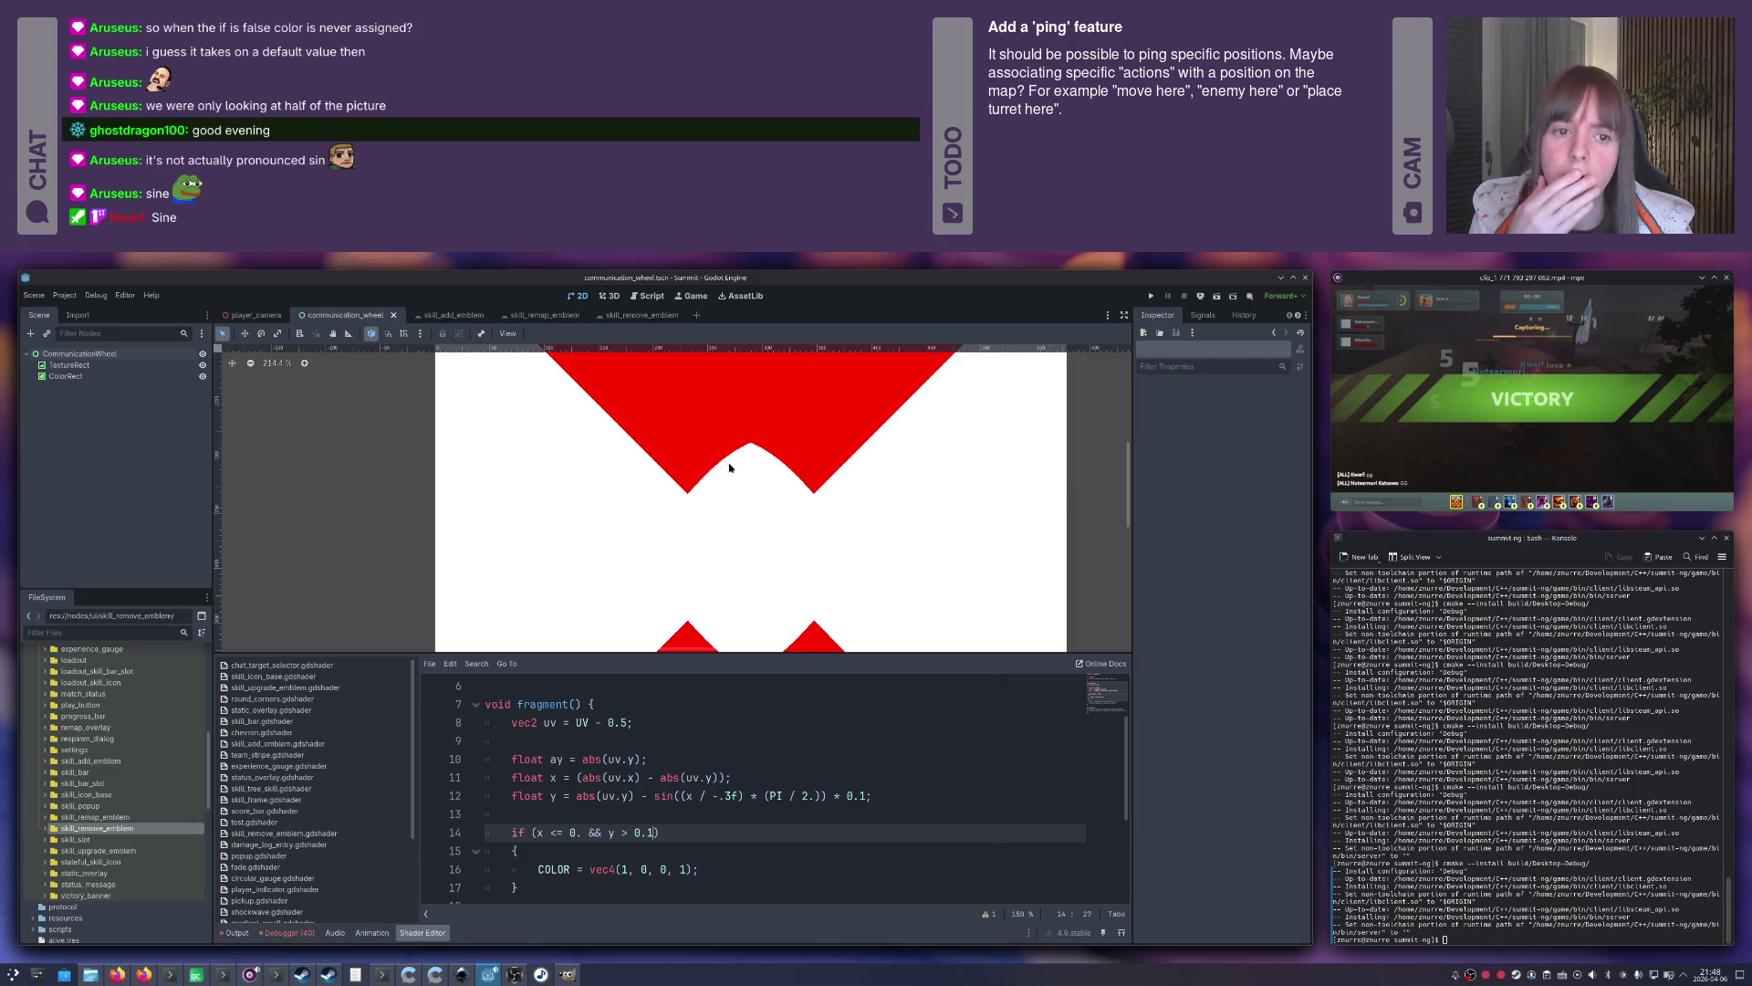
{"action": "left_click", "coordinate": [733, 796]}
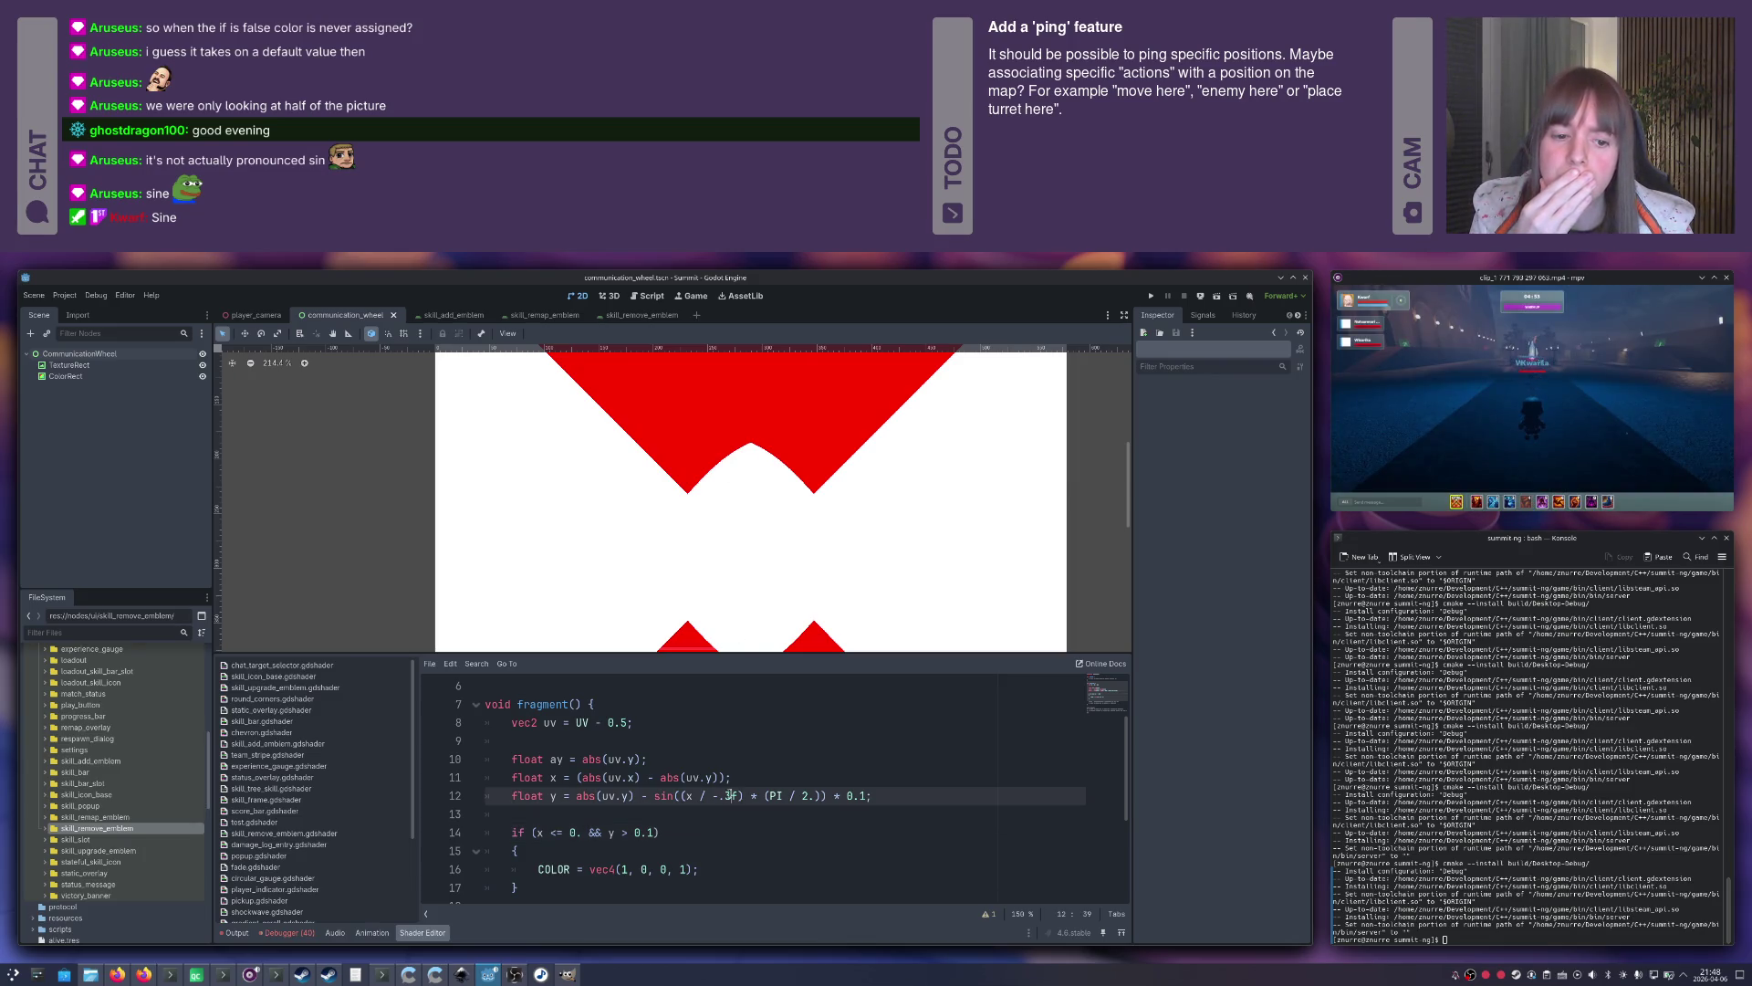
{"action": "key", "text": "BackSpace"}
{"action": "key", "text": "BackSpace"}
{"action": "type", "text": "5"}
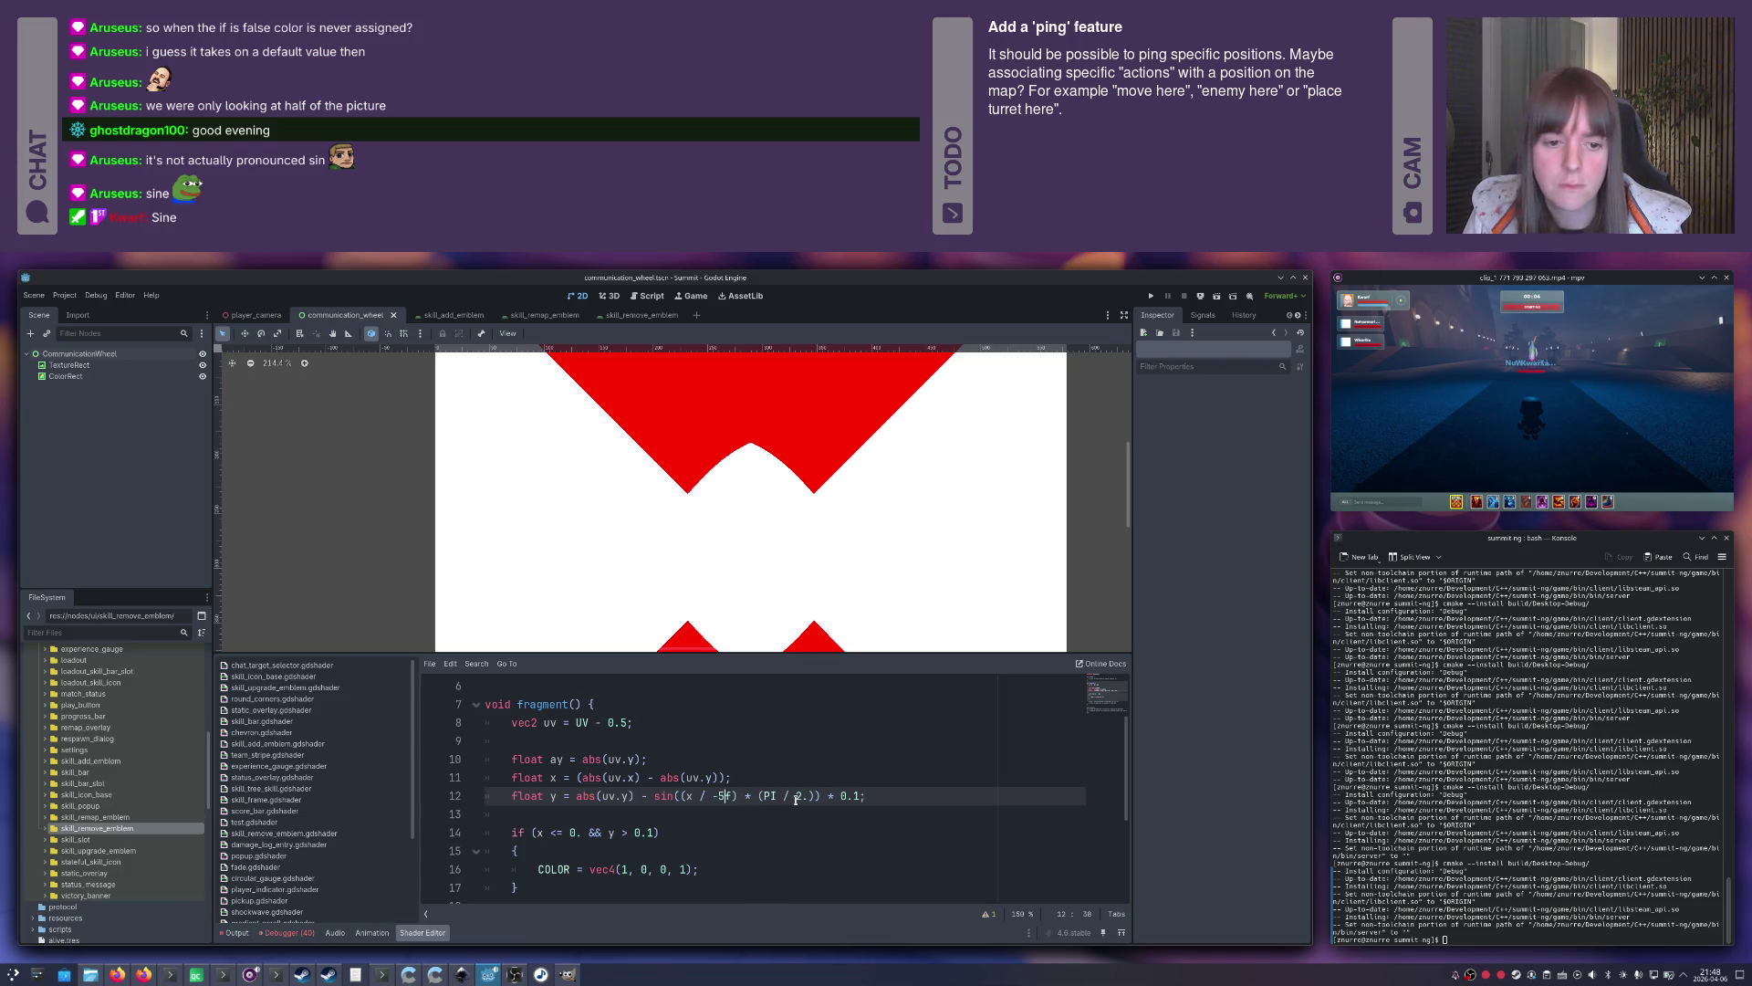
{"action": "type", "text": "."}
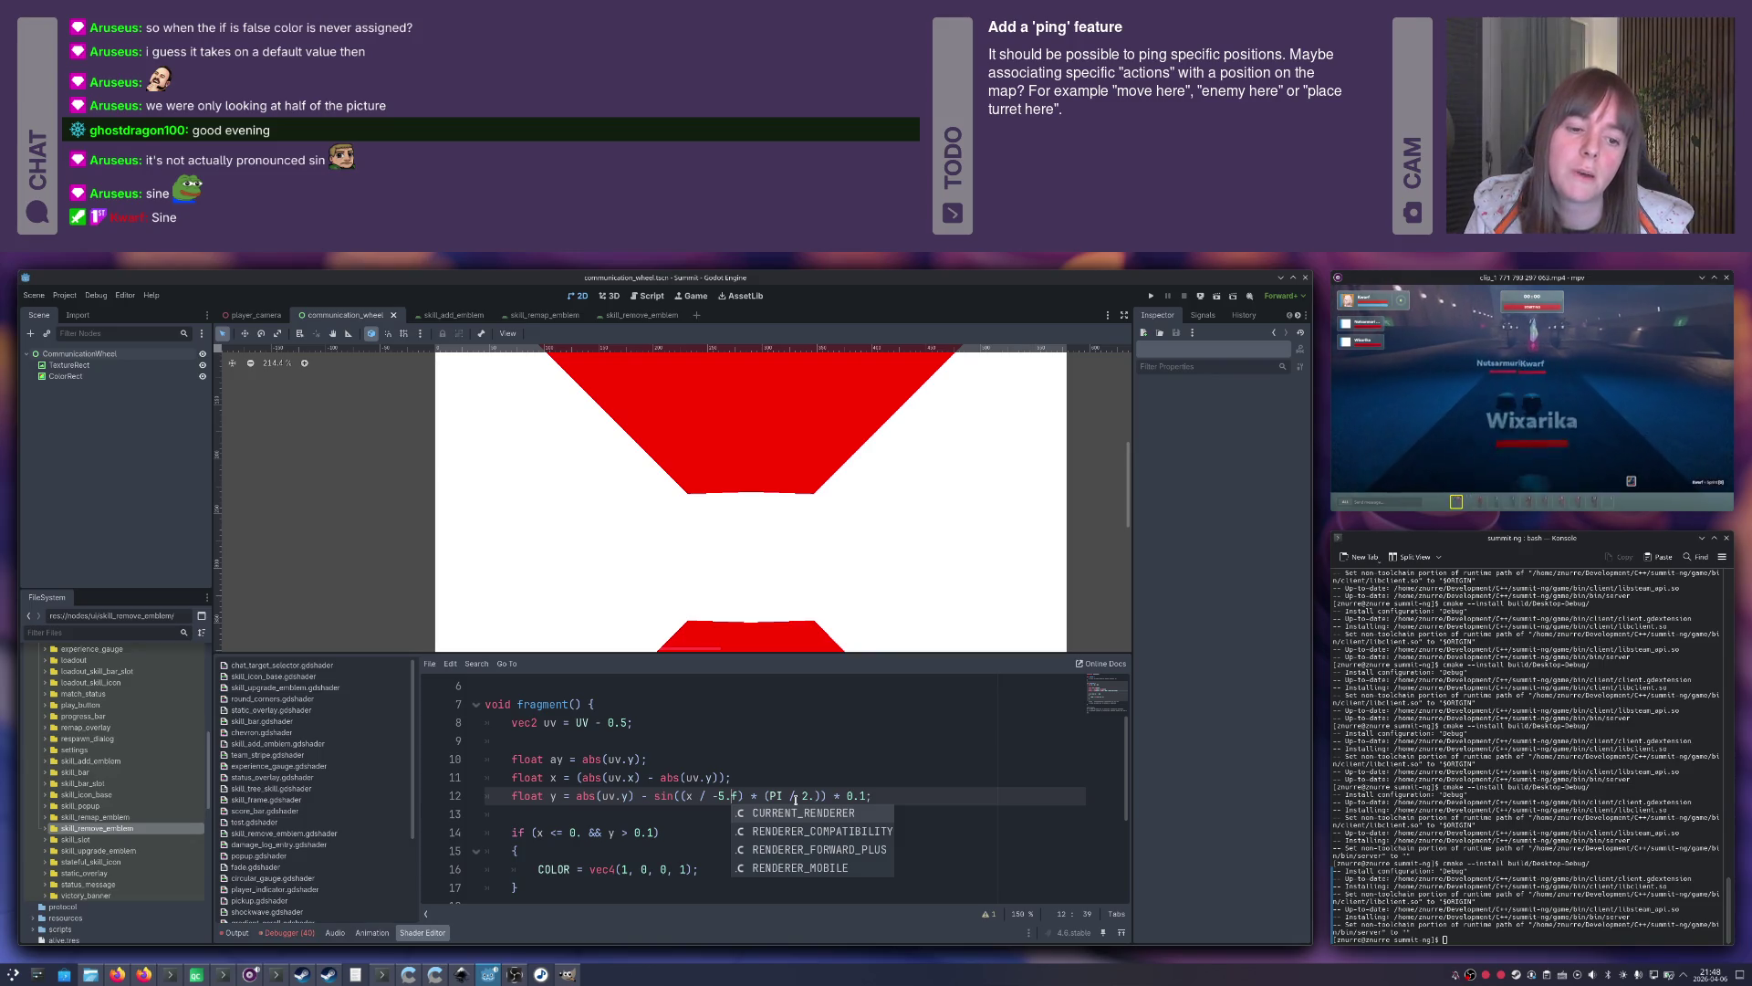
{"action": "key", "text": "Escape"}
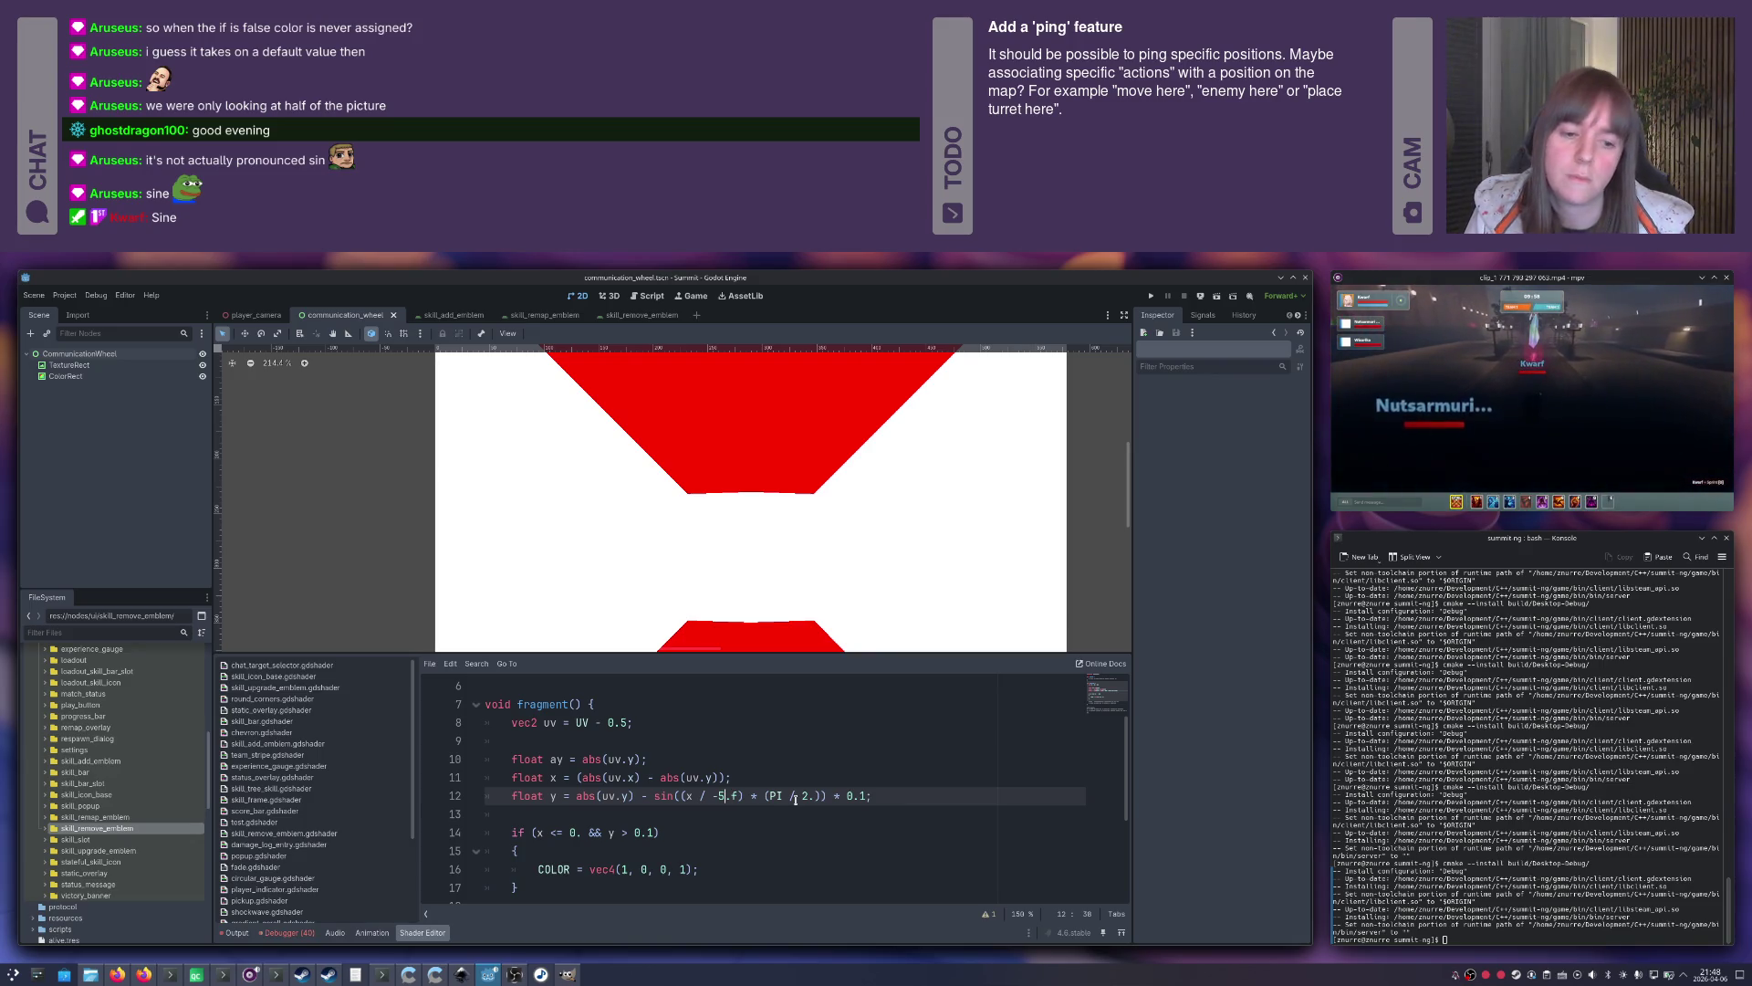
{"action": "key", "text": "Left"}
{"action": "key", "text": "BackSpace"}
{"action": "key", "text": "Right"}
{"action": "type", "text": "5"}
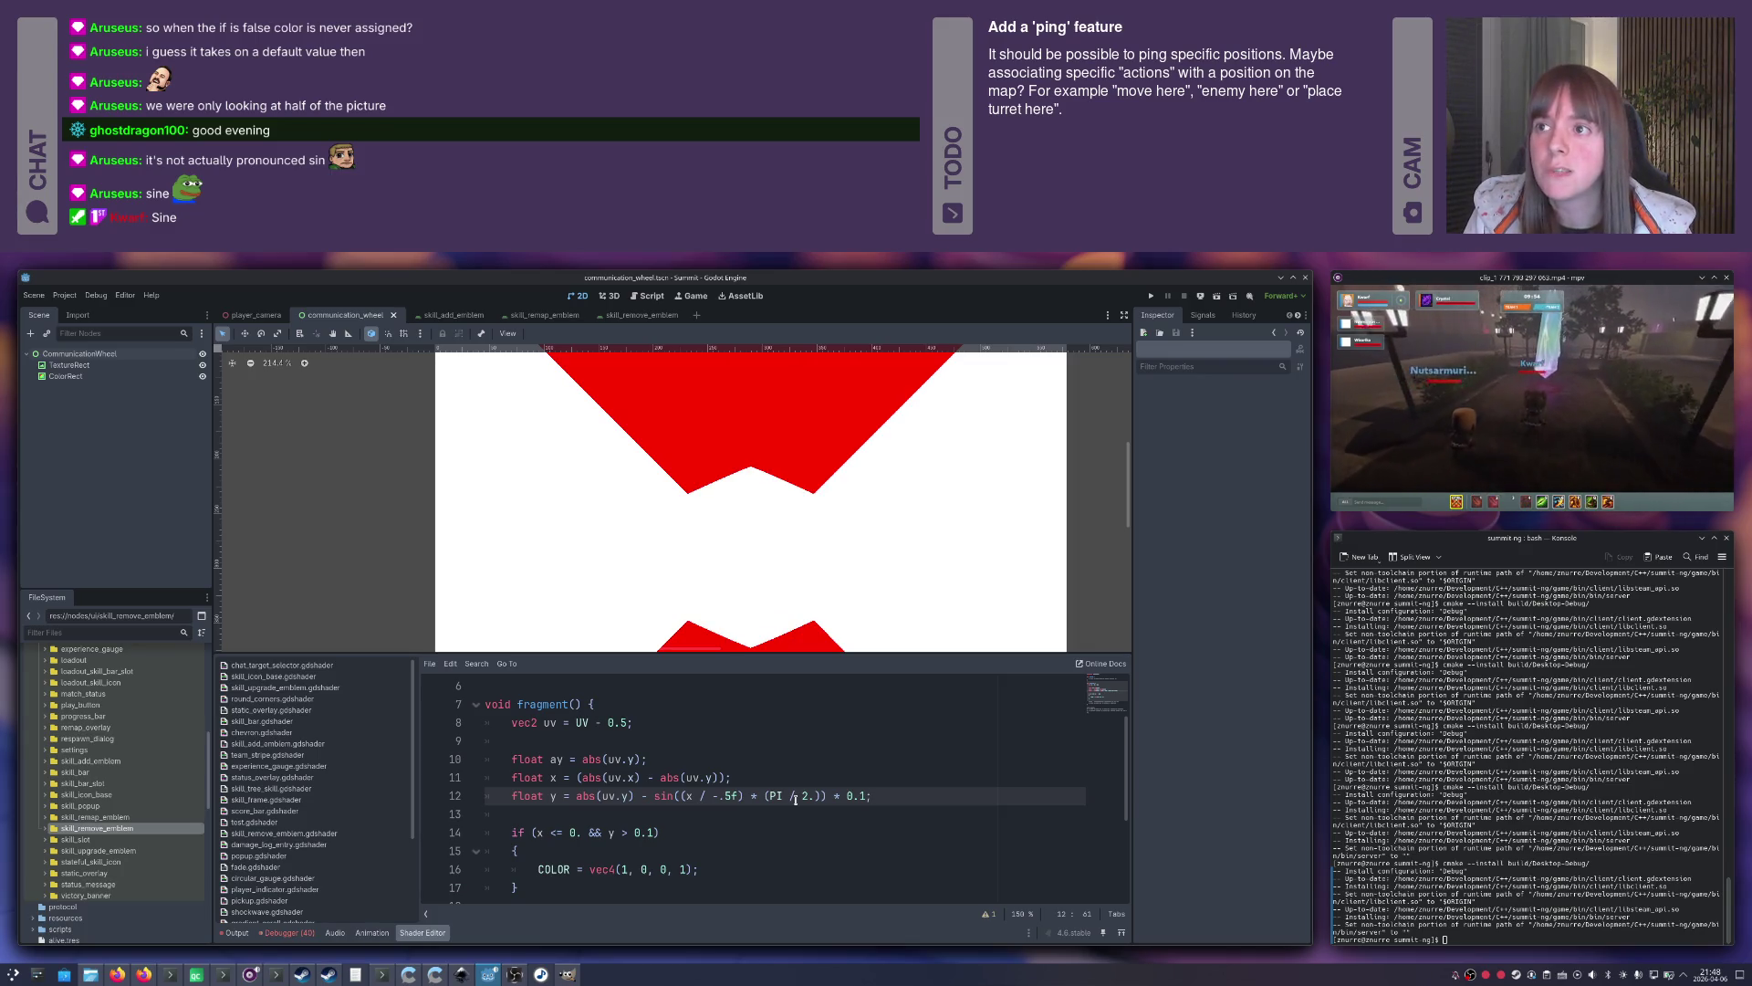
{"action": "scroll", "coordinate": [782, 525], "scroll_direction": "down", "scroll_amount": 5}
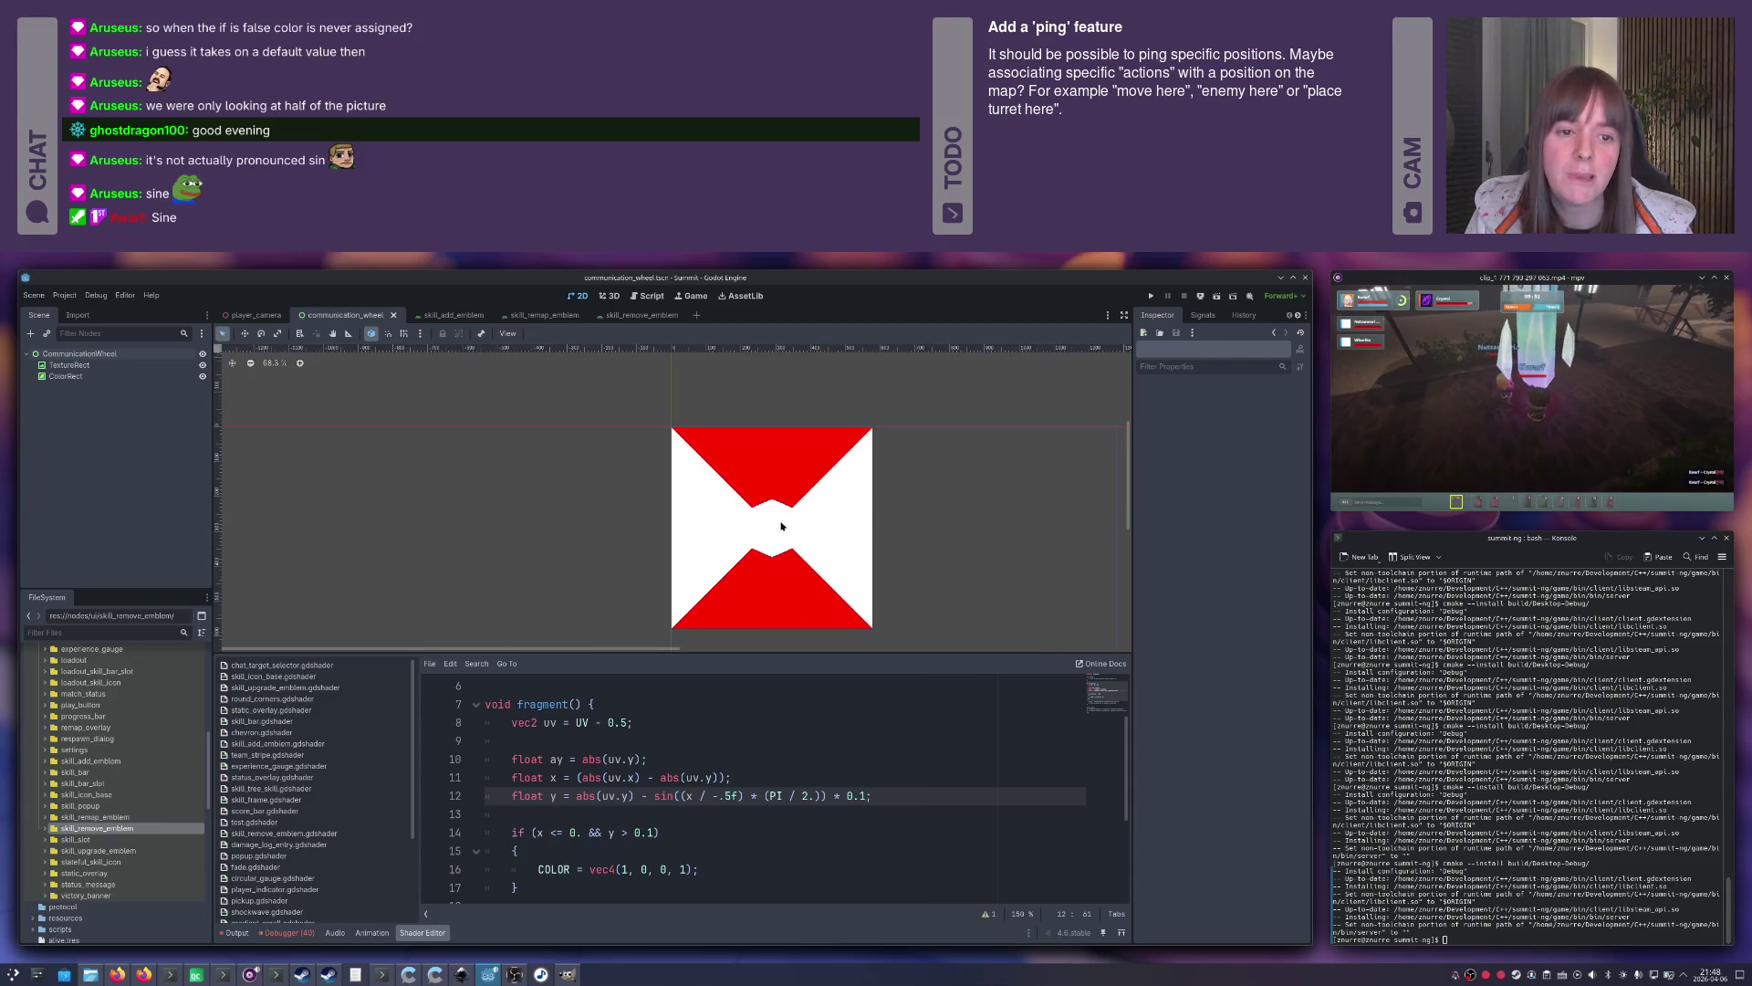
Make line 12 end with + 0.2 and pan the preview to inspect the sharper red wedges.
{"action": "scroll", "coordinate": [775, 558], "scroll_direction": "up", "scroll_amount": 5}
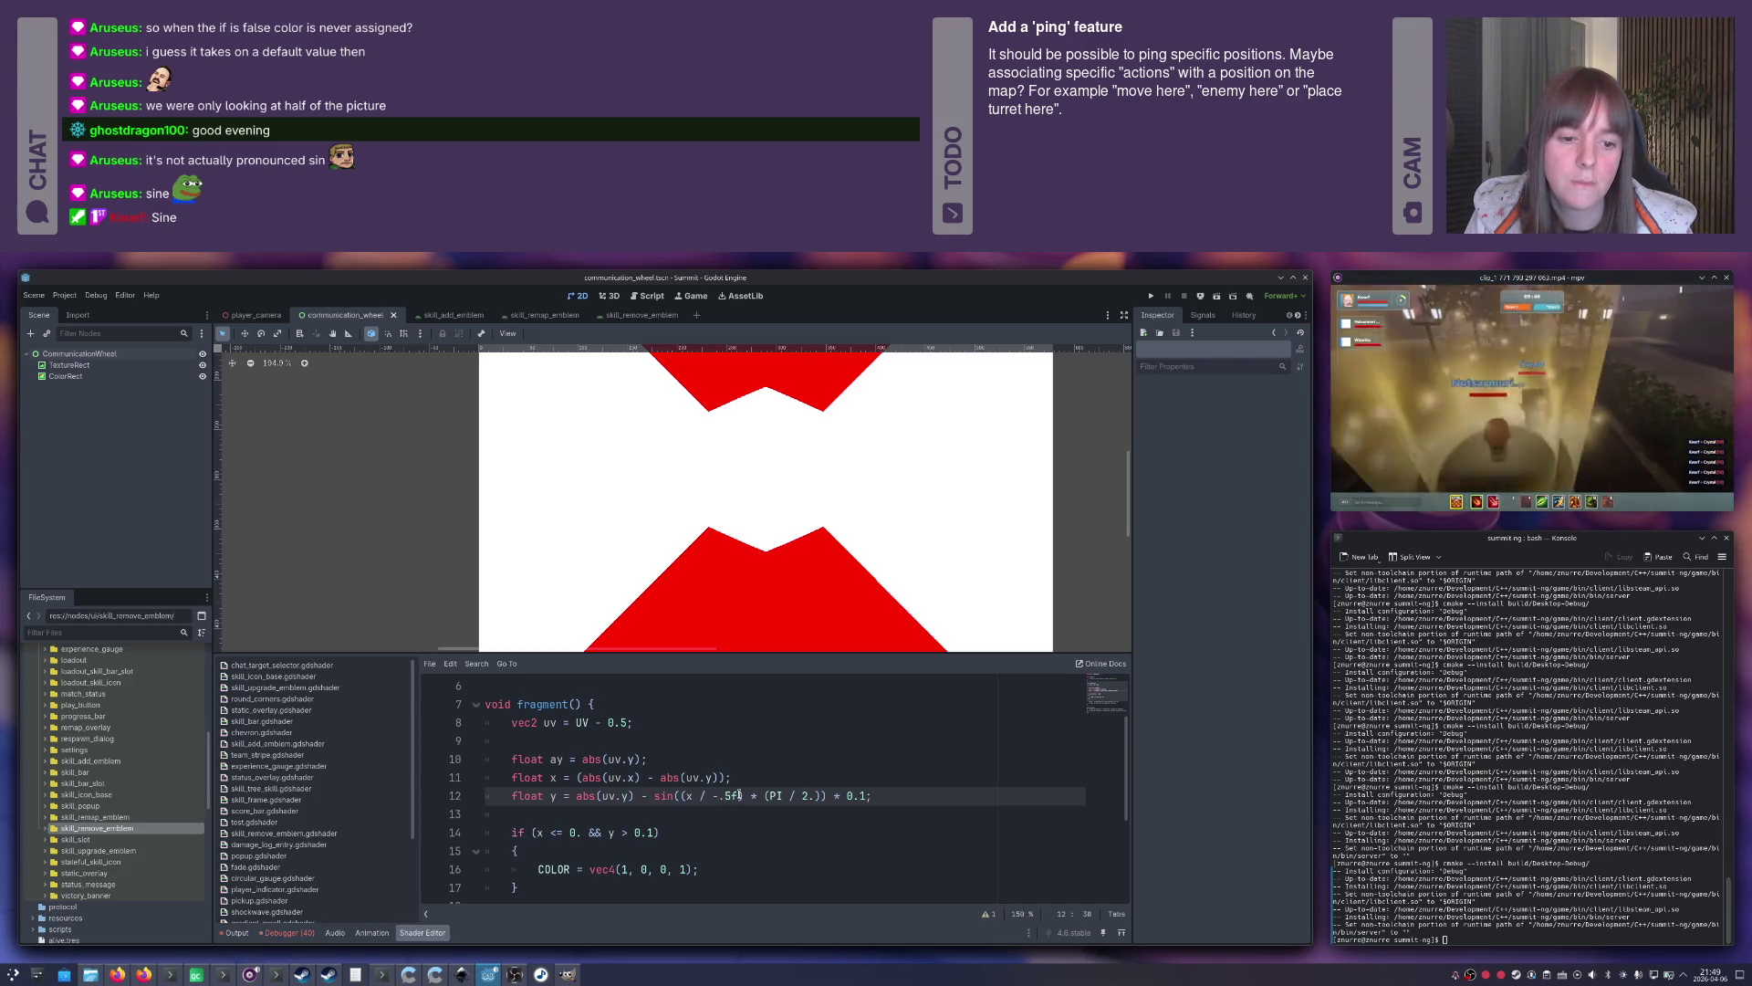
{"action": "left_click", "coordinate": [745, 796]}
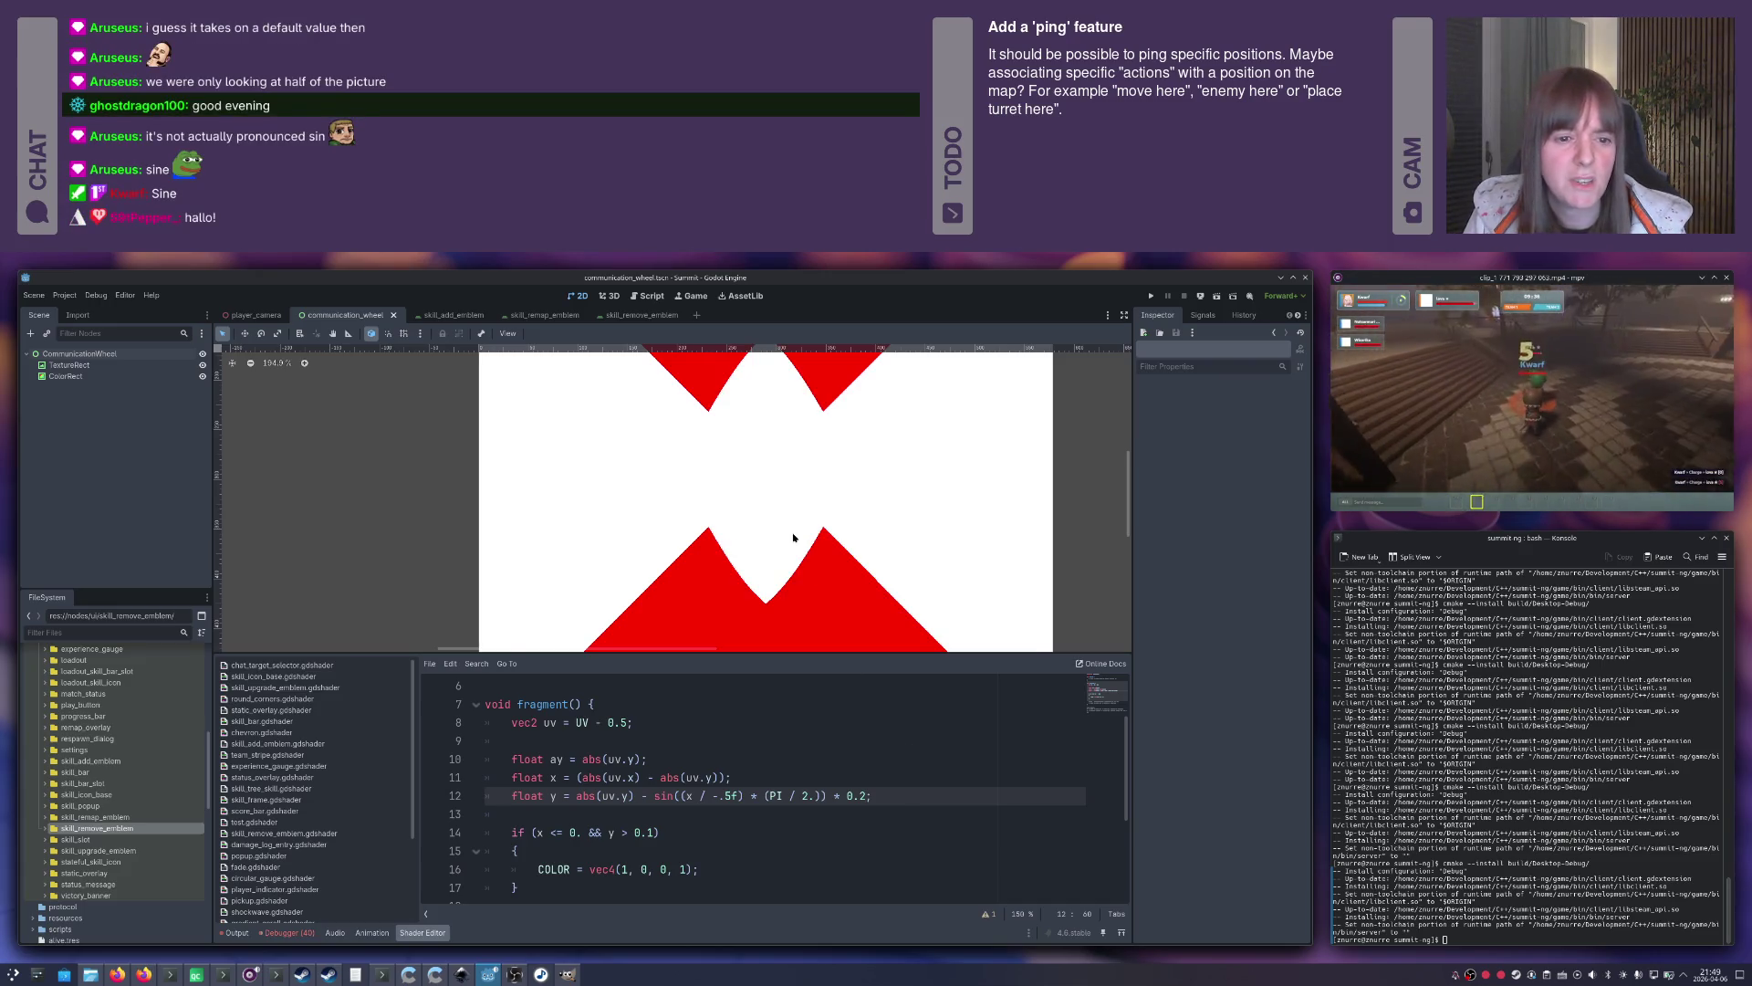
{"action": "left_click_drag", "start_coordinate": [793, 538], "coordinate": [827, 599]}
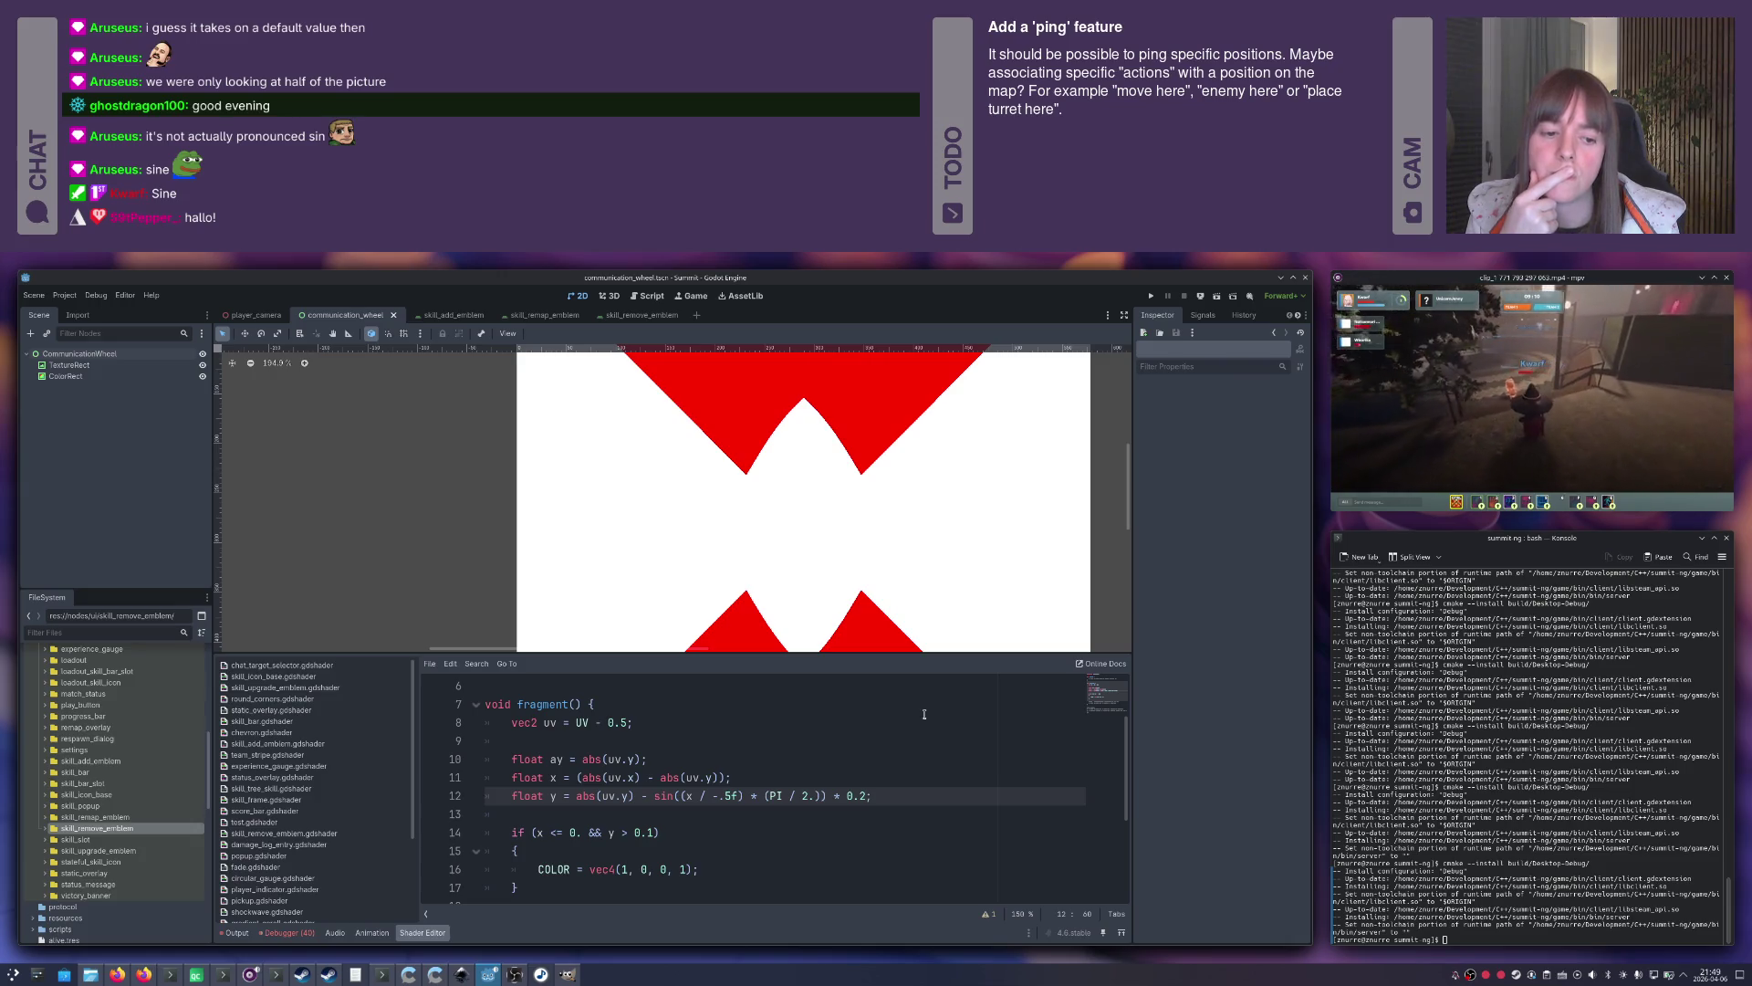
{"action": "key", "text": "shift+Left"}
{"action": "key", "text": "shift+Left"}
{"action": "key", "text": "shift+Left"}
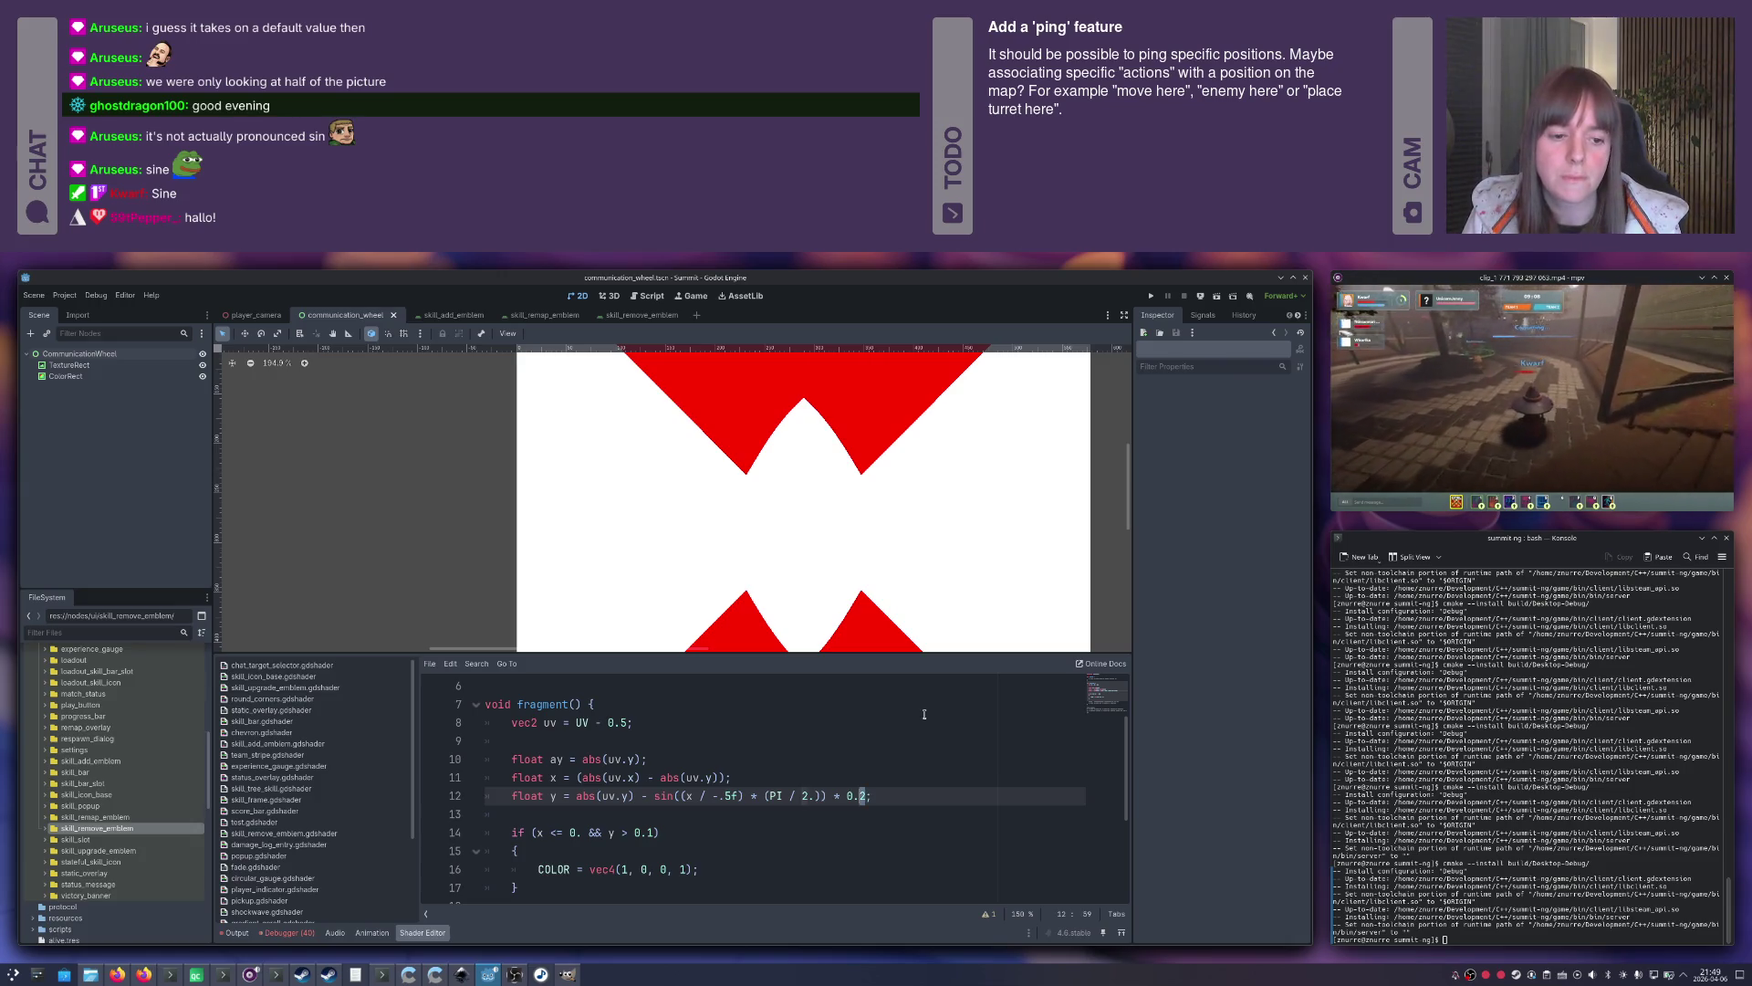
Try cos(ay) as line 12's trailing term, then settle on + 0.1 for wider notched red bands.
{"action": "type", "text": "ay"}
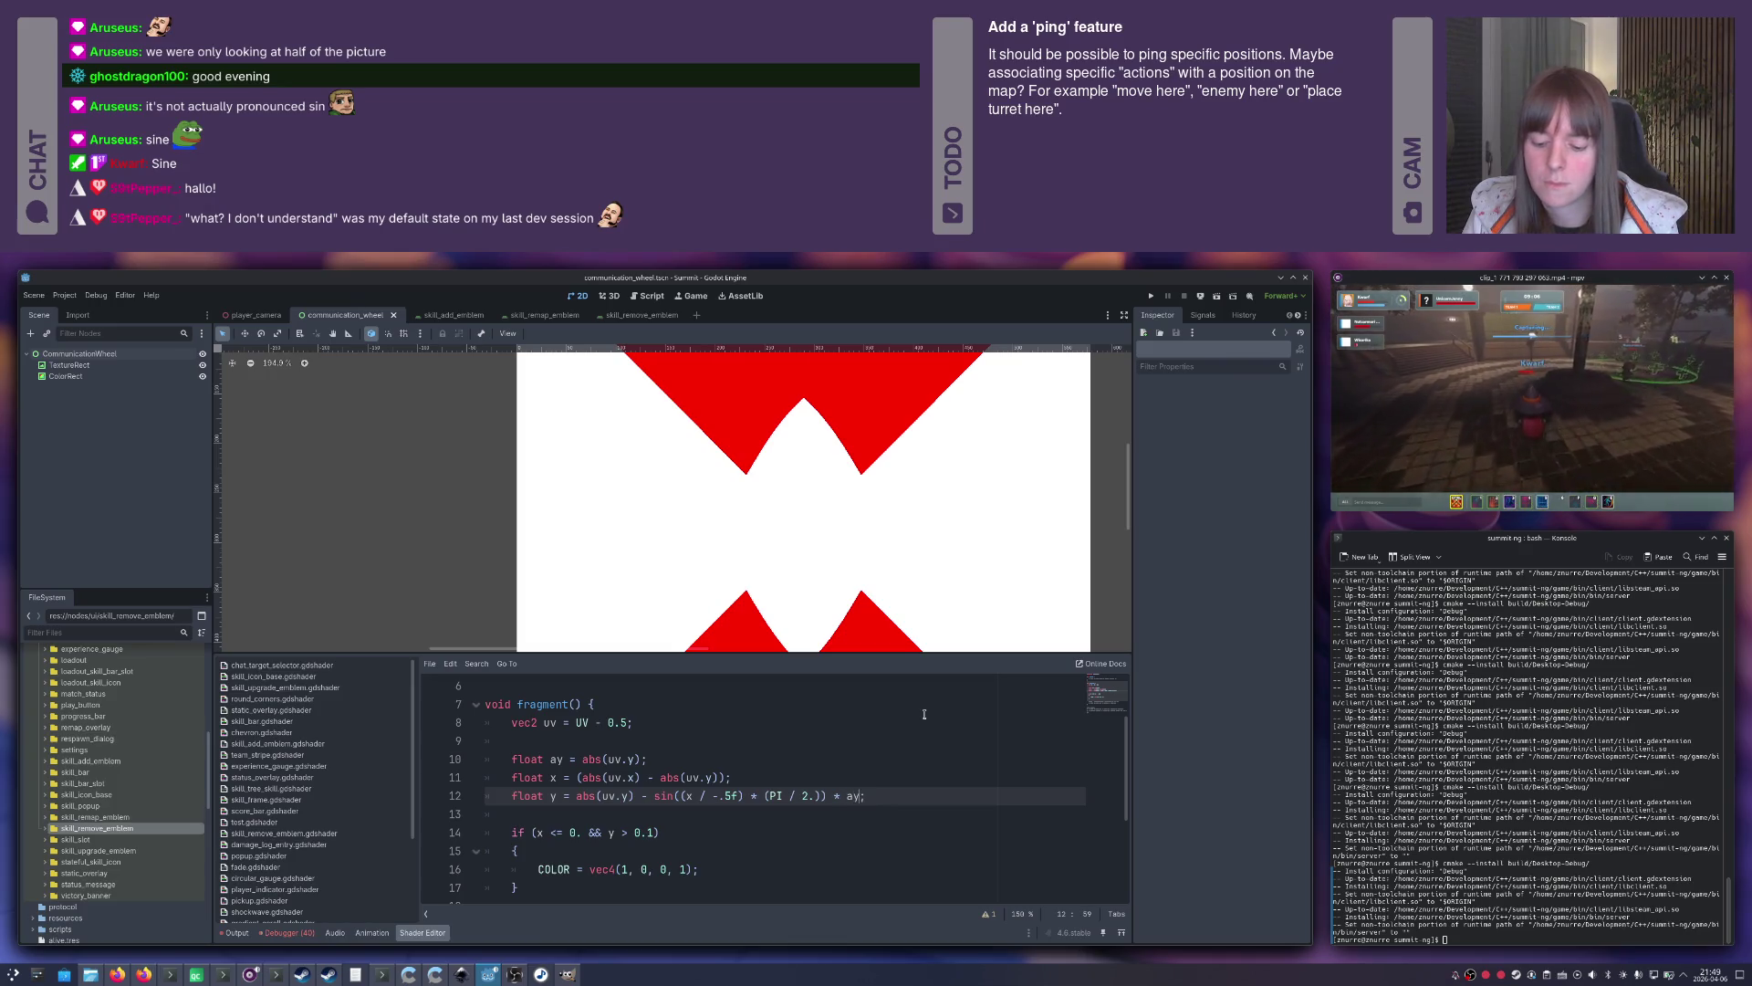
{"action": "key", "text": "Escape"}
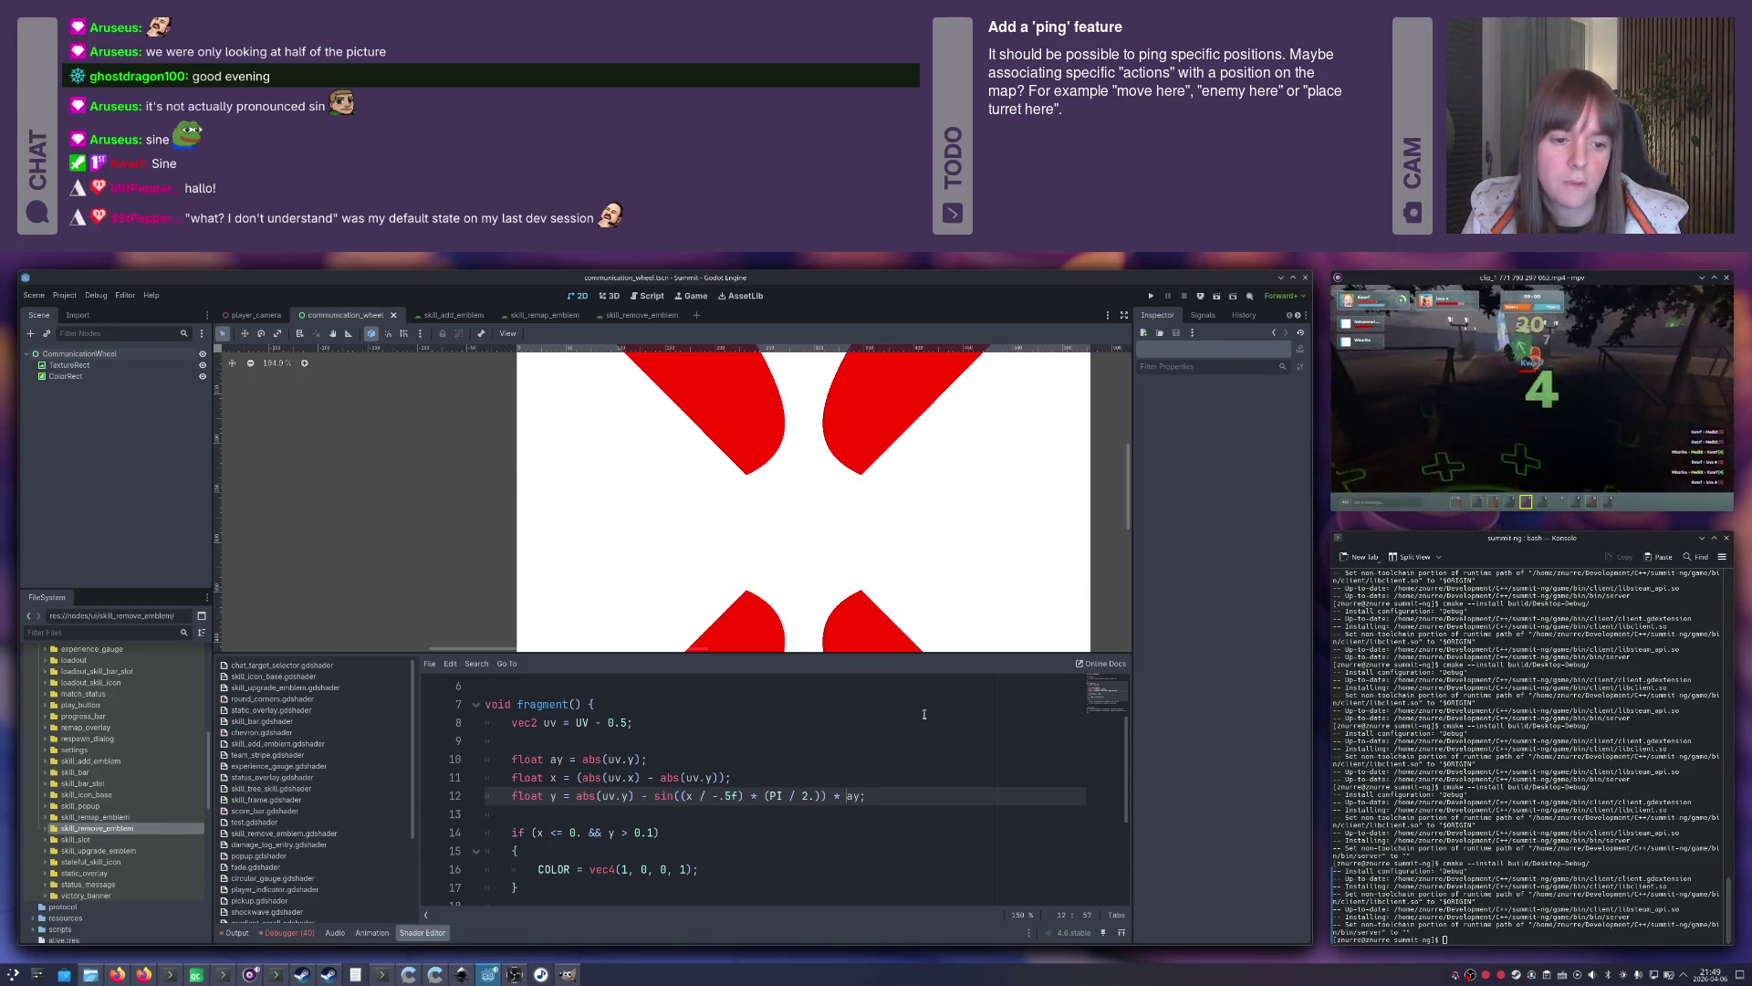
{"action": "type", "text": "cos("}
{"action": "key", "text": "Right"}
{"action": "key", "text": "Right"}
{"action": "type", "text": ")"}
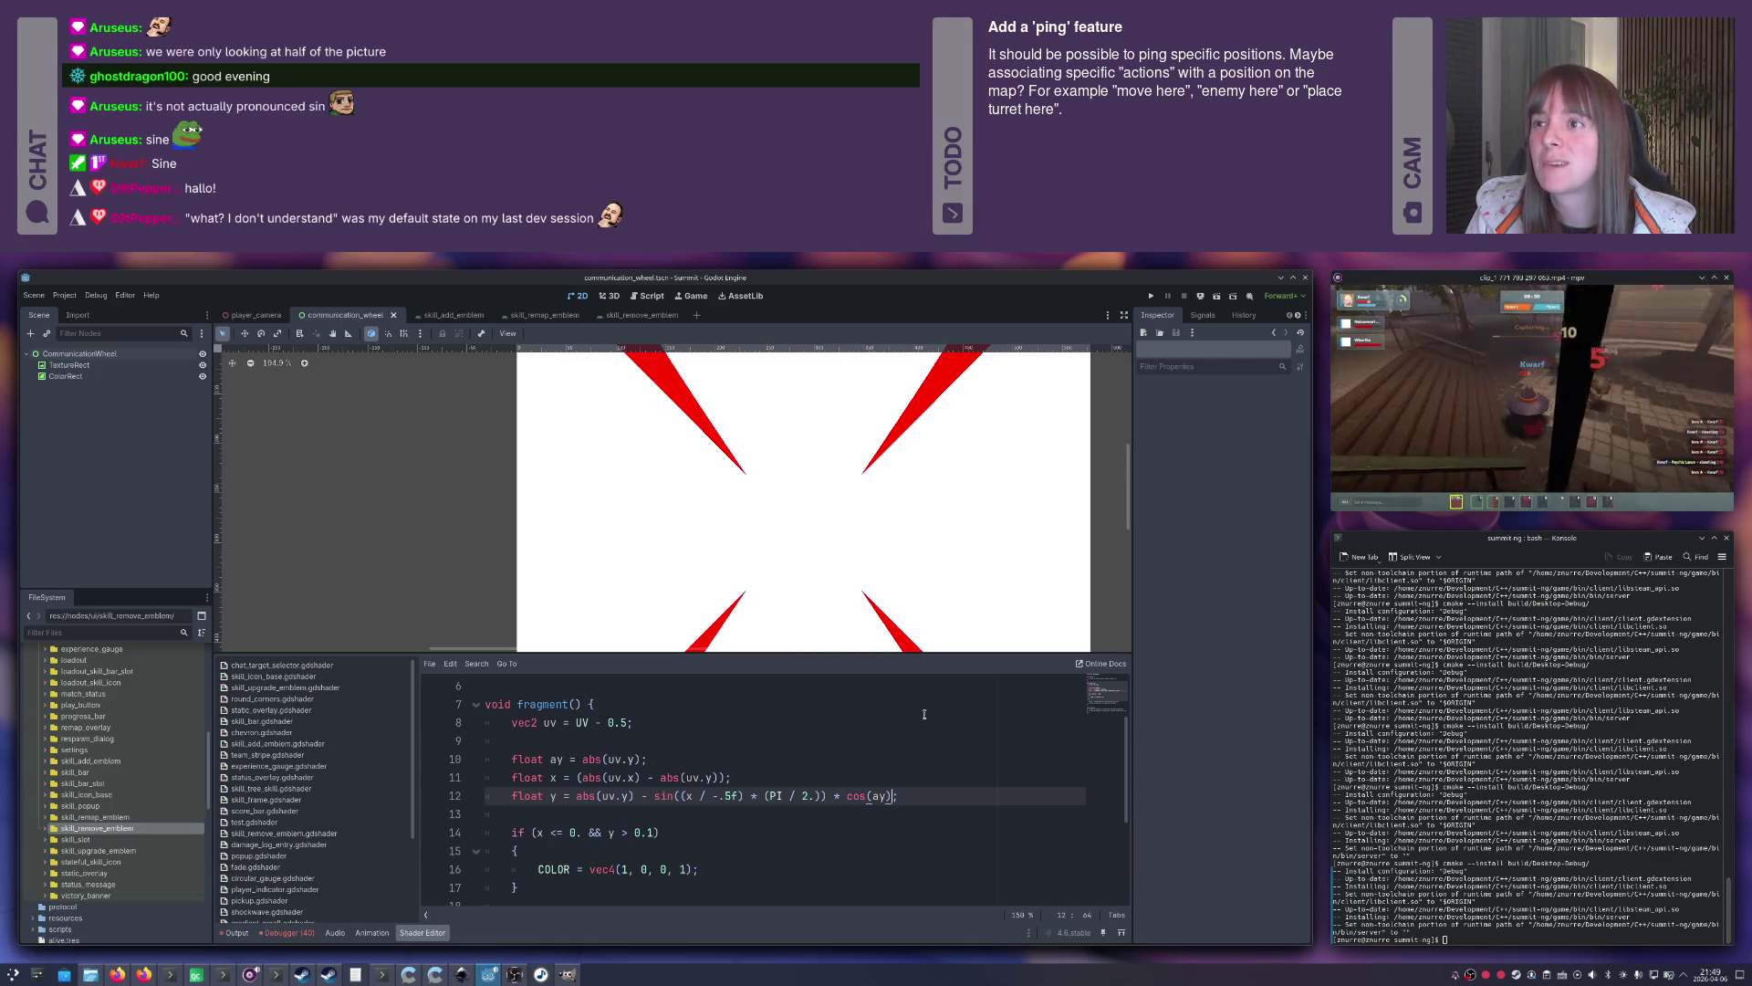
{"action": "key", "text": "BackSpace"}
{"action": "key", "text": "BackSpace"}
{"action": "key", "text": "BackSpace"}
{"action": "type", "text": "0.2"}
{"action": "key", "text": "shift+Left"}
{"action": "key", "text": "shift+Left"}
{"action": "key", "text": "shift+Left"}
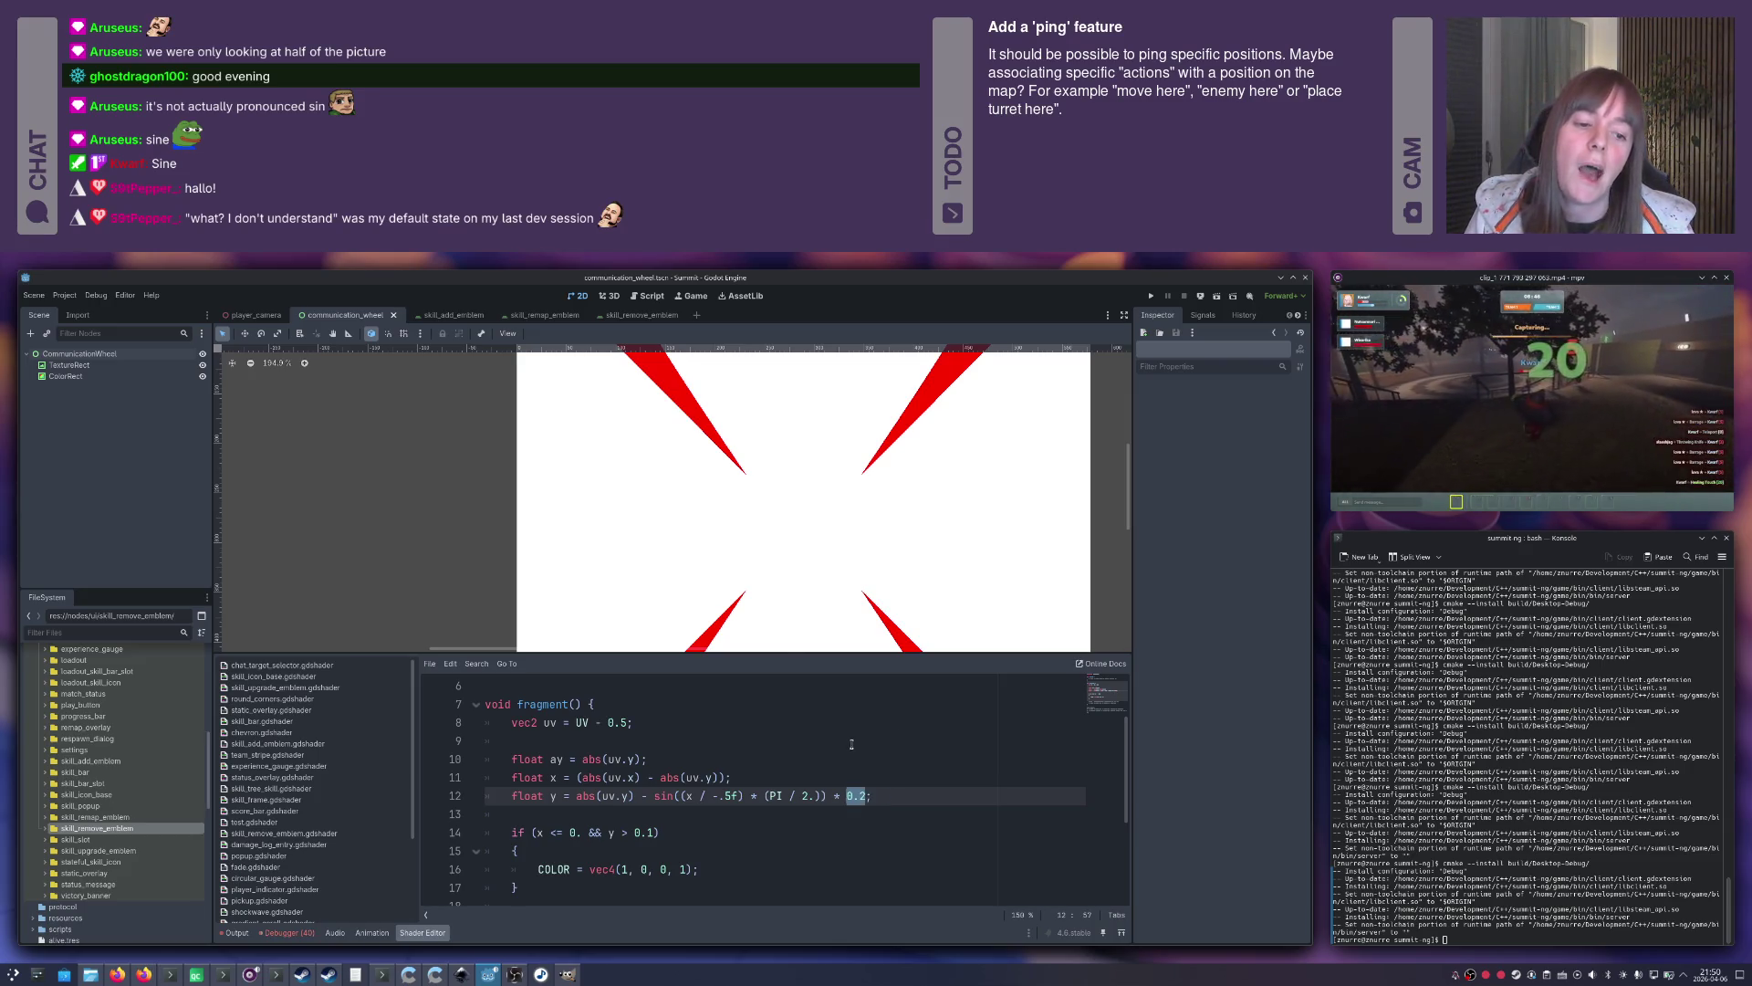
{"action": "key", "text": "Right"}
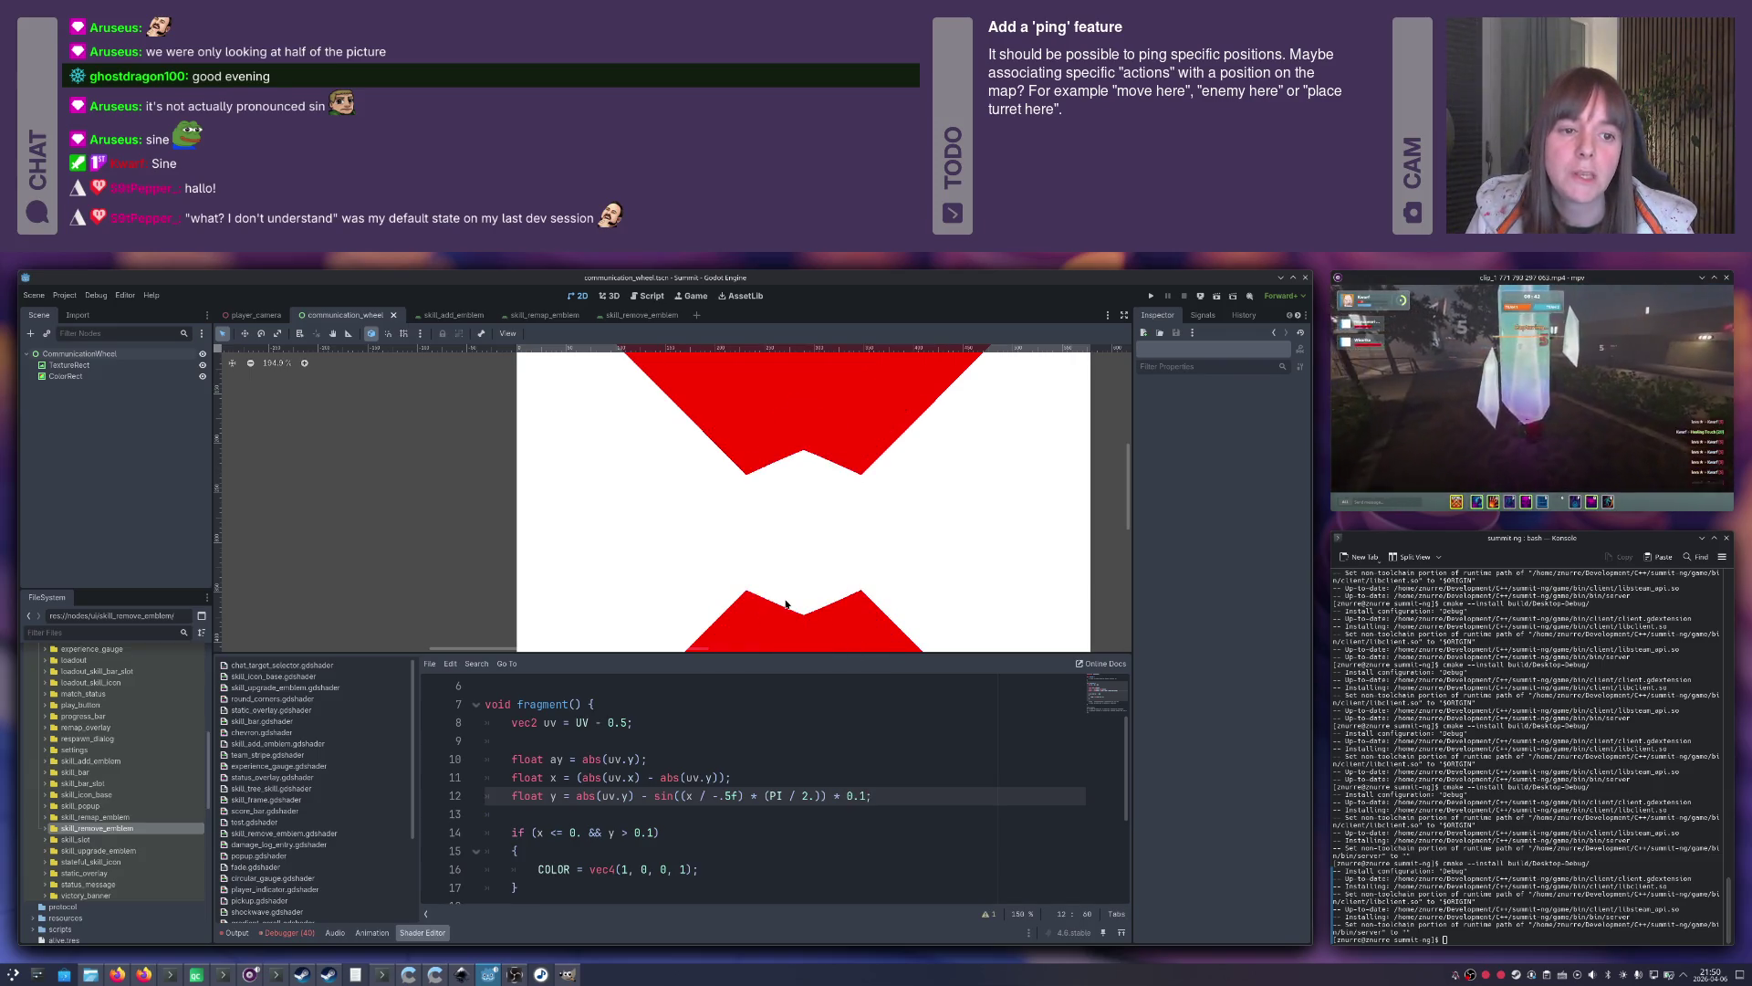
{"action": "scroll", "coordinate": [801, 575], "scroll_direction": "down", "scroll_amount": 7}
Add && y < 0.4 to the line 14 if condition and pan to view the result.
{"action": "scroll", "coordinate": [802, 575], "scroll_direction": "up", "scroll_amount": 5}
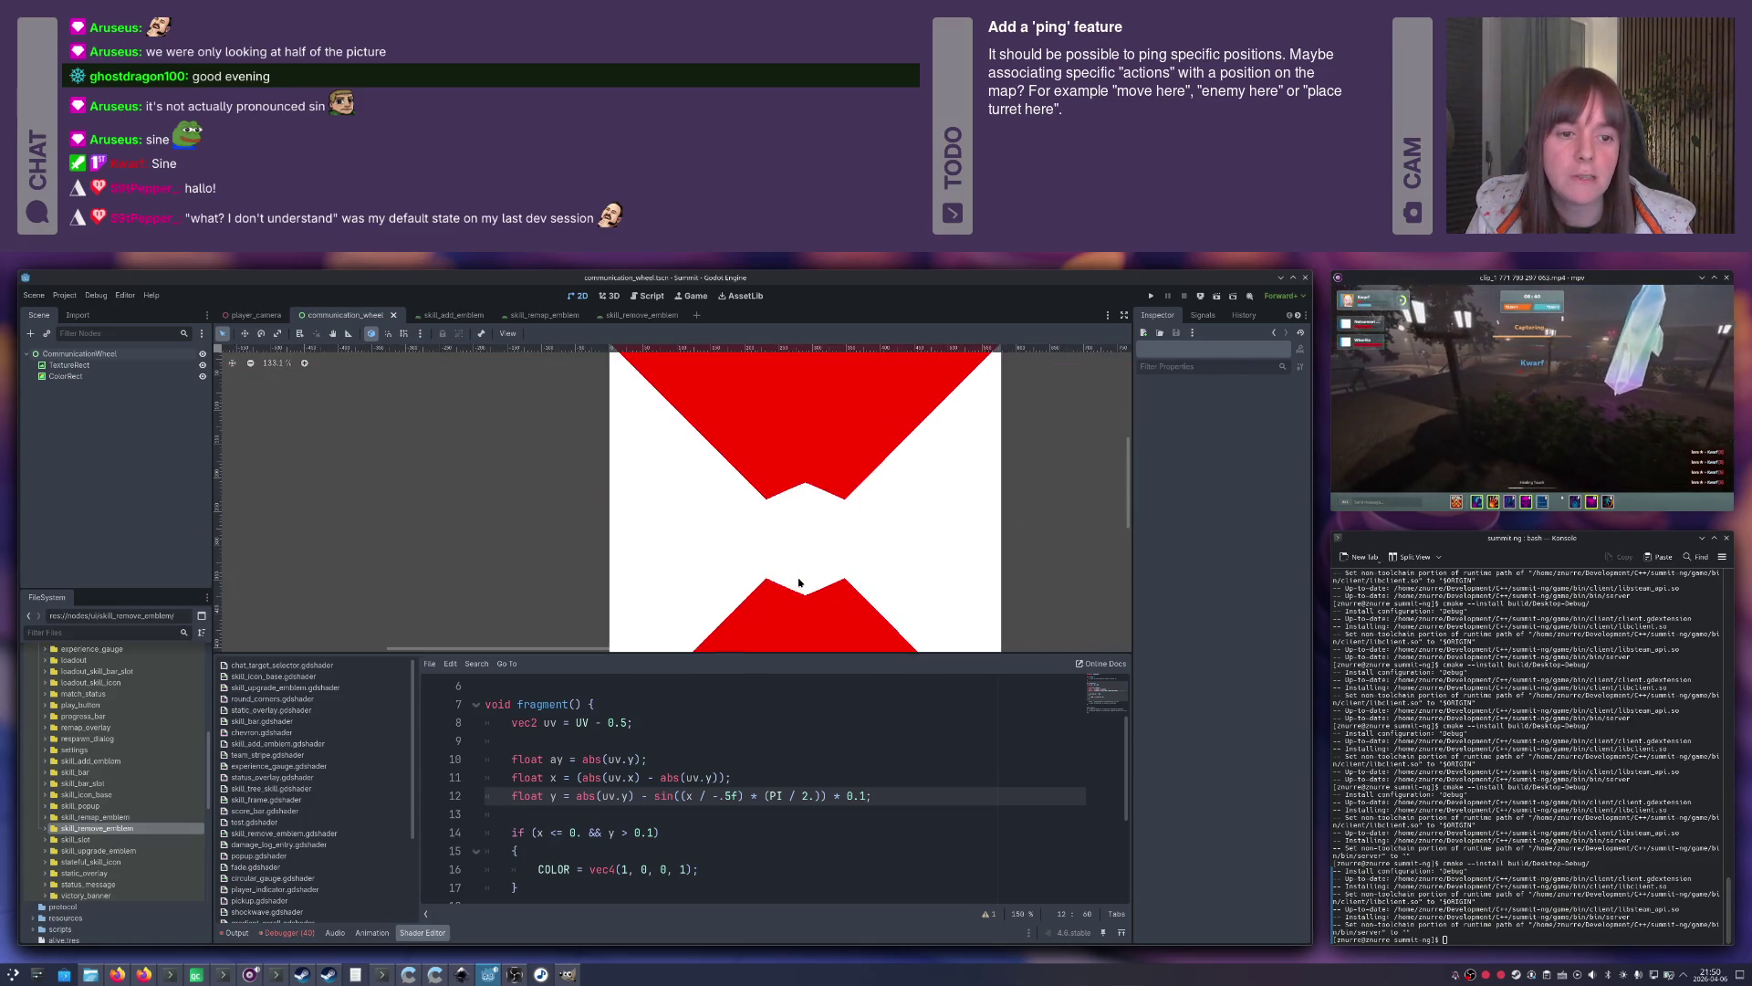
{"action": "left_click", "coordinate": [676, 832]}
{"action": "key", "text": "Left"}
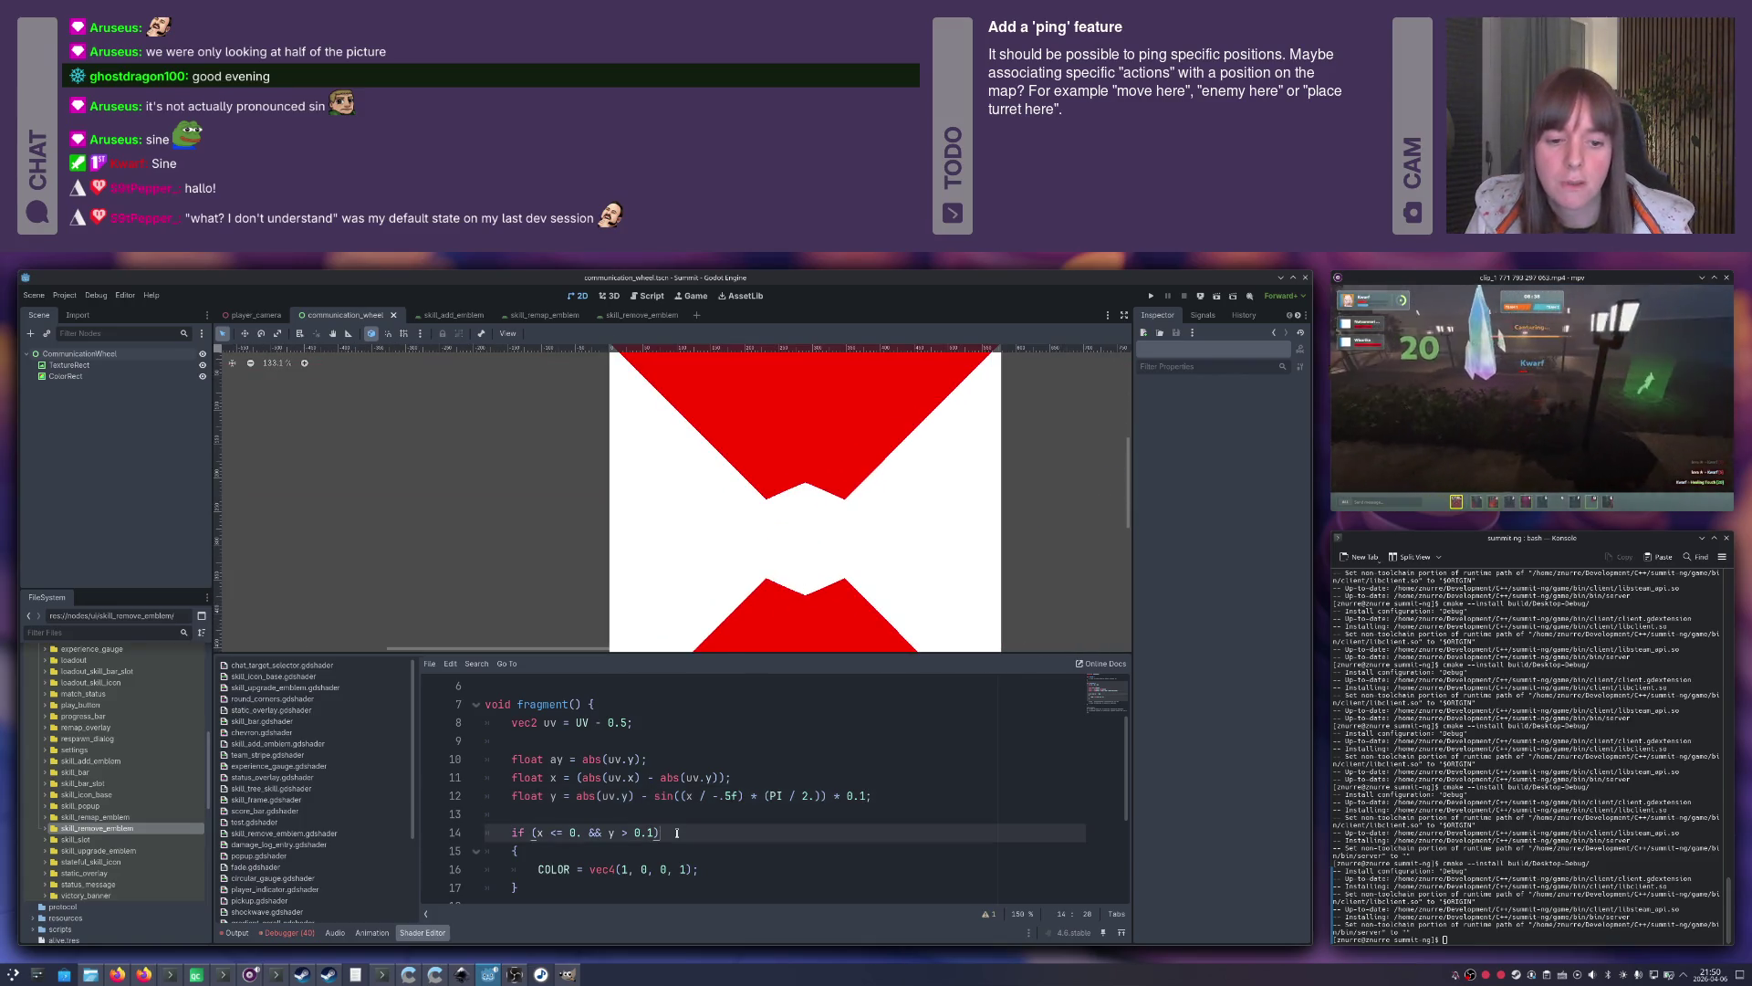
{"action": "type", "text": "&& y "}
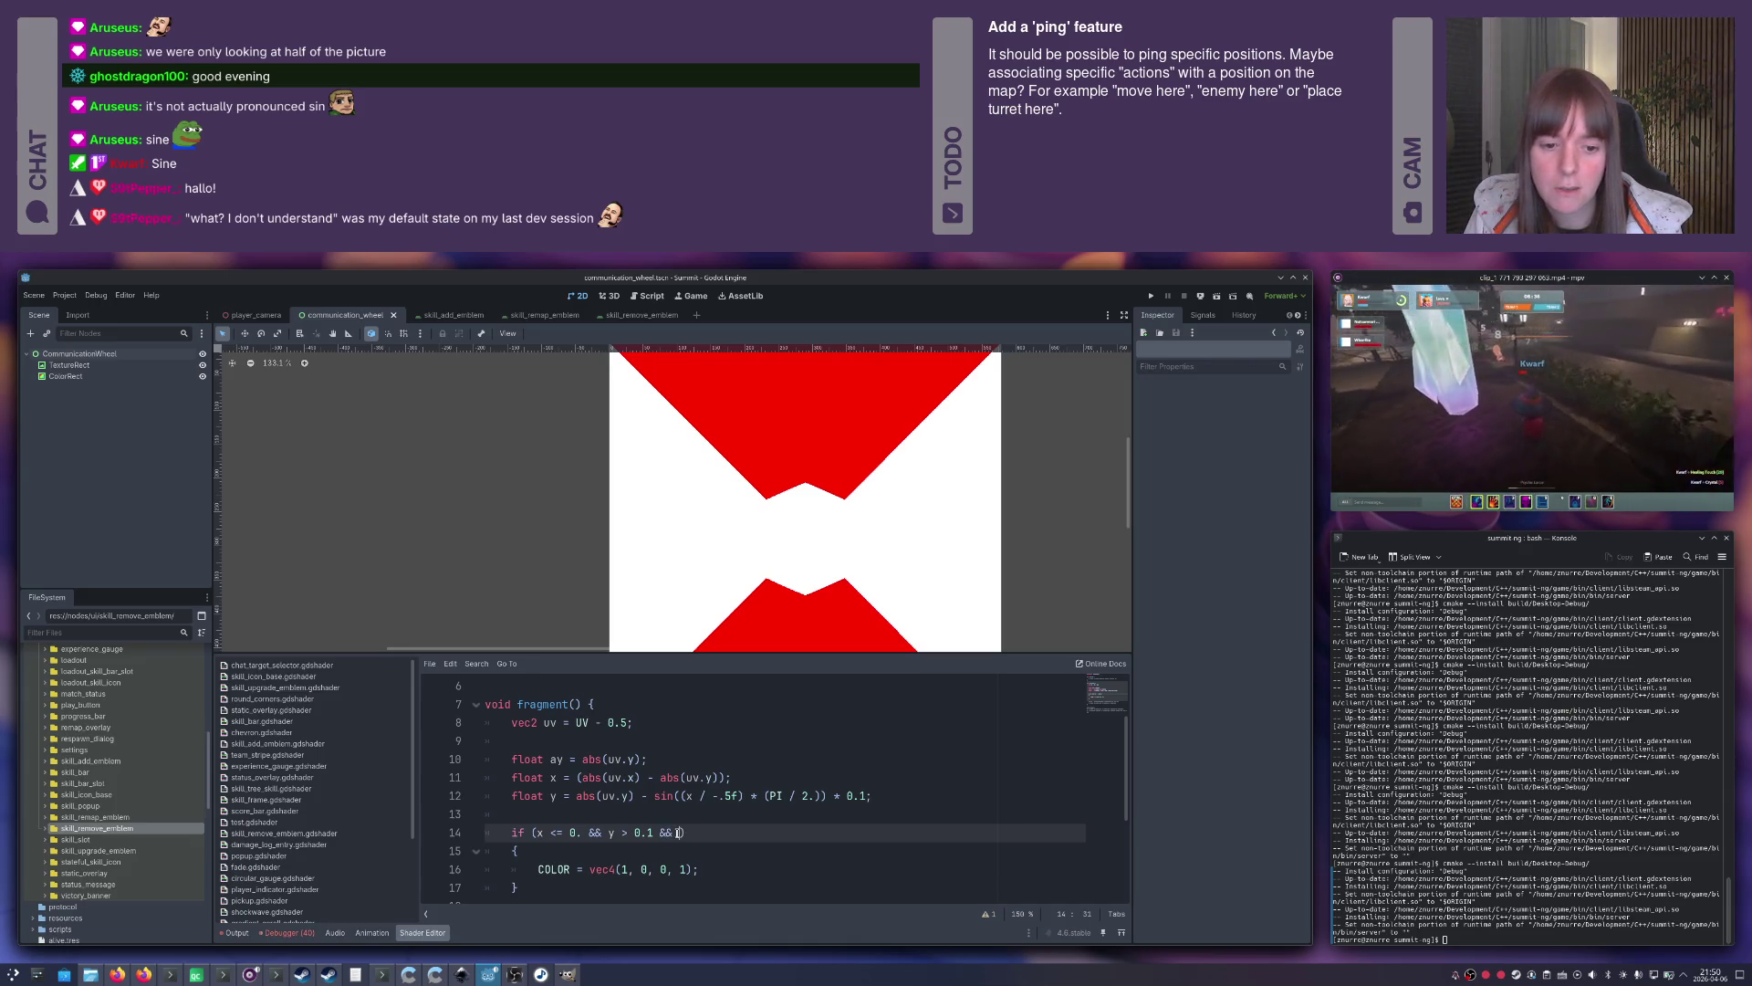
{"action": "type", "text": "< 0.4"}
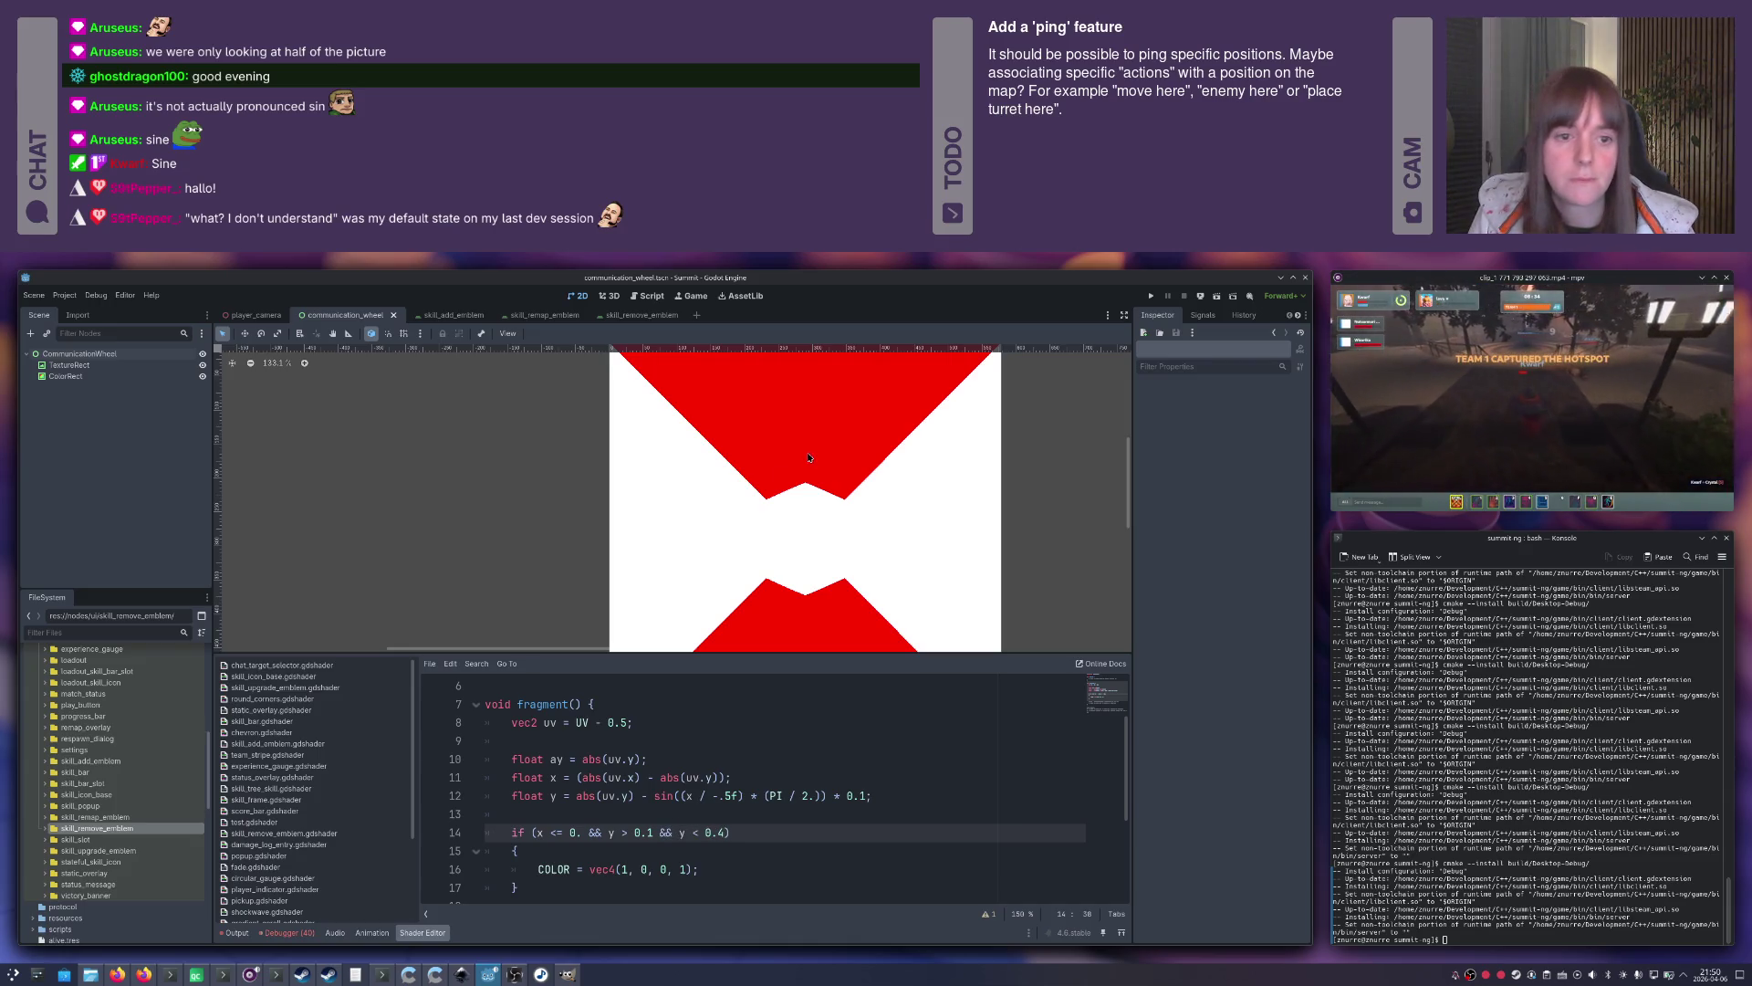
{"action": "left_click_drag", "start_coordinate": [834, 458], "coordinate": [845, 501]}
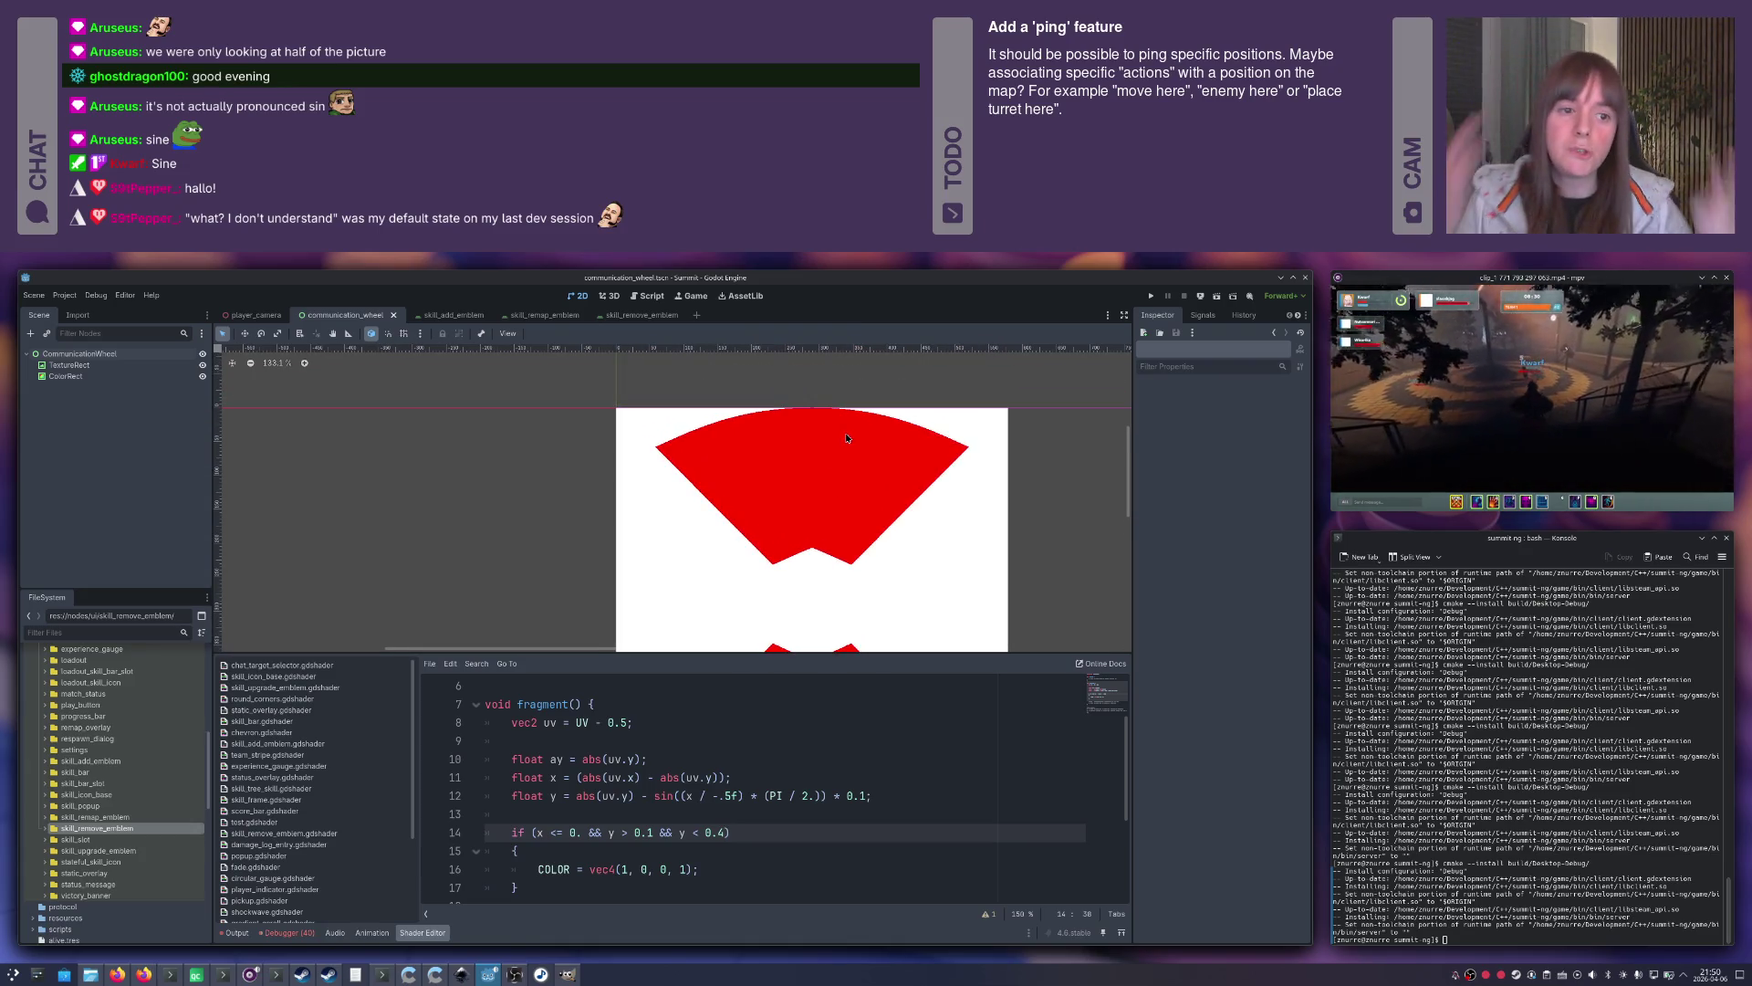
Try changing line 12's trailing offset from 0.1 to 0.2.
{"action": "scroll", "coordinate": [870, 477], "scroll_direction": "down", "scroll_amount": 4}
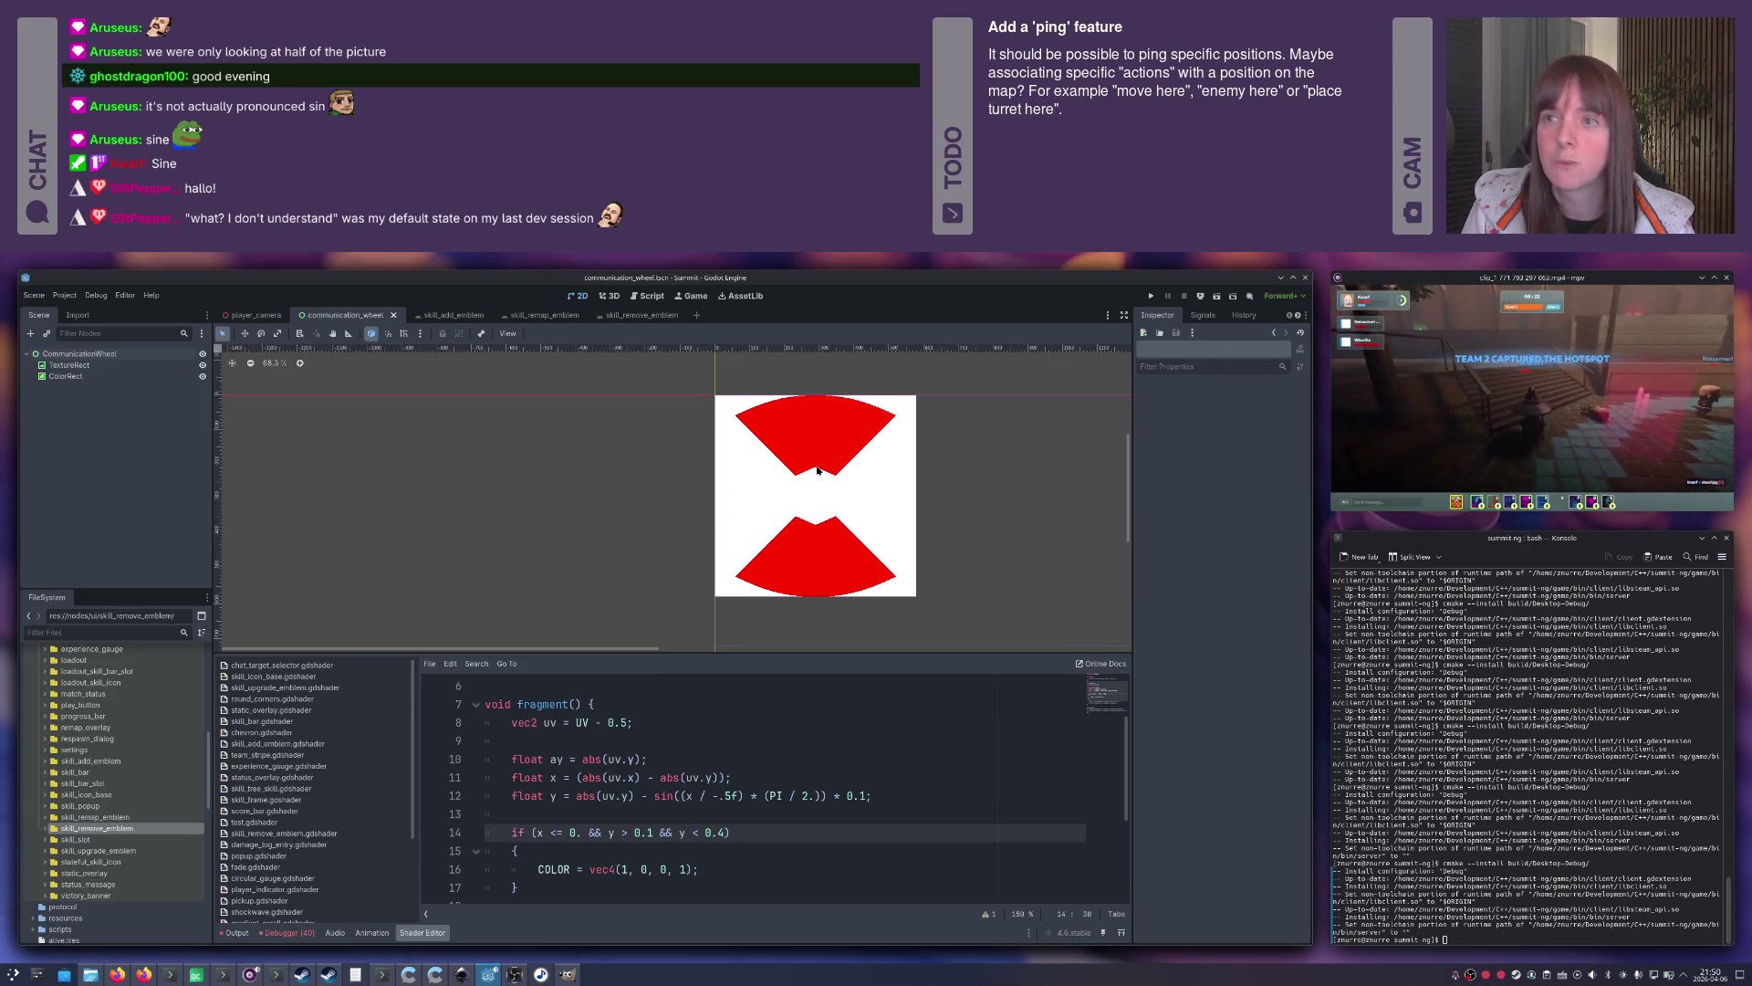
{"action": "left_click", "coordinate": [877, 796]}
{"action": "key", "text": "BackSpace"}
{"action": "type", "text": "2"}
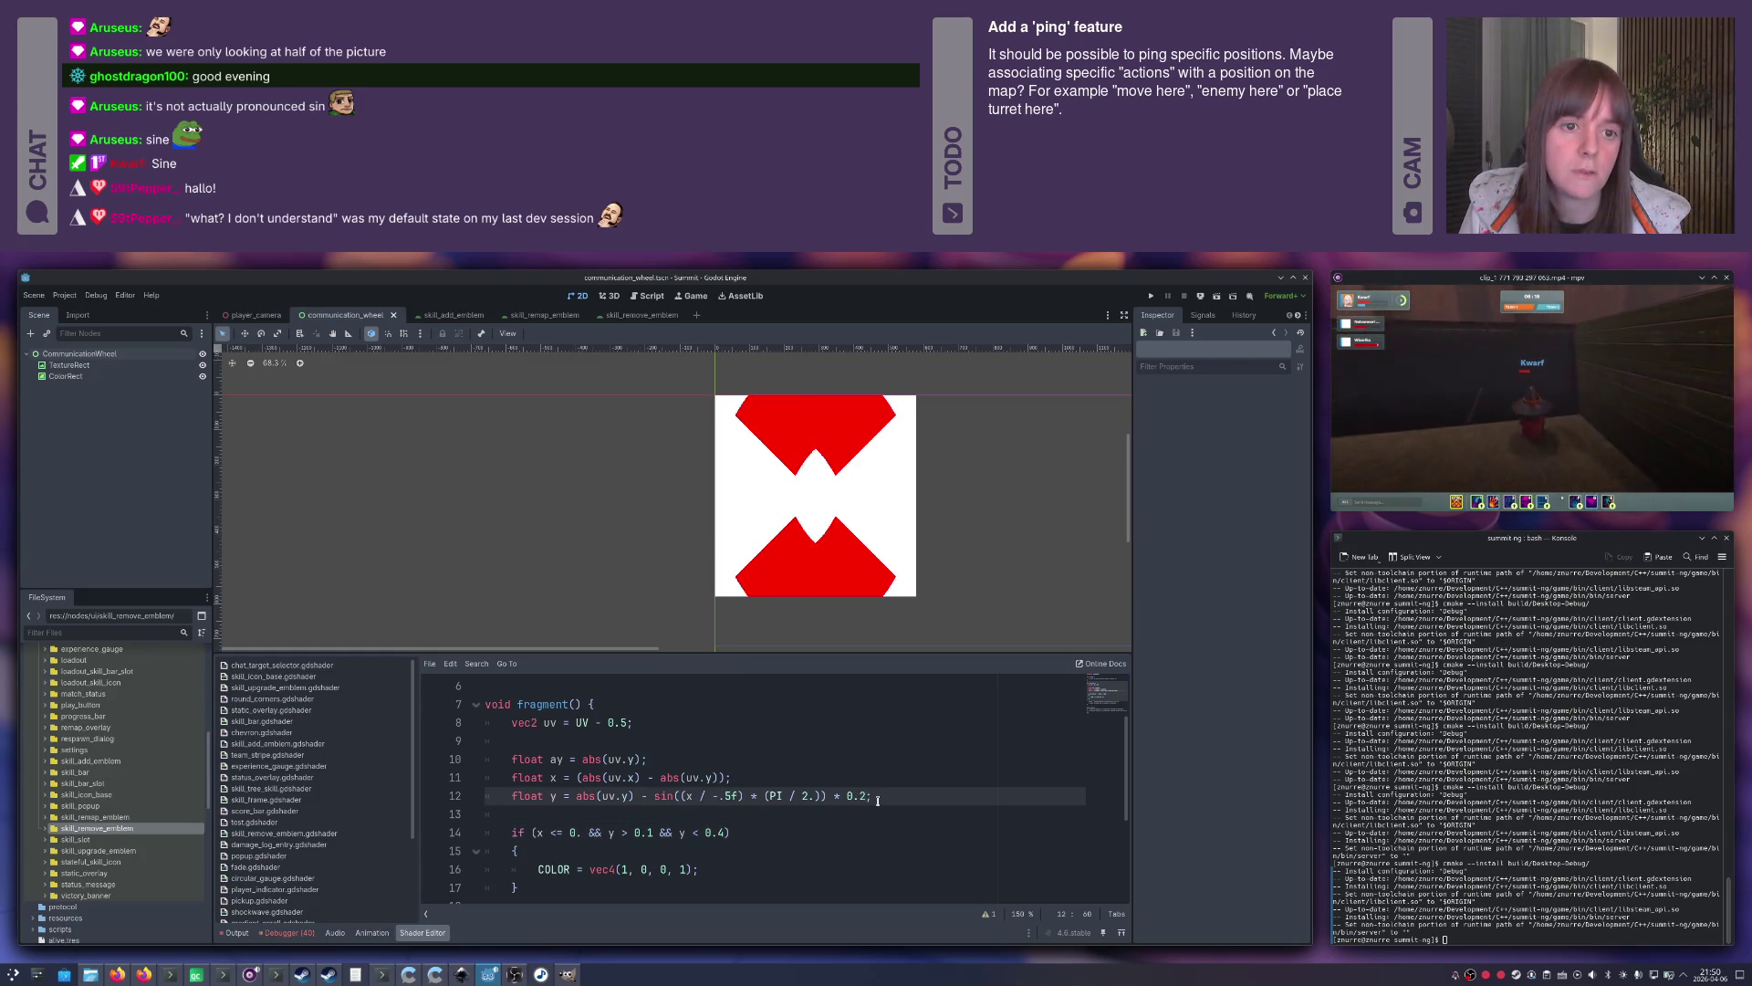
{"action": "key", "text": "BackSpace"}
Restore line 12's 0.1 offset and set line 16 to COLOR = vec4(1, y, 0, 1).
{"action": "type", "text": "1"}
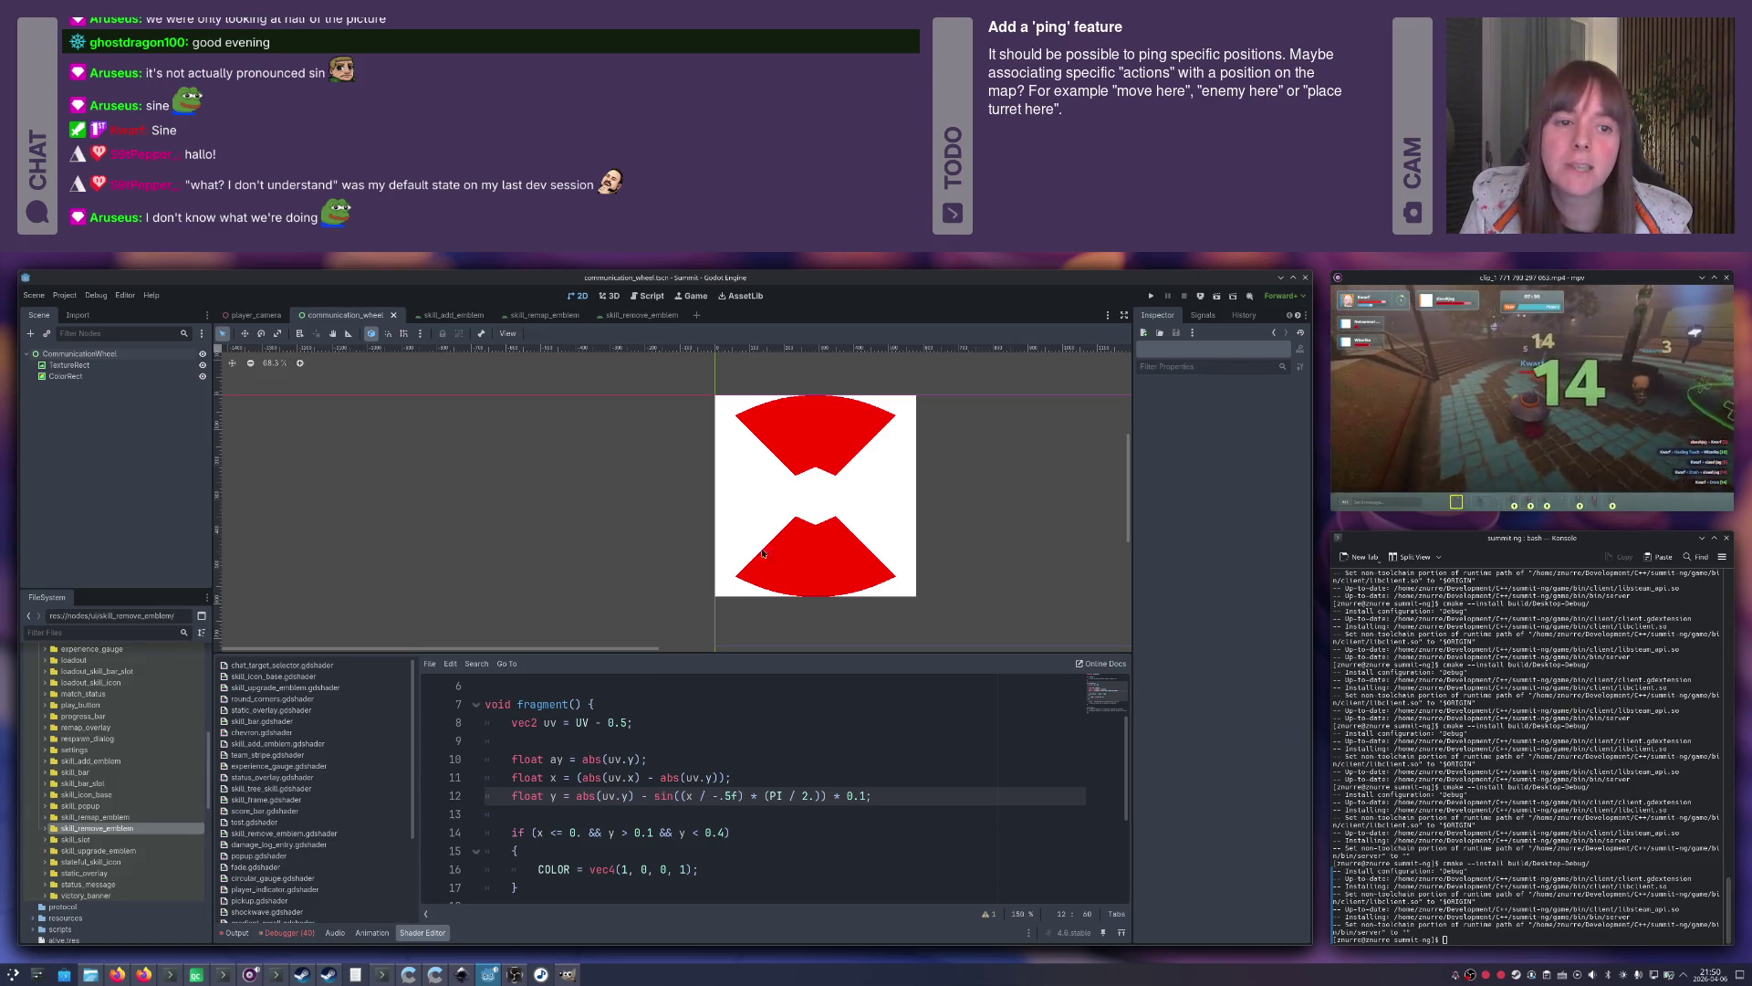
{"action": "left_click", "coordinate": [563, 781]}
{"action": "left_click", "coordinate": [554, 796]}
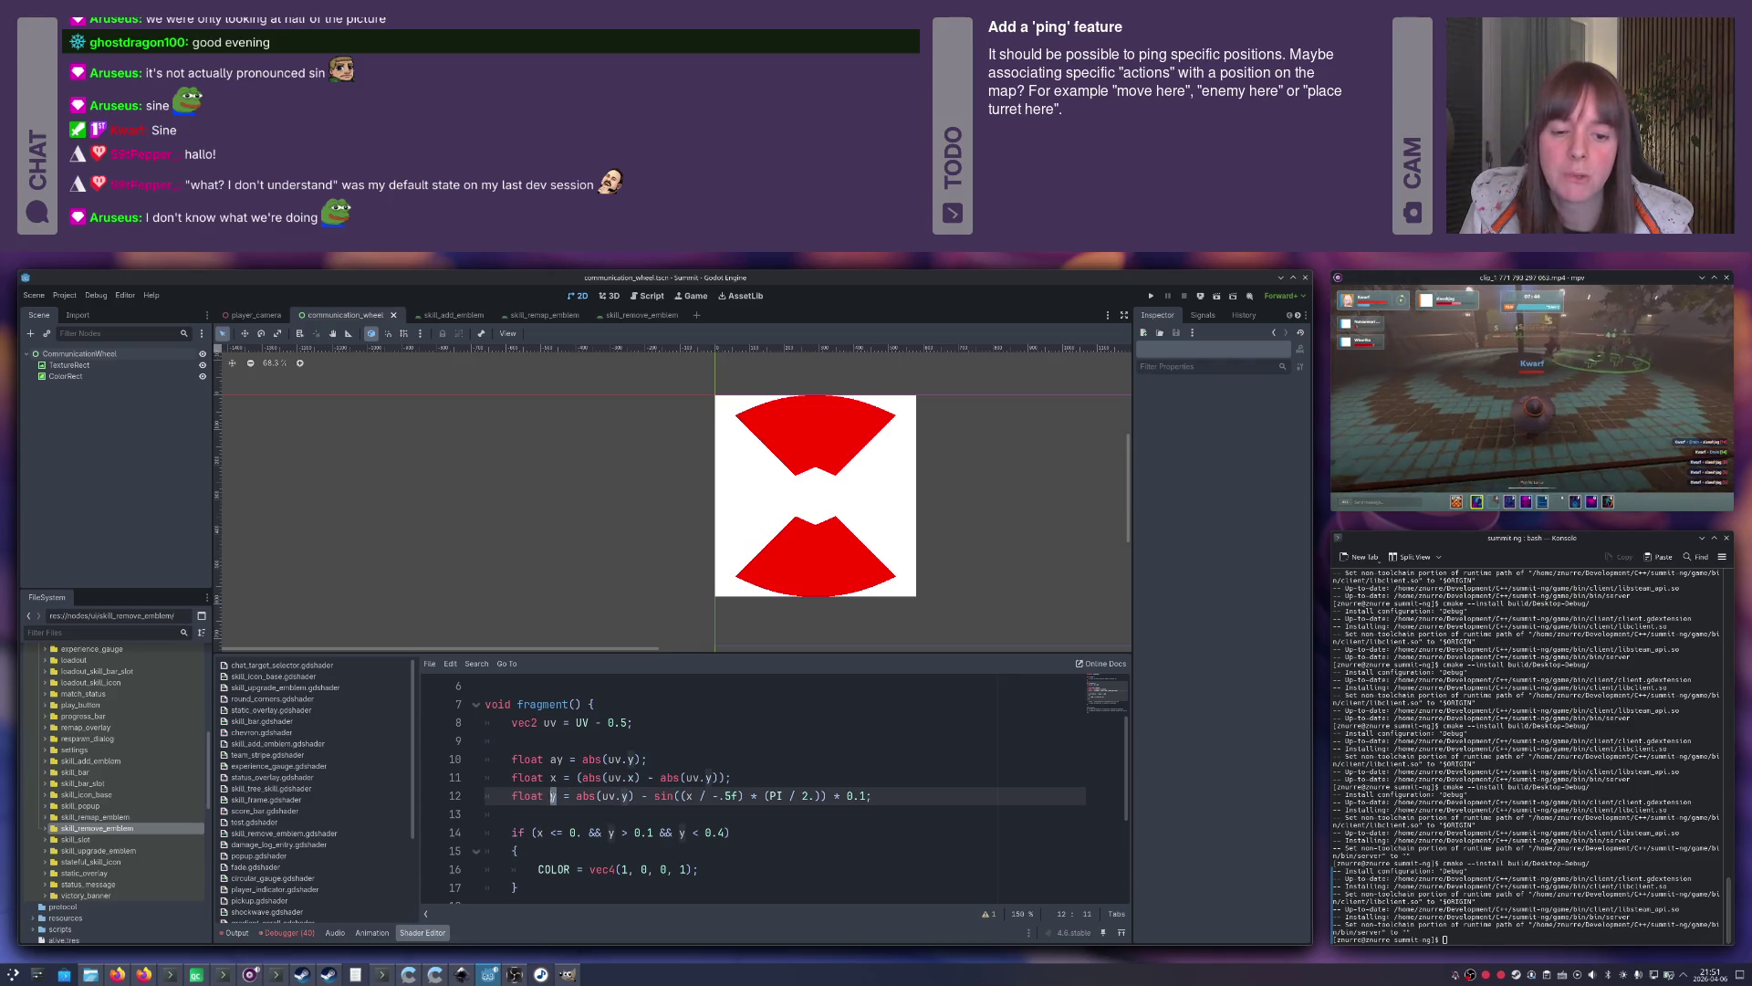
{"action": "scroll", "coordinate": [593, 803], "scroll_direction": "down", "scroll_amount": 1}
{"action": "left_click", "coordinate": [644, 814]}
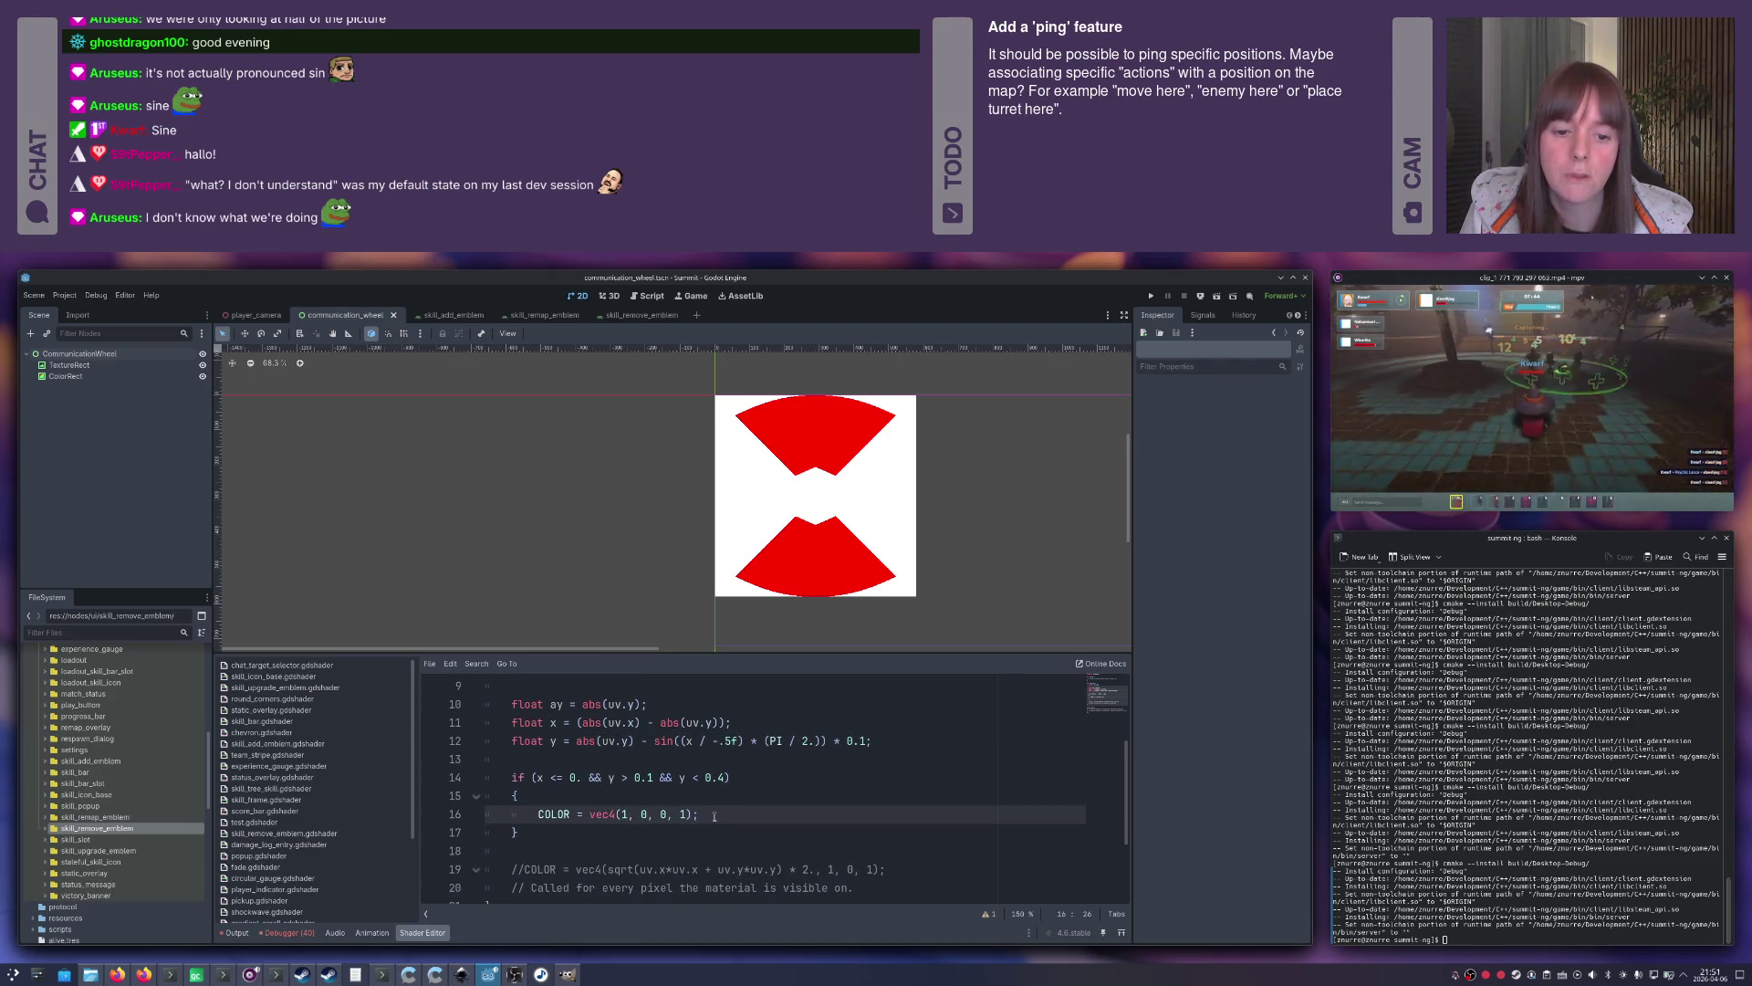
{"action": "key", "text": "BackSpace"}
{"action": "type", "text": "y"}
{"action": "key", "text": "End"}
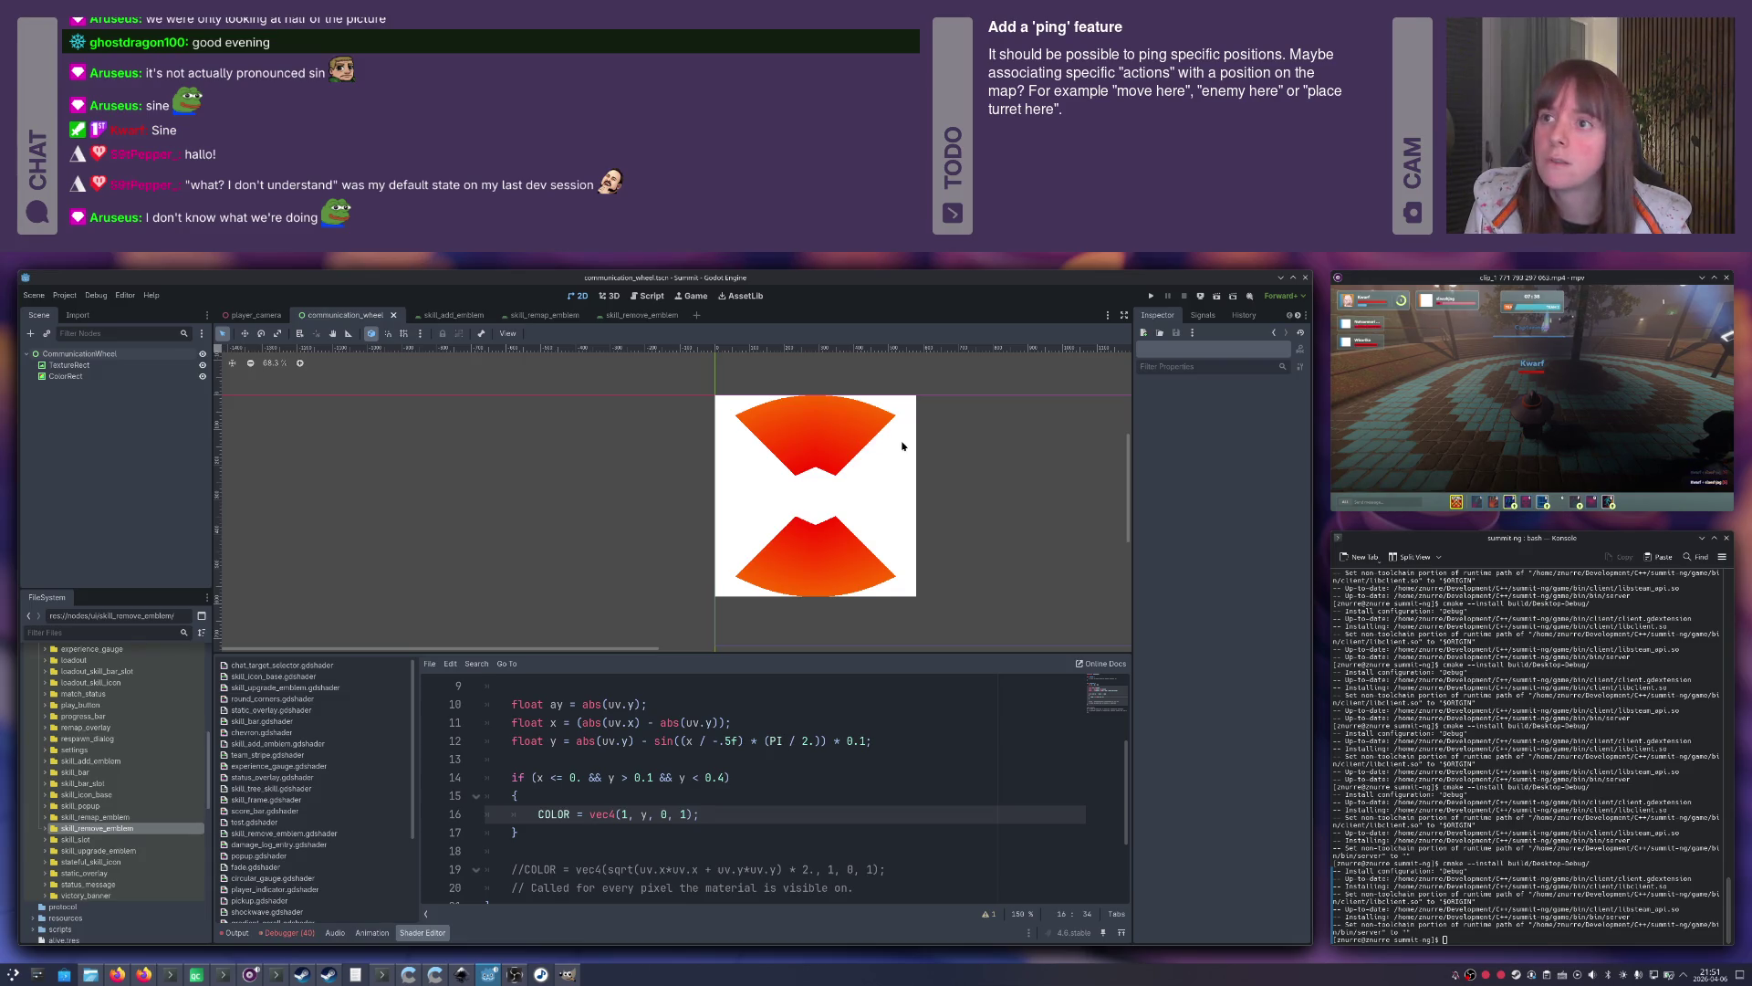
Set the colour's blue channel to y as well and zoom the preview to inspect the pink gradient.
{"action": "double_click", "coordinate": [671, 806]}
{"action": "type", "text": "y"}
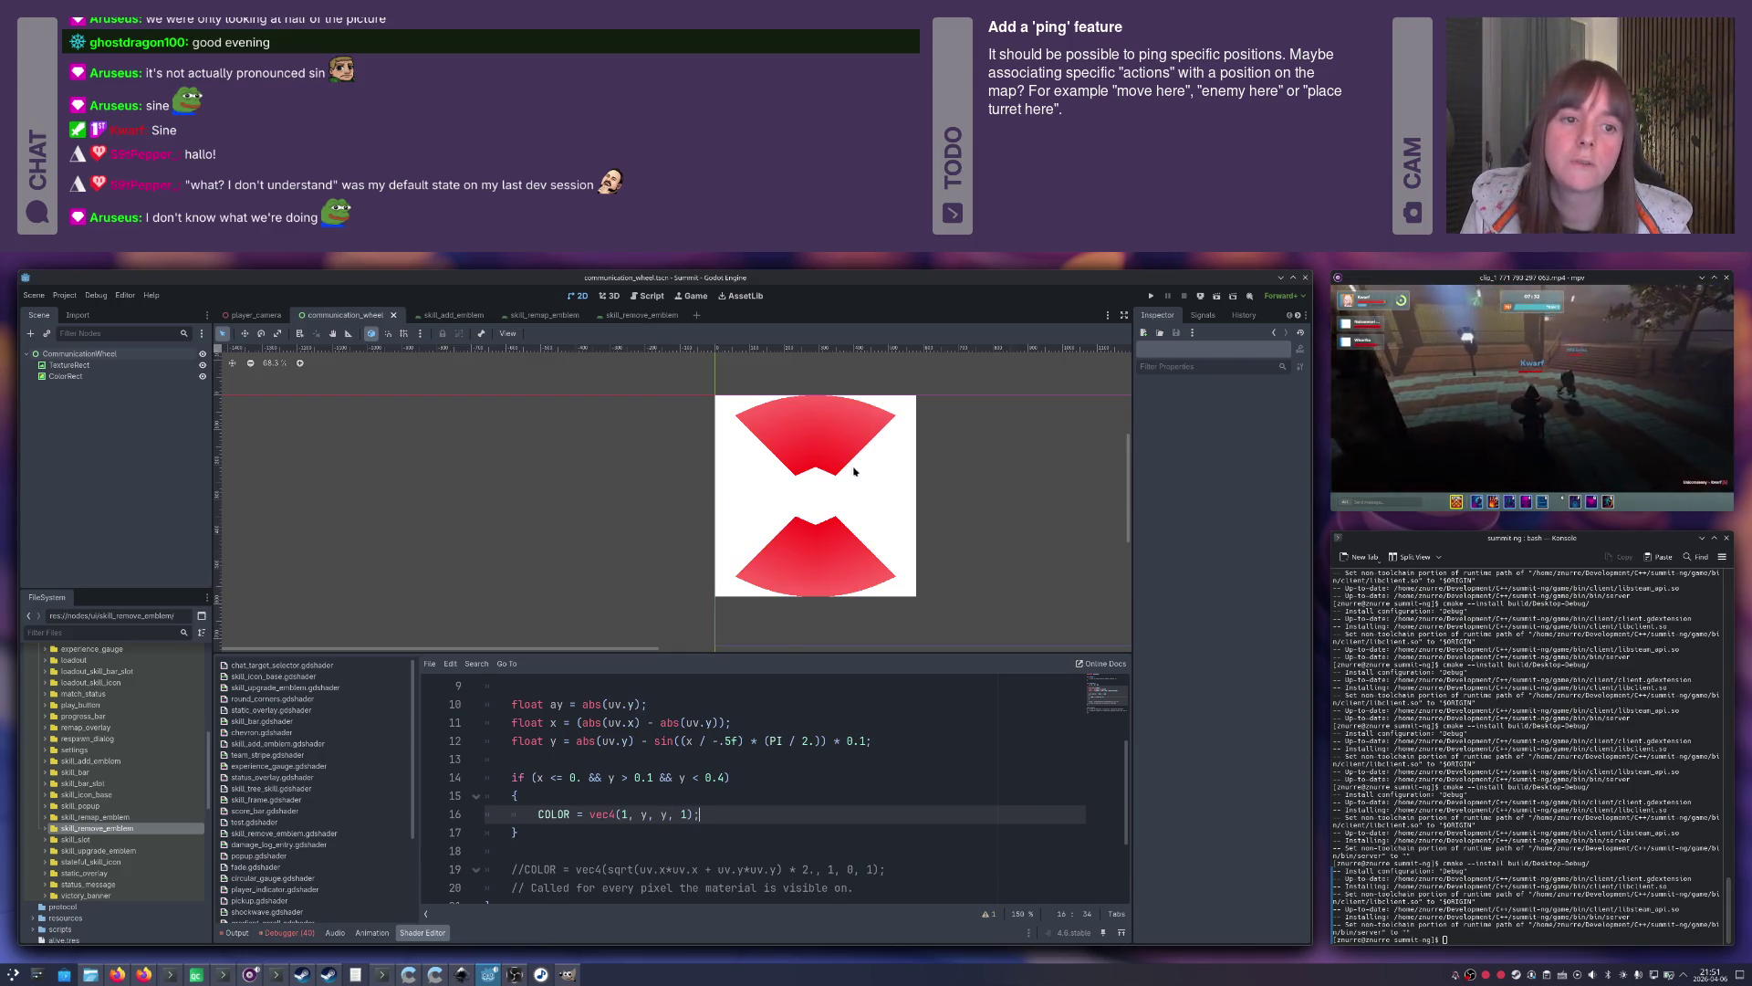
{"action": "scroll", "coordinate": [815, 420], "scroll_direction": "up", "scroll_amount": 6}
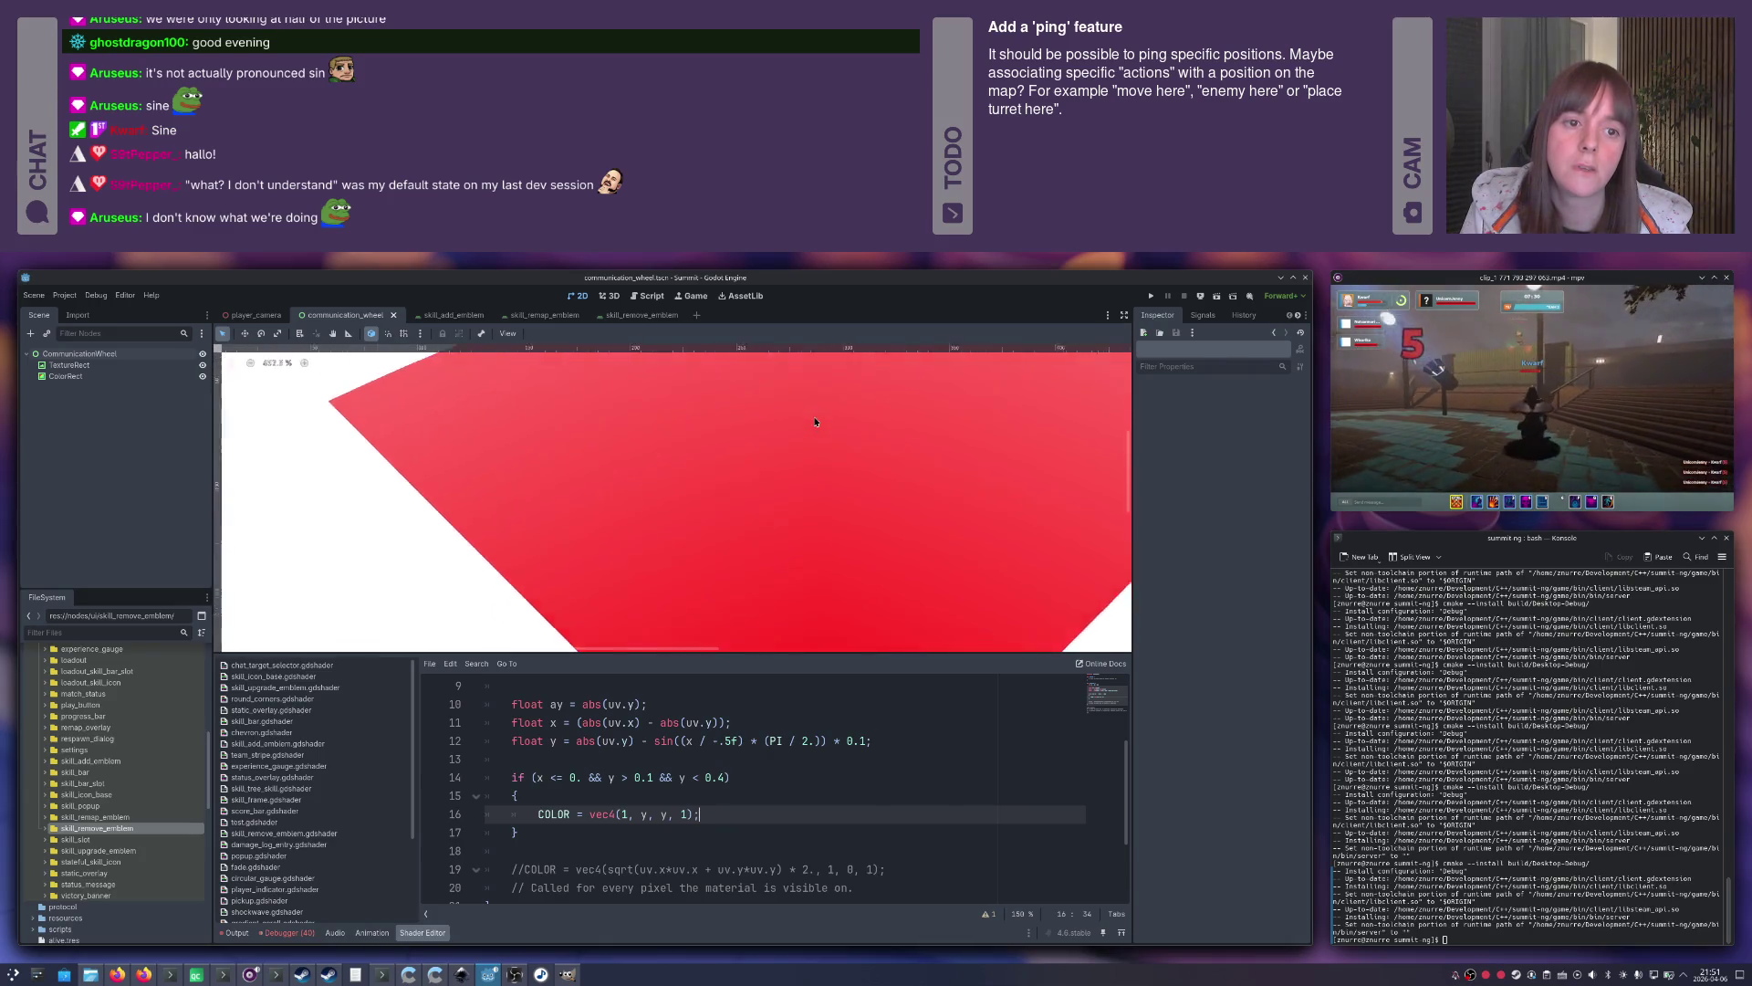
{"action": "scroll", "coordinate": [742, 444], "scroll_direction": "down", "scroll_amount": 3}
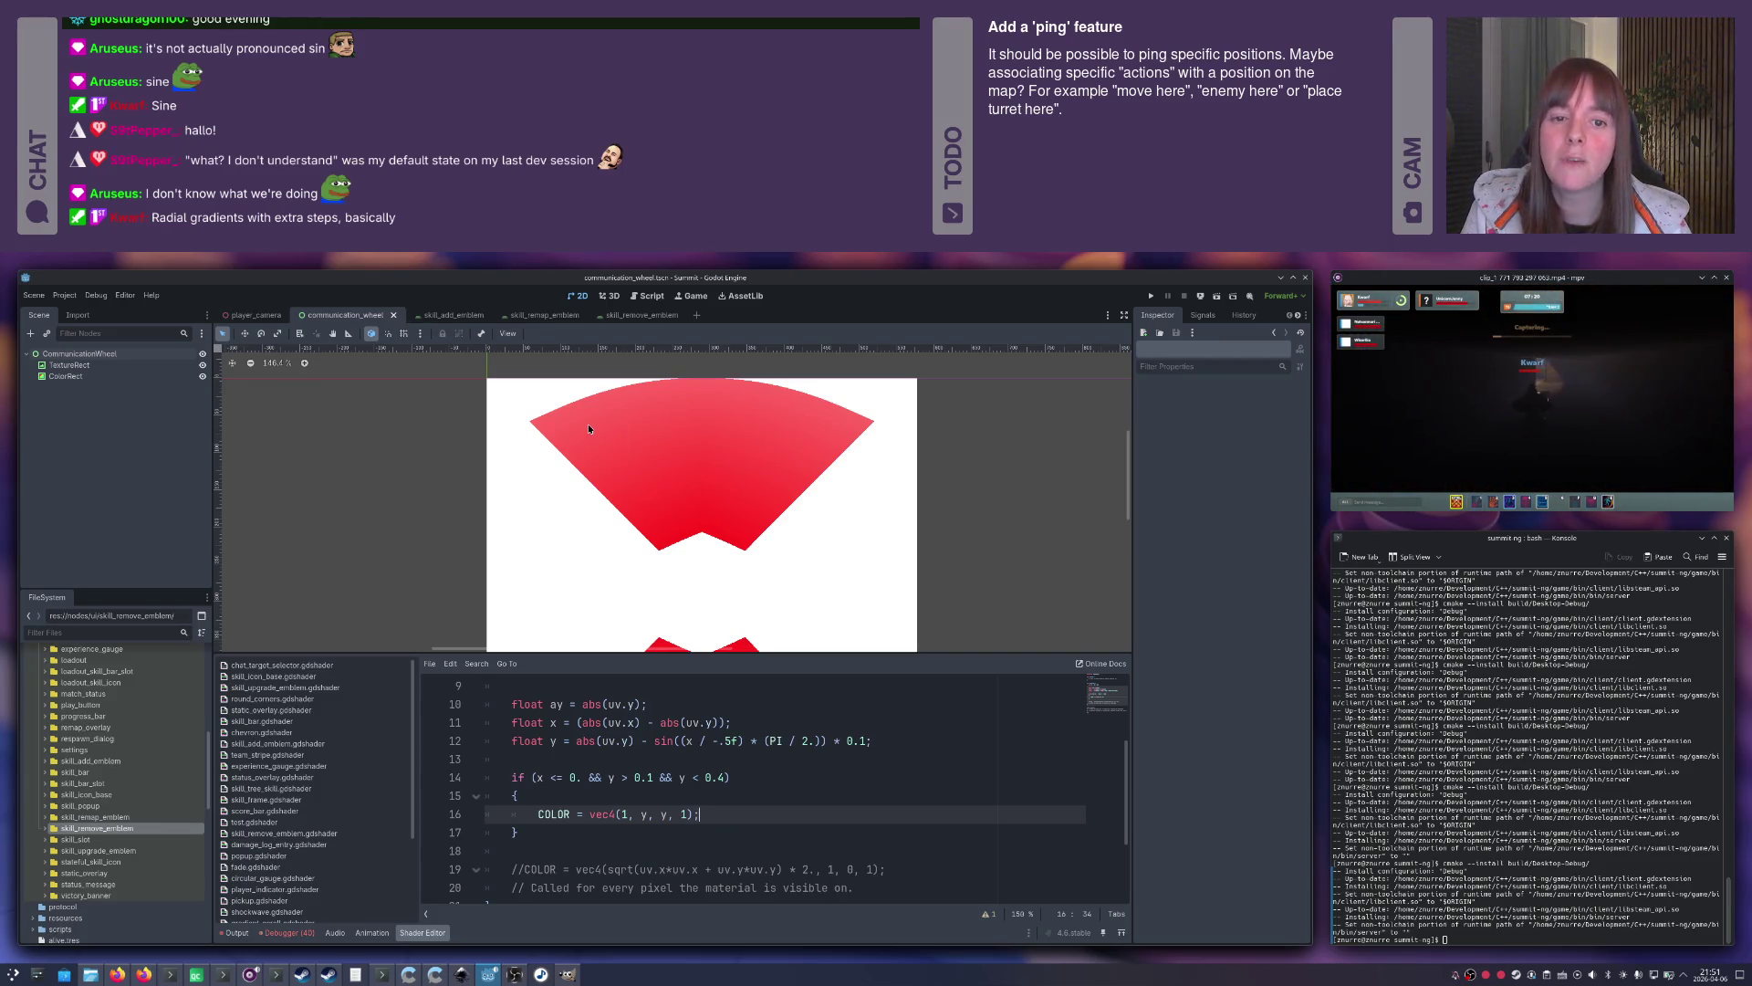
{"action": "scroll", "coordinate": [601, 432], "scroll_direction": "down", "scroll_amount": 2}
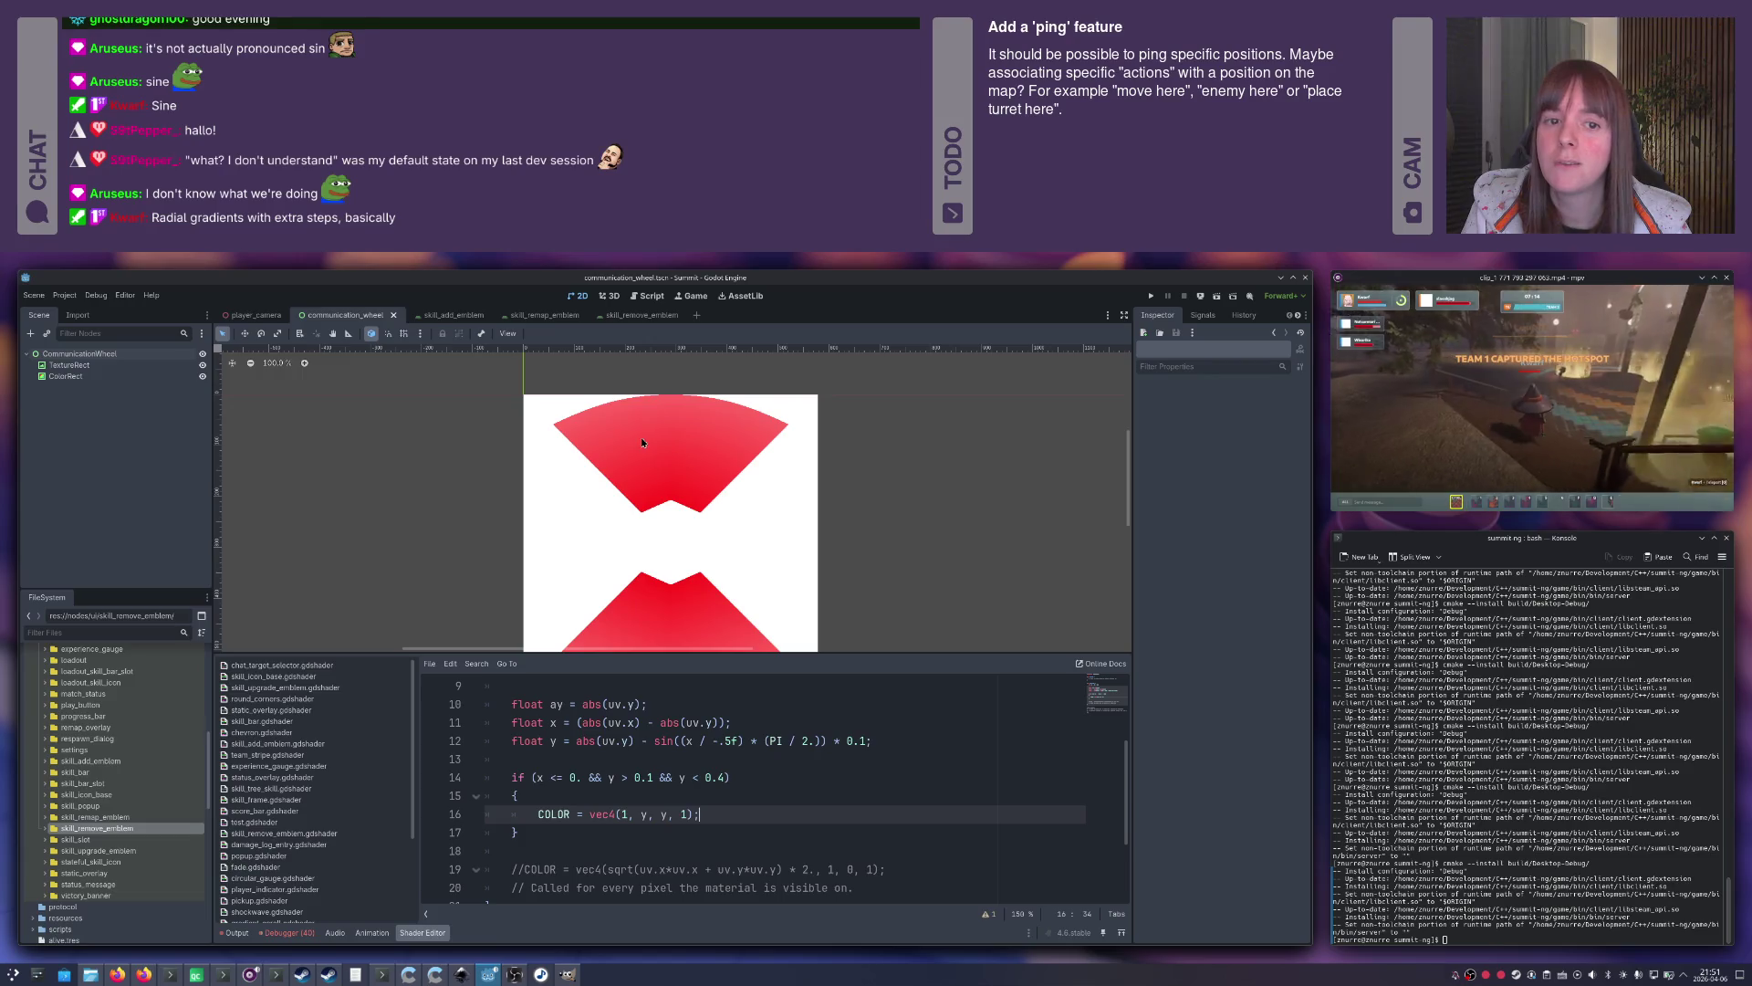
{"action": "scroll", "coordinate": [648, 464], "scroll_direction": "down", "scroll_amount": 4}
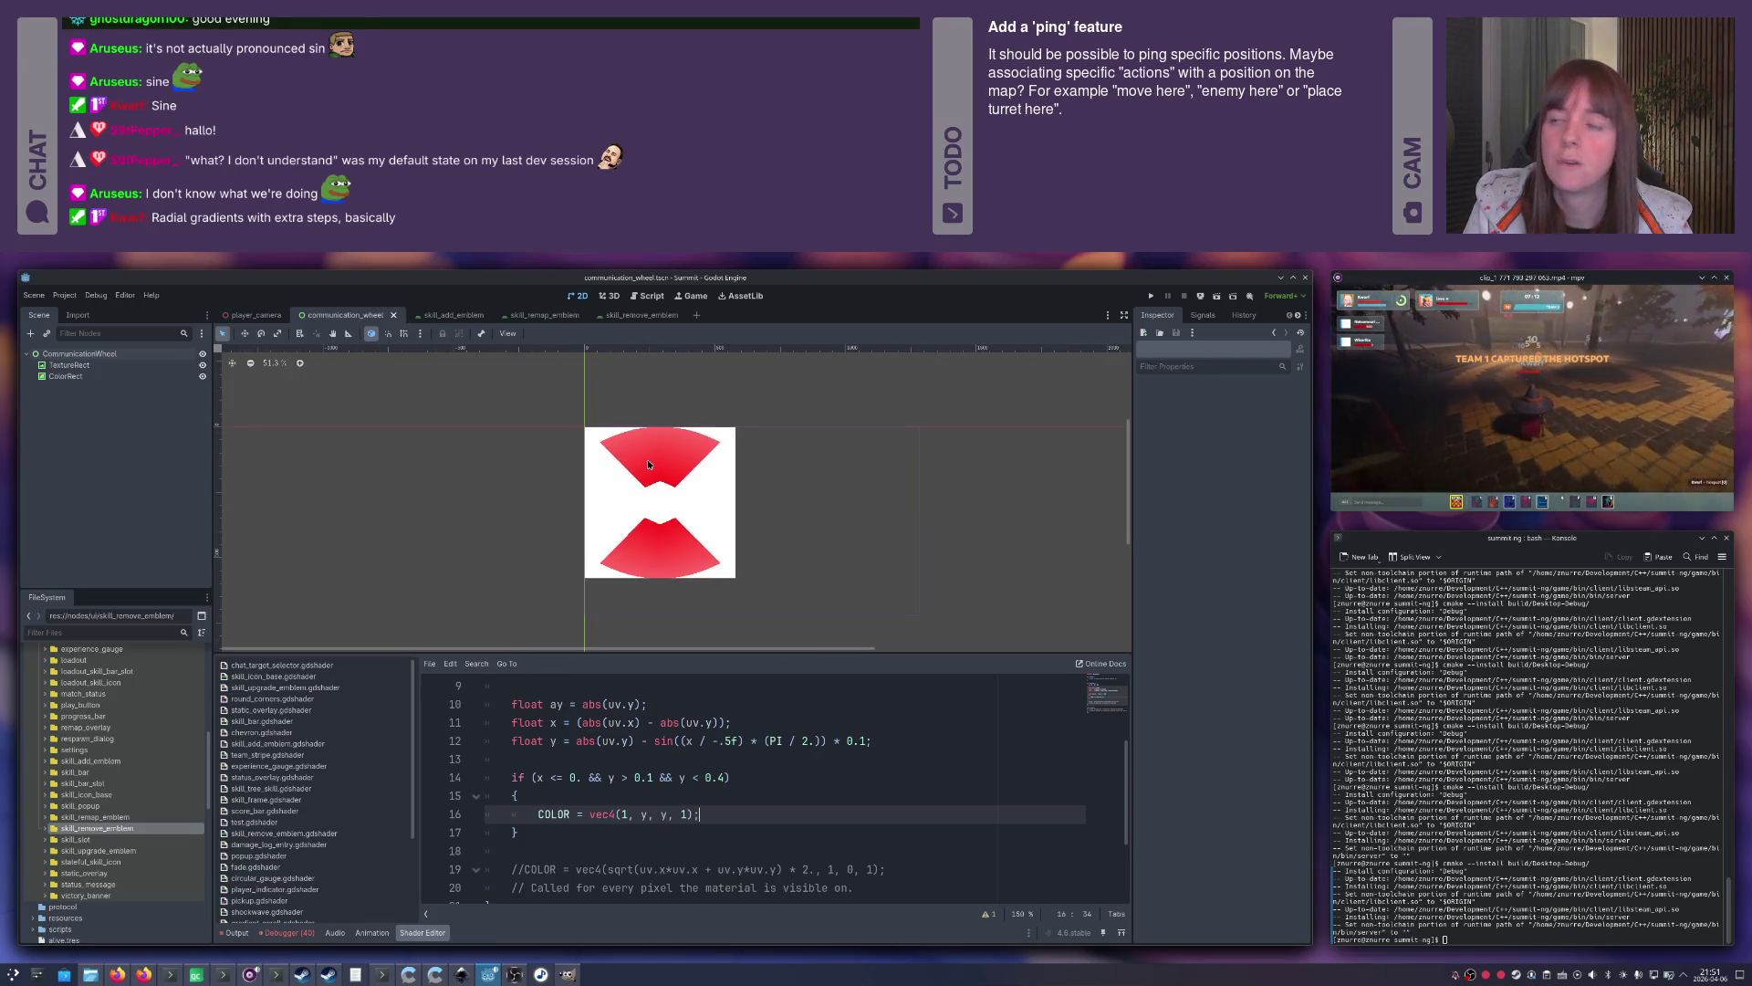
{"action": "scroll", "coordinate": [646, 465], "scroll_direction": "up", "scroll_amount": 4}
{"action": "scroll", "coordinate": [646, 465], "scroll_direction": "down", "scroll_amount": 3}
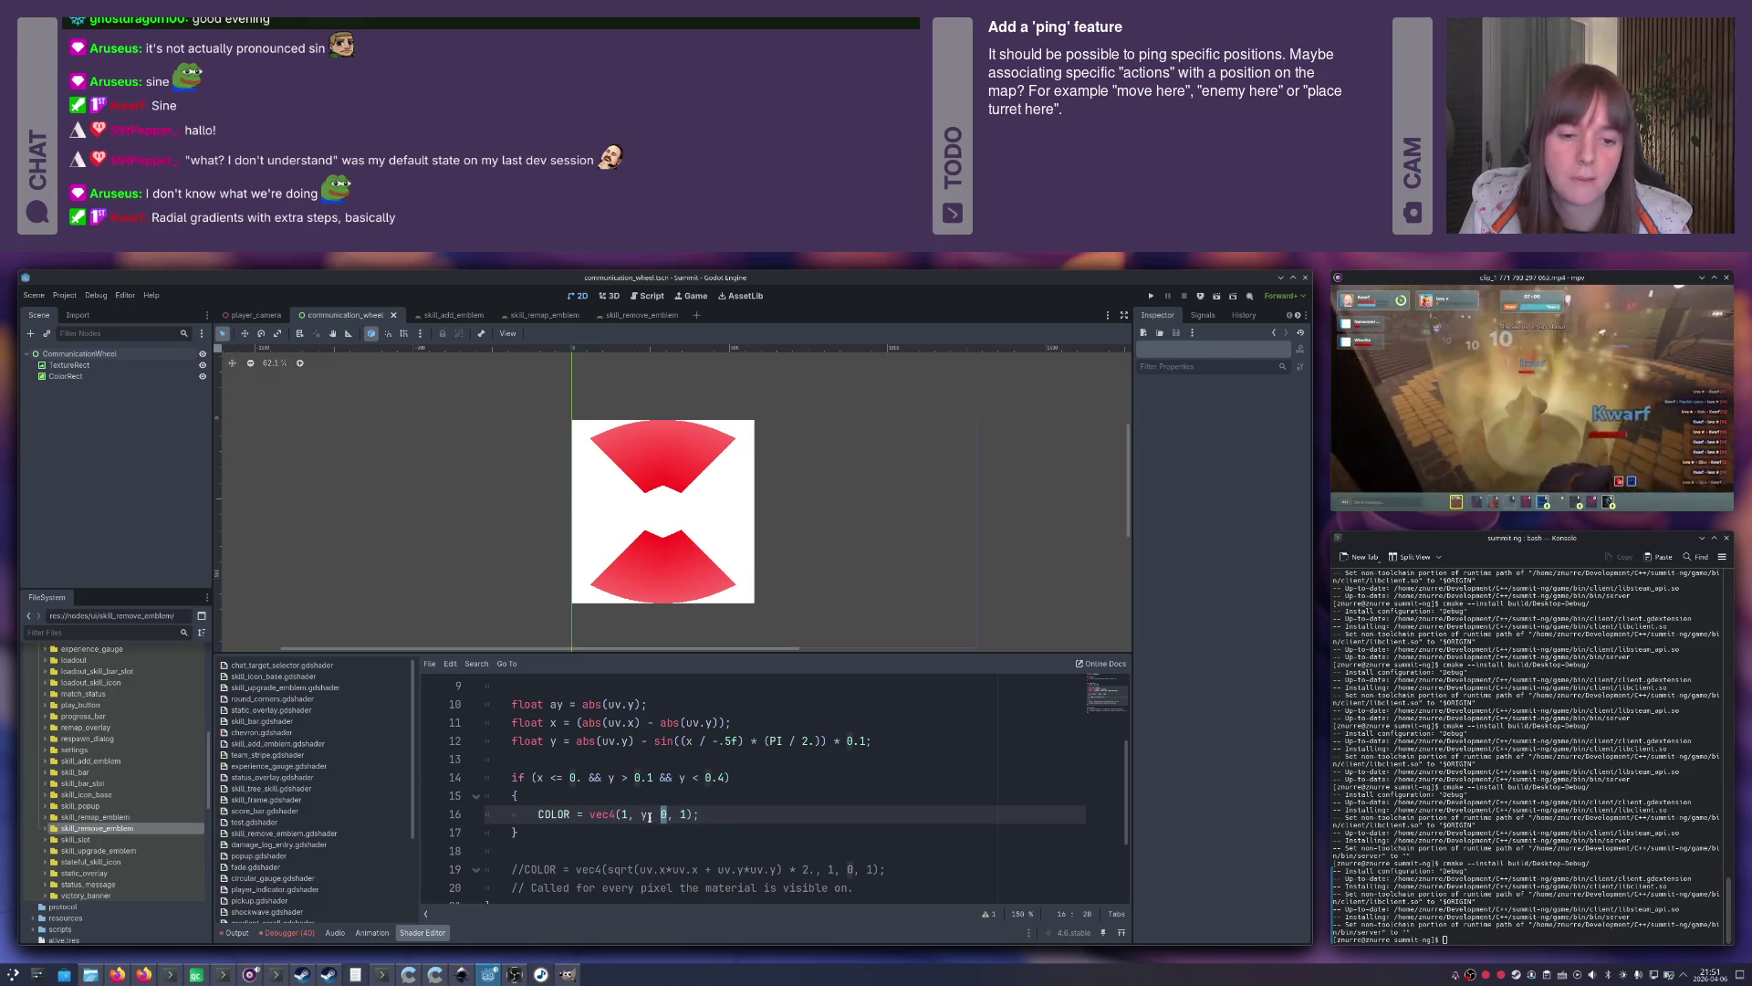
Change the green channel to y * 2. for orange-to-yellow fans, then switch to the Inkscape mockup.
{"action": "left_click", "coordinate": [650, 817]}
{"action": "type", "text": "* 2."}
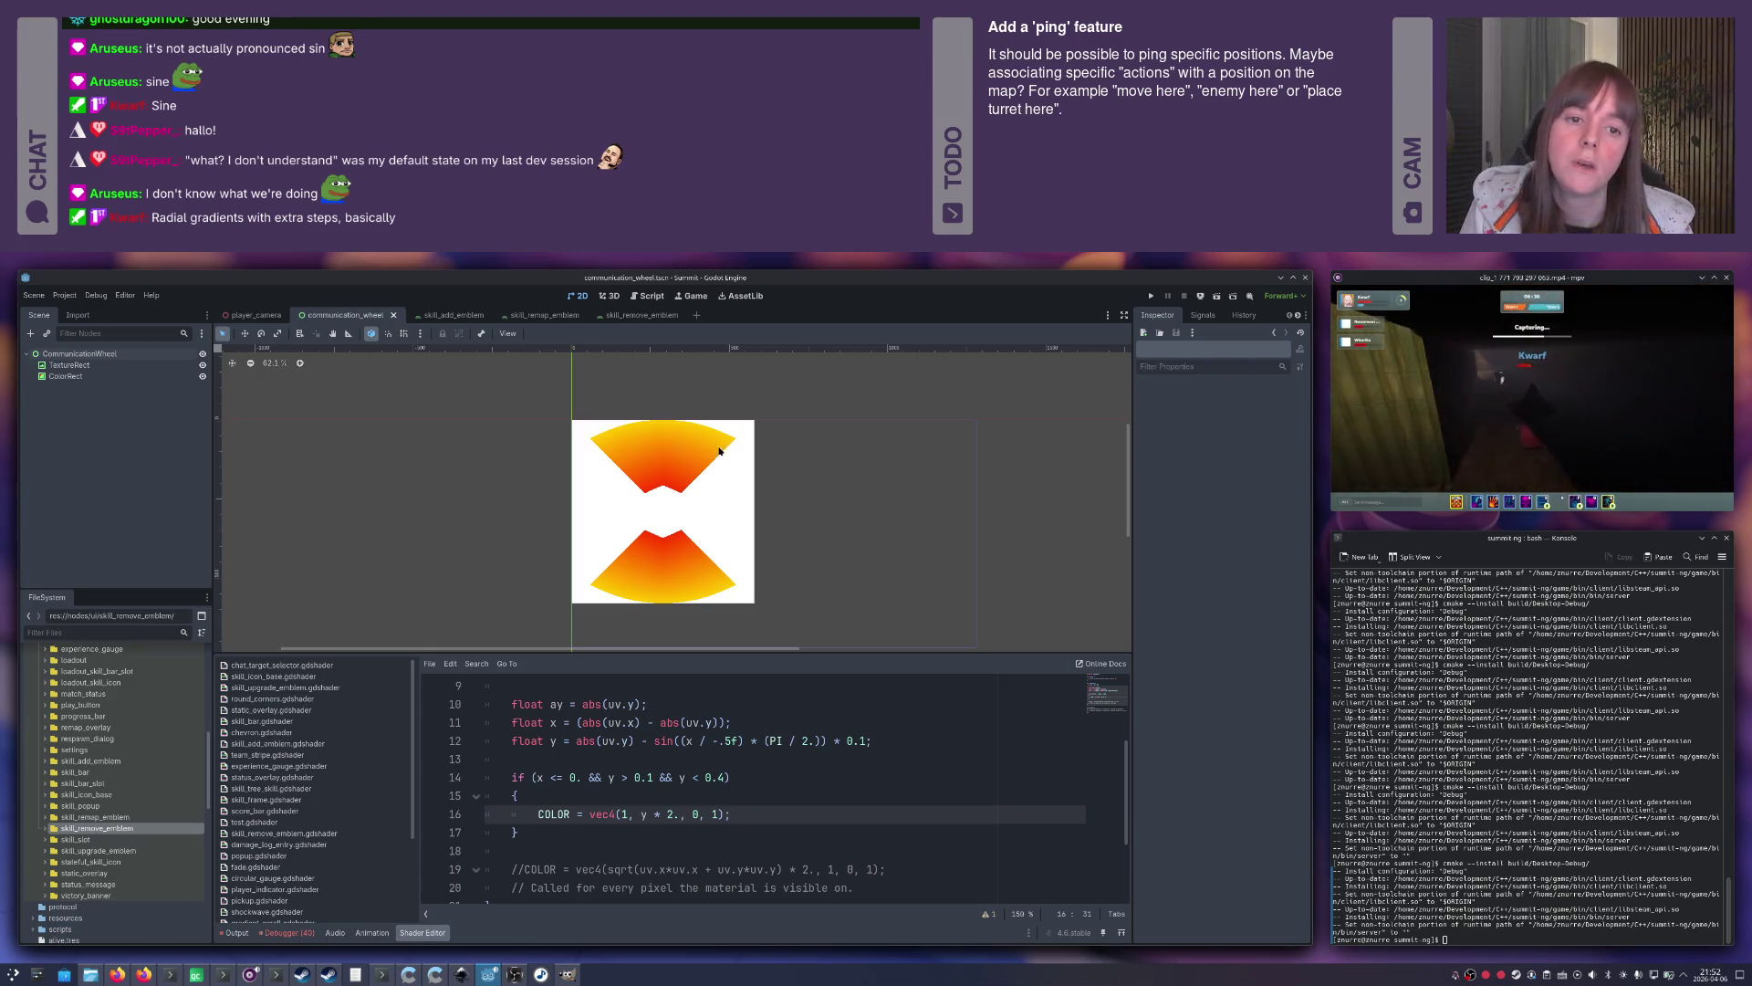
{"action": "key", "text": "alt+Tab"}
{"action": "key", "text": "alt+Tab"}
{"action": "key", "text": "alt+Tab"}
{"action": "key", "text": "alt+Tab"}
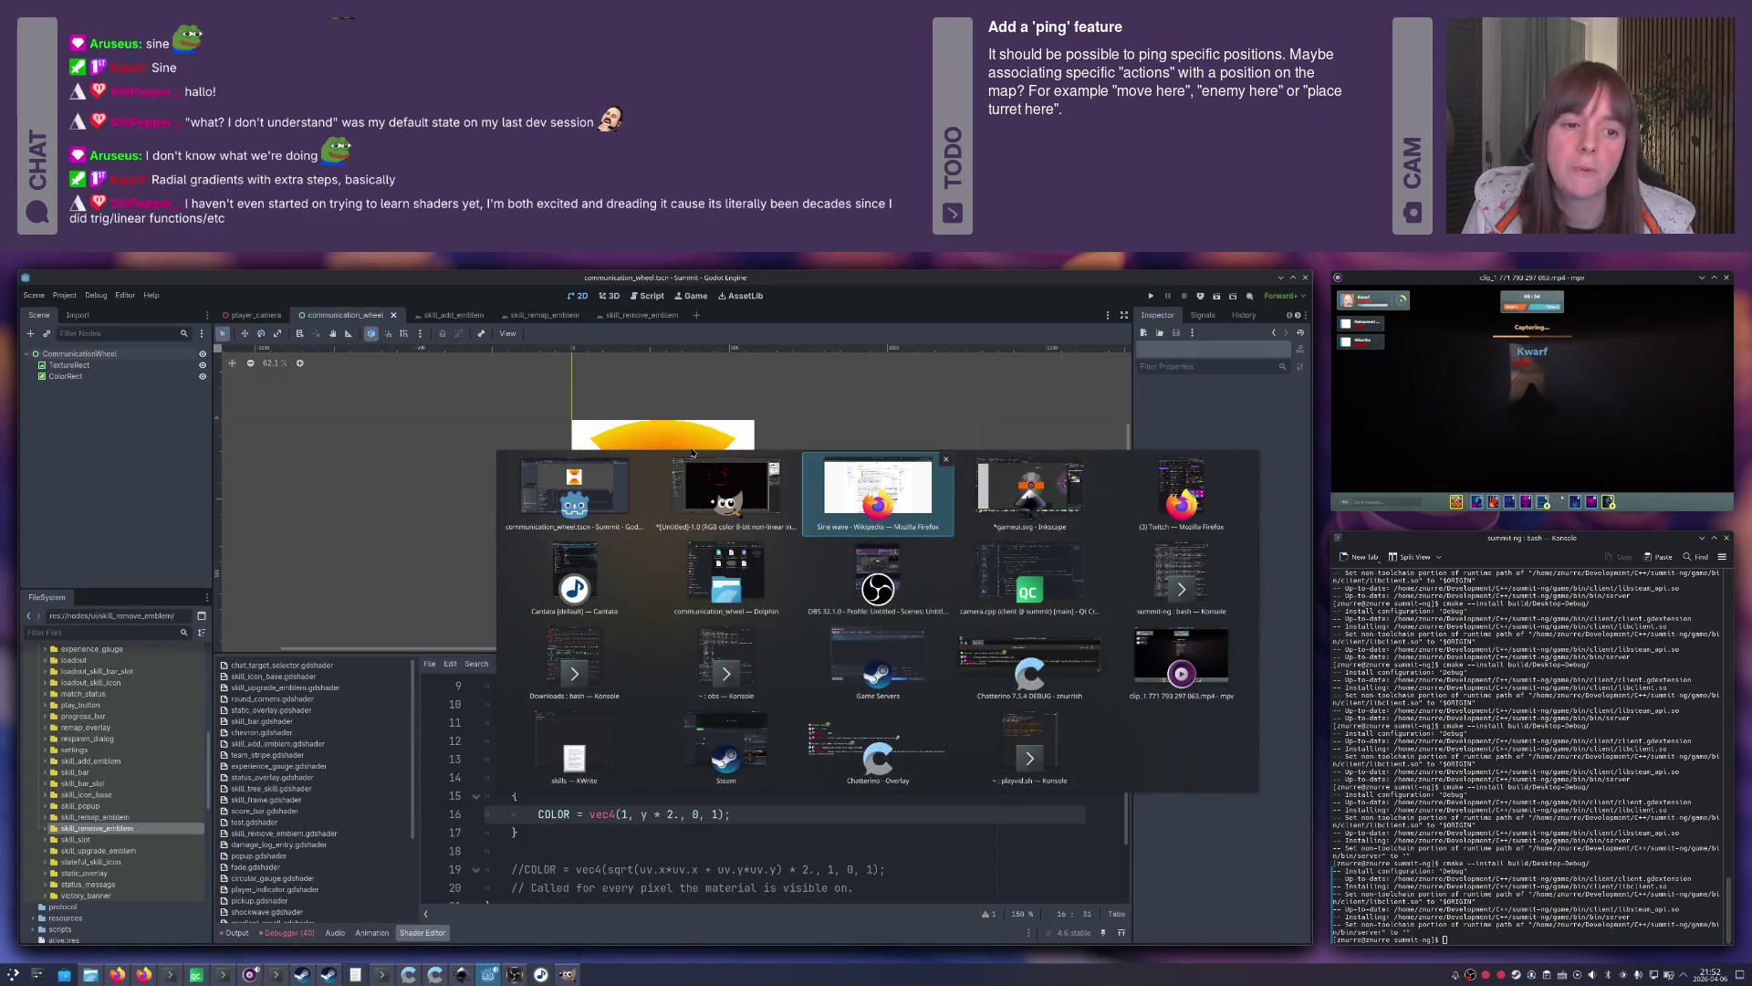
{"action": "key", "text": "alt+Tab"}
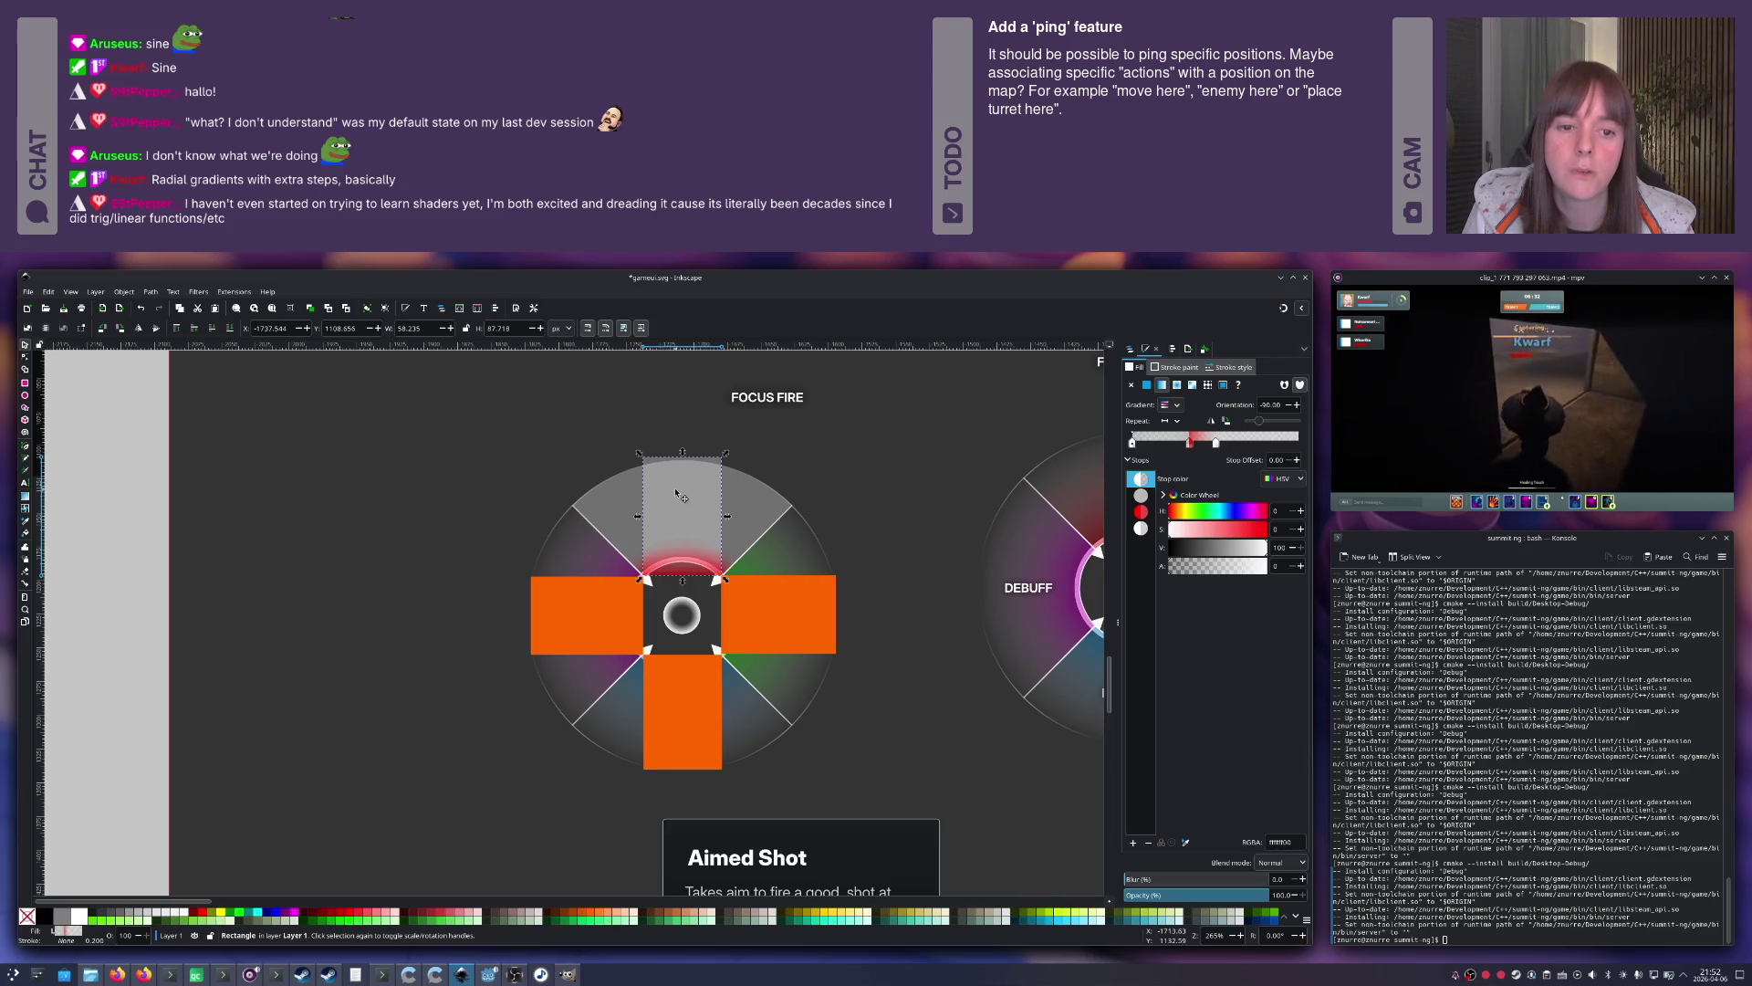
Drag the gradient rectangle and three orange blocks to the left of the wheel, then save the mockup.
{"action": "left_click_drag", "start_coordinate": [684, 497], "coordinate": [423, 483]}
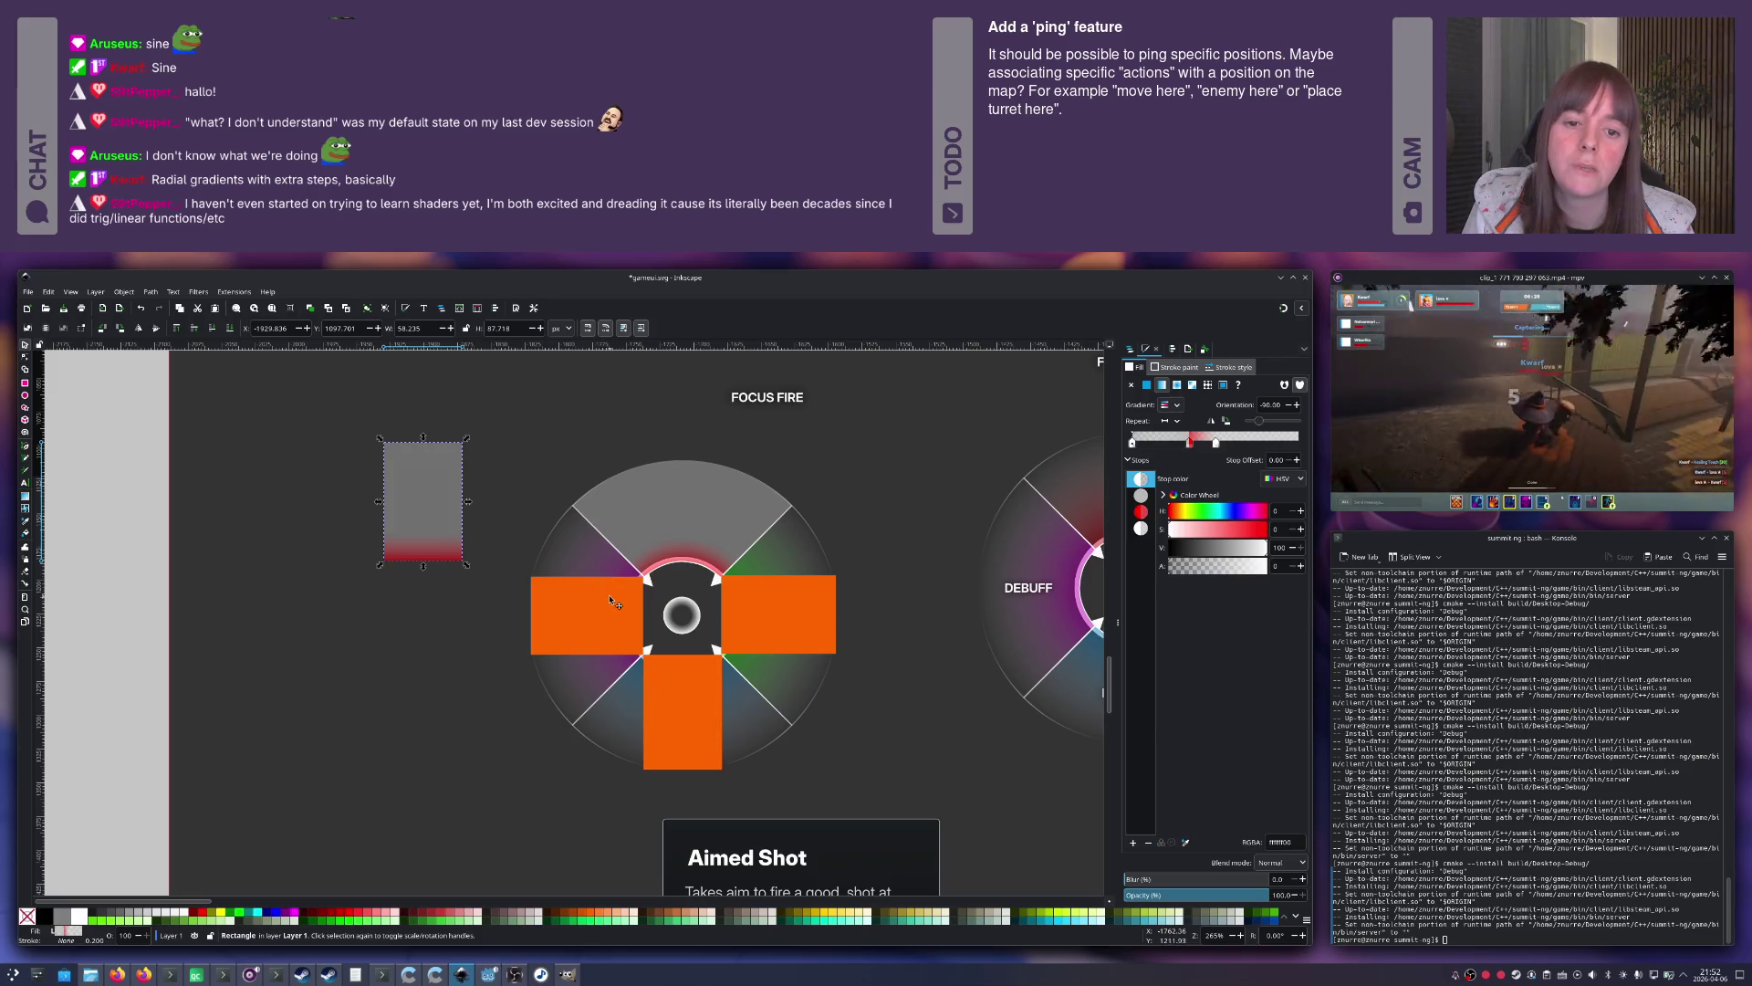
{"action": "left_click_drag", "start_coordinate": [610, 600], "coordinate": [409, 625]}
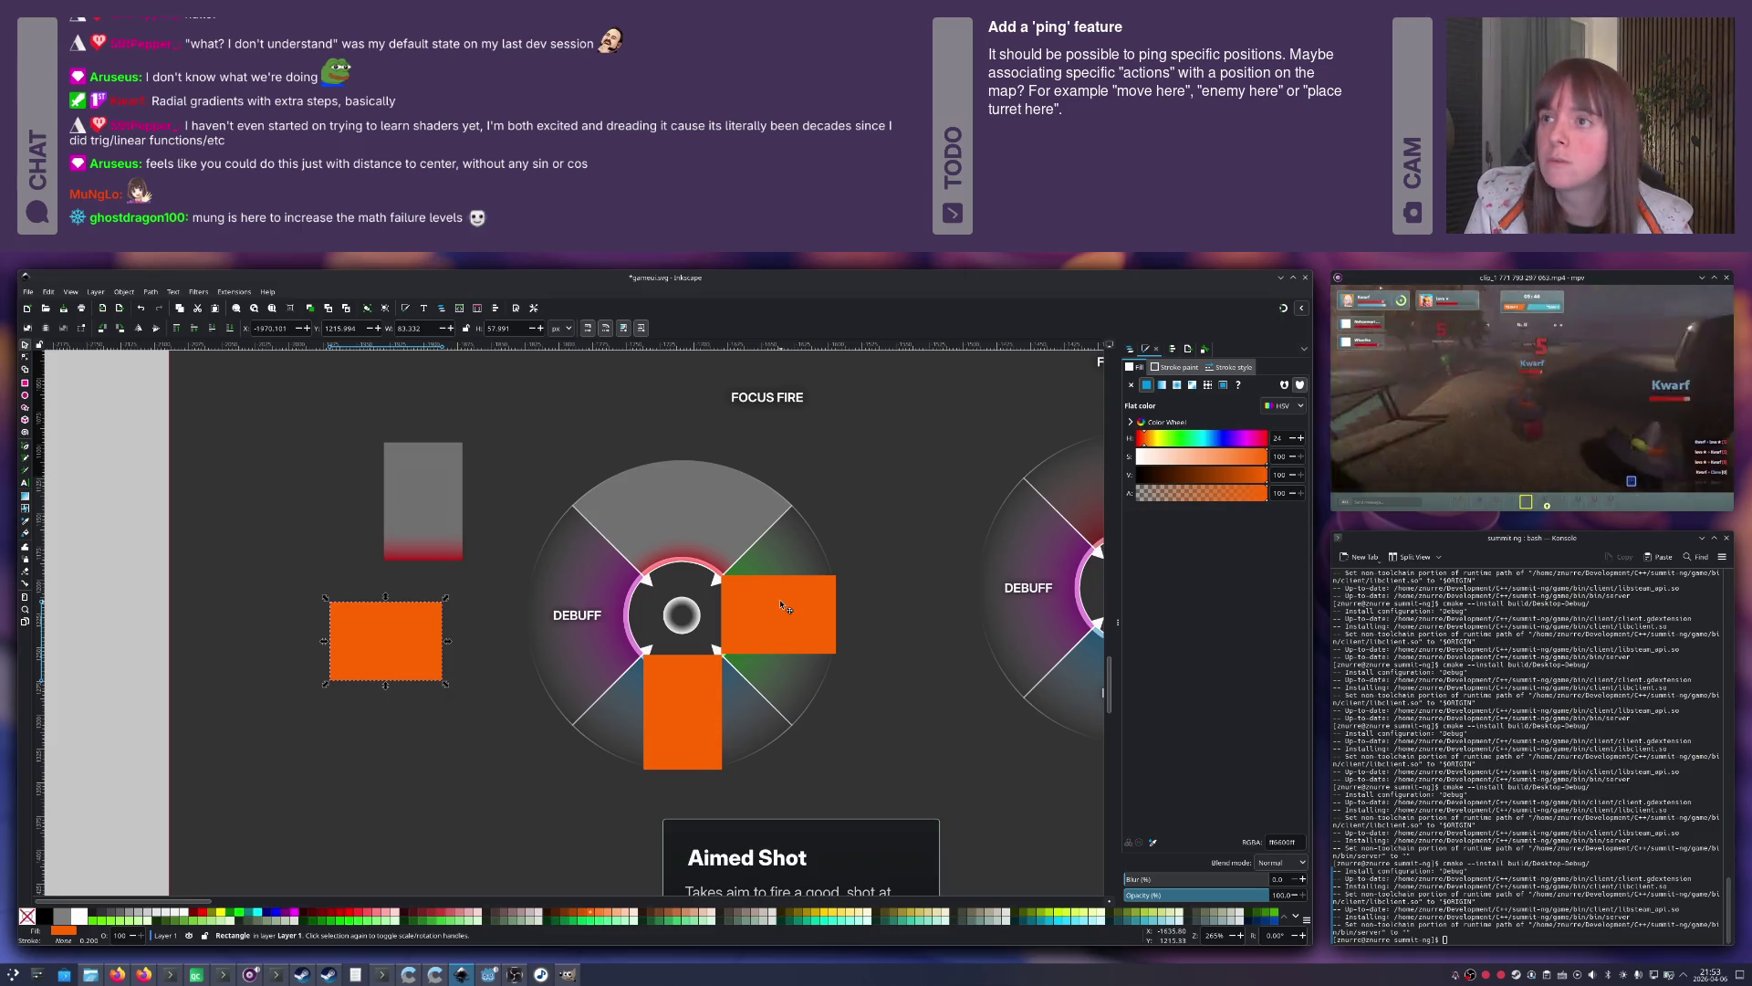
{"action": "left_click_drag", "start_coordinate": [782, 606], "coordinate": [388, 715]}
{"action": "mouse_move", "coordinate": [680, 694]}
{"action": "left_mouse_down"}
{"action": "mouse_move", "coordinate": [461, 696]}
{"action": "mouse_move", "coordinate": [493, 732]}
{"action": "mouse_move", "coordinate": [278, 663]}
{"action": "mouse_move", "coordinate": [296, 664]}
{"action": "left_mouse_up"}
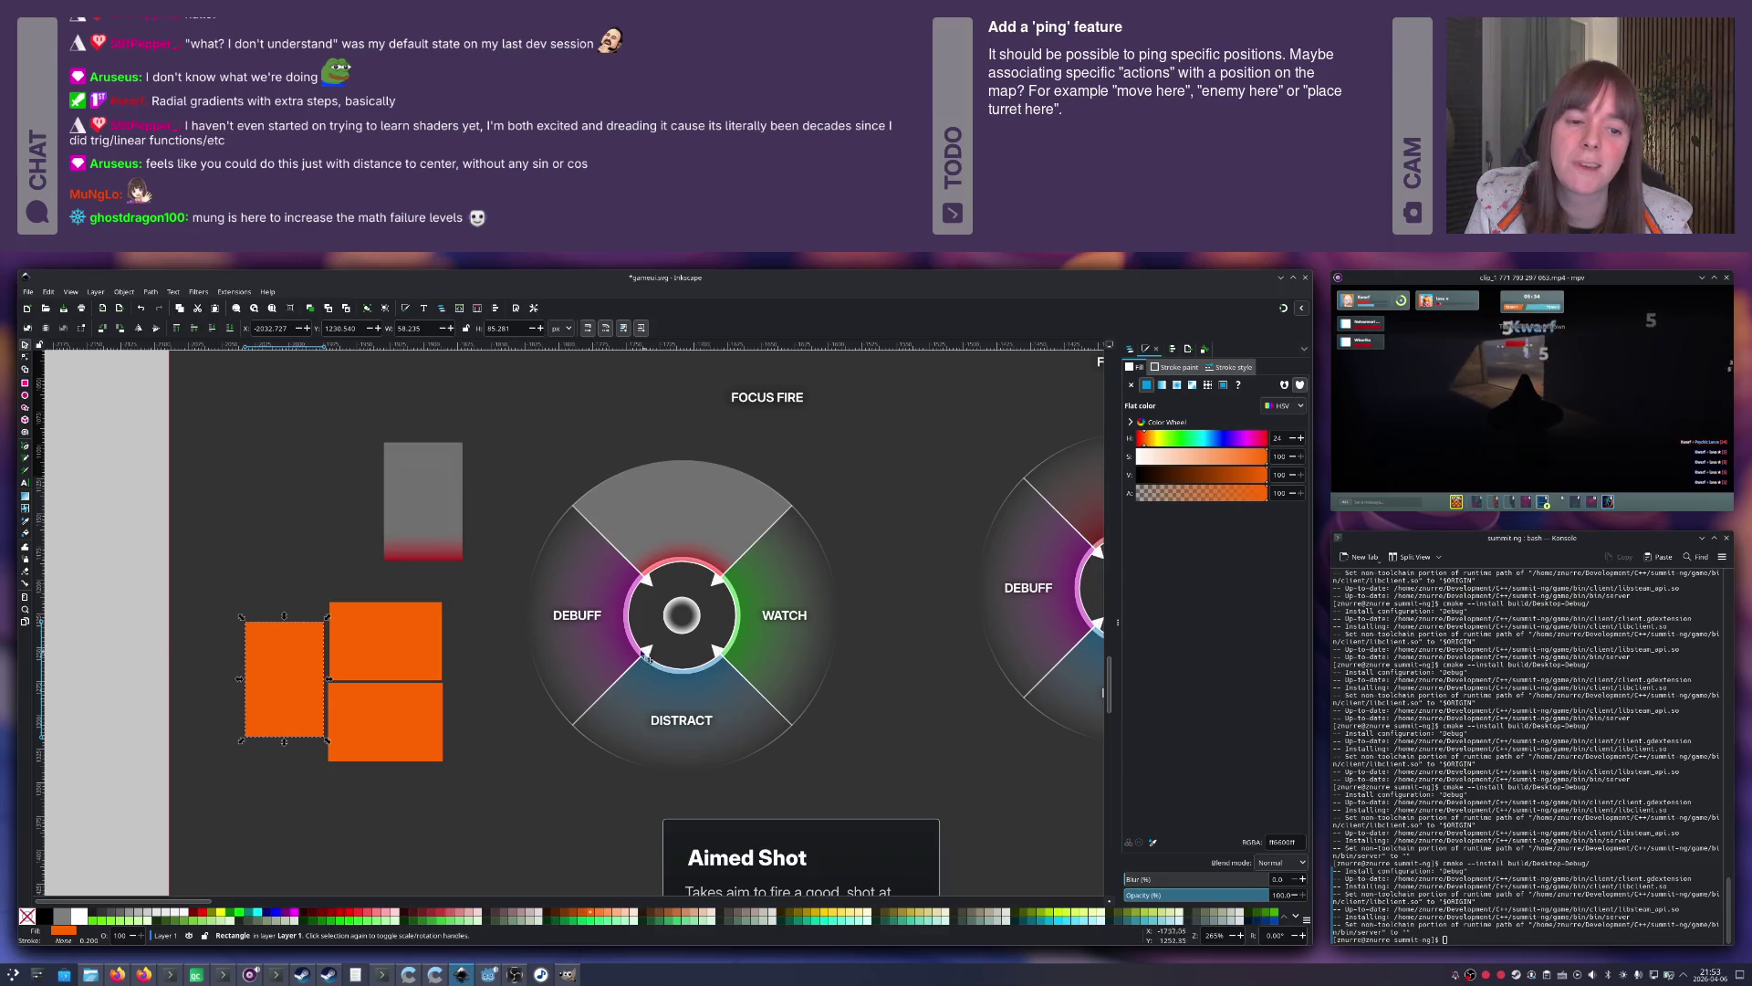
{"action": "key", "text": "ctrl+s"}
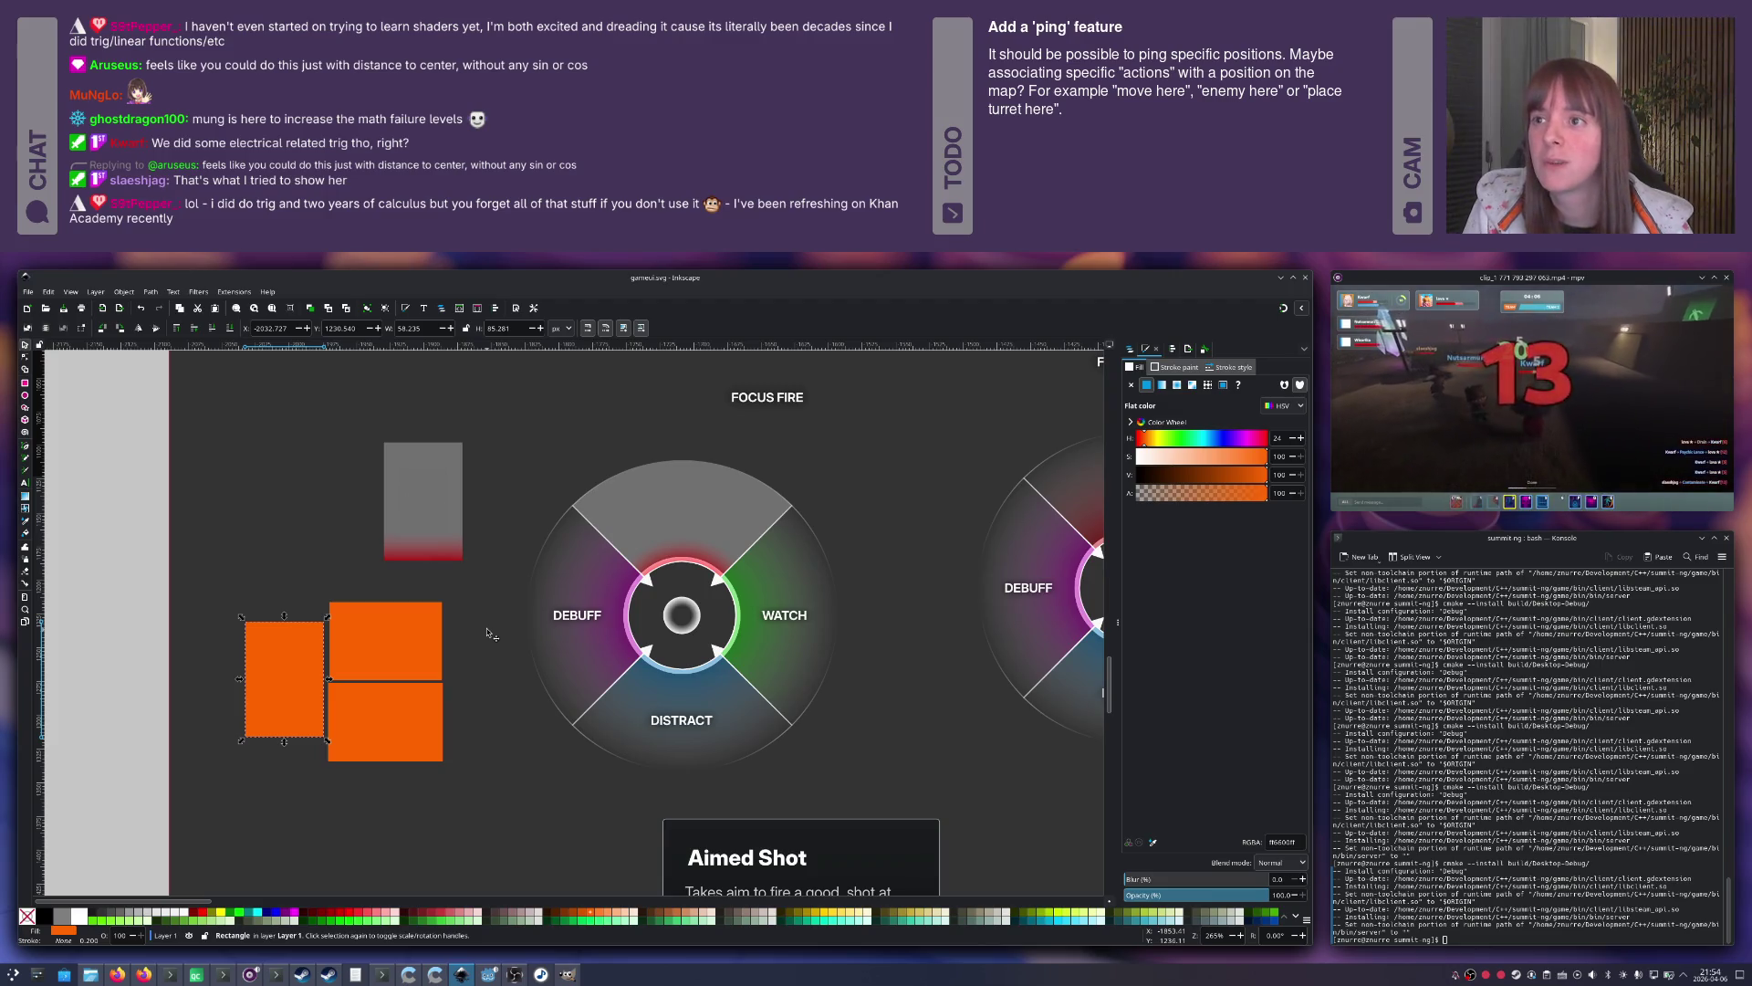
Scroll up on the Inkscape communication wheel mockup canvas.
{"action": "scroll", "coordinate": [484, 593], "scroll_direction": "up", "scroll_amount": 2}
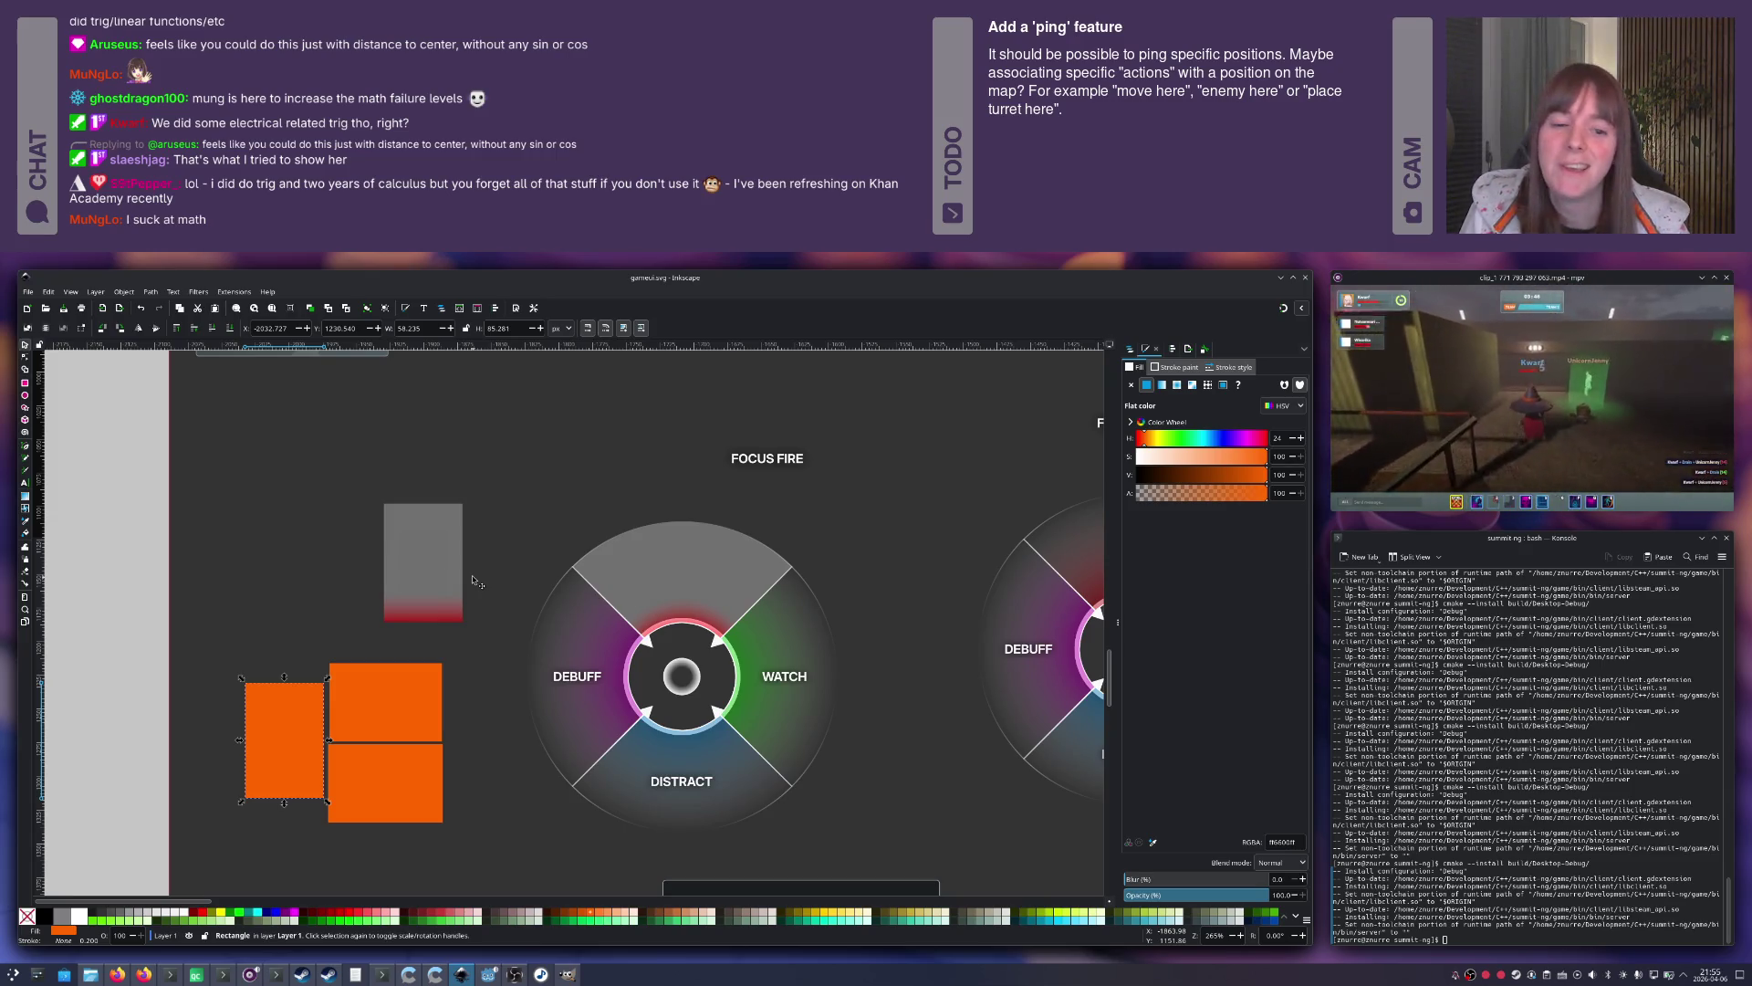
Switch from Inkscape back to the Godot Engine window.
{"action": "key", "text": "alt+Tab"}
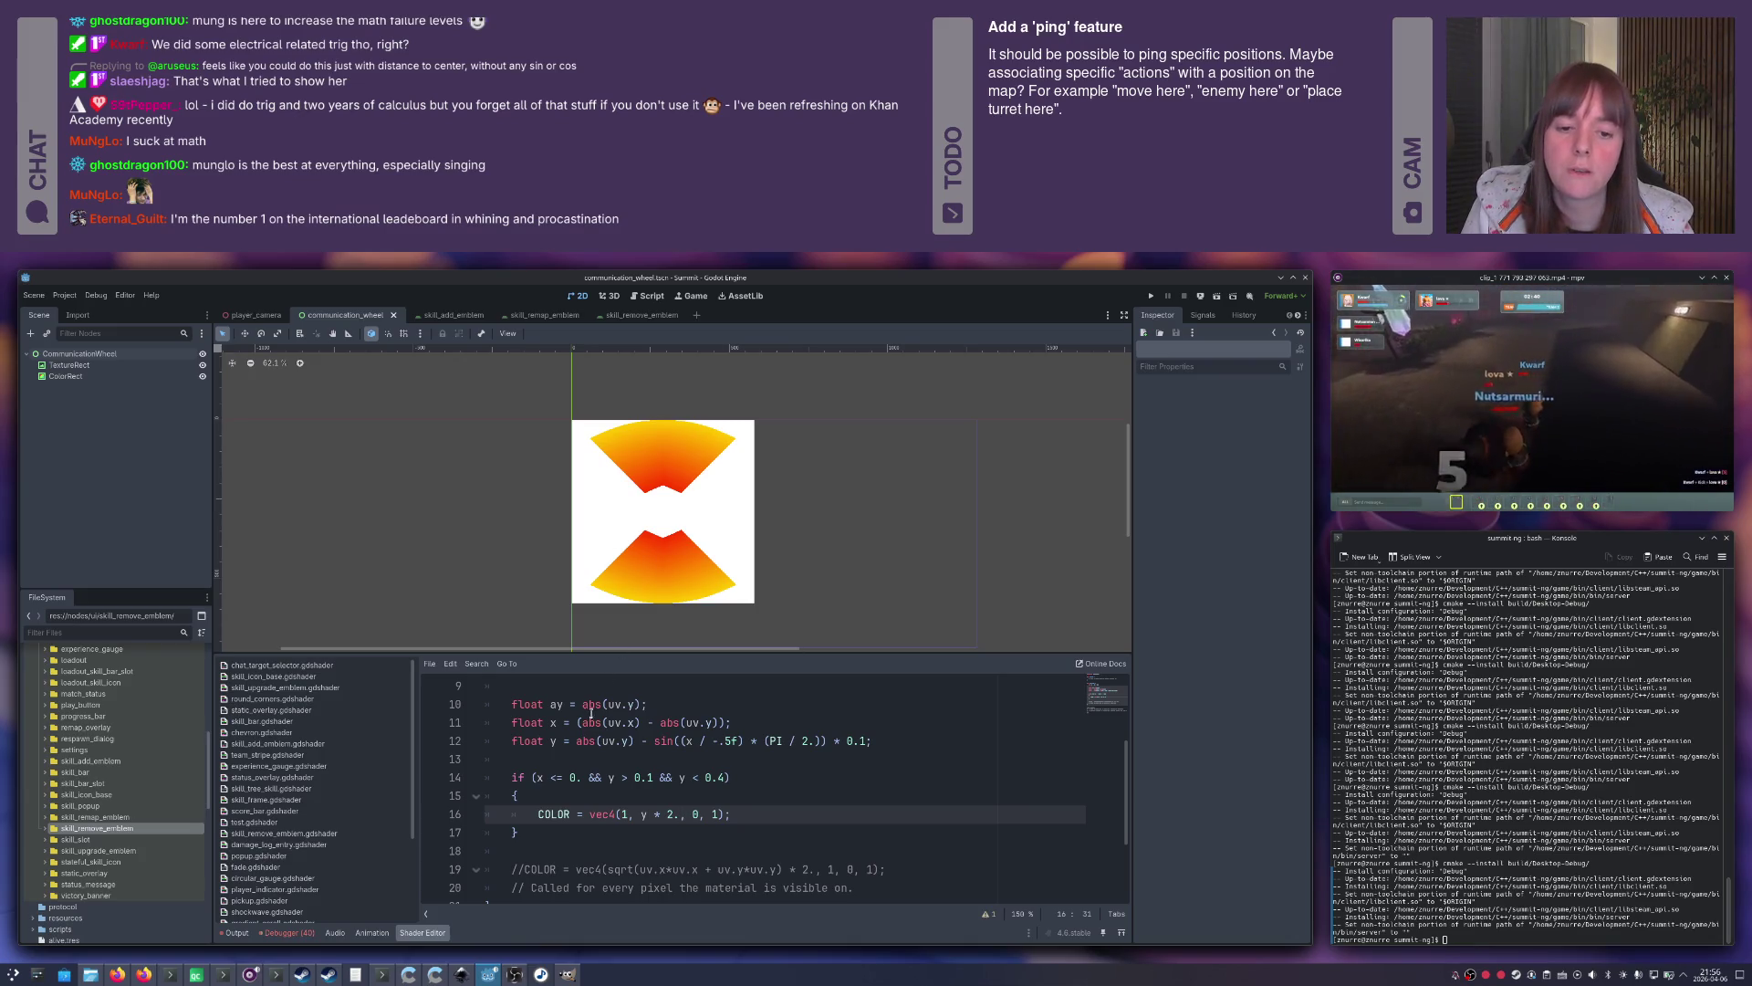
Rewrite line 12 as float y = length(vec2(x, ay) - uv); to preview the result.
{"action": "left_click", "coordinate": [666, 741]}
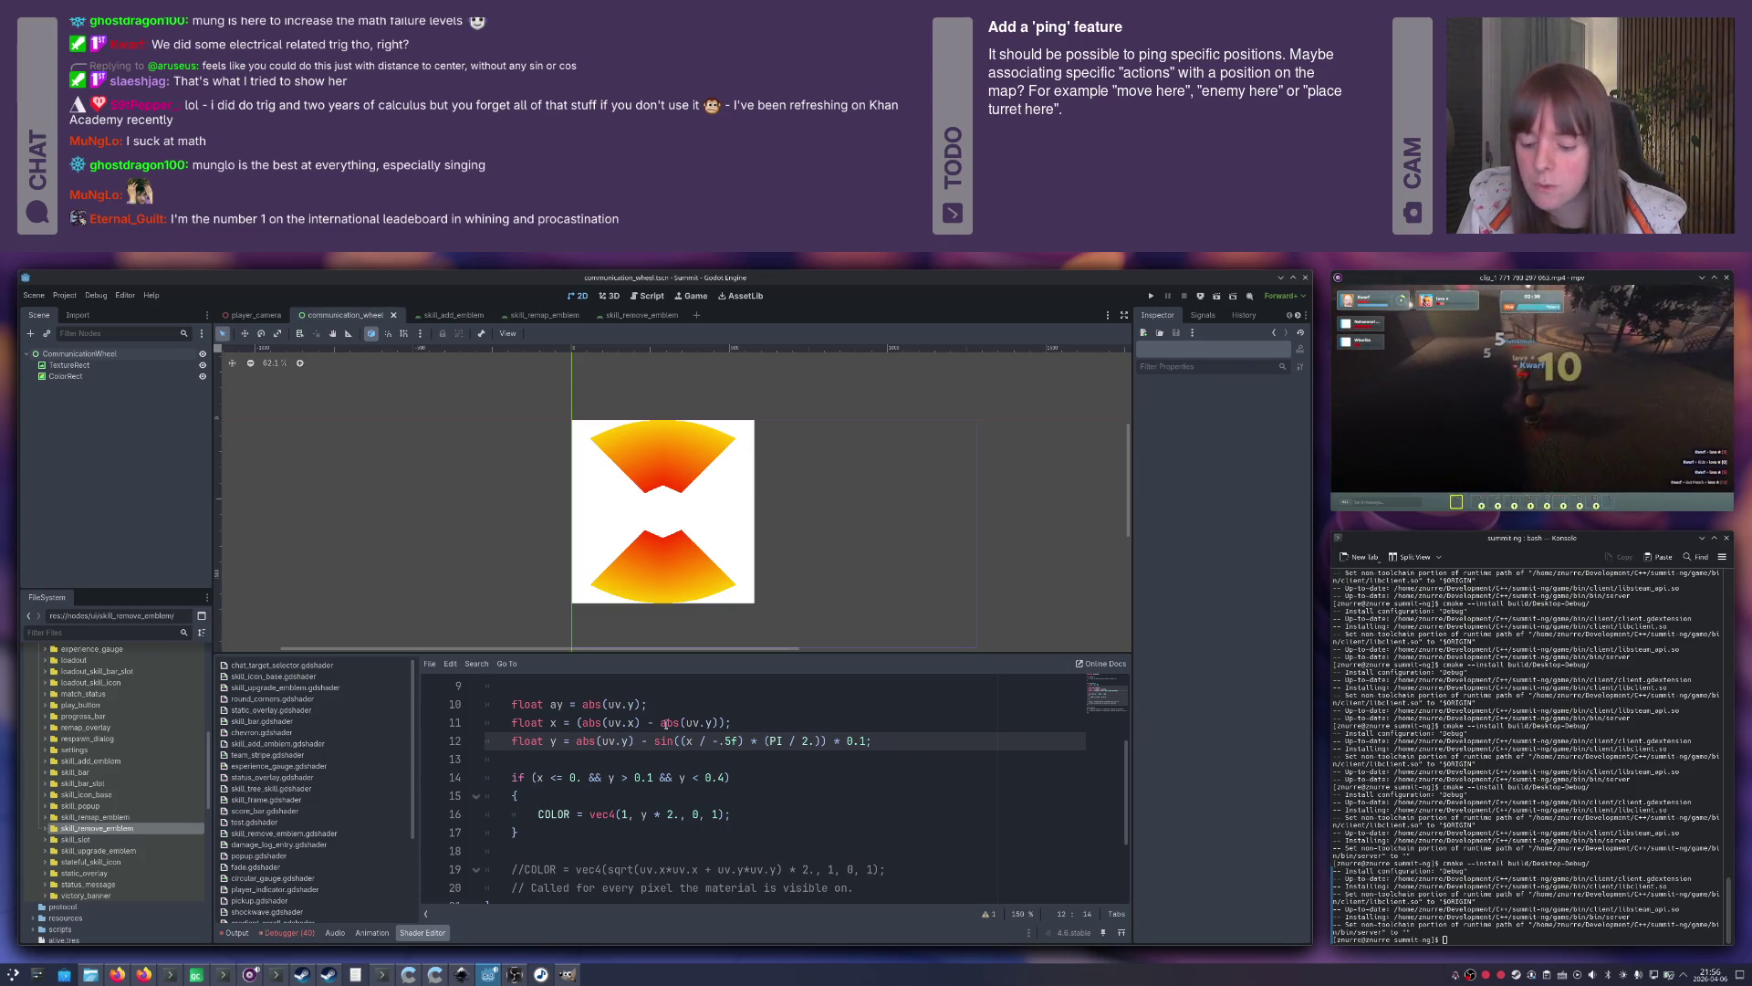
{"action": "type", "text": "vec2("}
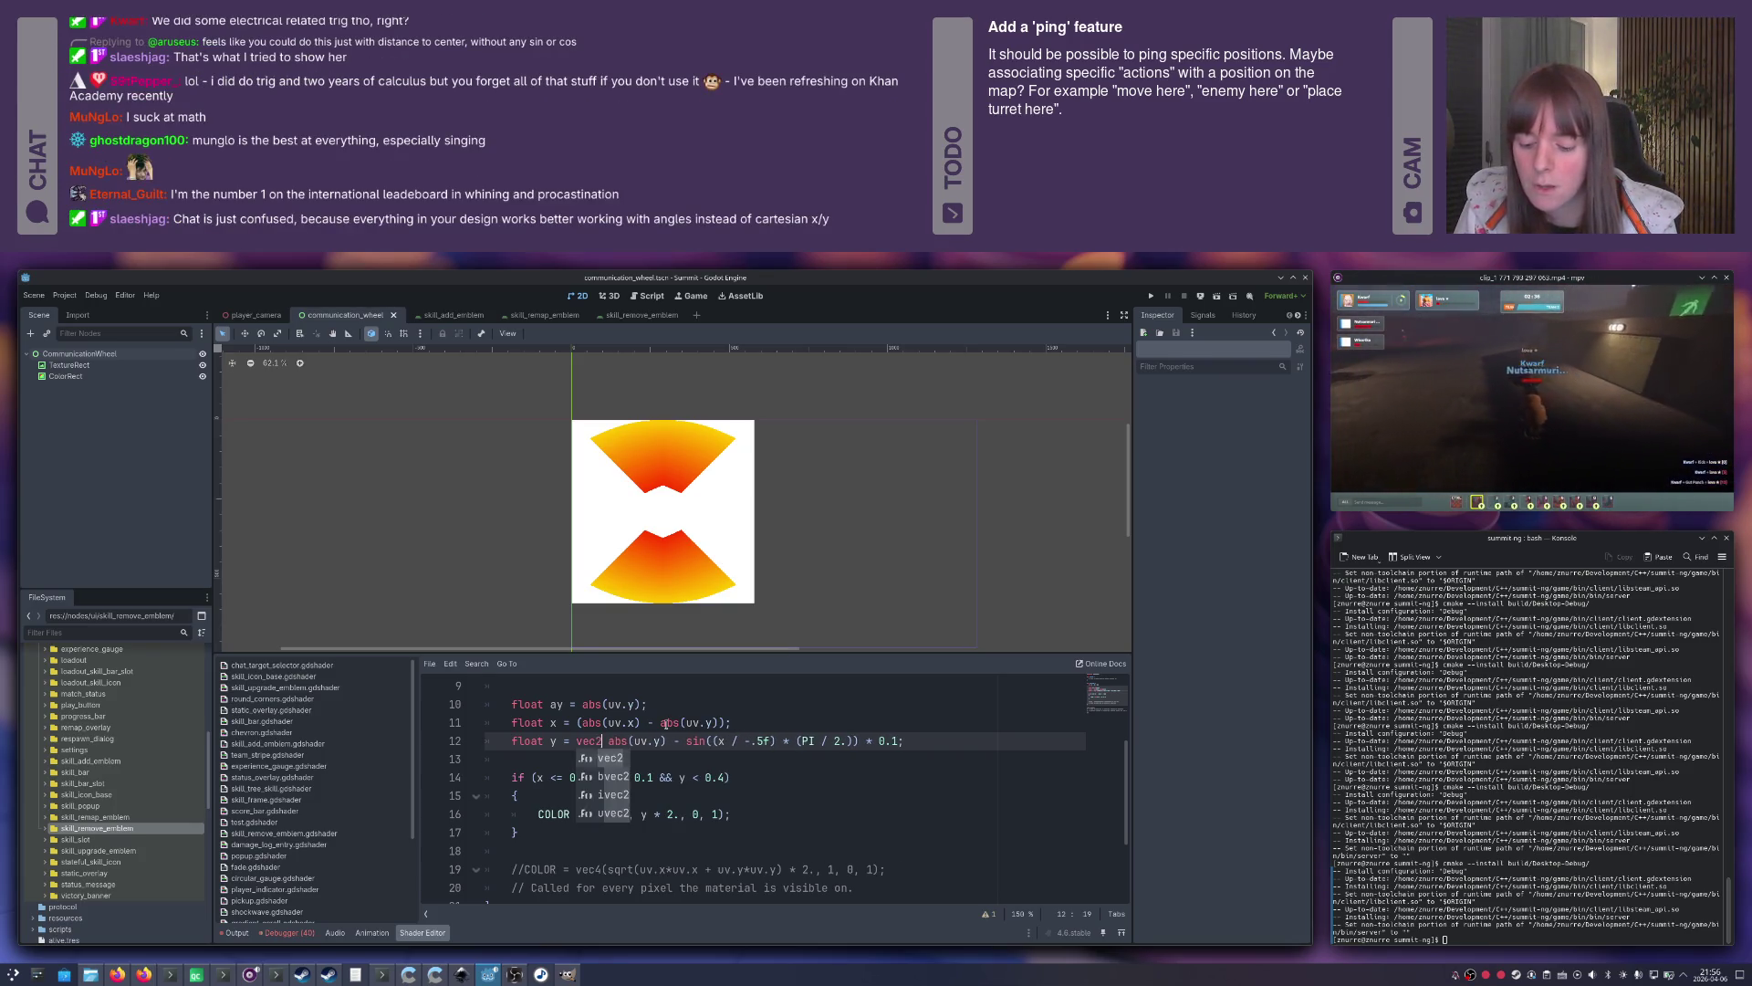
{"action": "type", "text": "x, "}
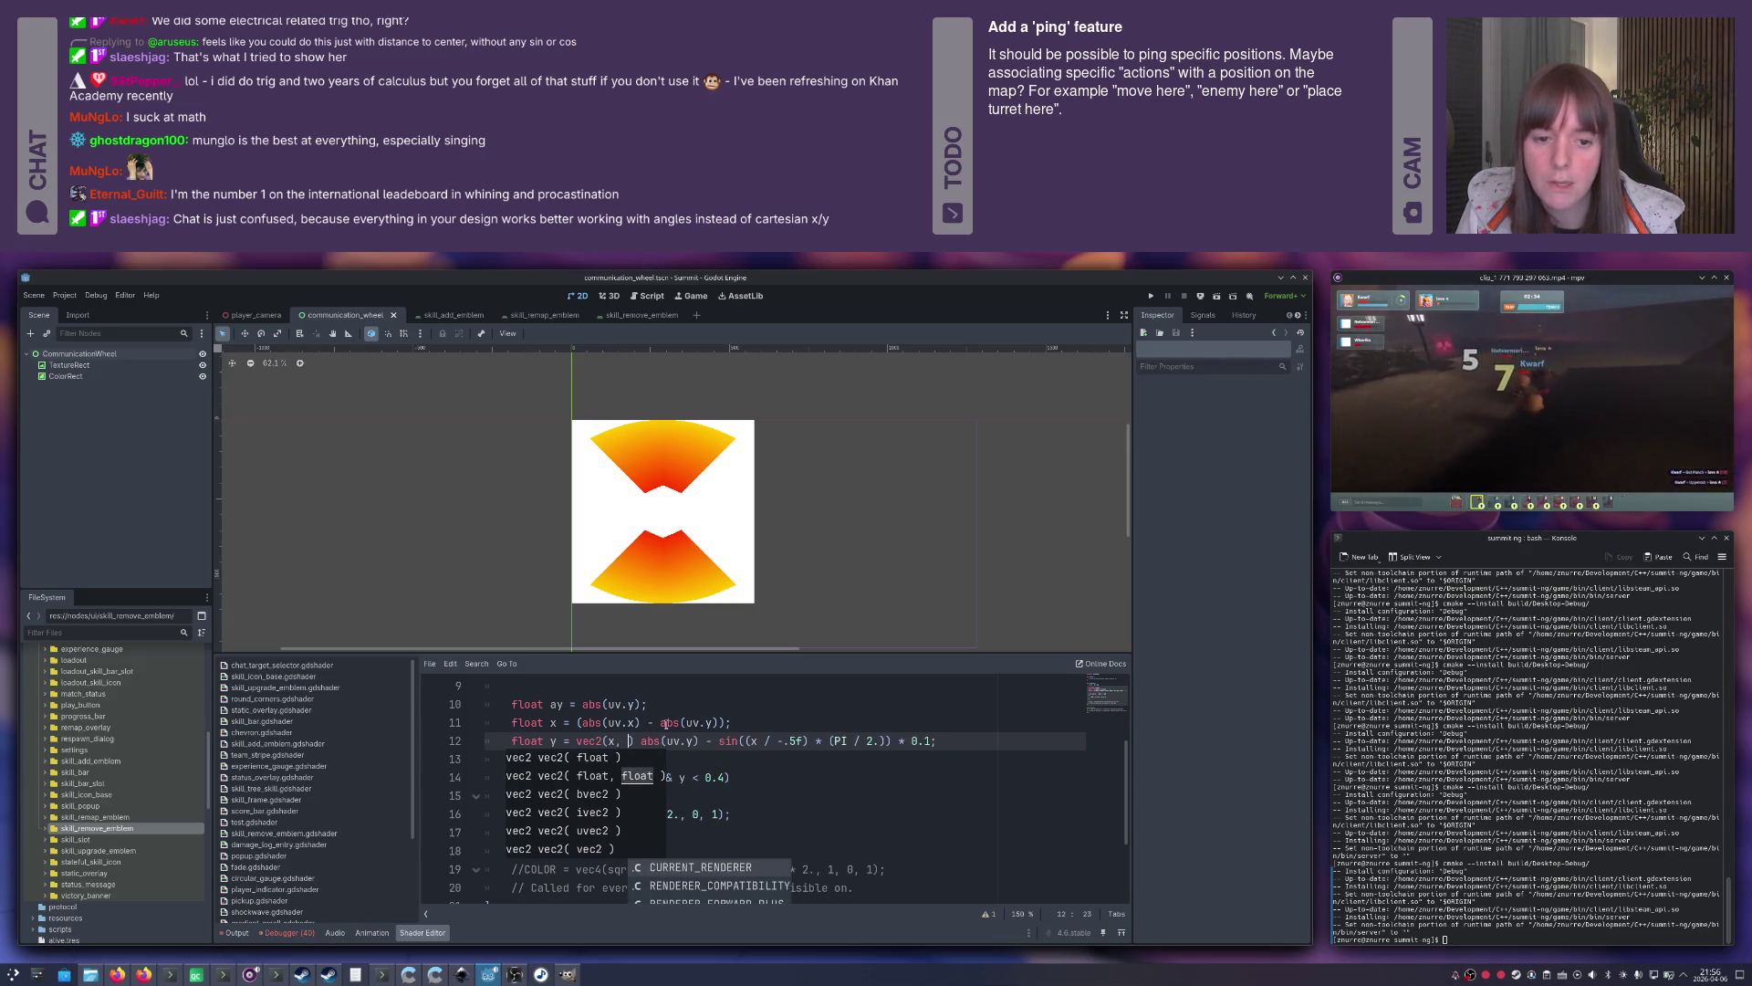
{"action": "type", "text": "ay)"}
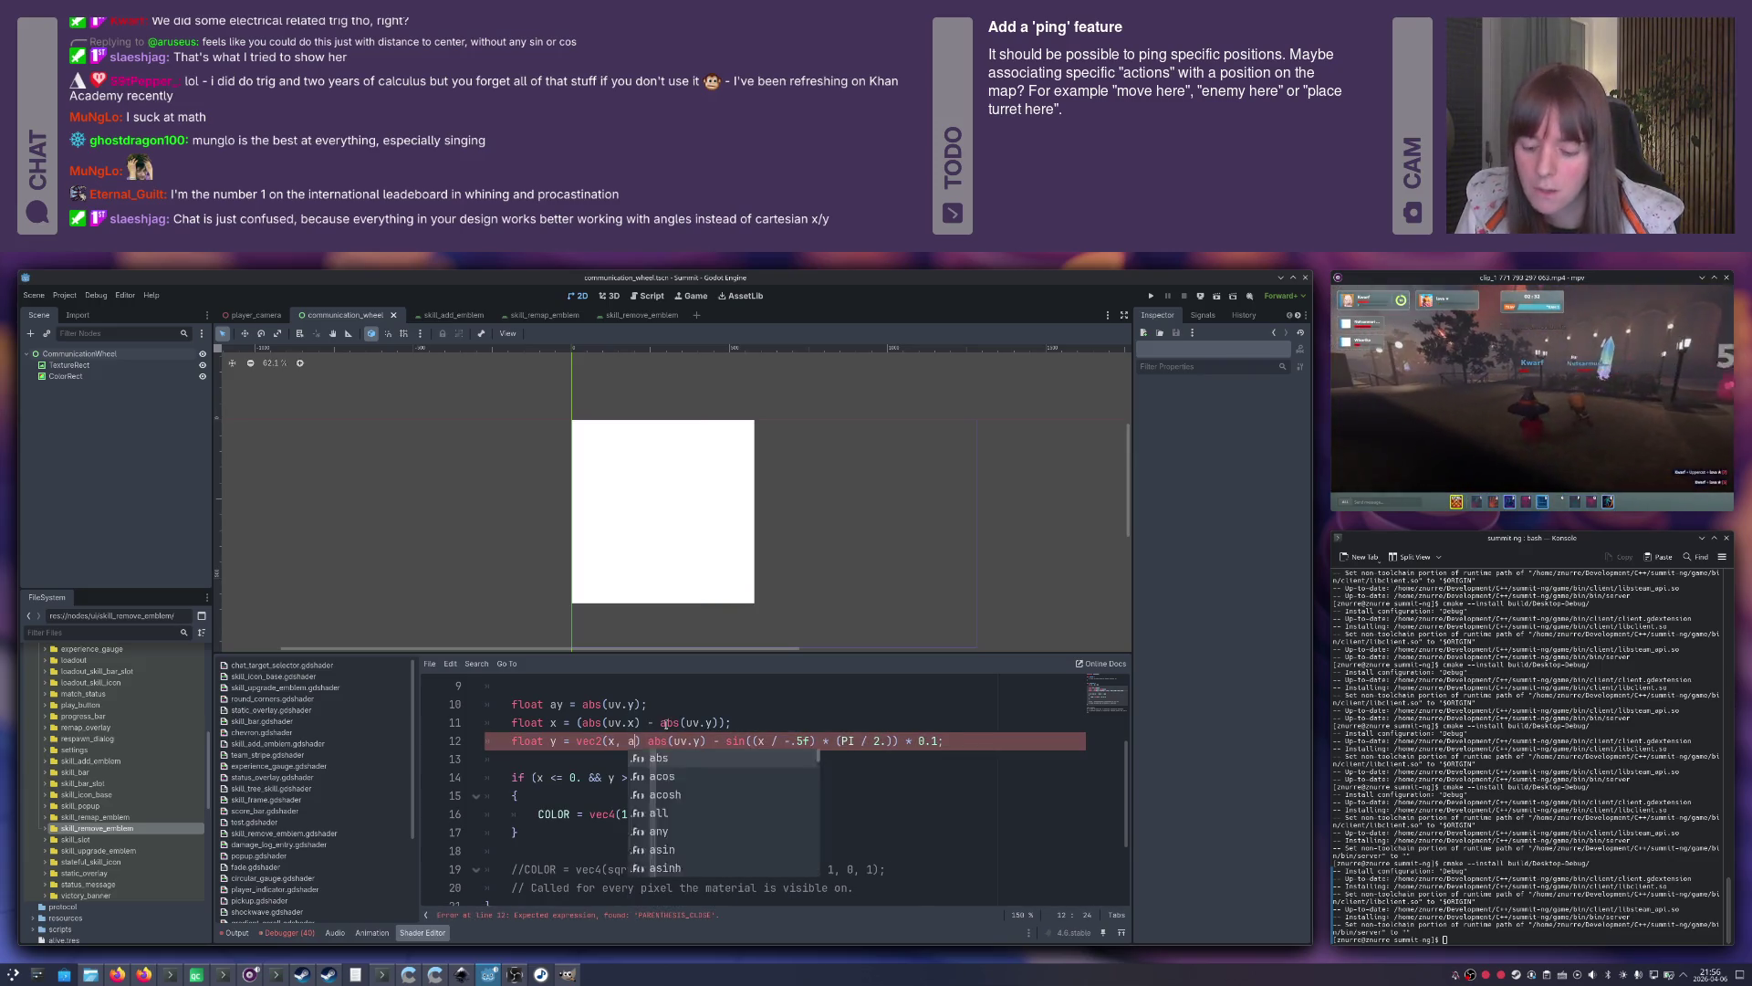
{"action": "key", "text": "shift+End"}
{"action": "key", "text": "Delete"}
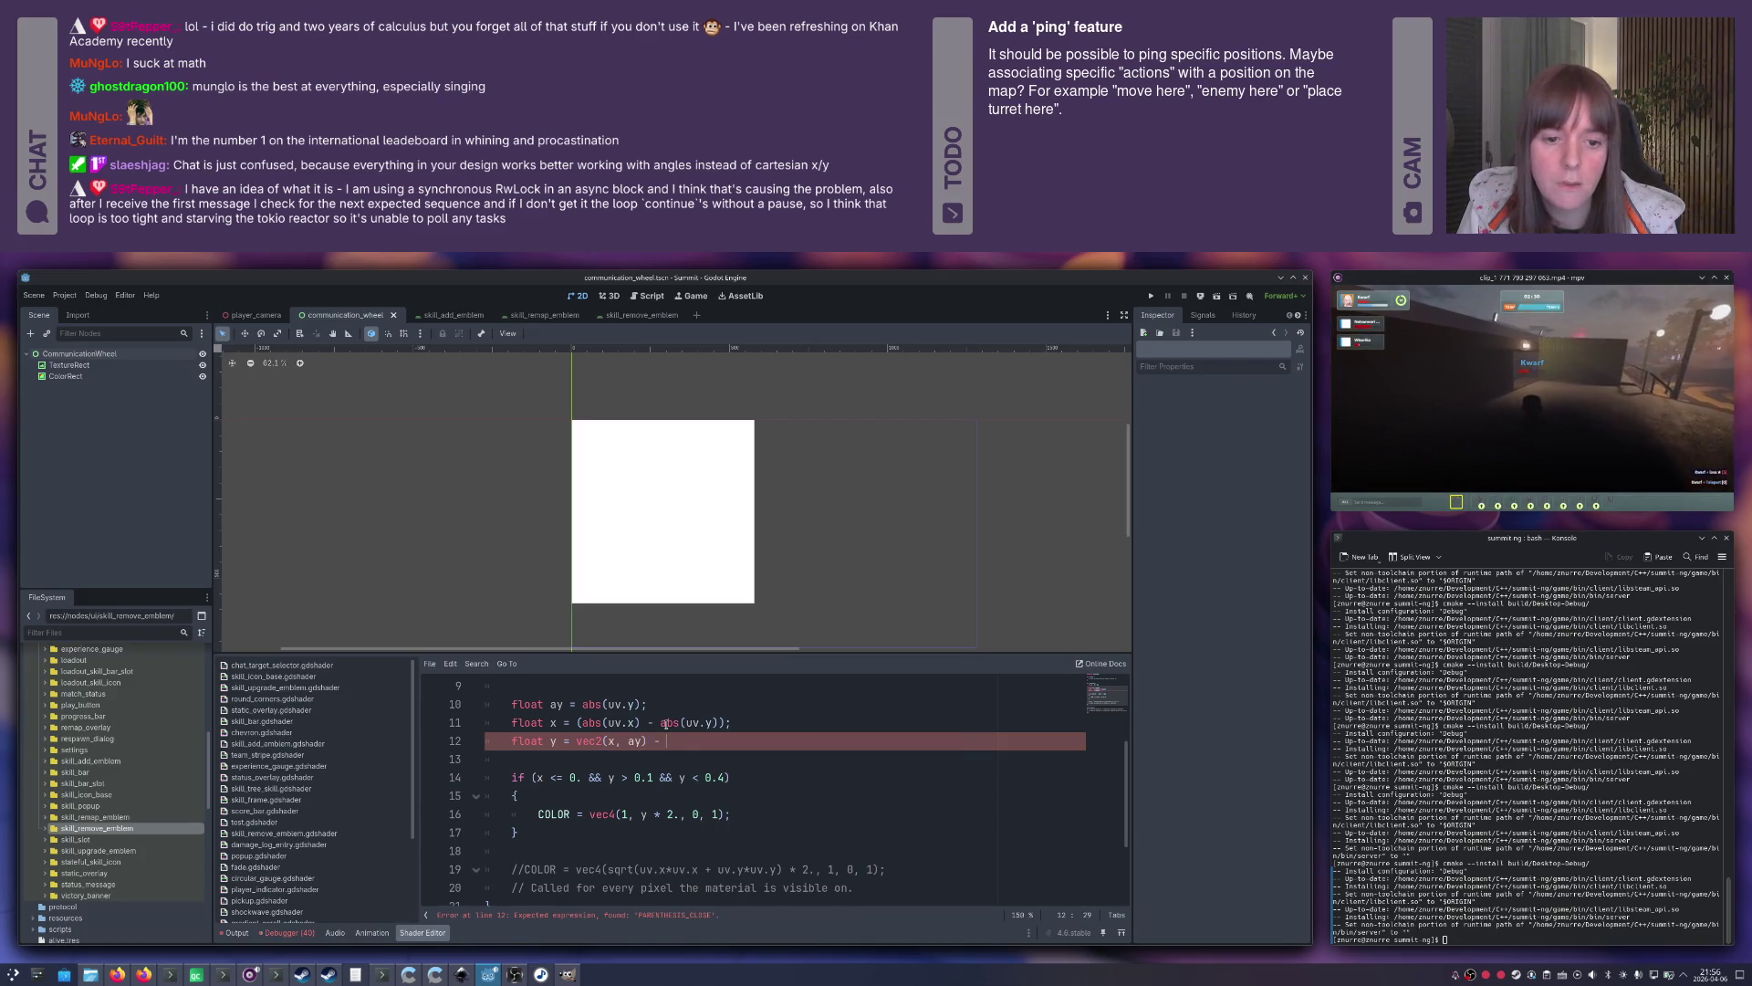
{"action": "type", "text": "u"}
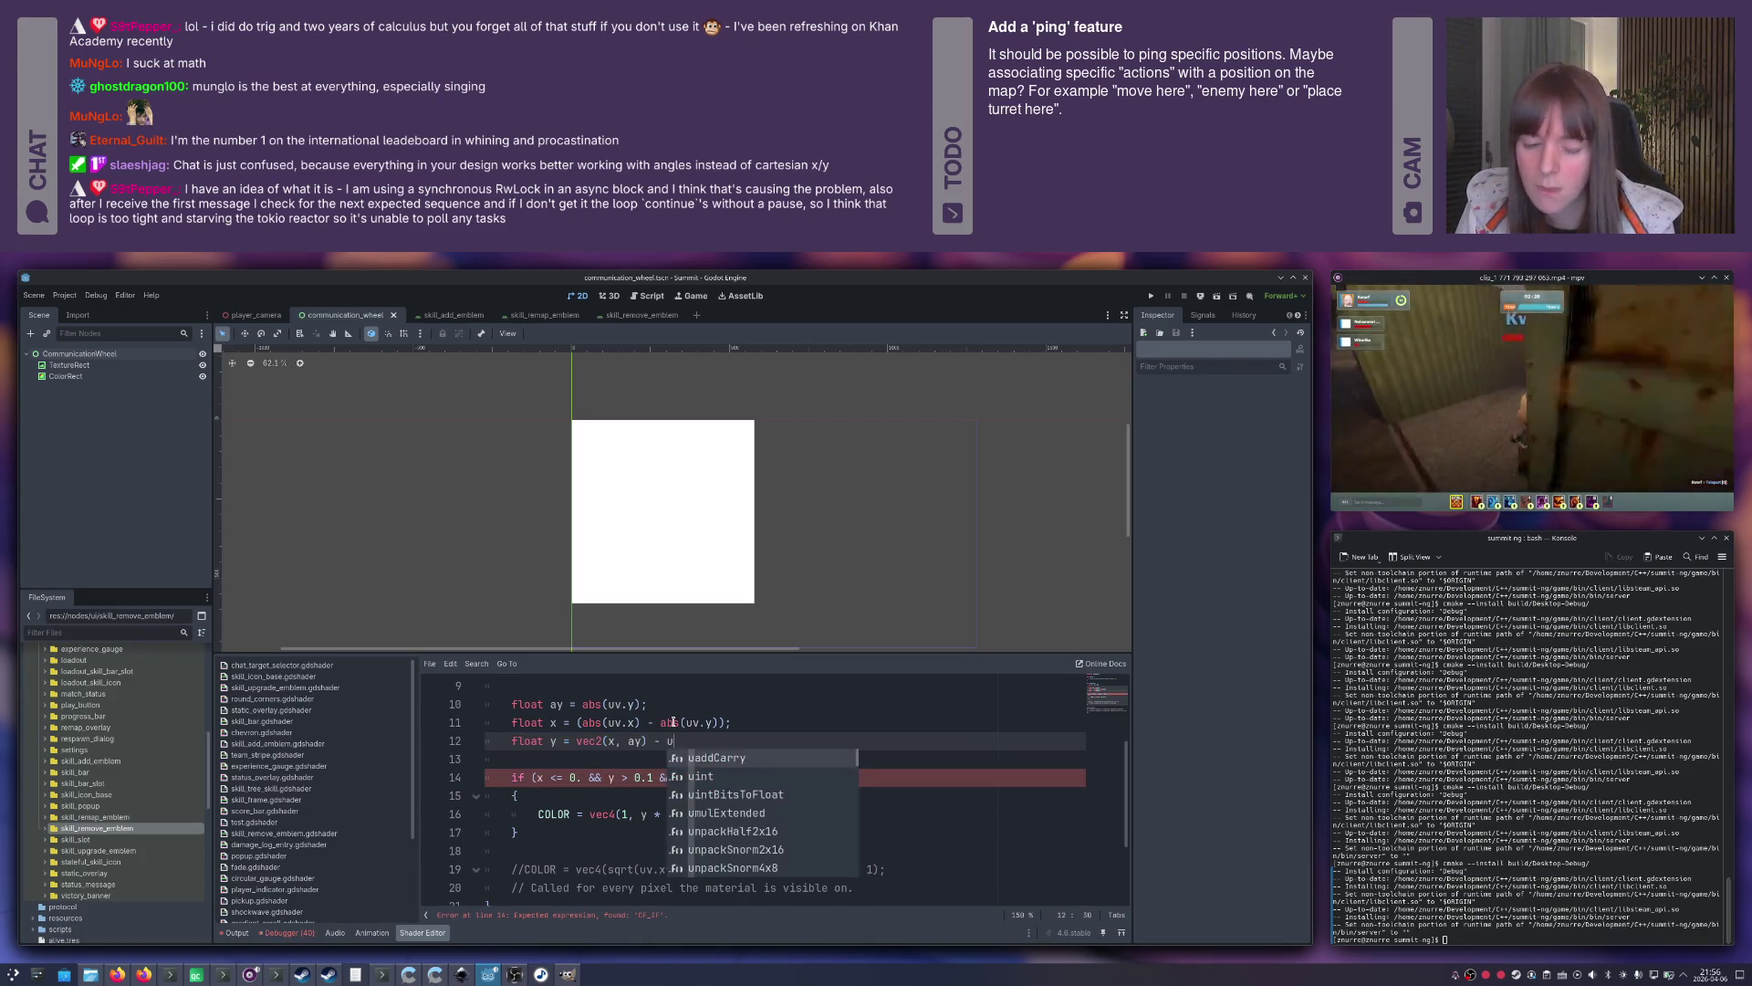
{"action": "type", "text": "v;"}
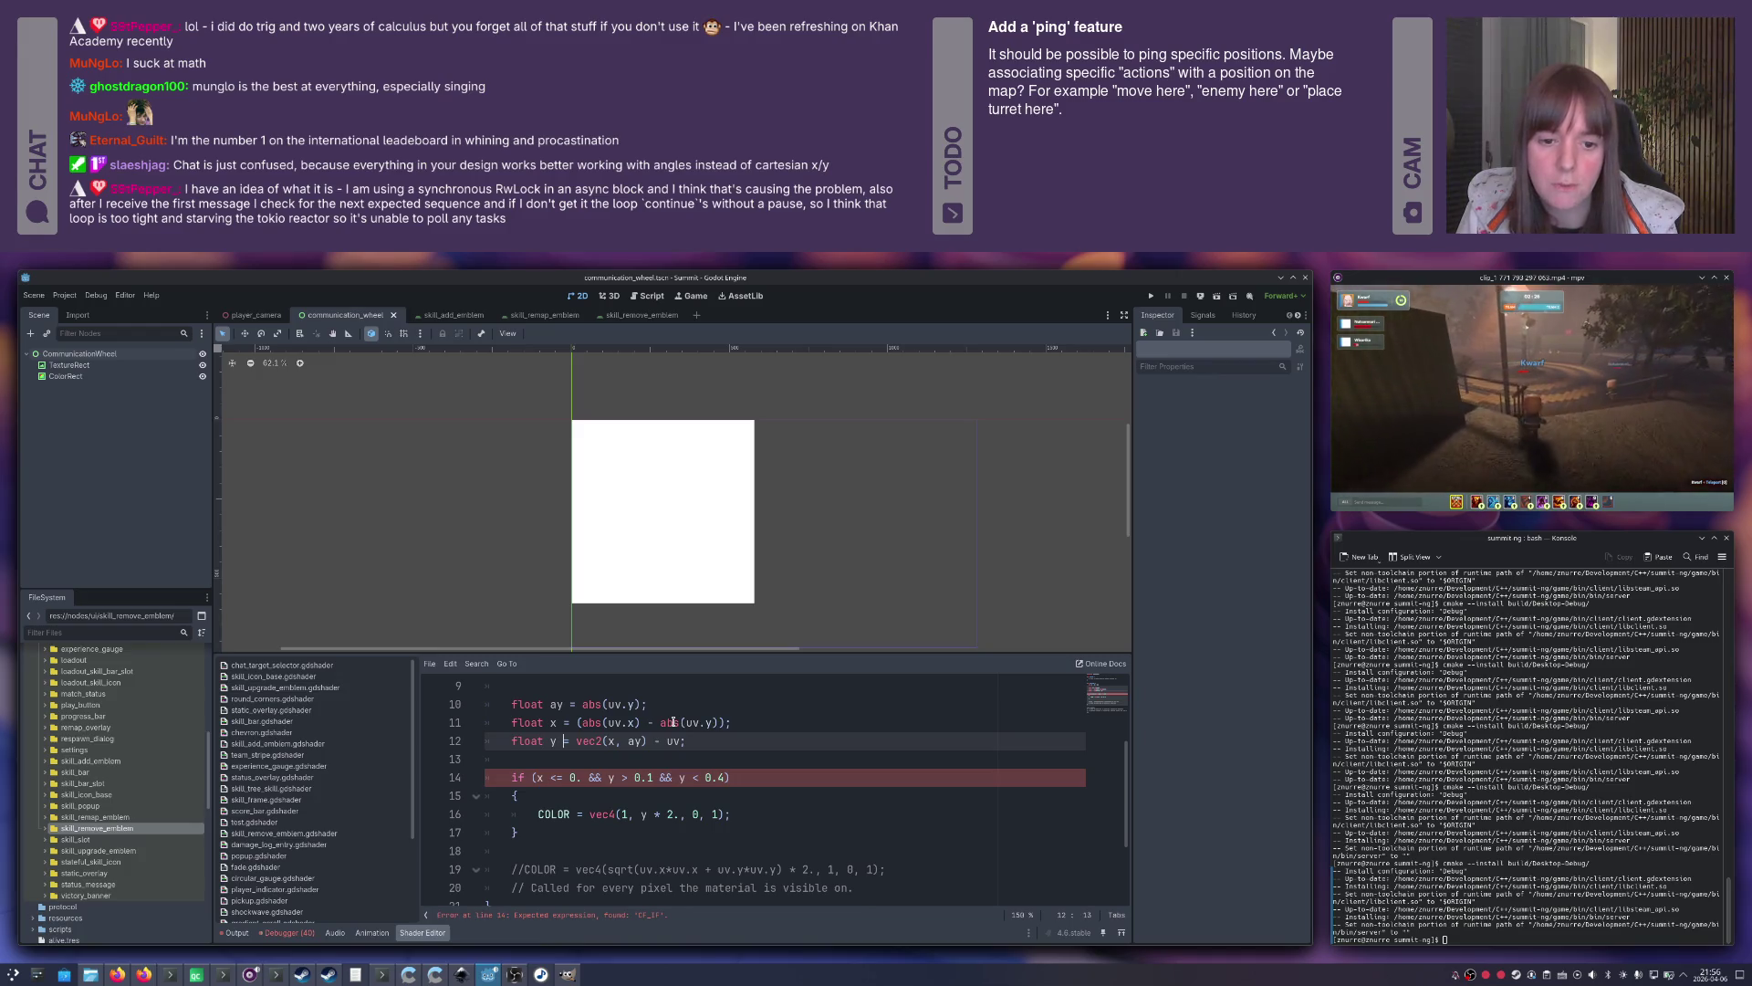
{"action": "key", "text": "Right"}
{"action": "type", "text": "length("}
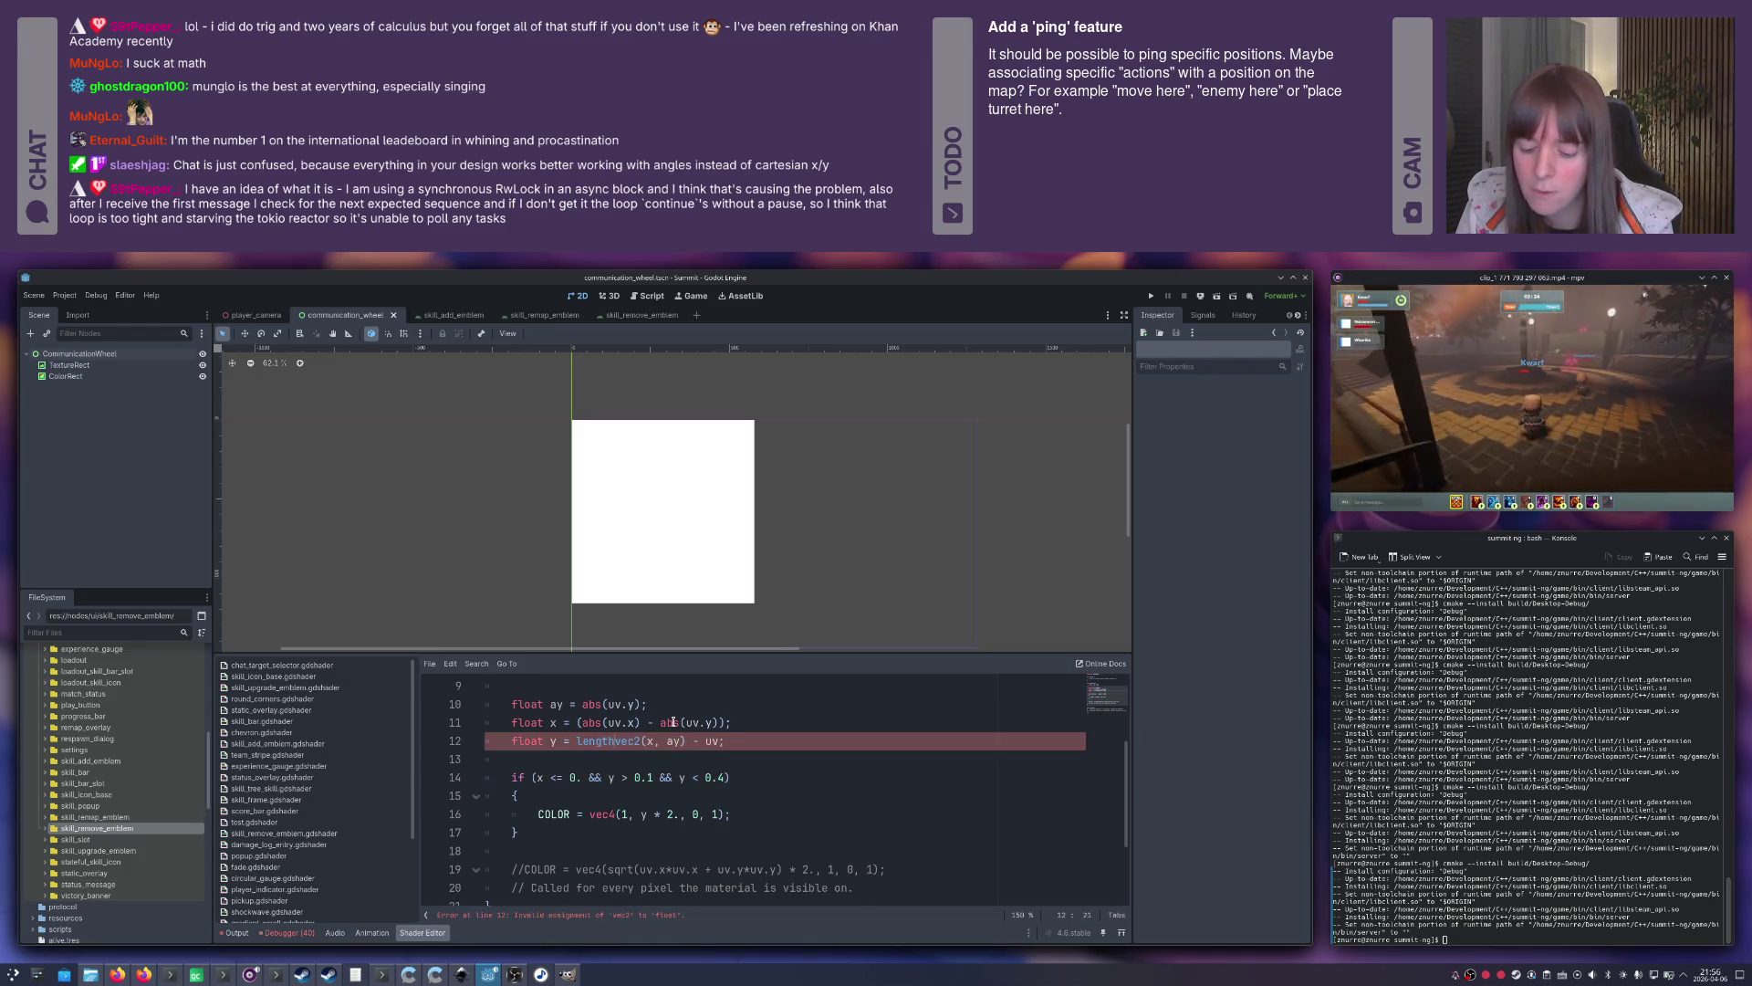
{"action": "key", "text": "End"}
{"action": "key", "text": "Left"}
{"action": "type", "text": ")"}
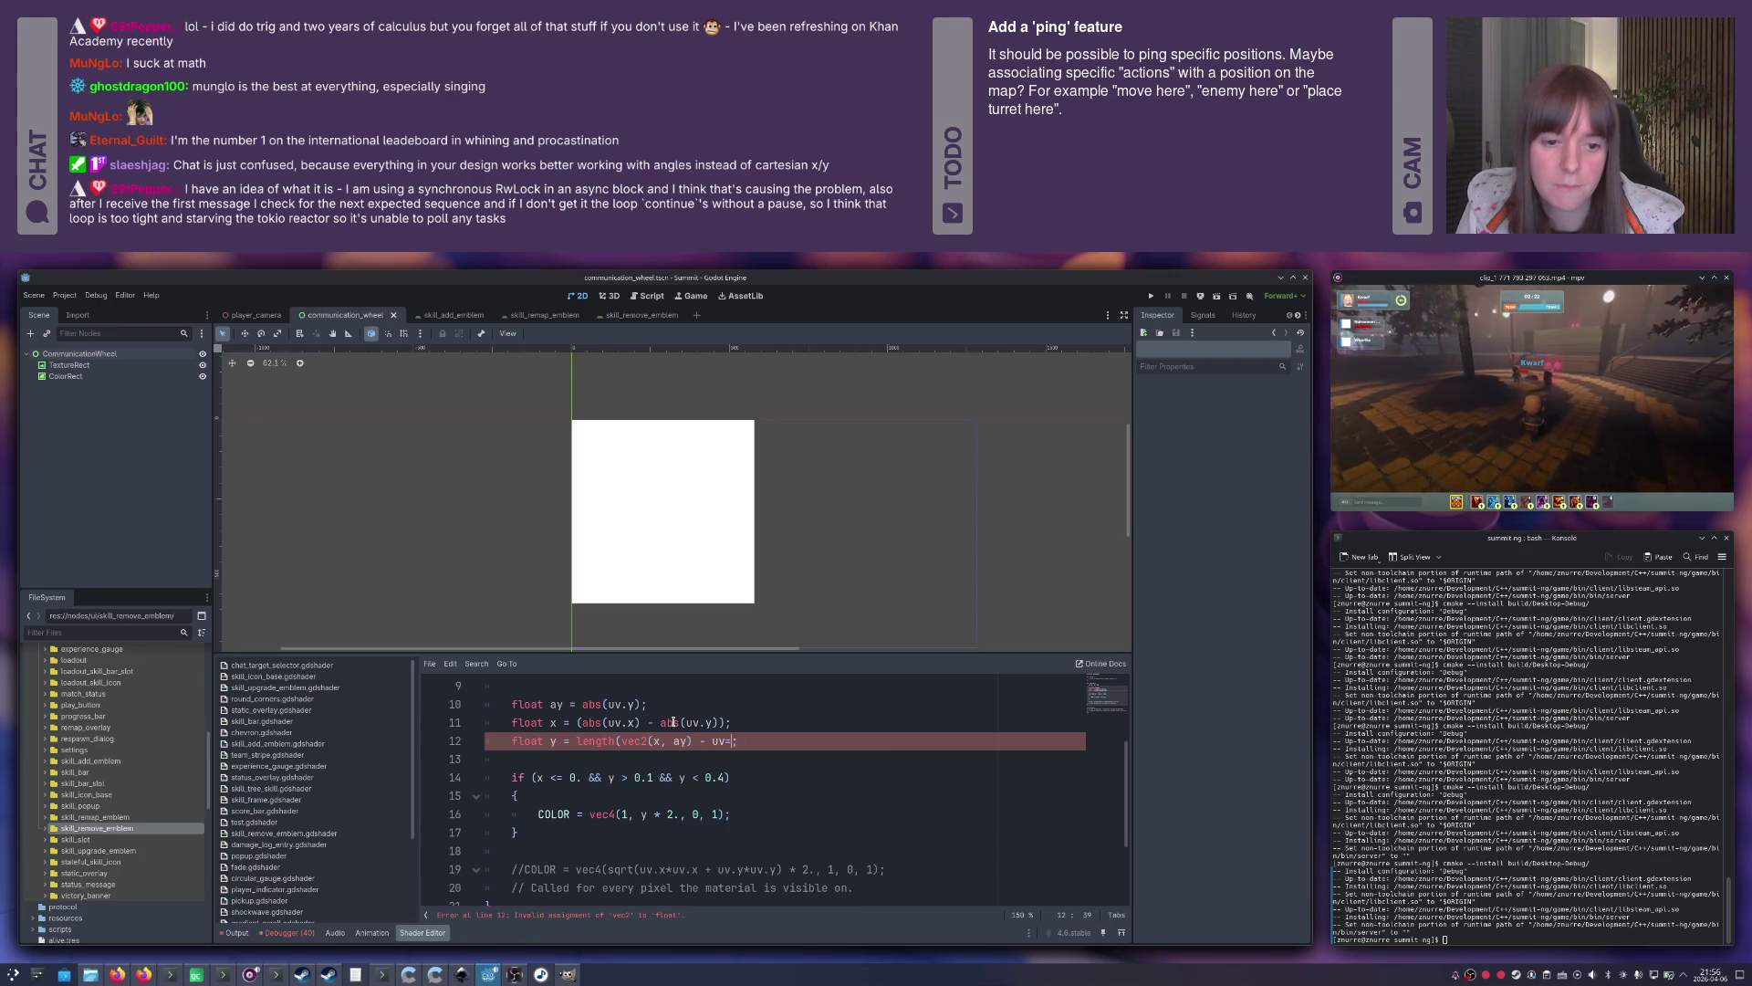
{"action": "key", "text": "BackSpace"}
{"action": "type", "text": ")"}
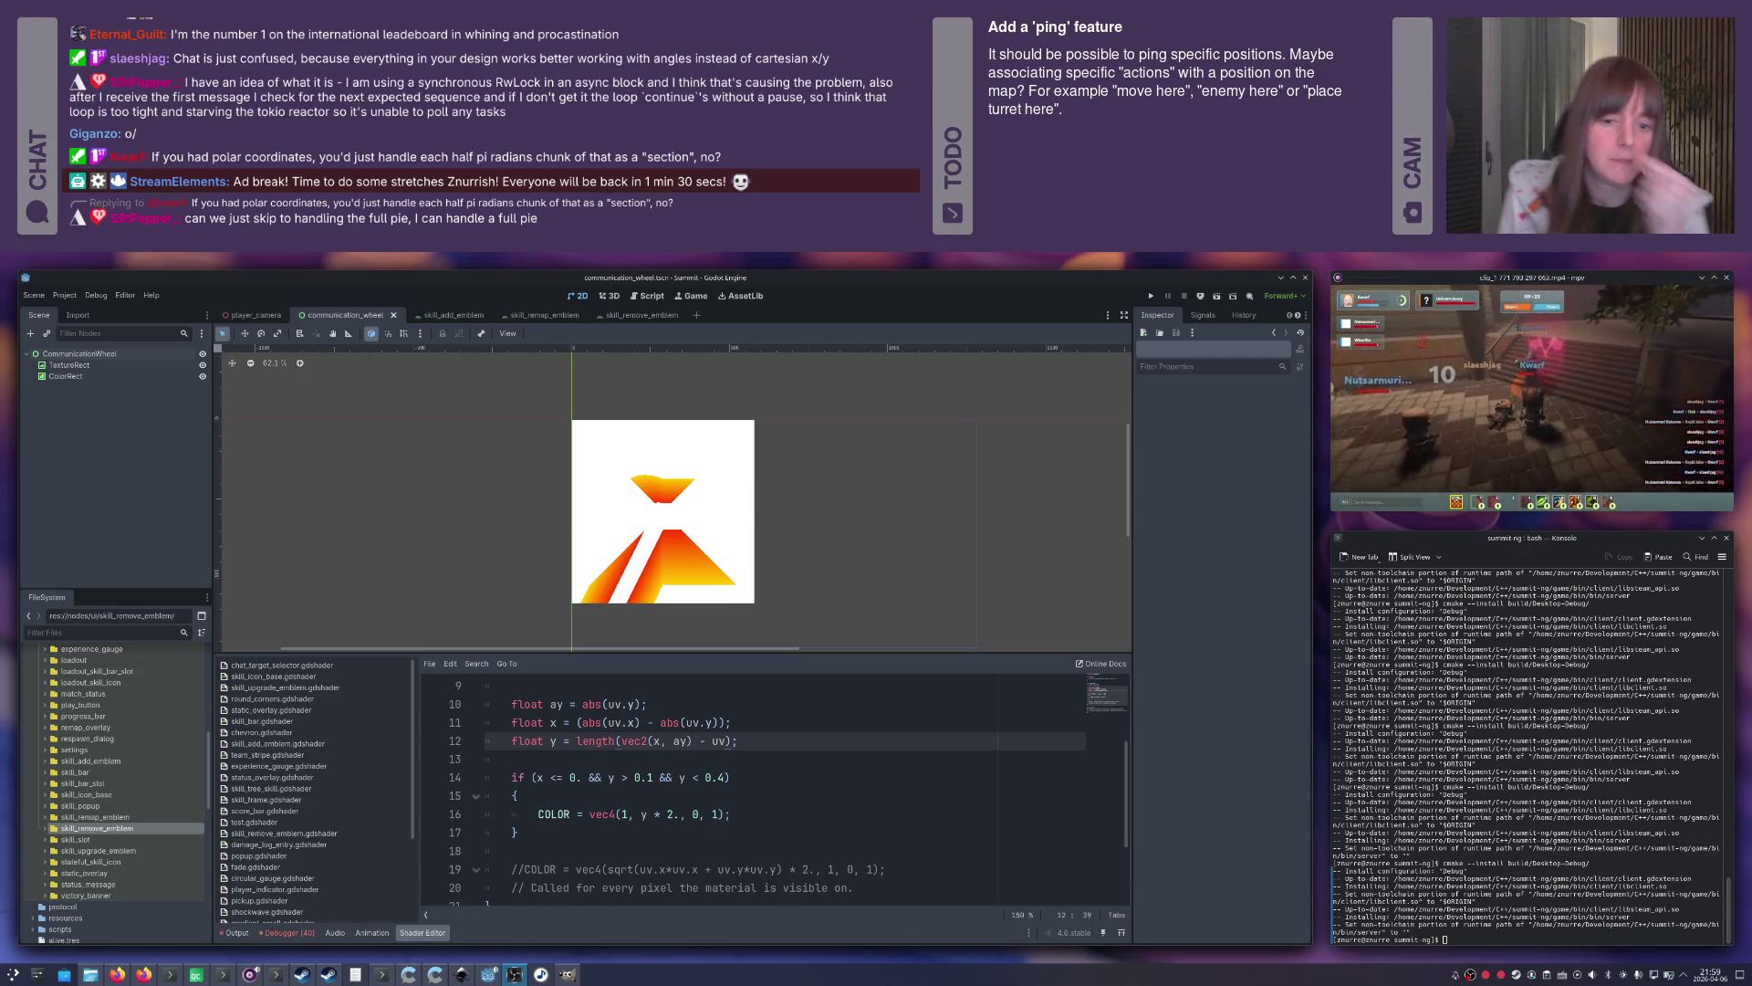
Undo the distance-based rewrite of line 12 toward the original sine expression.
{"action": "left_click", "coordinate": [849, 744]}
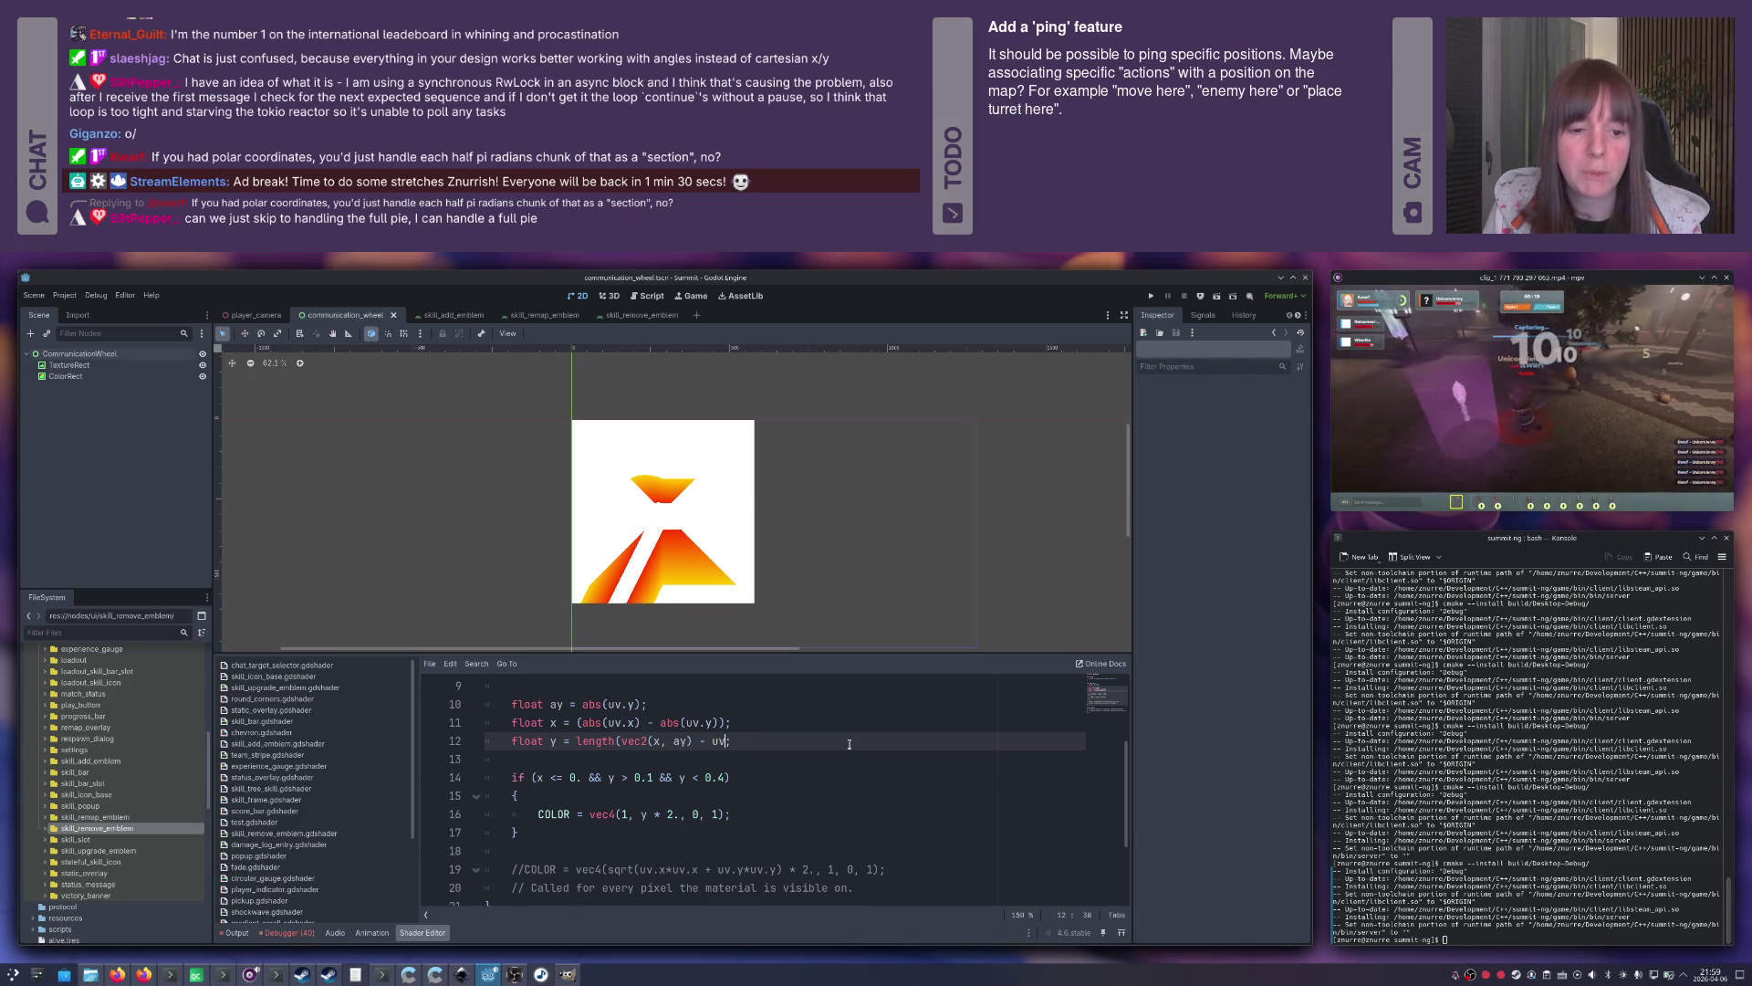
{"action": "key", "text": "ctrl+z"}
{"action": "key", "text": "ctrl+z"}
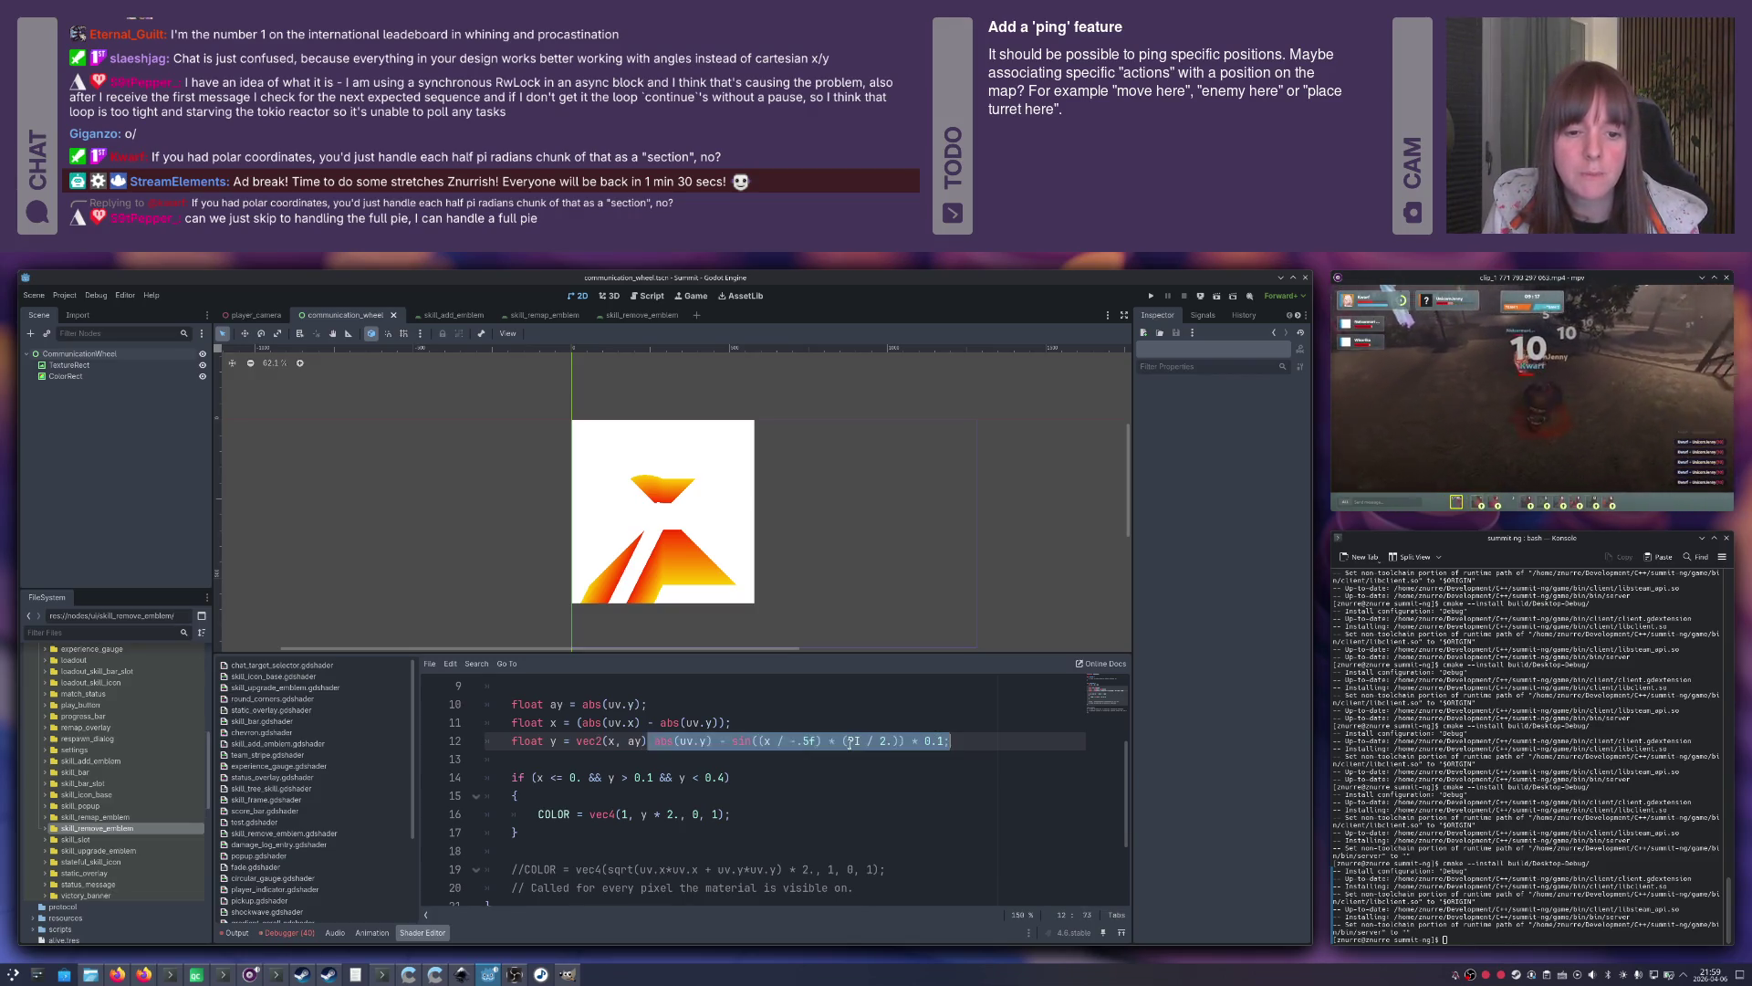
{"action": "key", "text": "ctrl+z"}
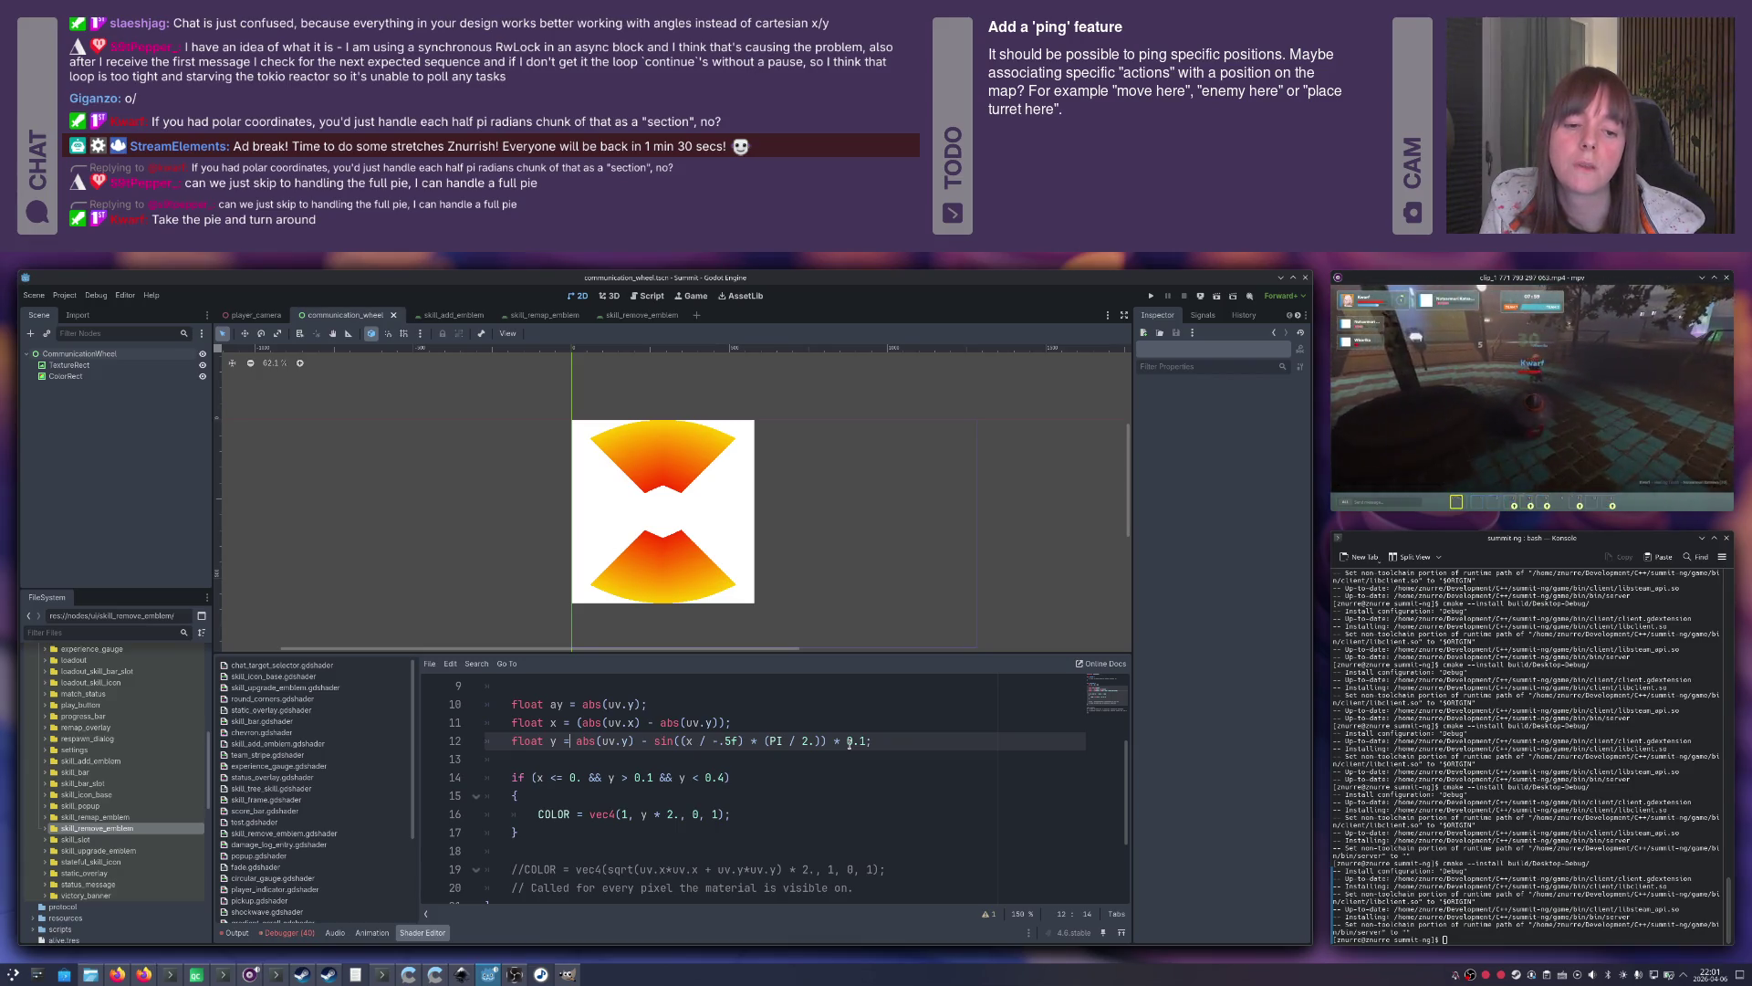
Select the ay variable on line 10.
{"action": "double_click", "coordinate": [553, 704]}
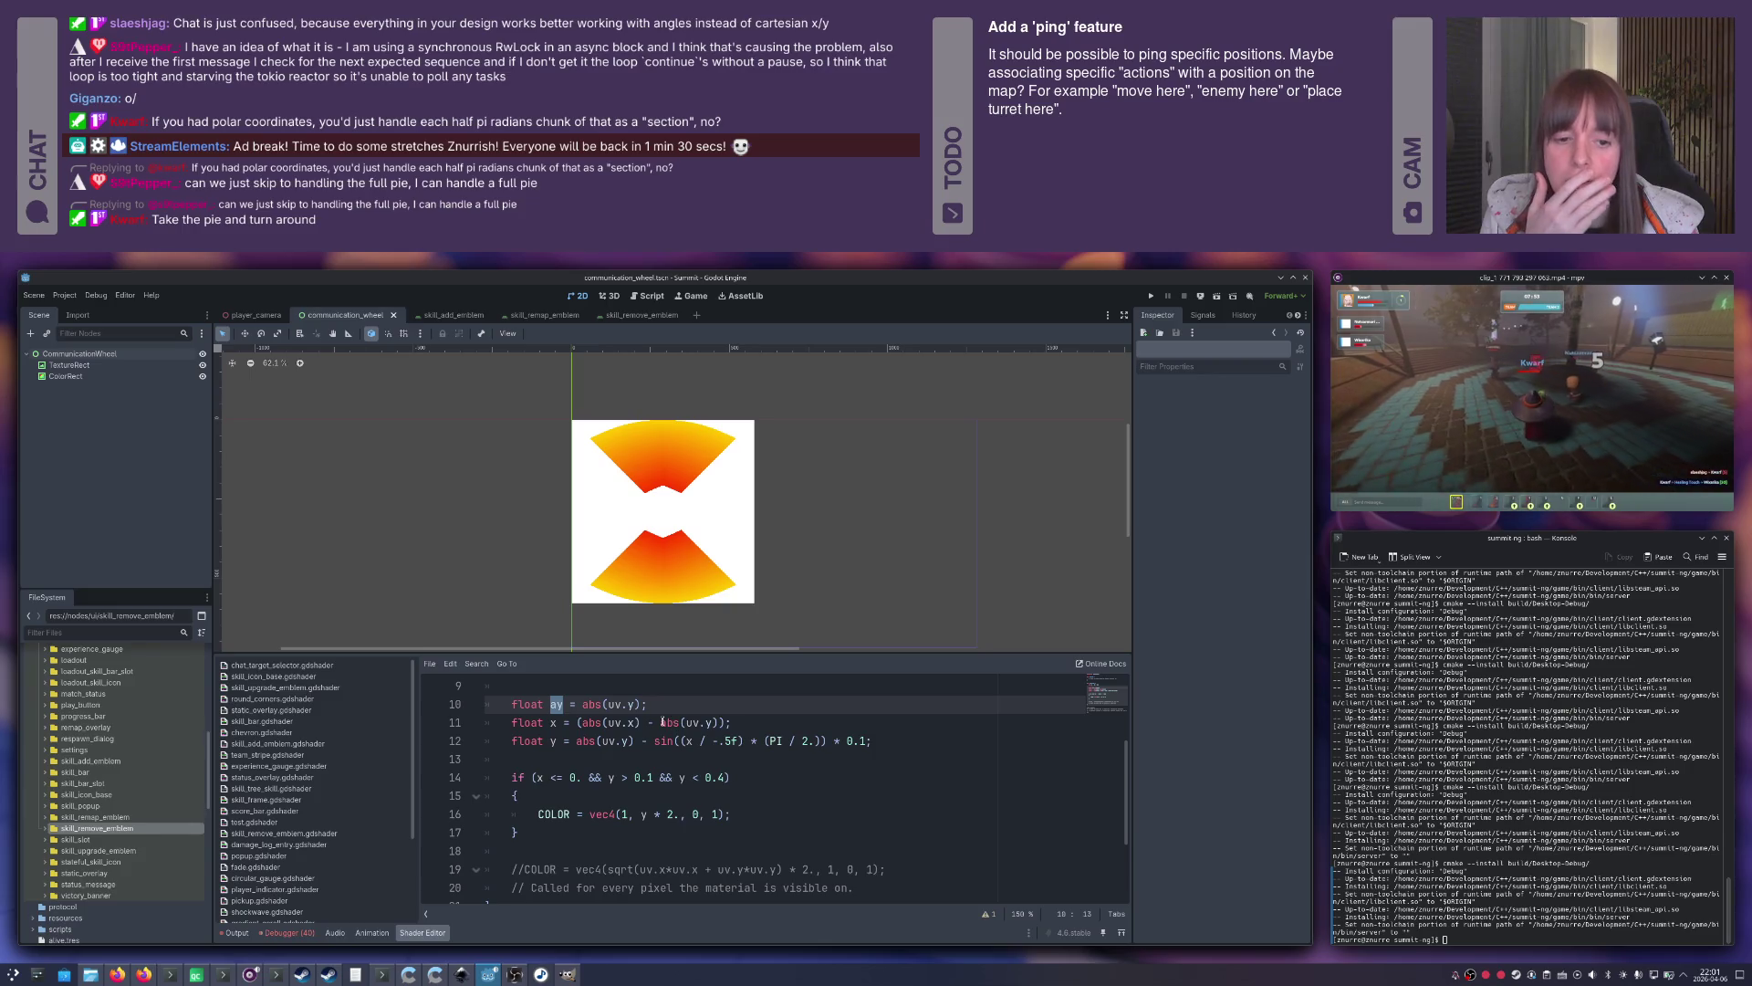
Replace the -.5f divisor of x in line 12's sine with -ay.
{"action": "left_click", "coordinate": [718, 722]}
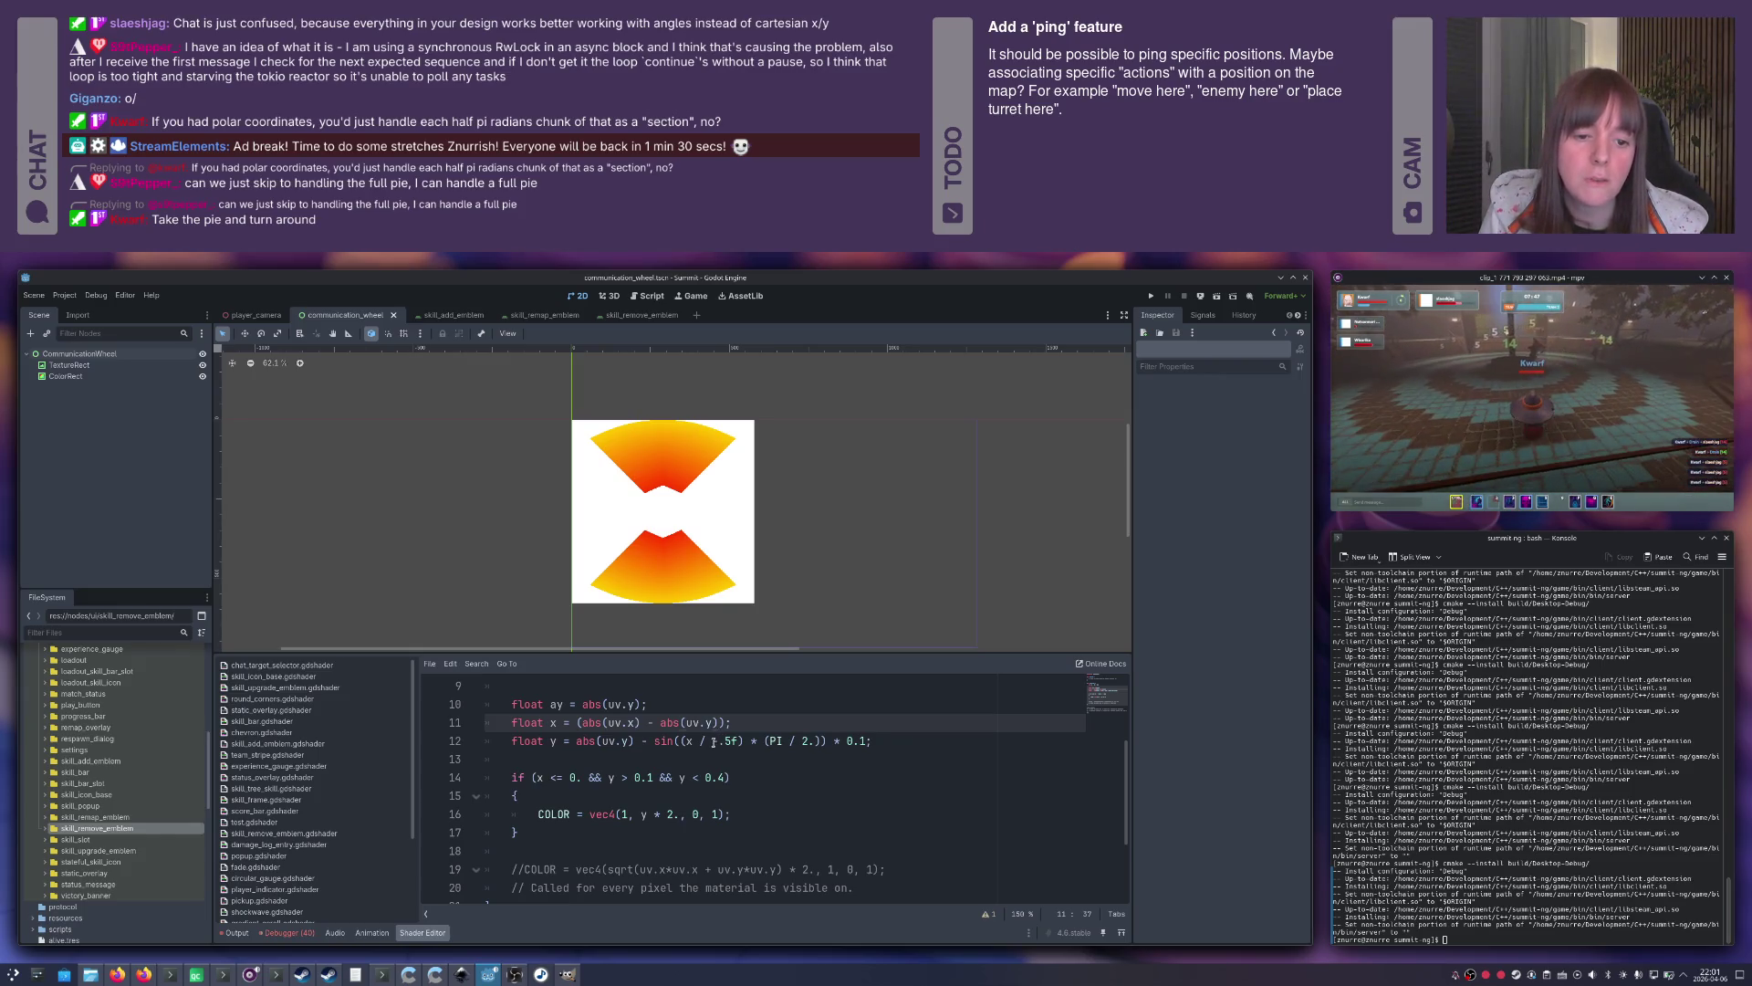
{"action": "left_click_drag", "start_coordinate": [716, 740], "coordinate": [739, 740]}
{"action": "type", "text": "-ay"}
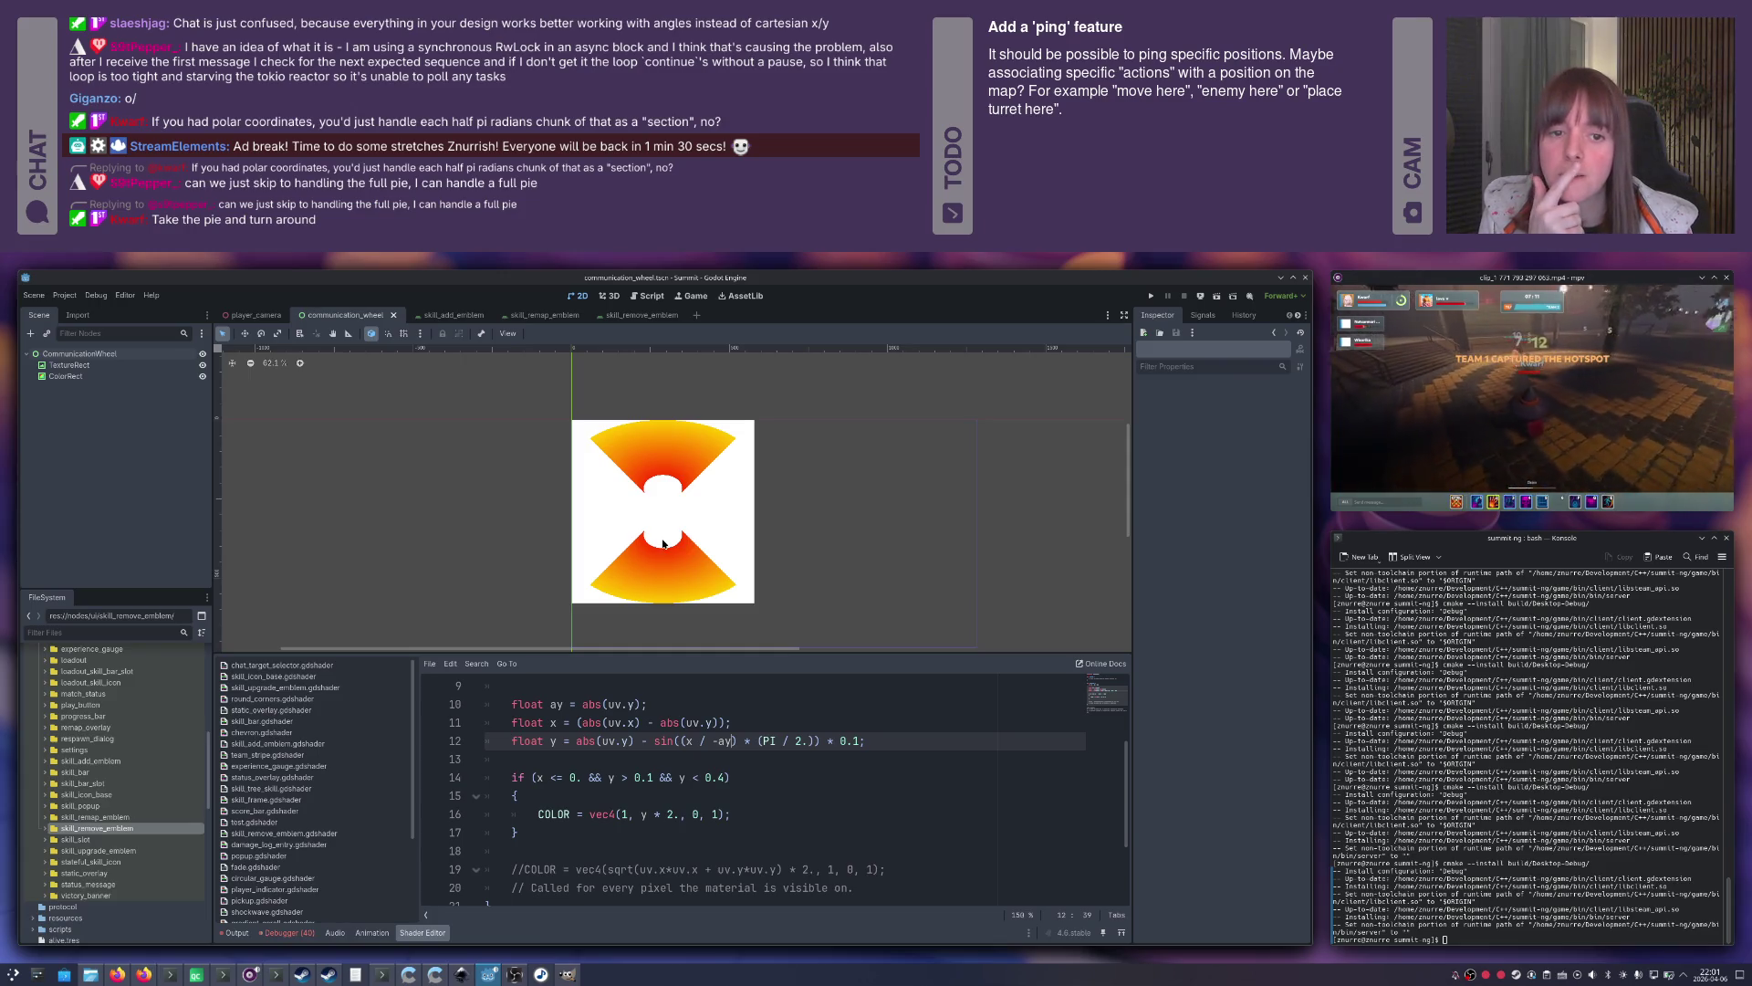
{"action": "scroll", "coordinate": [657, 479], "scroll_direction": "up", "scroll_amount": 5}
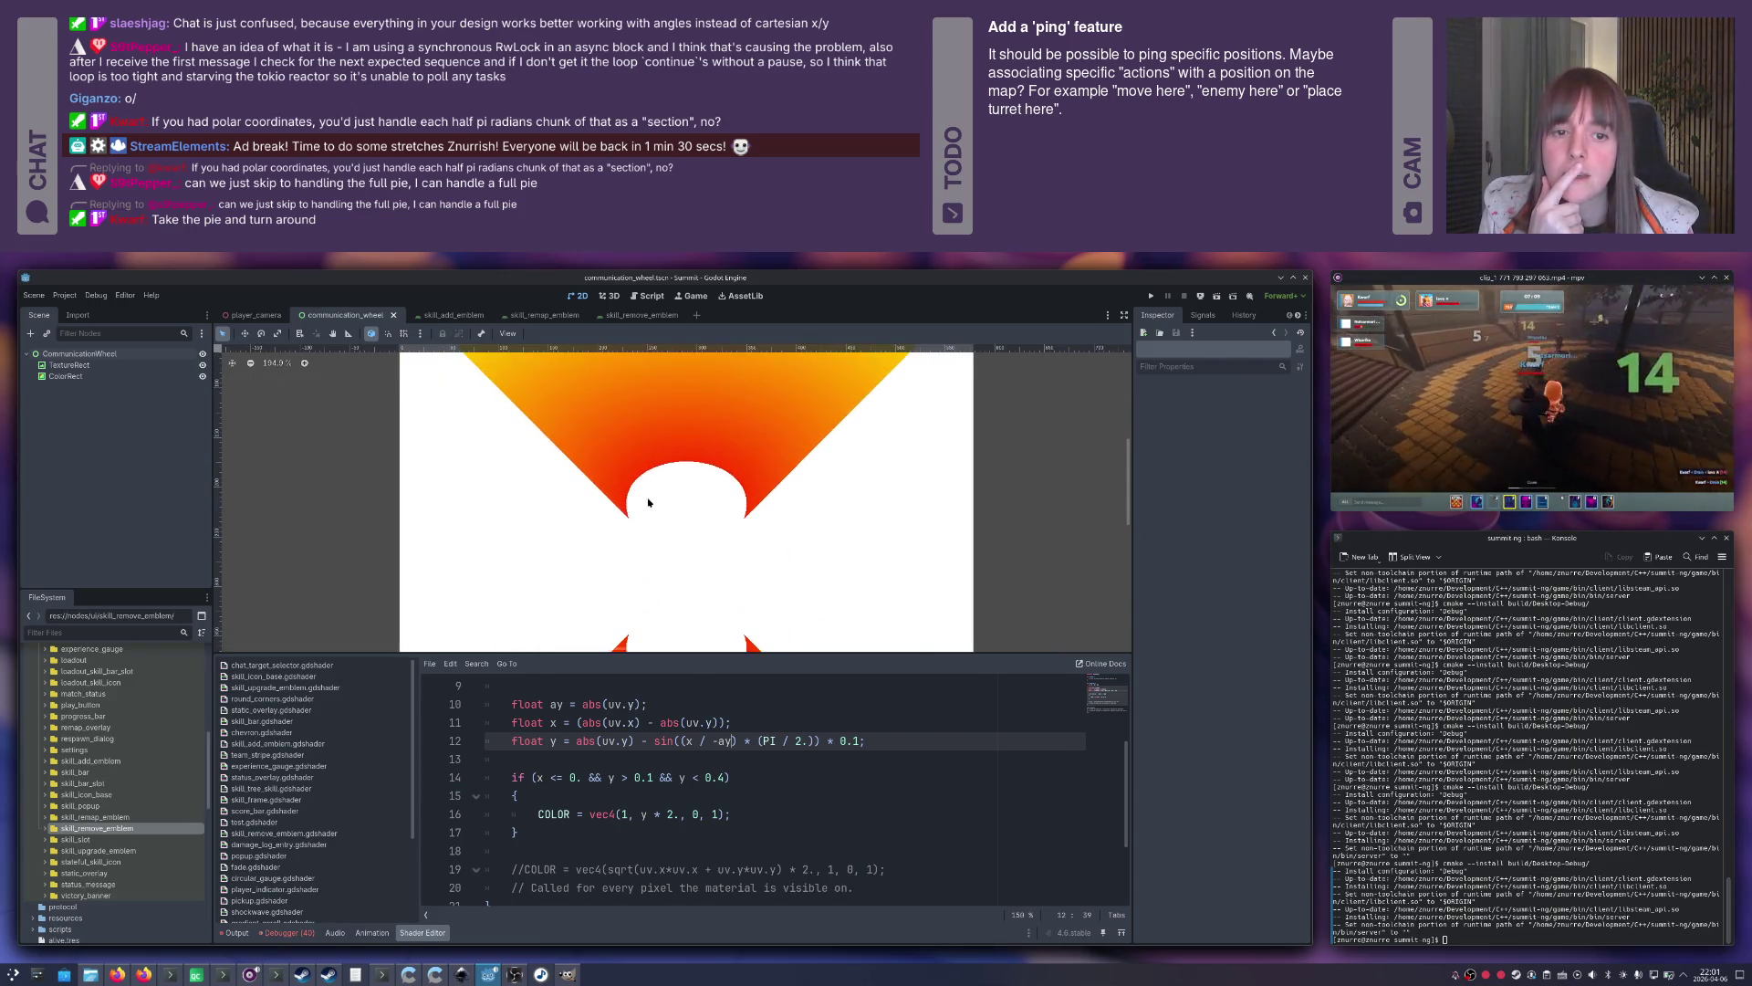
{"action": "scroll", "coordinate": [709, 490], "scroll_direction": "down", "scroll_amount": 5}
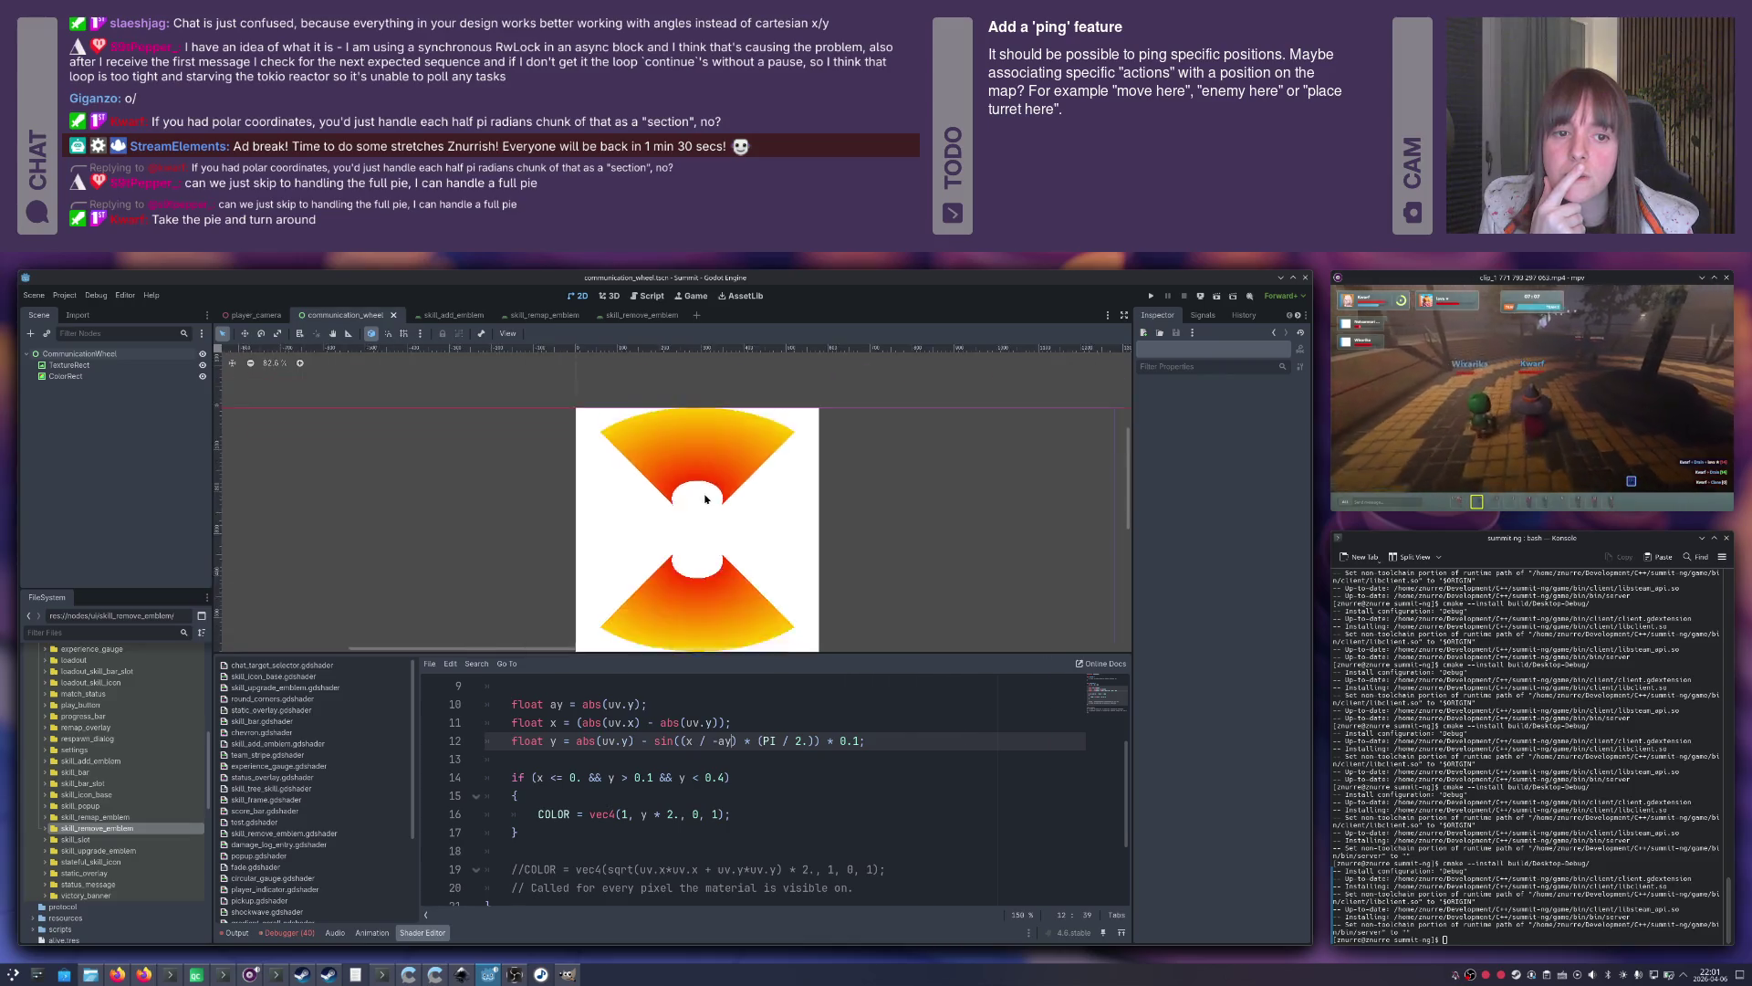
{"action": "scroll", "coordinate": [707, 493], "scroll_direction": "up", "scroll_amount": 4}
{"action": "scroll", "coordinate": [705, 498], "scroll_direction": "down", "scroll_amount": 2}
{"action": "scroll", "coordinate": [705, 498], "scroll_direction": "down", "scroll_amount": 3}
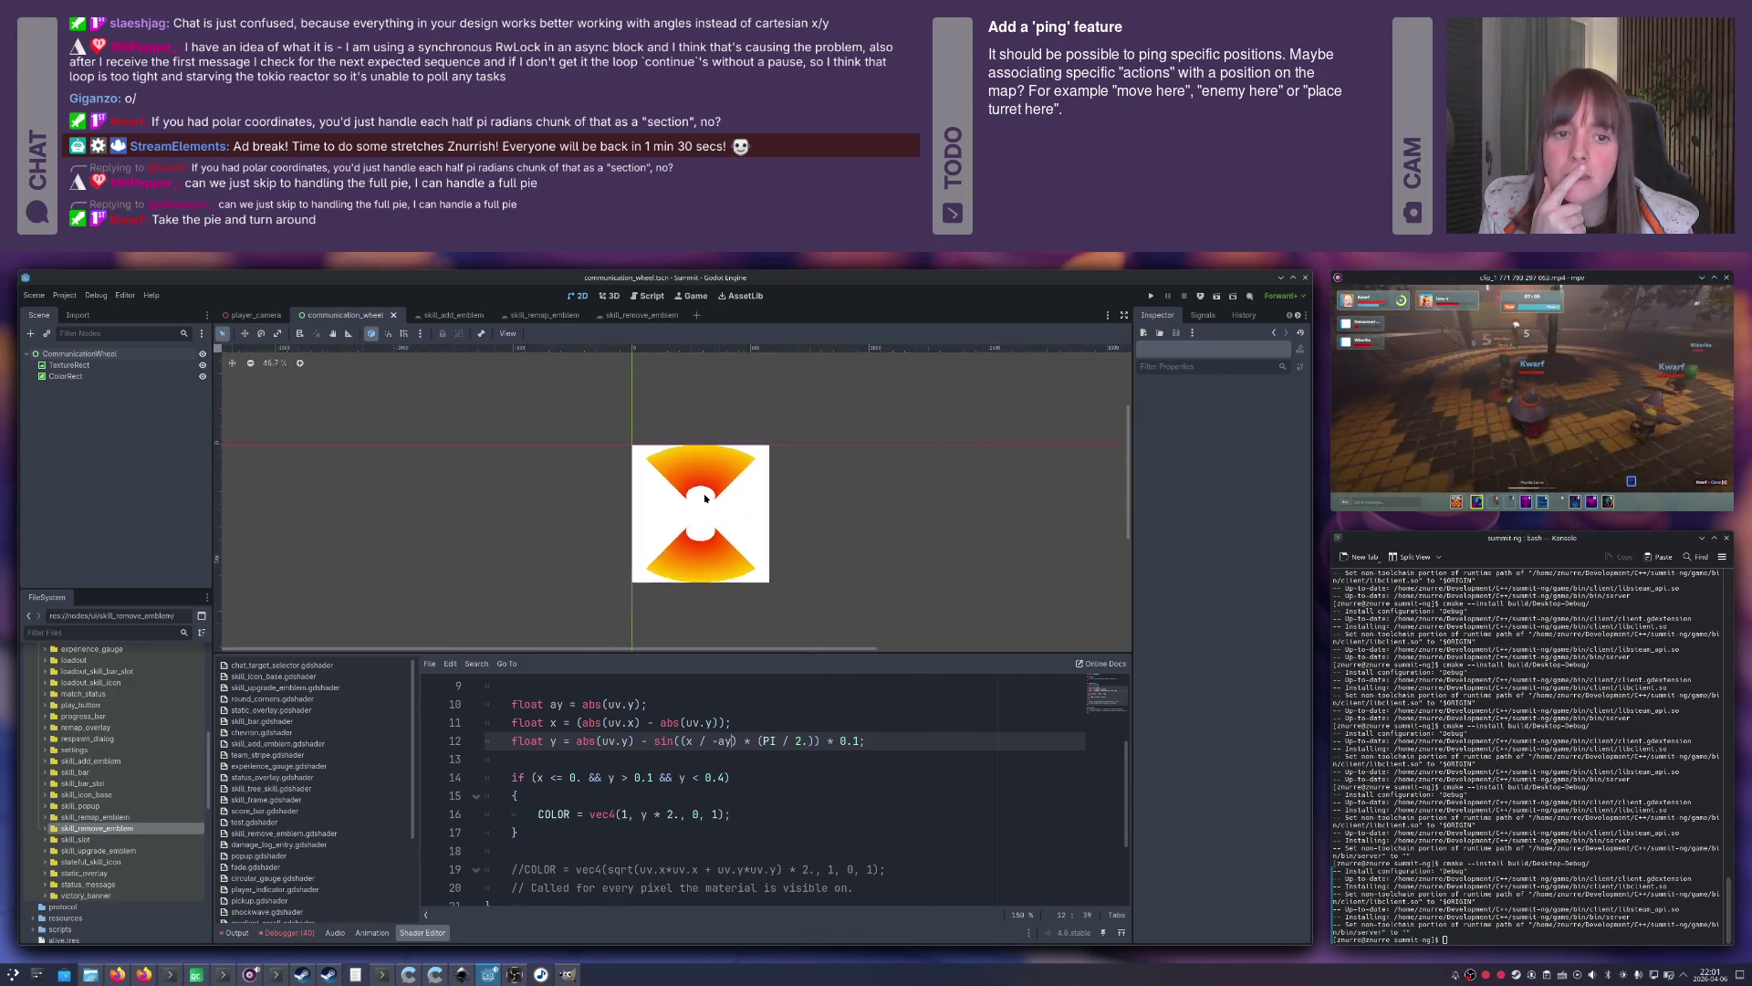
{"action": "scroll", "coordinate": [704, 499], "scroll_direction": "up", "scroll_amount": 1}
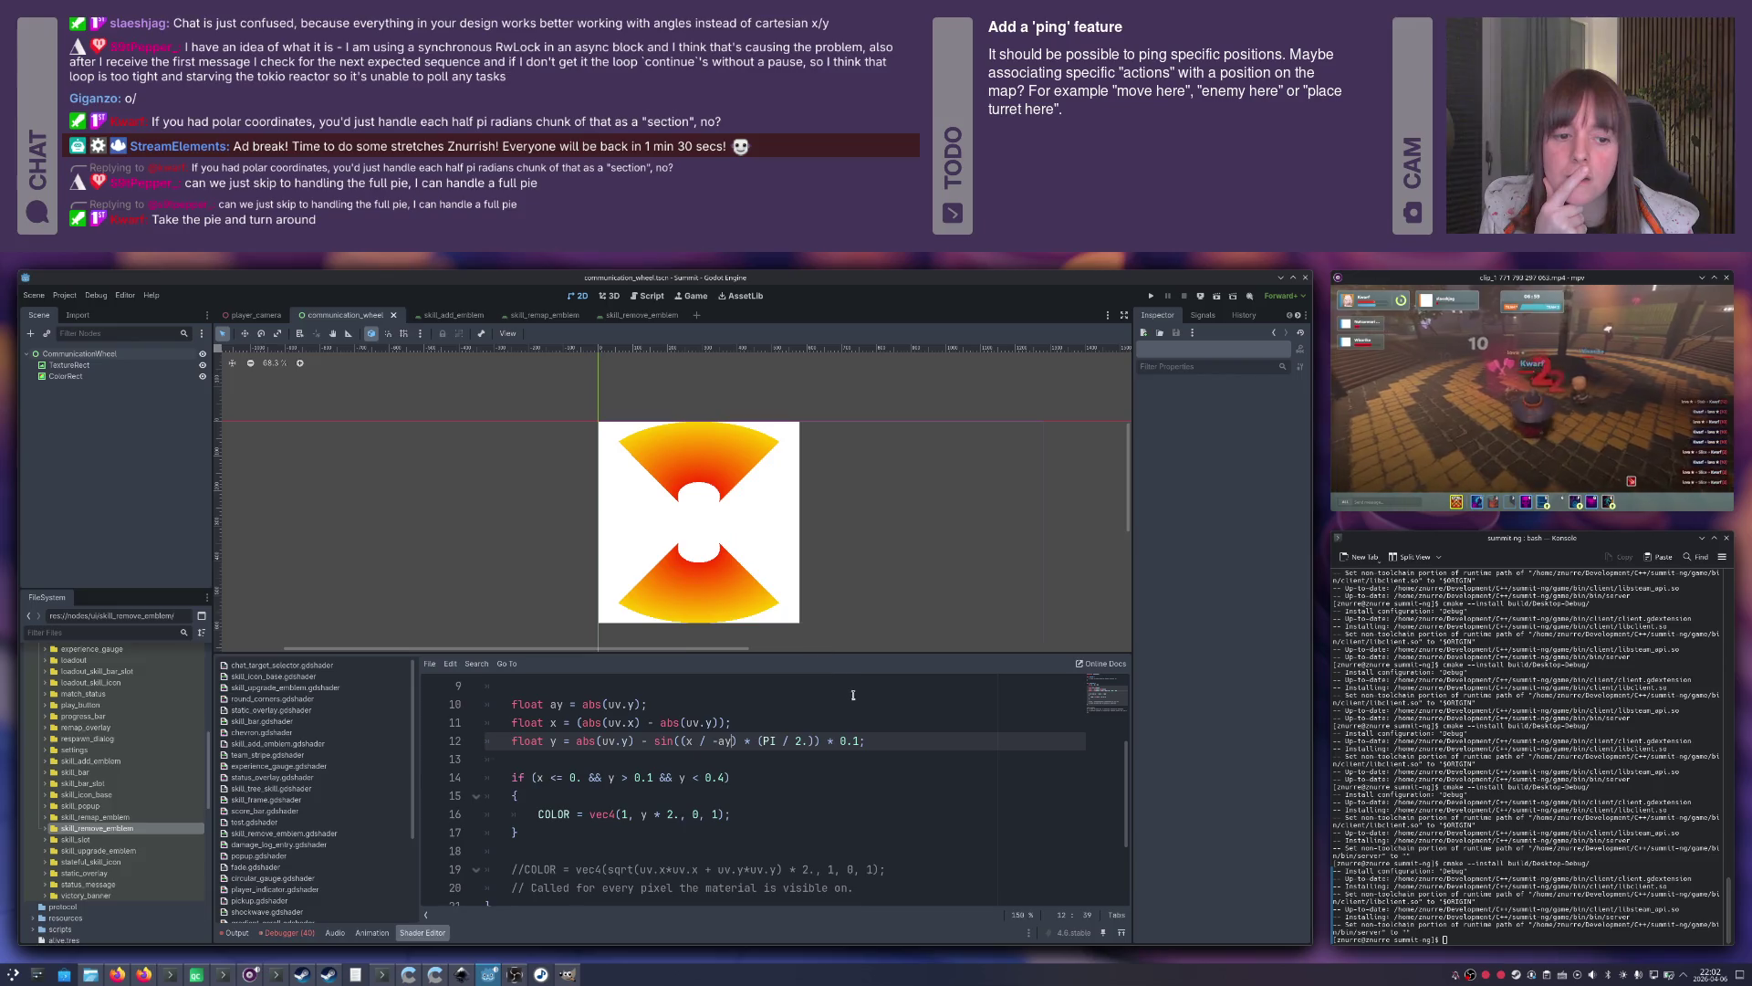
Try replacing line 12's 0.1 sine amplitude with y, then revert it to 0.1.
{"action": "left_click_drag", "start_coordinate": [859, 740], "coordinate": [840, 741]}
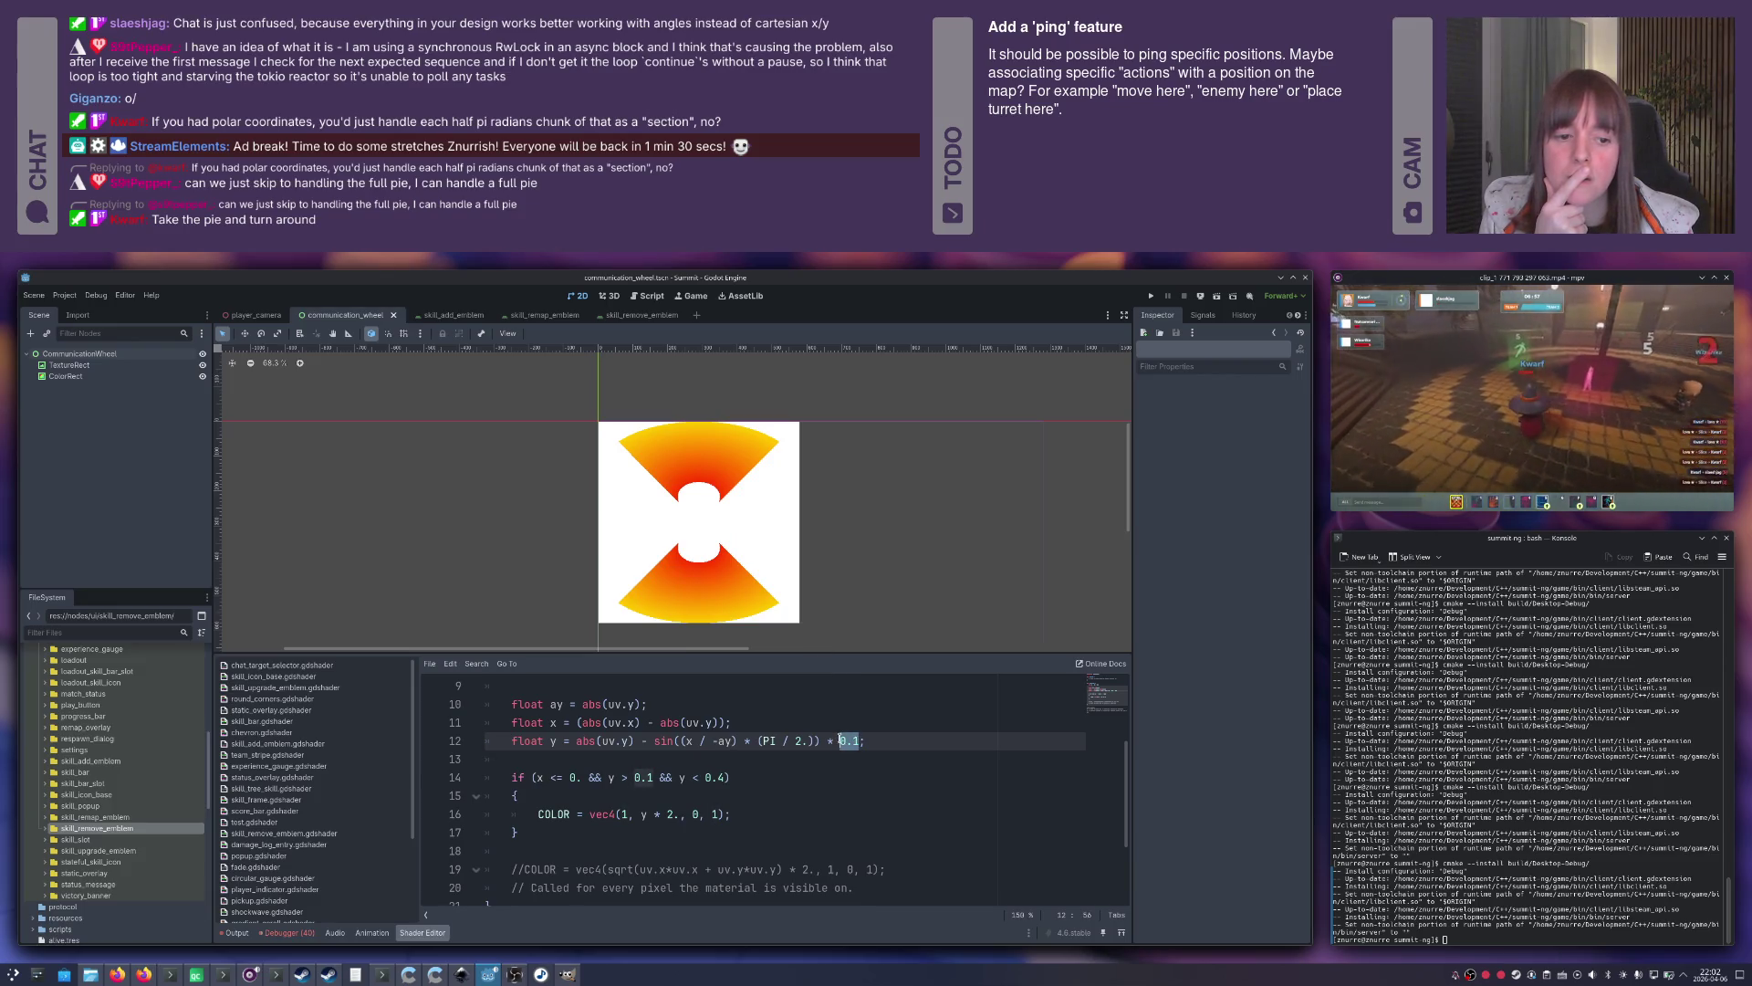
{"action": "type", "text": "ay"}
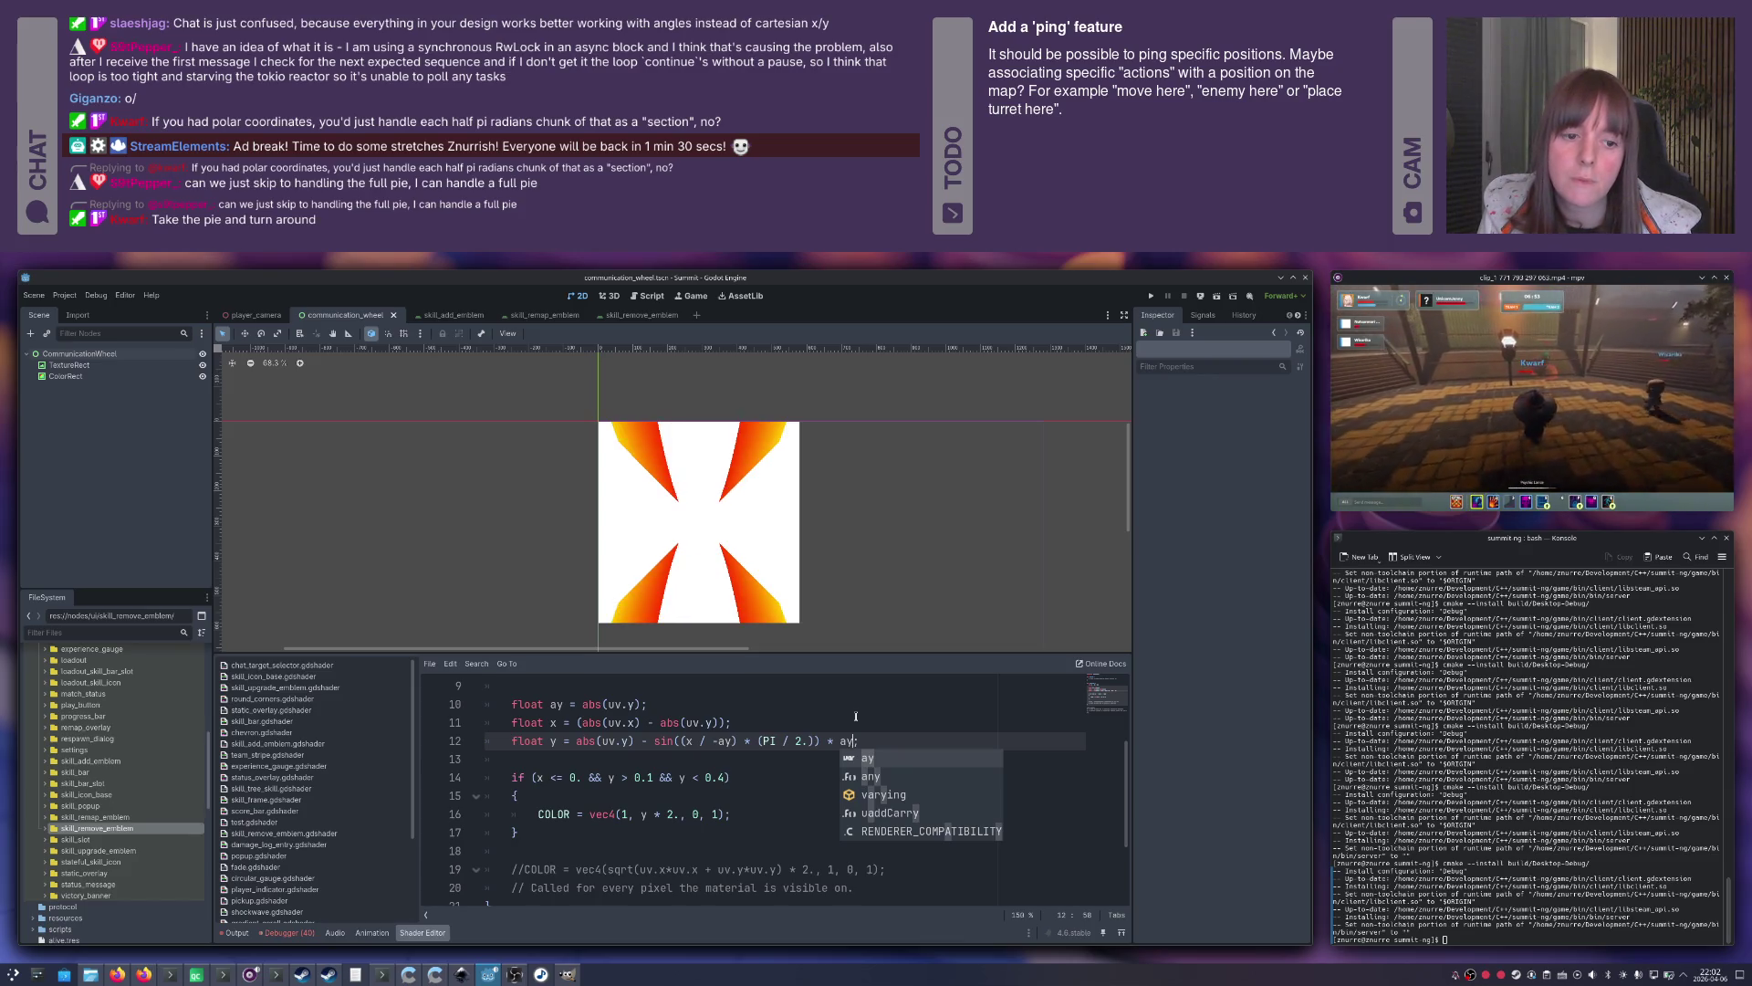
{"action": "key", "text": "Escape"}
{"action": "key", "text": "ctrl+z"}
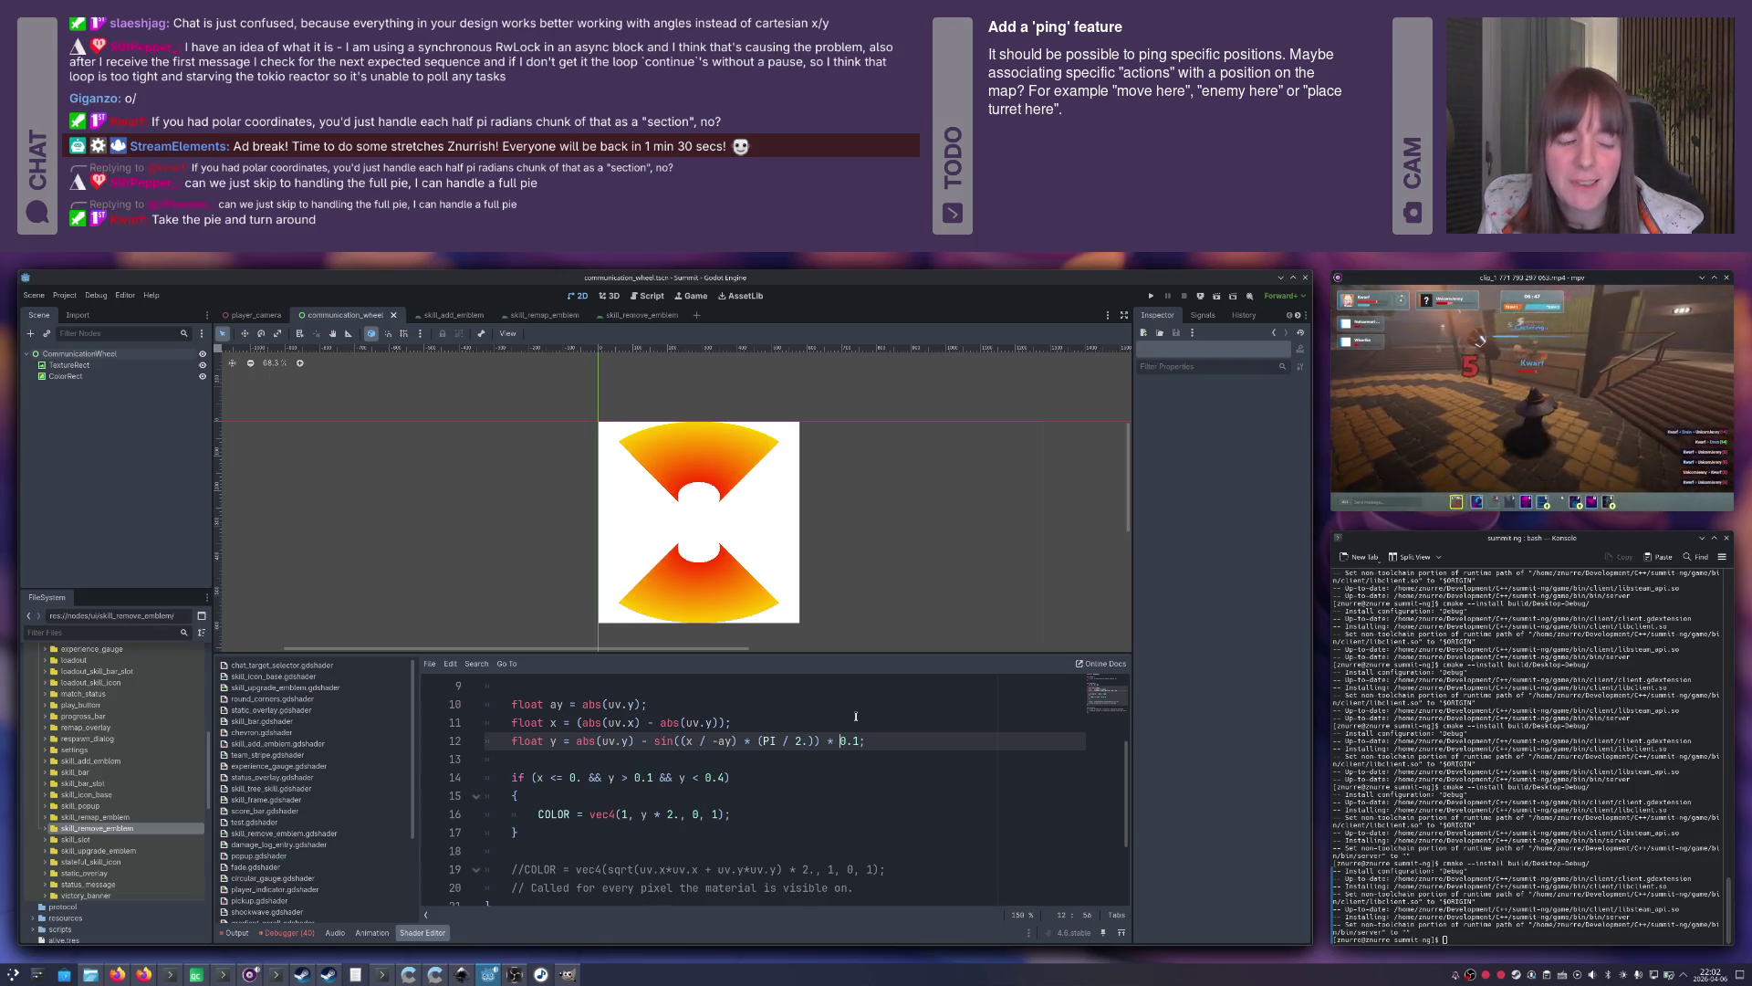
Scale line 12's sine by (ay / PI), after trying divisors 10, 2 and 3.
{"action": "type", "text": "(ay /"}
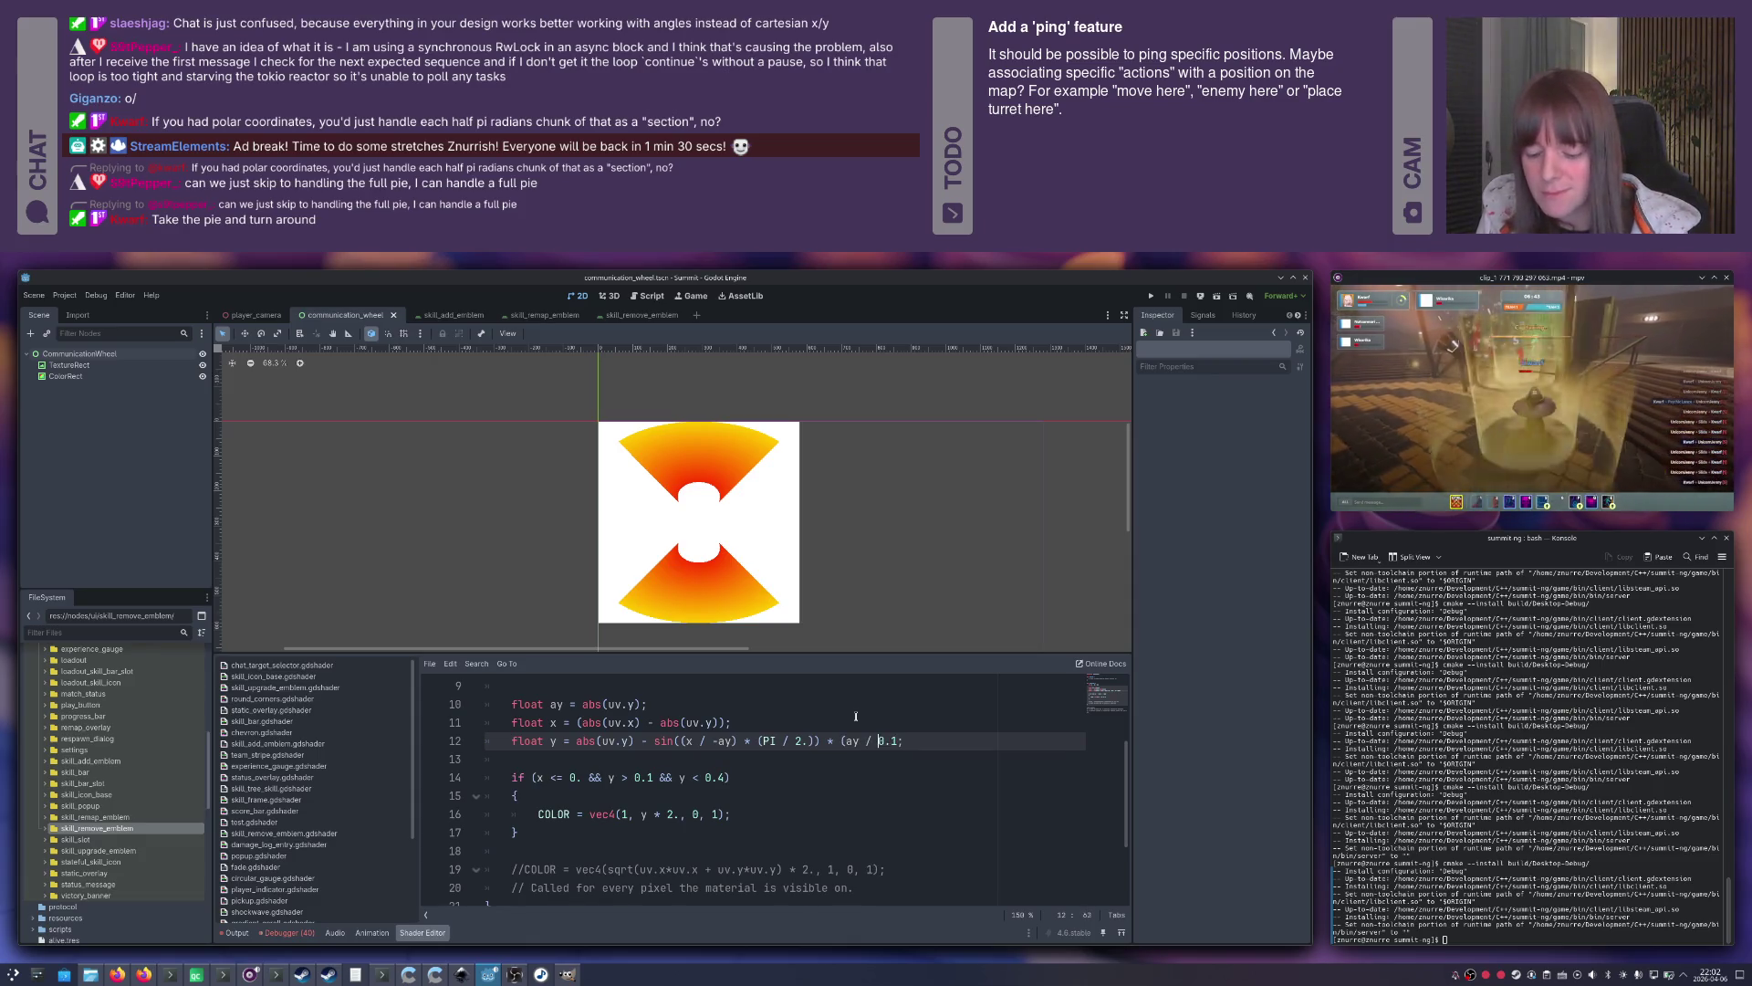
{"action": "key", "text": "shift+End"}
{"action": "type", "text": "10.);"}
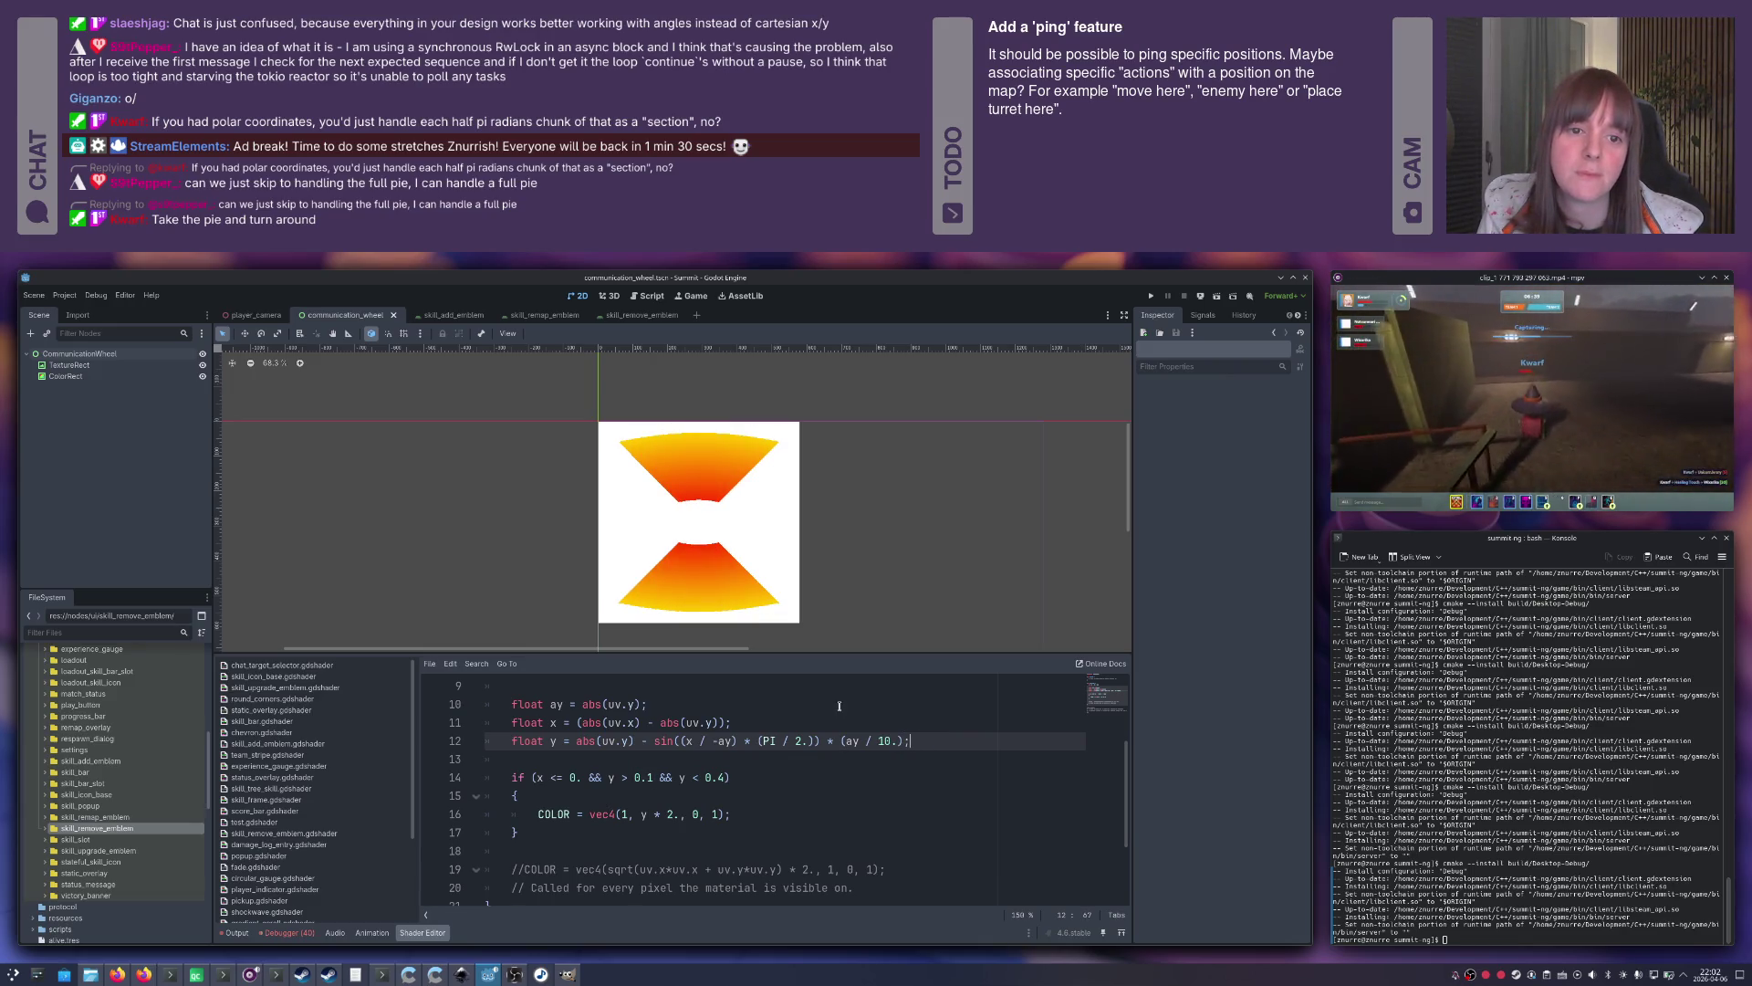
{"action": "key", "text": "BackSpace"}
{"action": "key", "text": "Delete"}
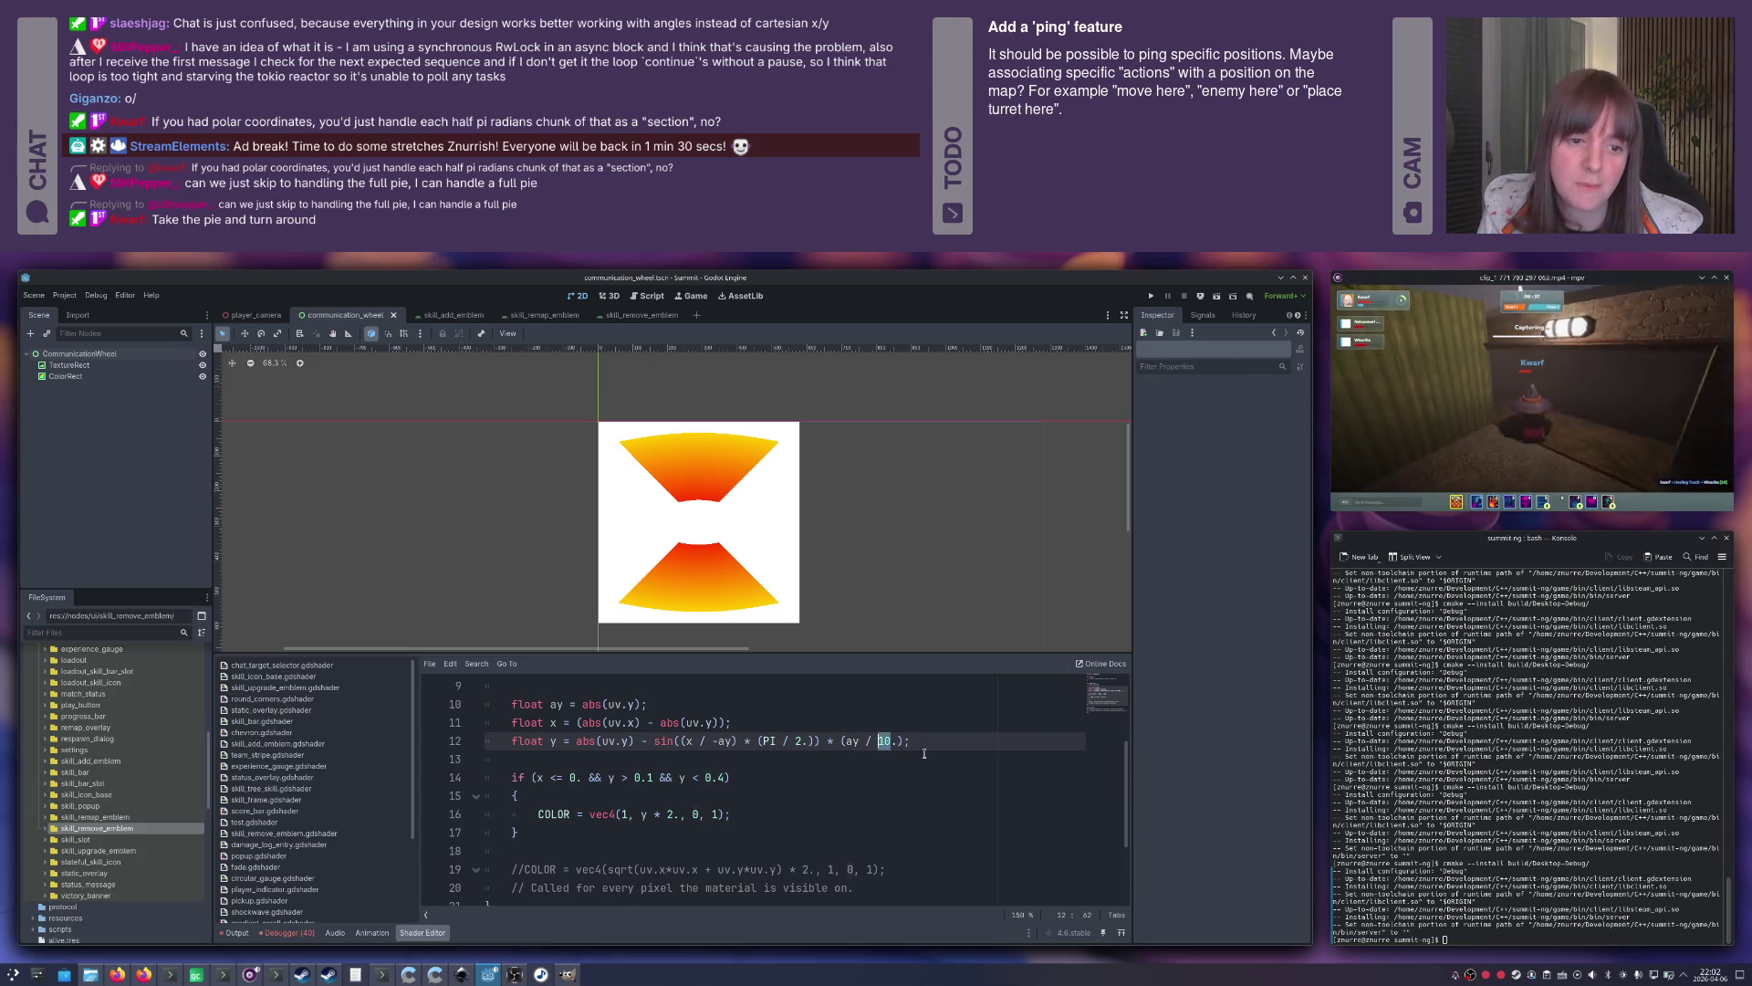
{"action": "type", "text": "2"}
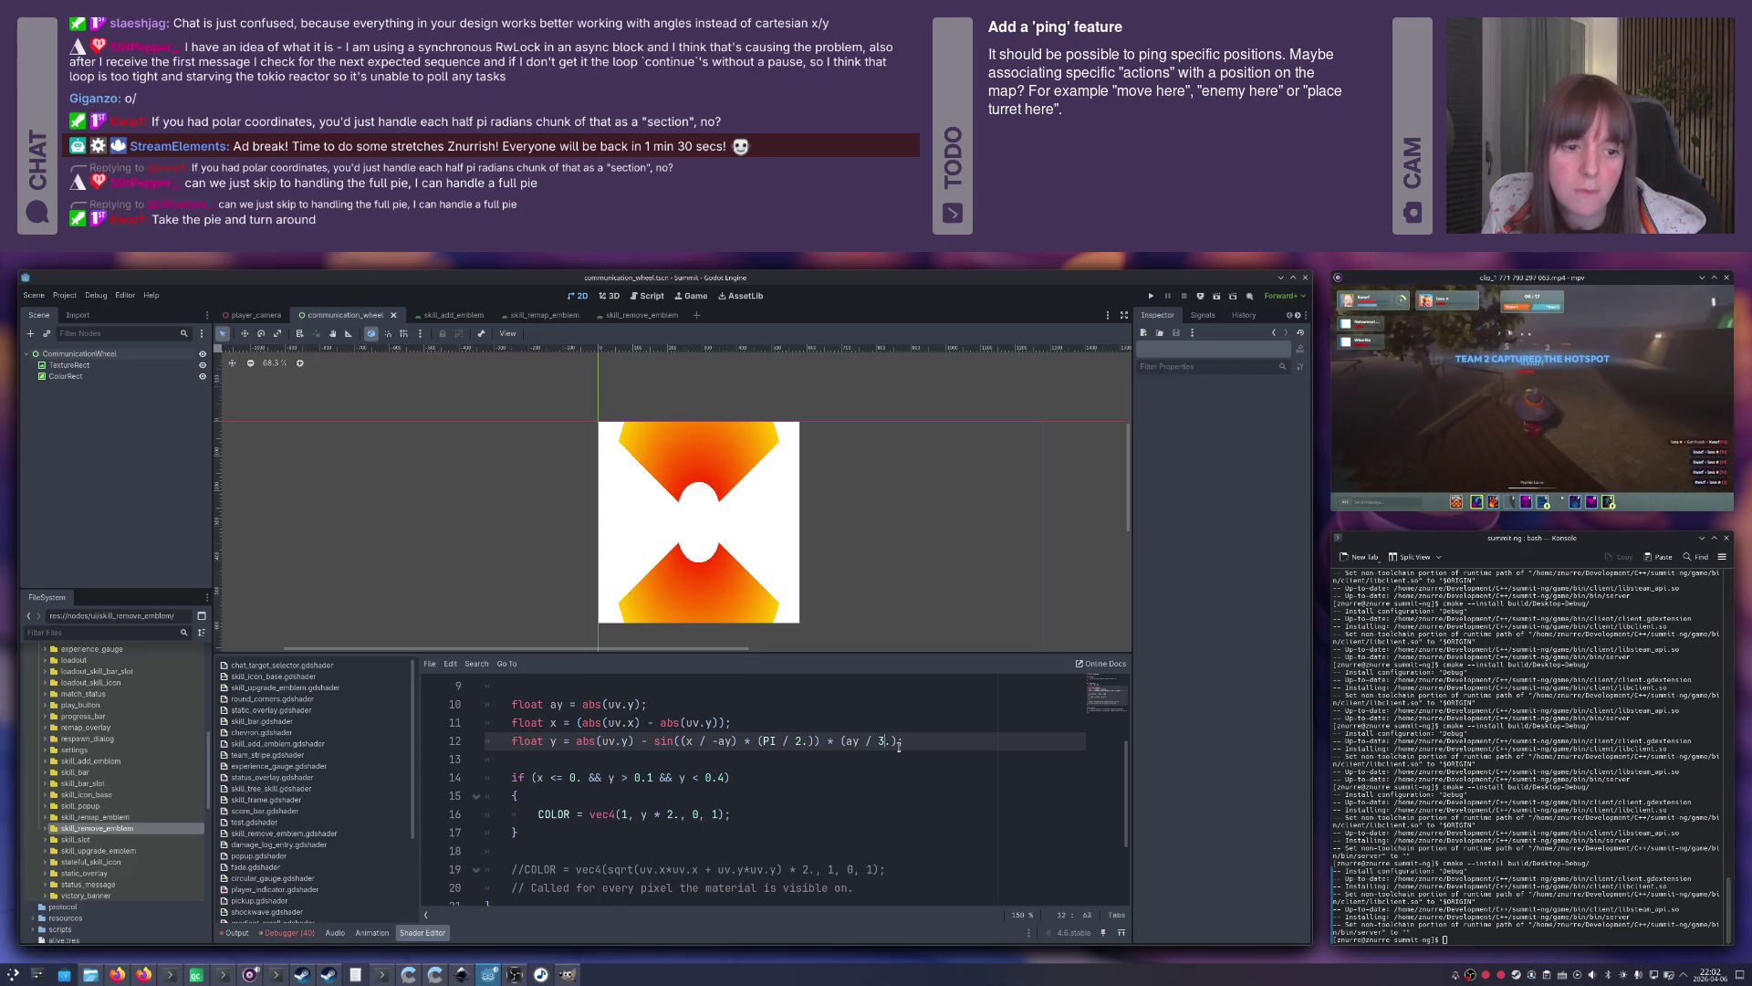
{"action": "key", "text": "BackSpace"}
{"action": "type", "text": "3"}
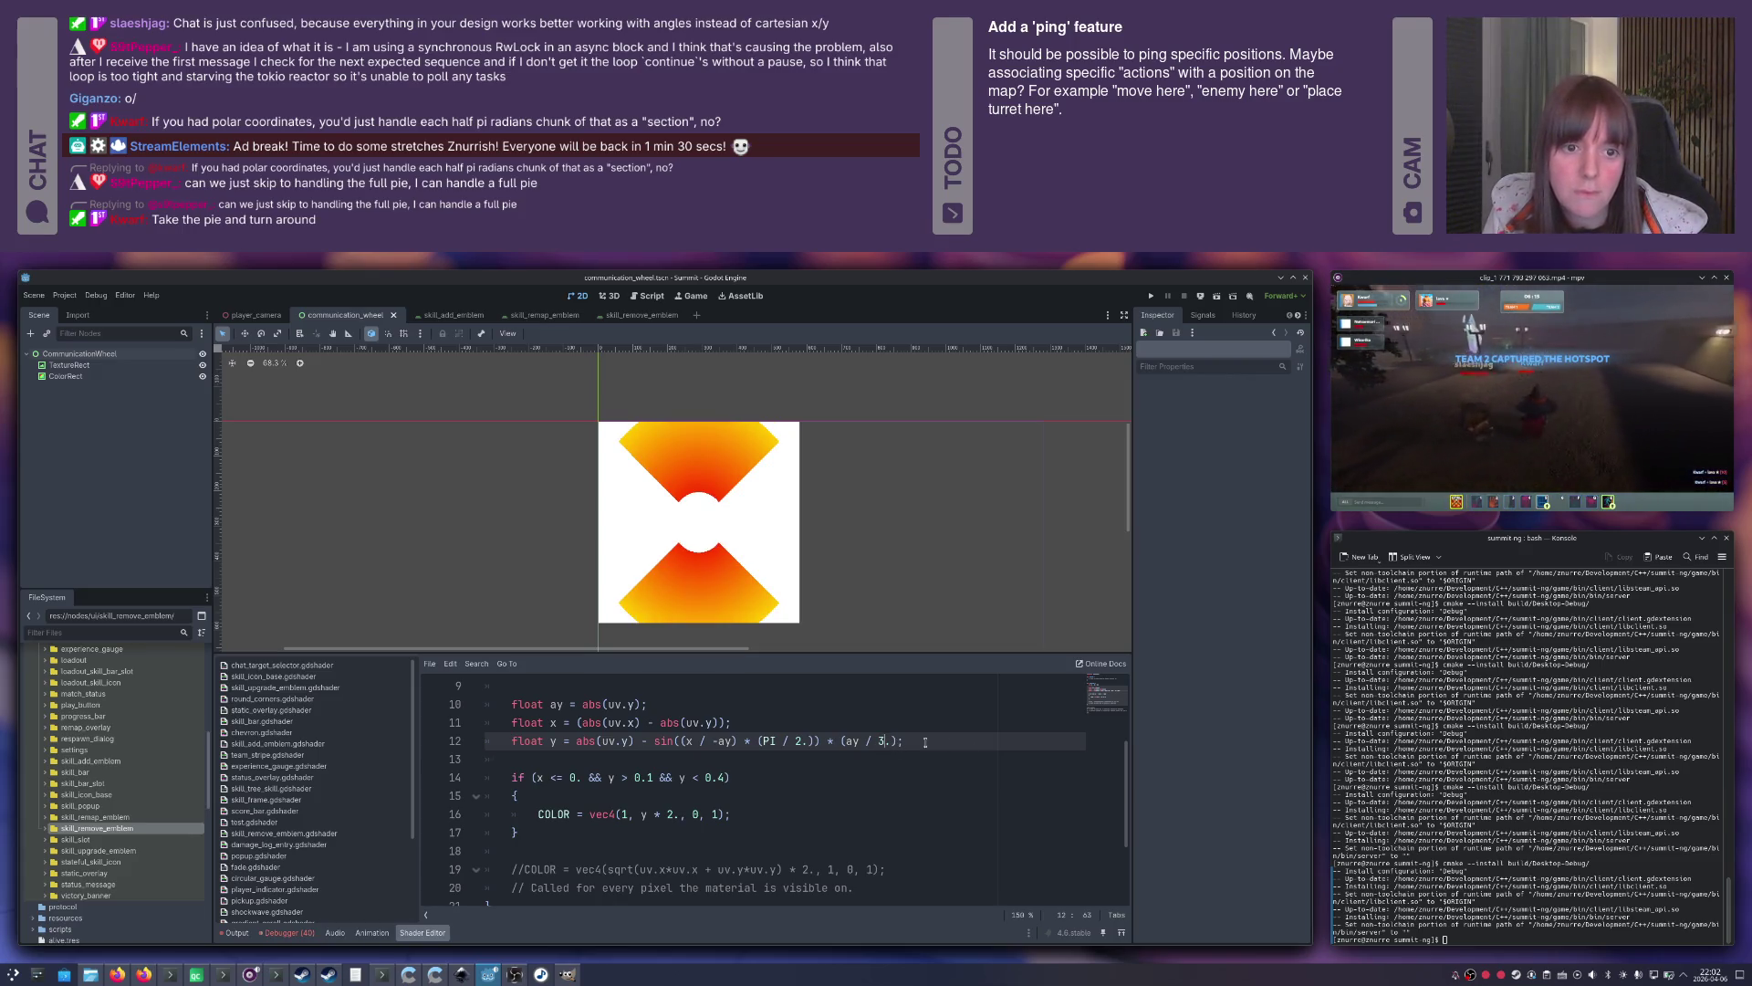
{"action": "key", "text": "Delete"}
{"action": "key", "text": "Delete"}
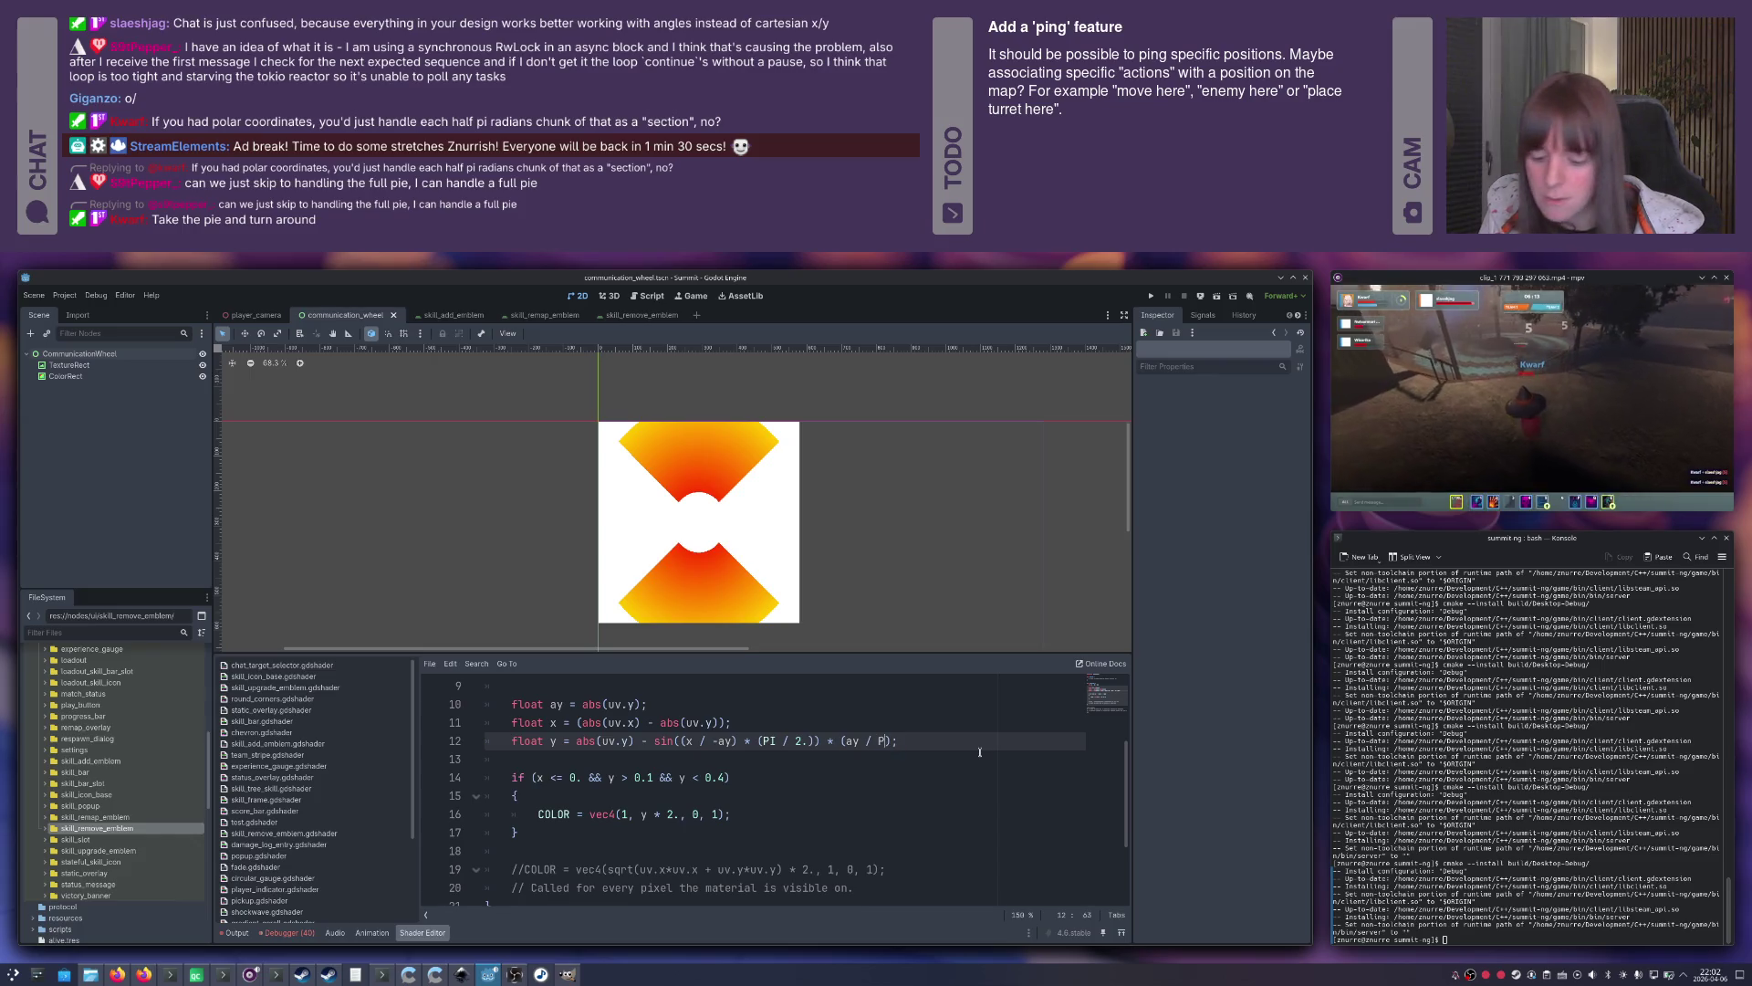
{"action": "type", "text": "PI"}
{"action": "key", "text": "End"}
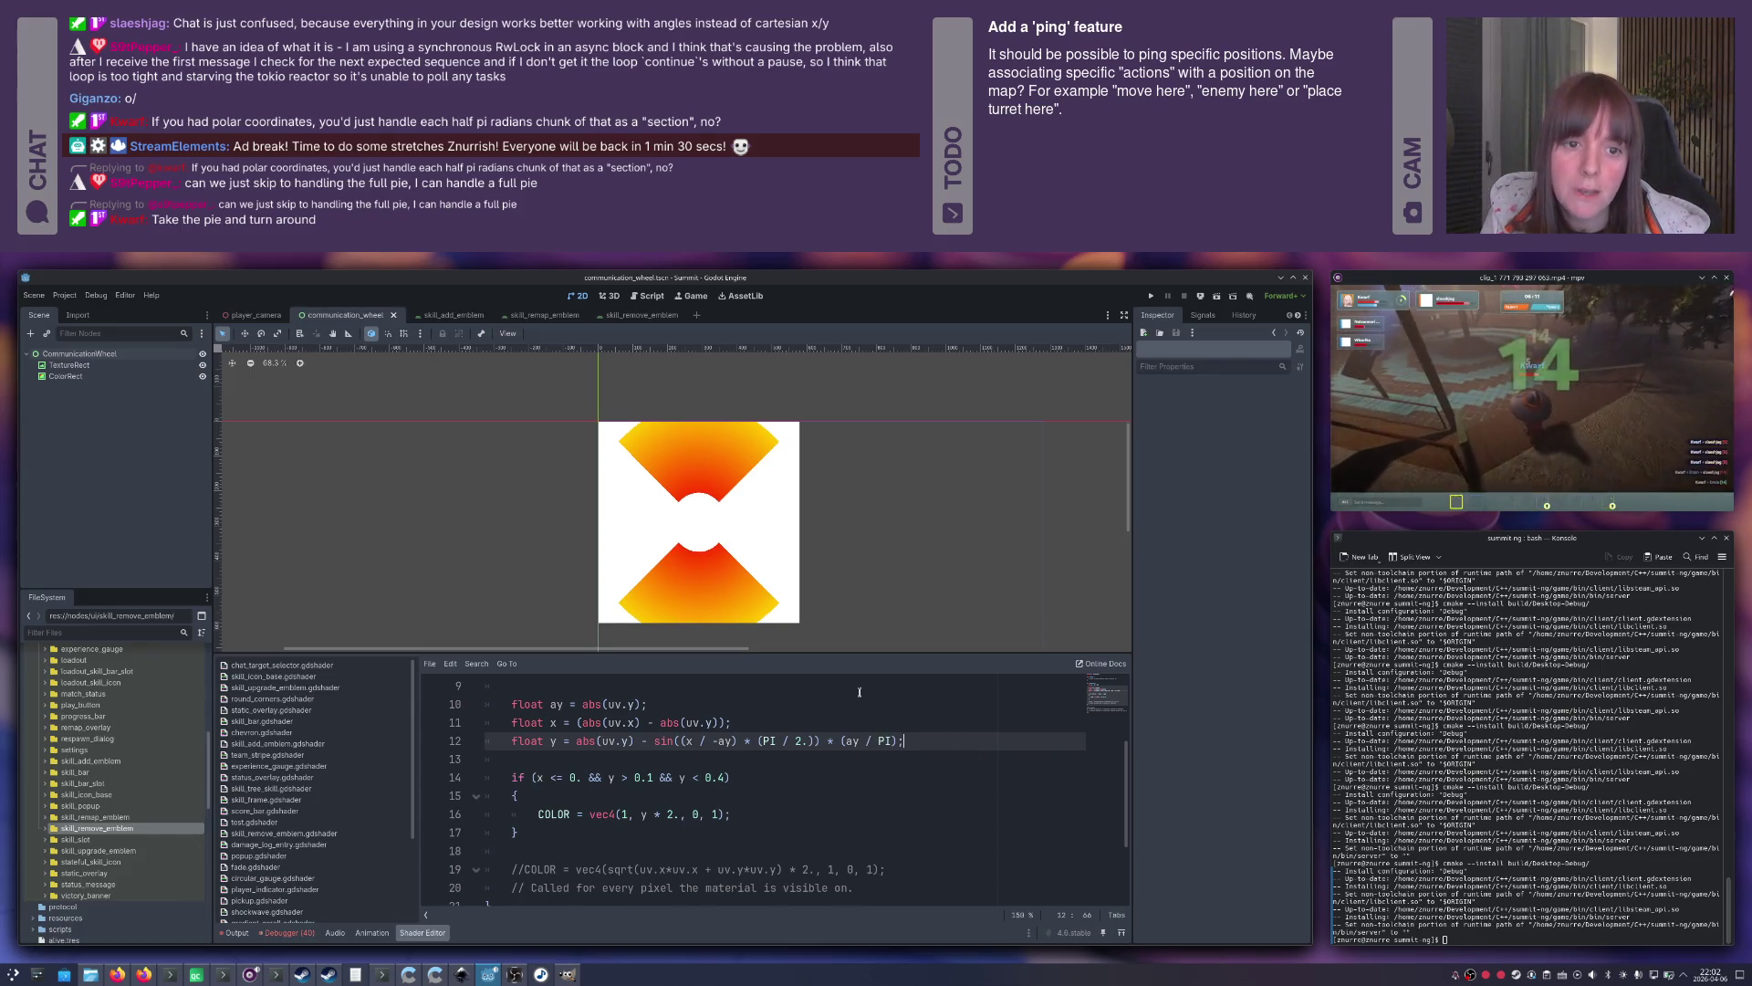
{"action": "scroll", "coordinate": [702, 515], "scroll_direction": "up", "scroll_amount": 5}
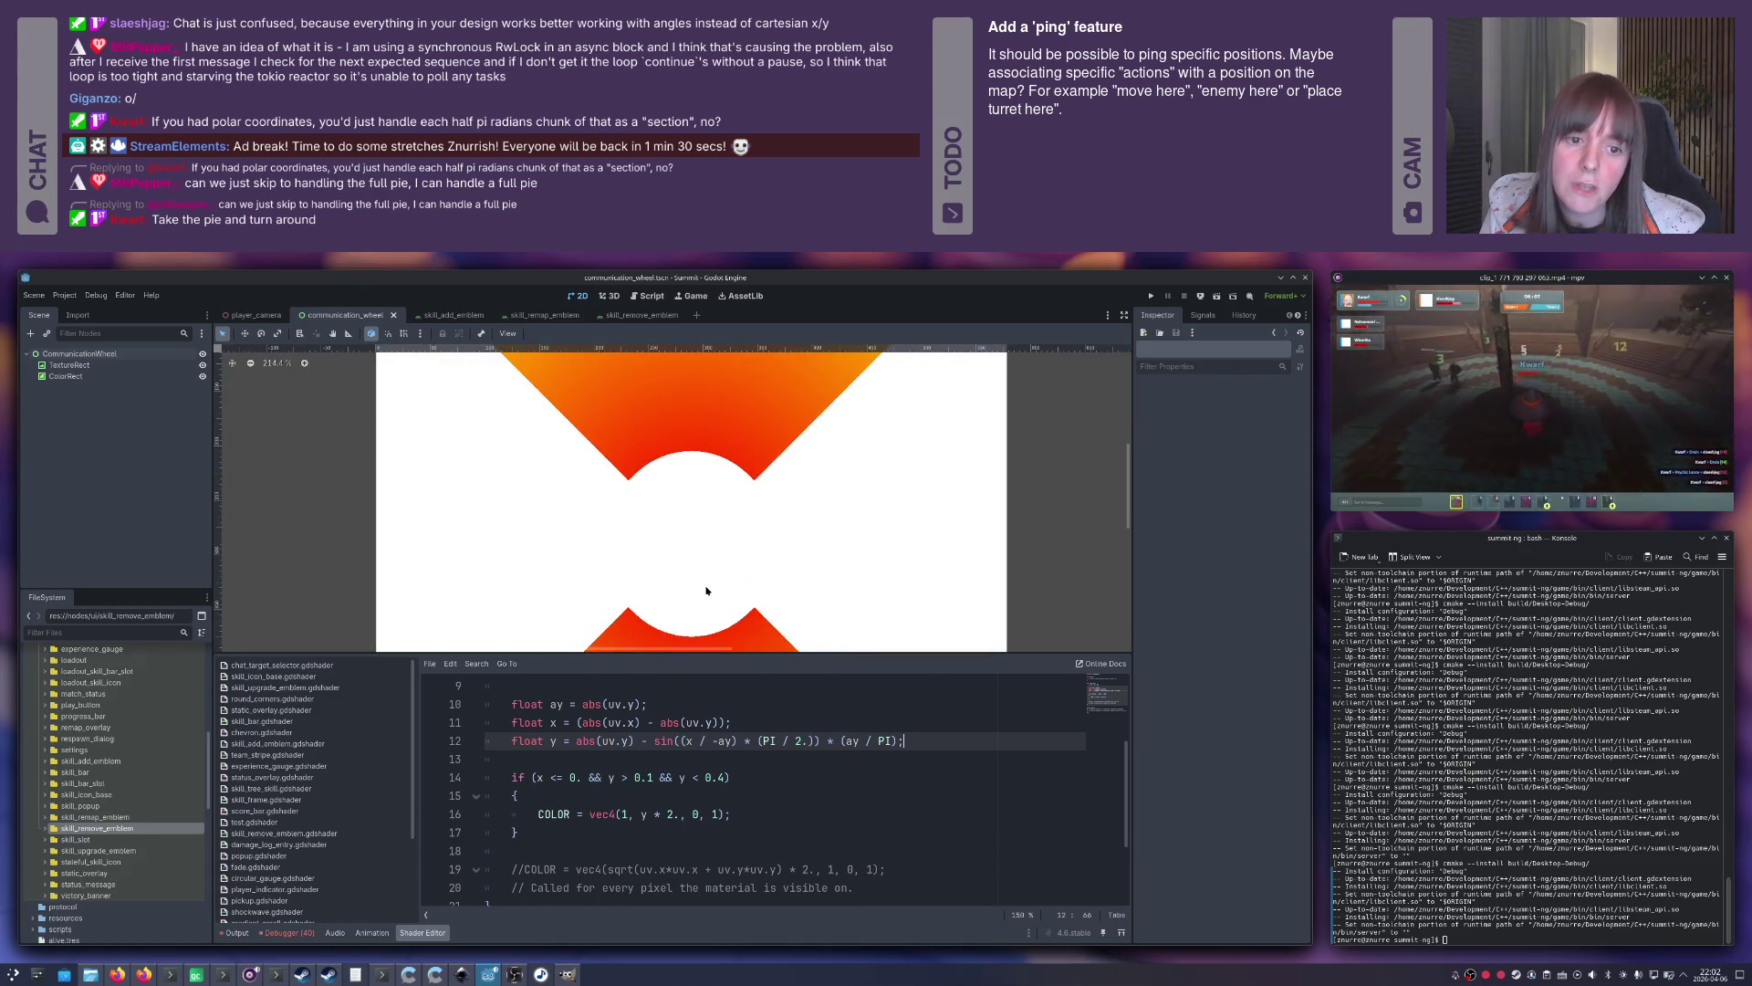
{"action": "scroll", "coordinate": [701, 570], "scroll_direction": "down", "scroll_amount": 8}
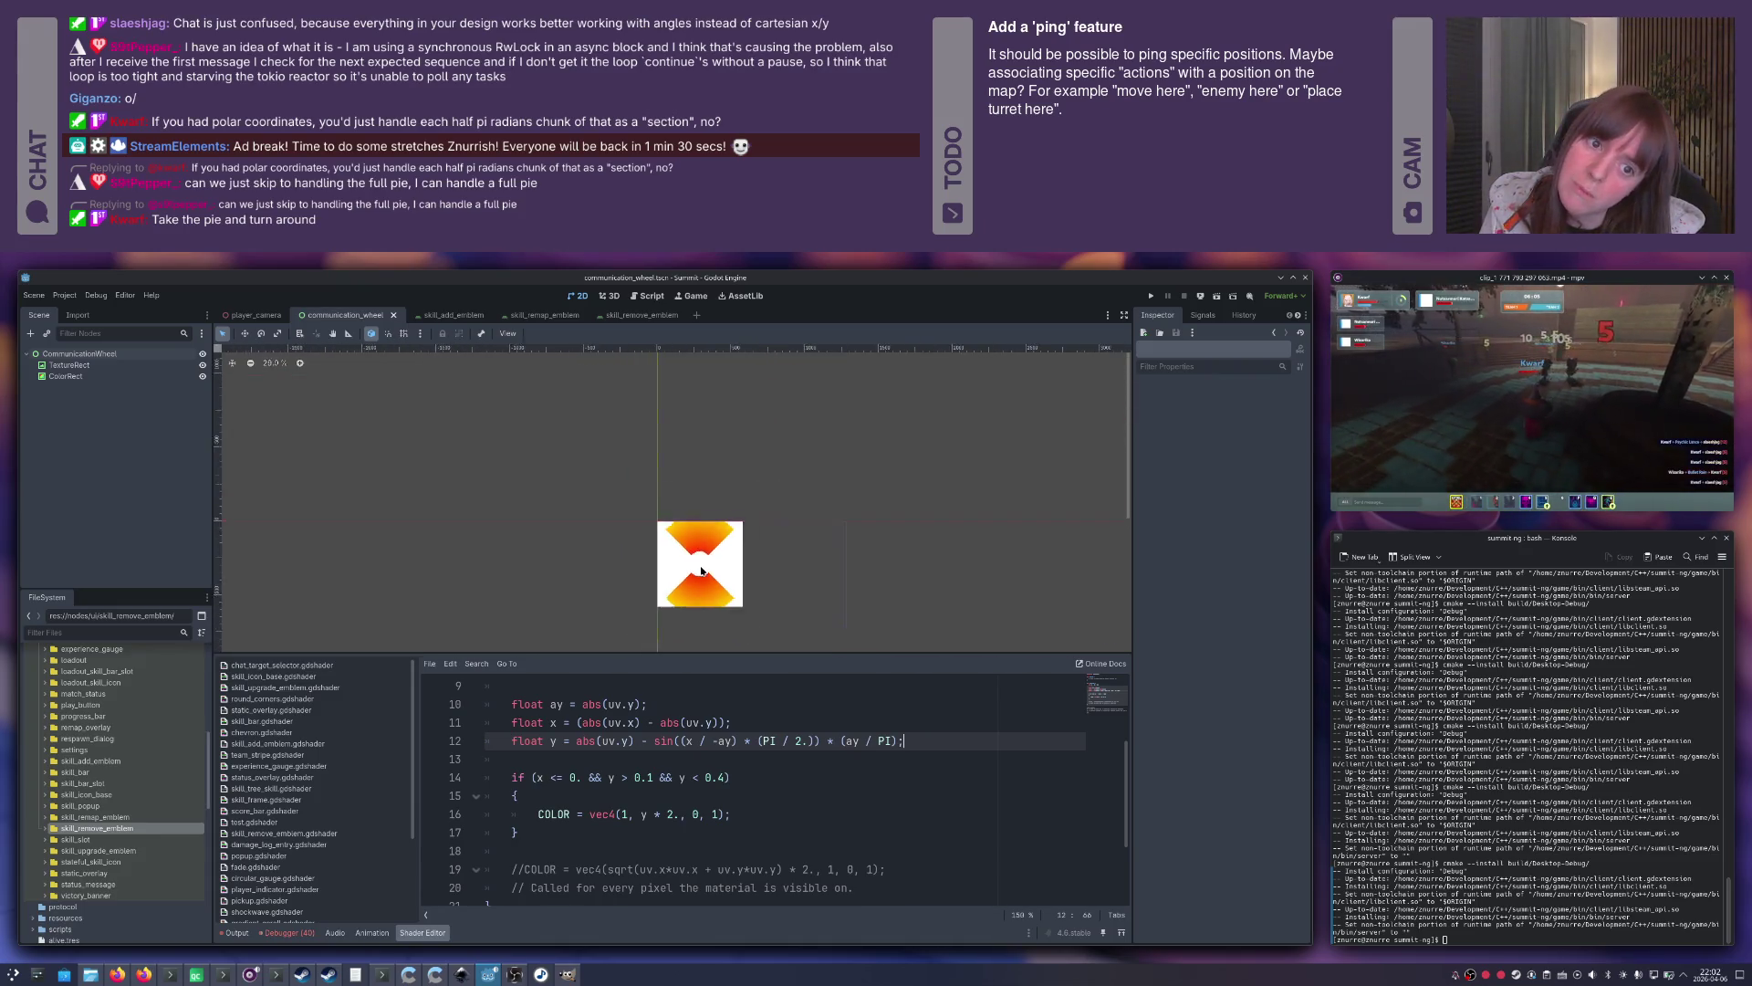
{"action": "scroll", "coordinate": [700, 567], "scroll_direction": "up", "scroll_amount": 2}
{"action": "left_click_drag", "start_coordinate": [700, 567], "coordinate": [696, 544]}
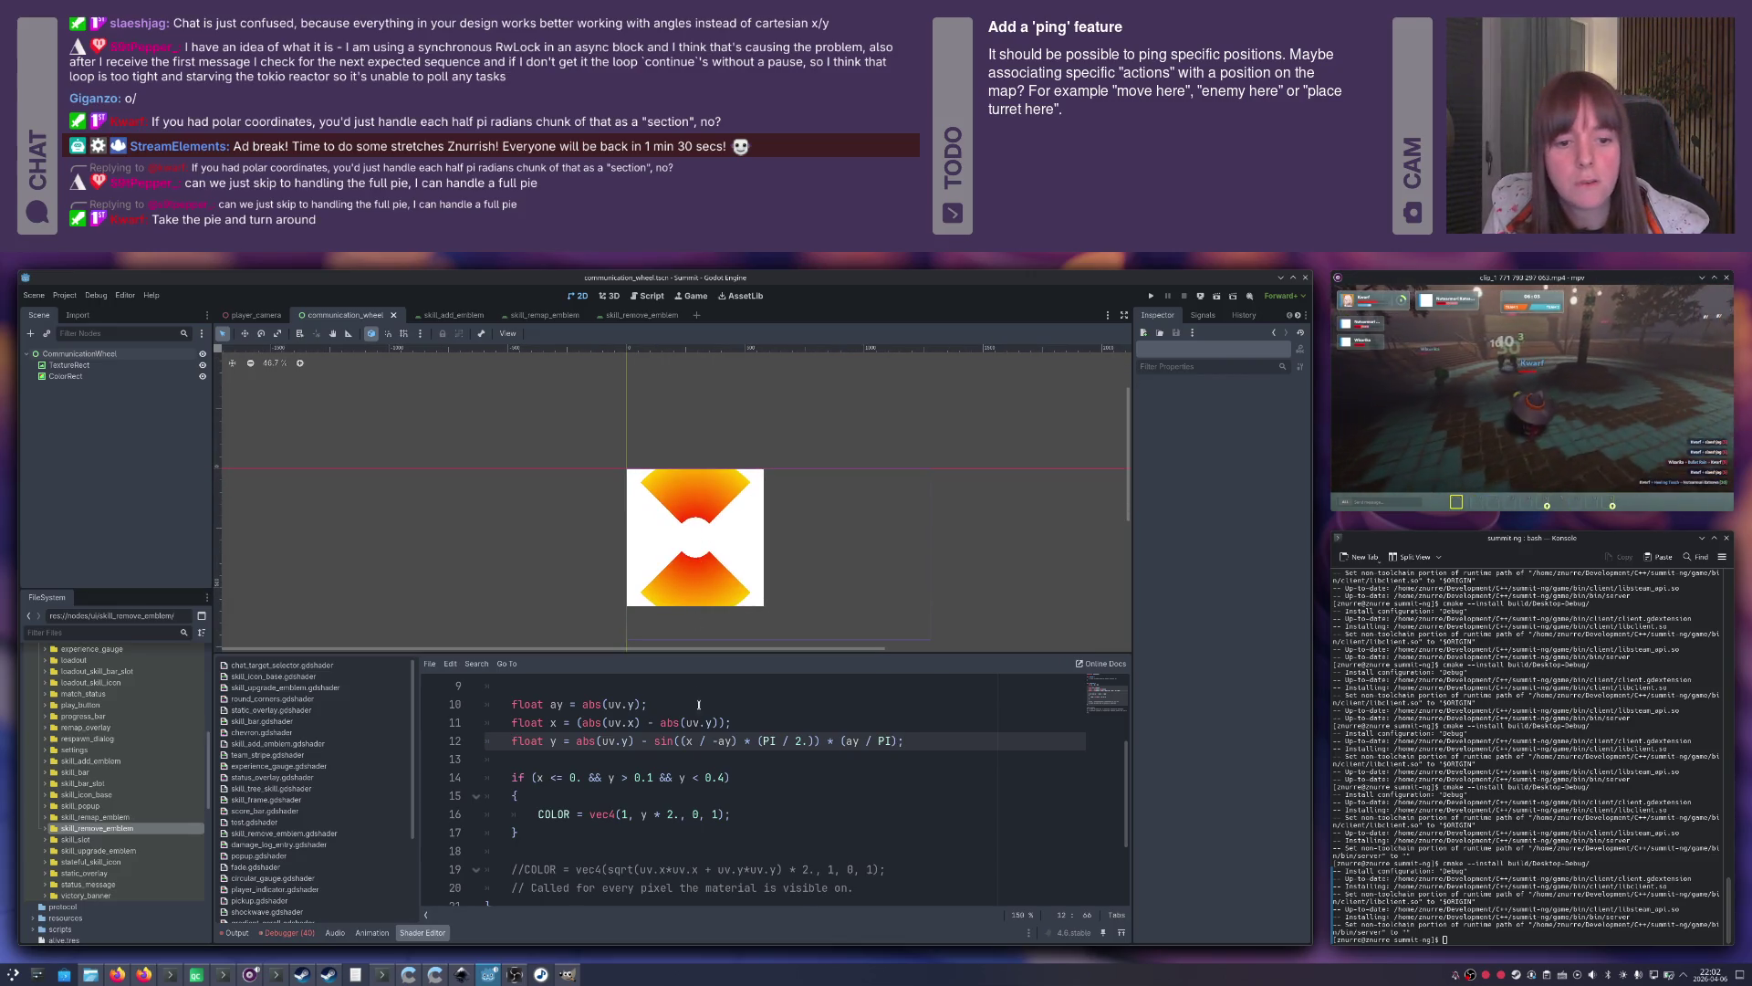
Try 0.2 and 0.4 as line 14's wedge upper limit, settling on 0.3.
{"action": "left_click", "coordinate": [725, 778]}
{"action": "key", "text": "BackSpace"}
{"action": "type", "text": "2"}
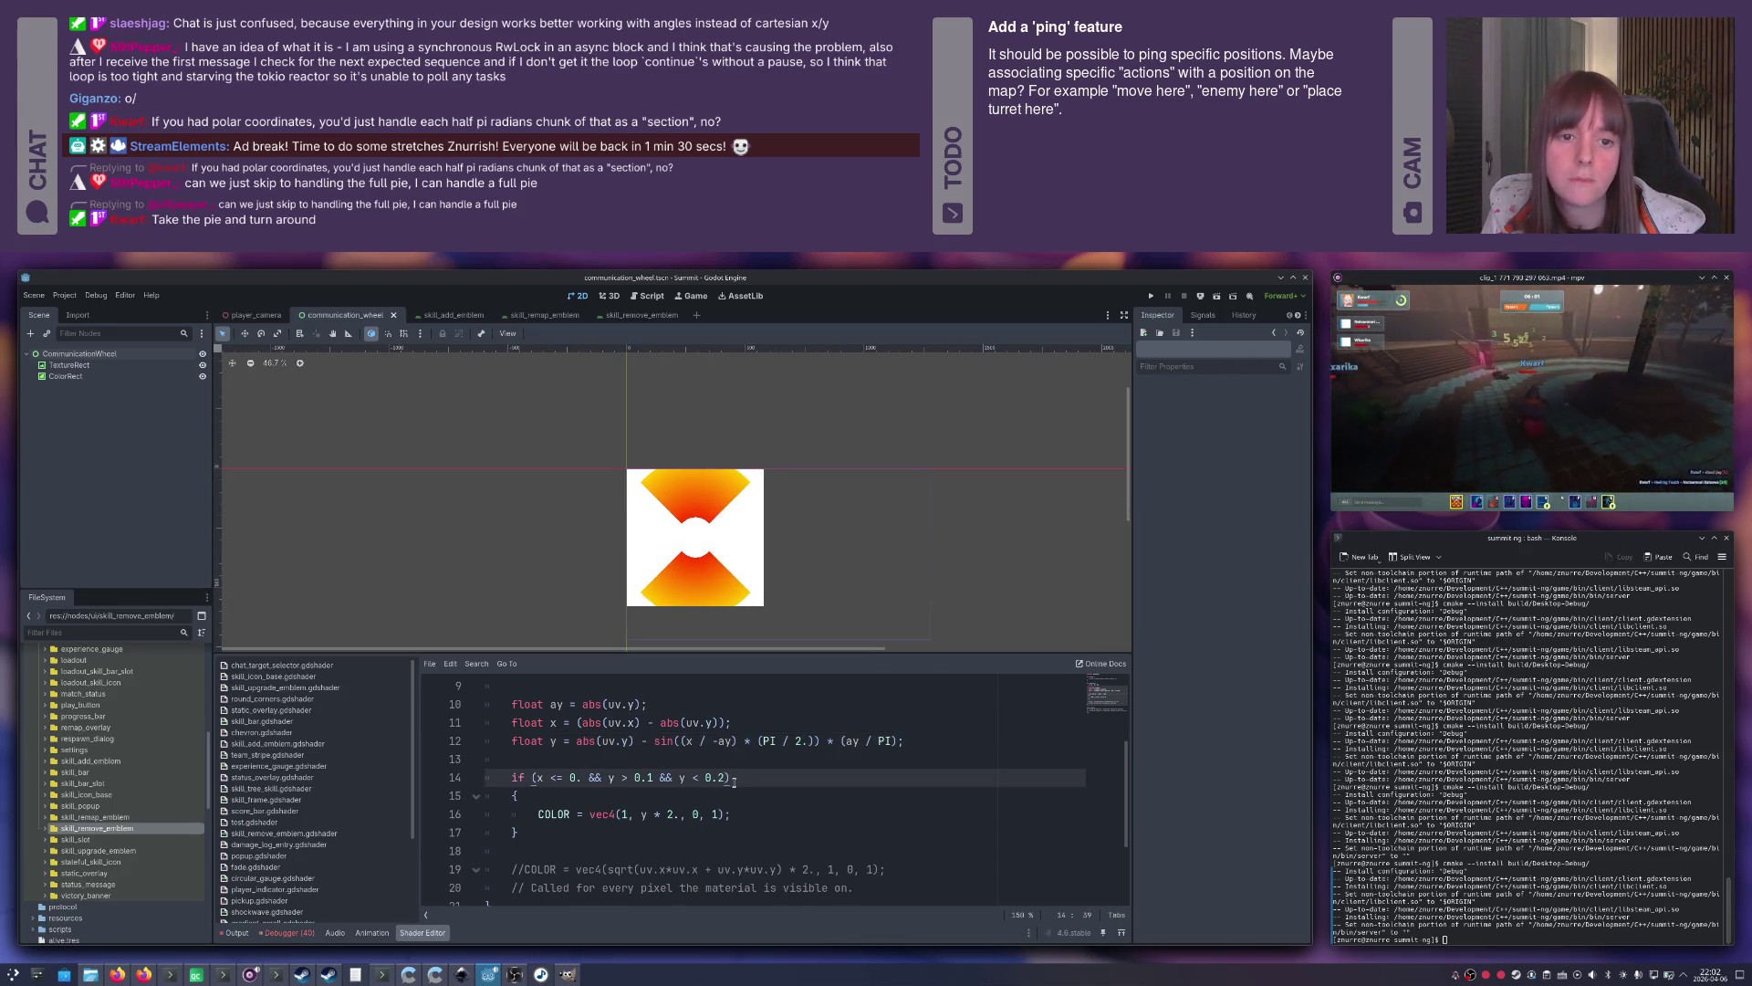
{"action": "scroll", "coordinate": [730, 488], "scroll_direction": "up", "scroll_amount": 2}
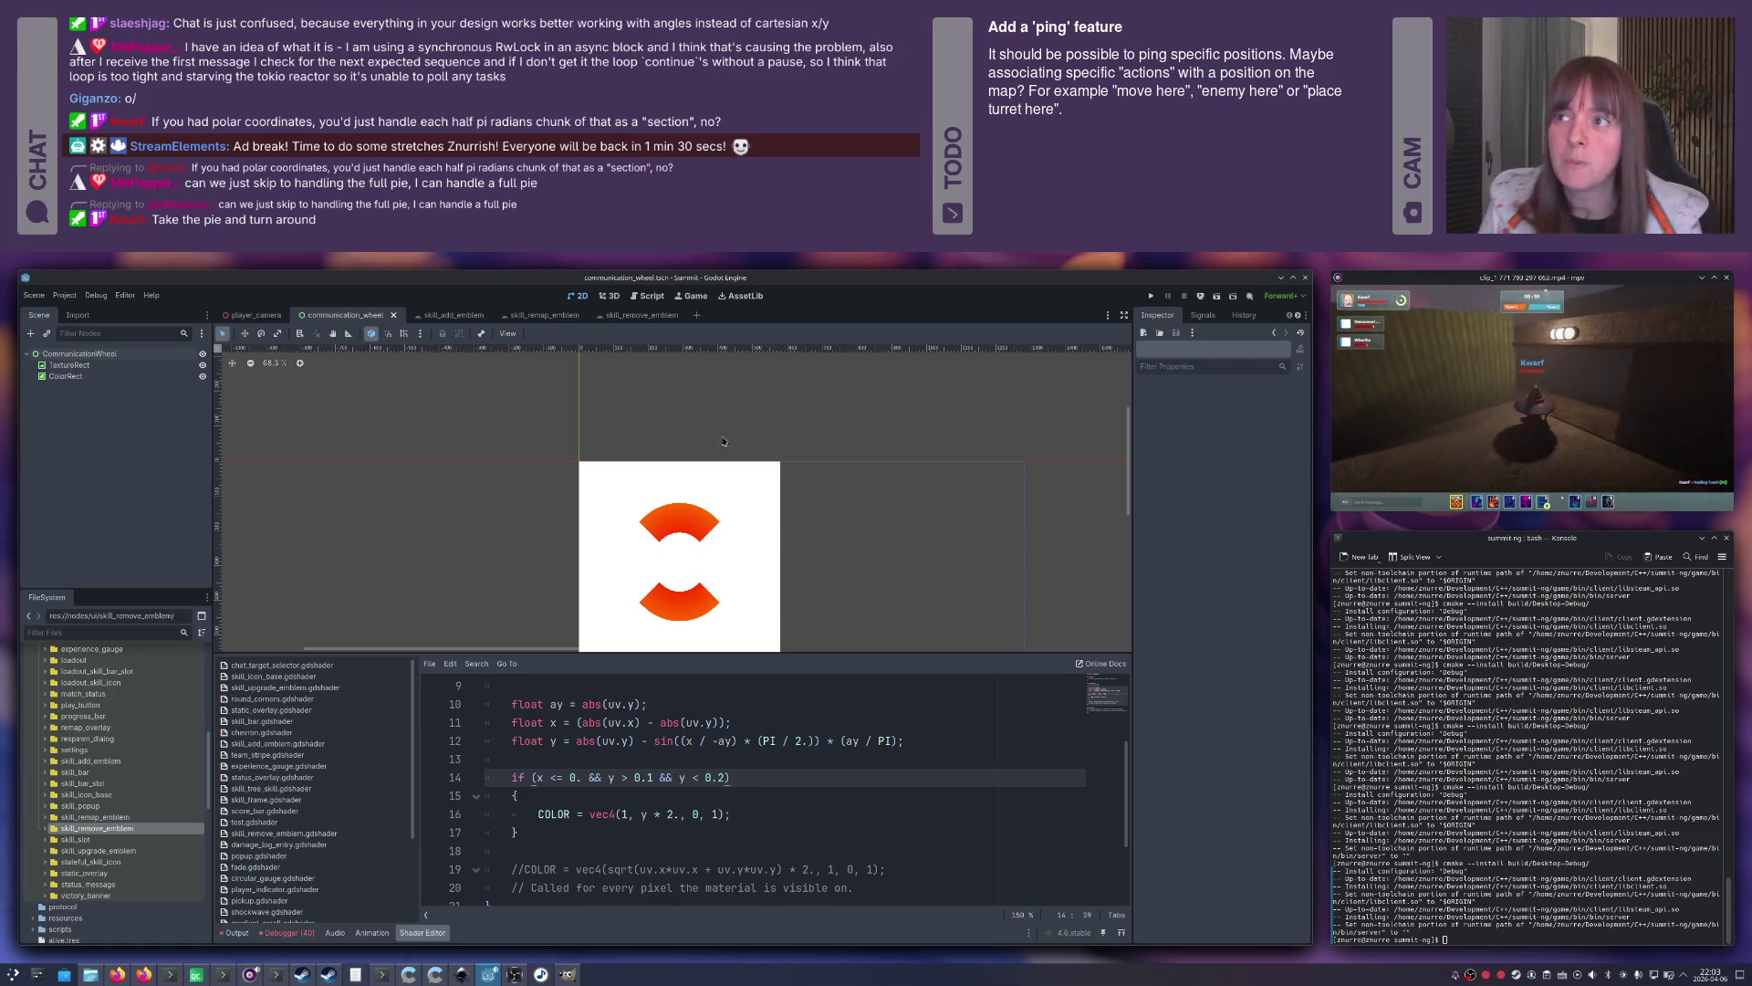
{"action": "key", "text": "Left"}
{"action": "key", "text": "BackSpace"}
{"action": "type", "text": "4"}
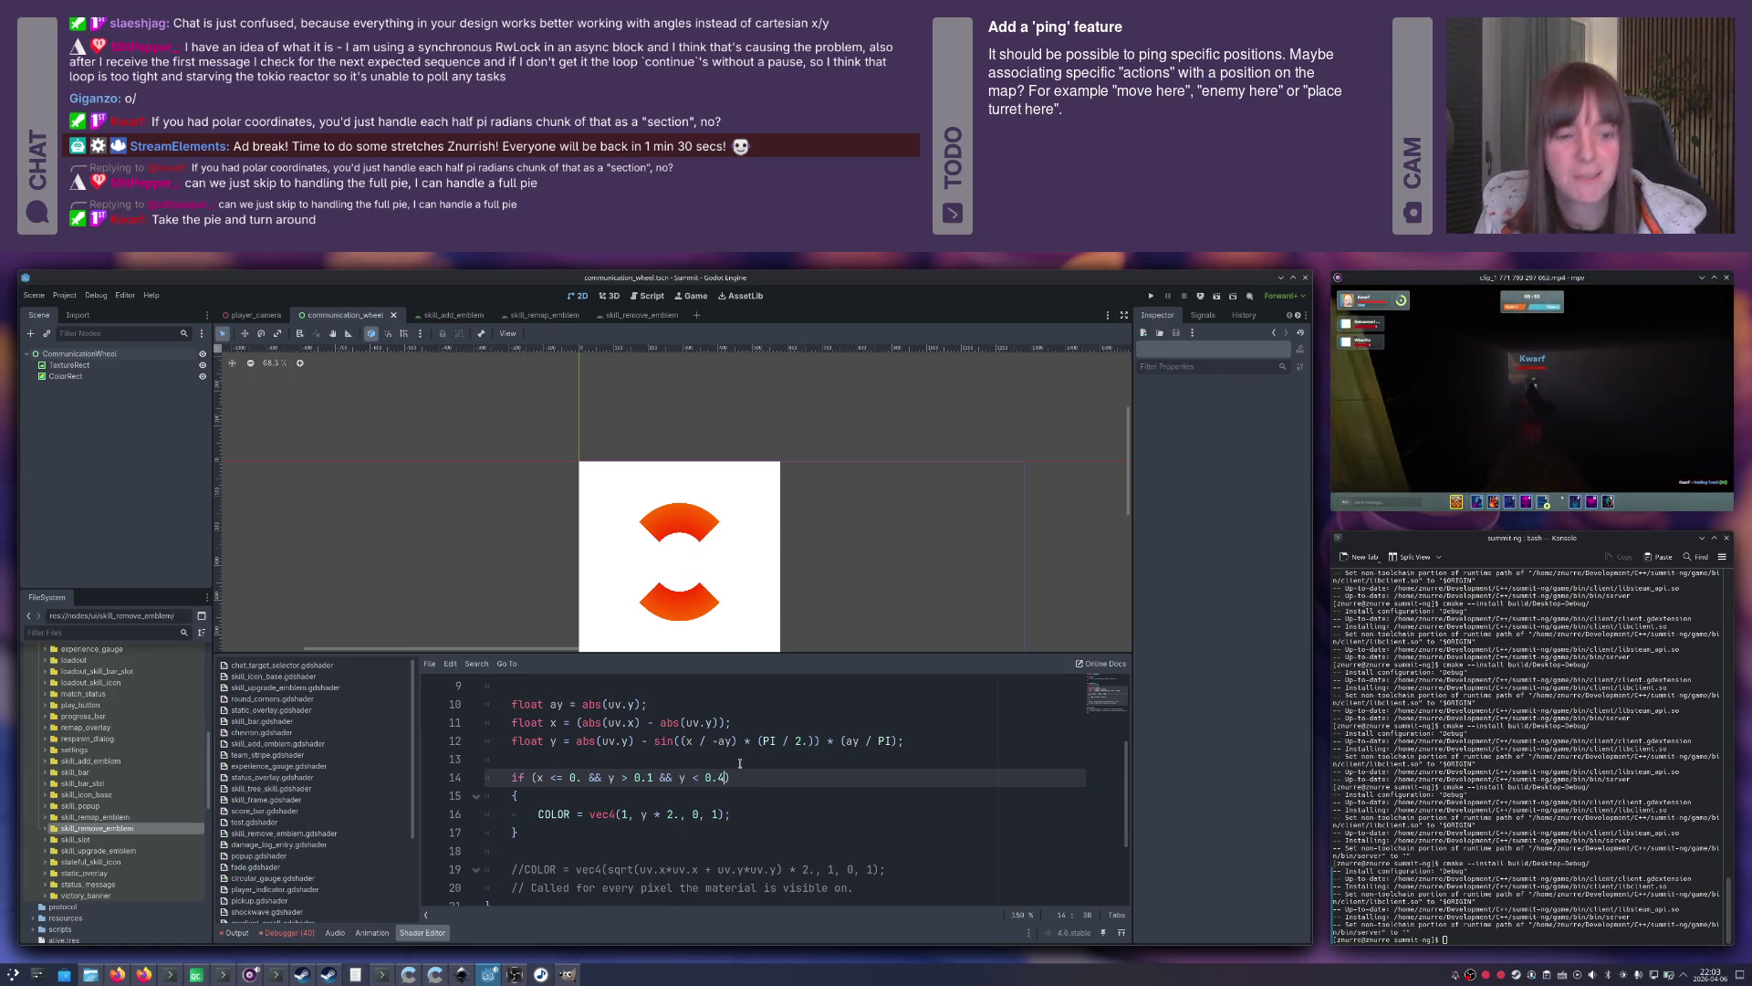
{"action": "key", "text": "BackSpace"}
{"action": "type", "text": "2"}
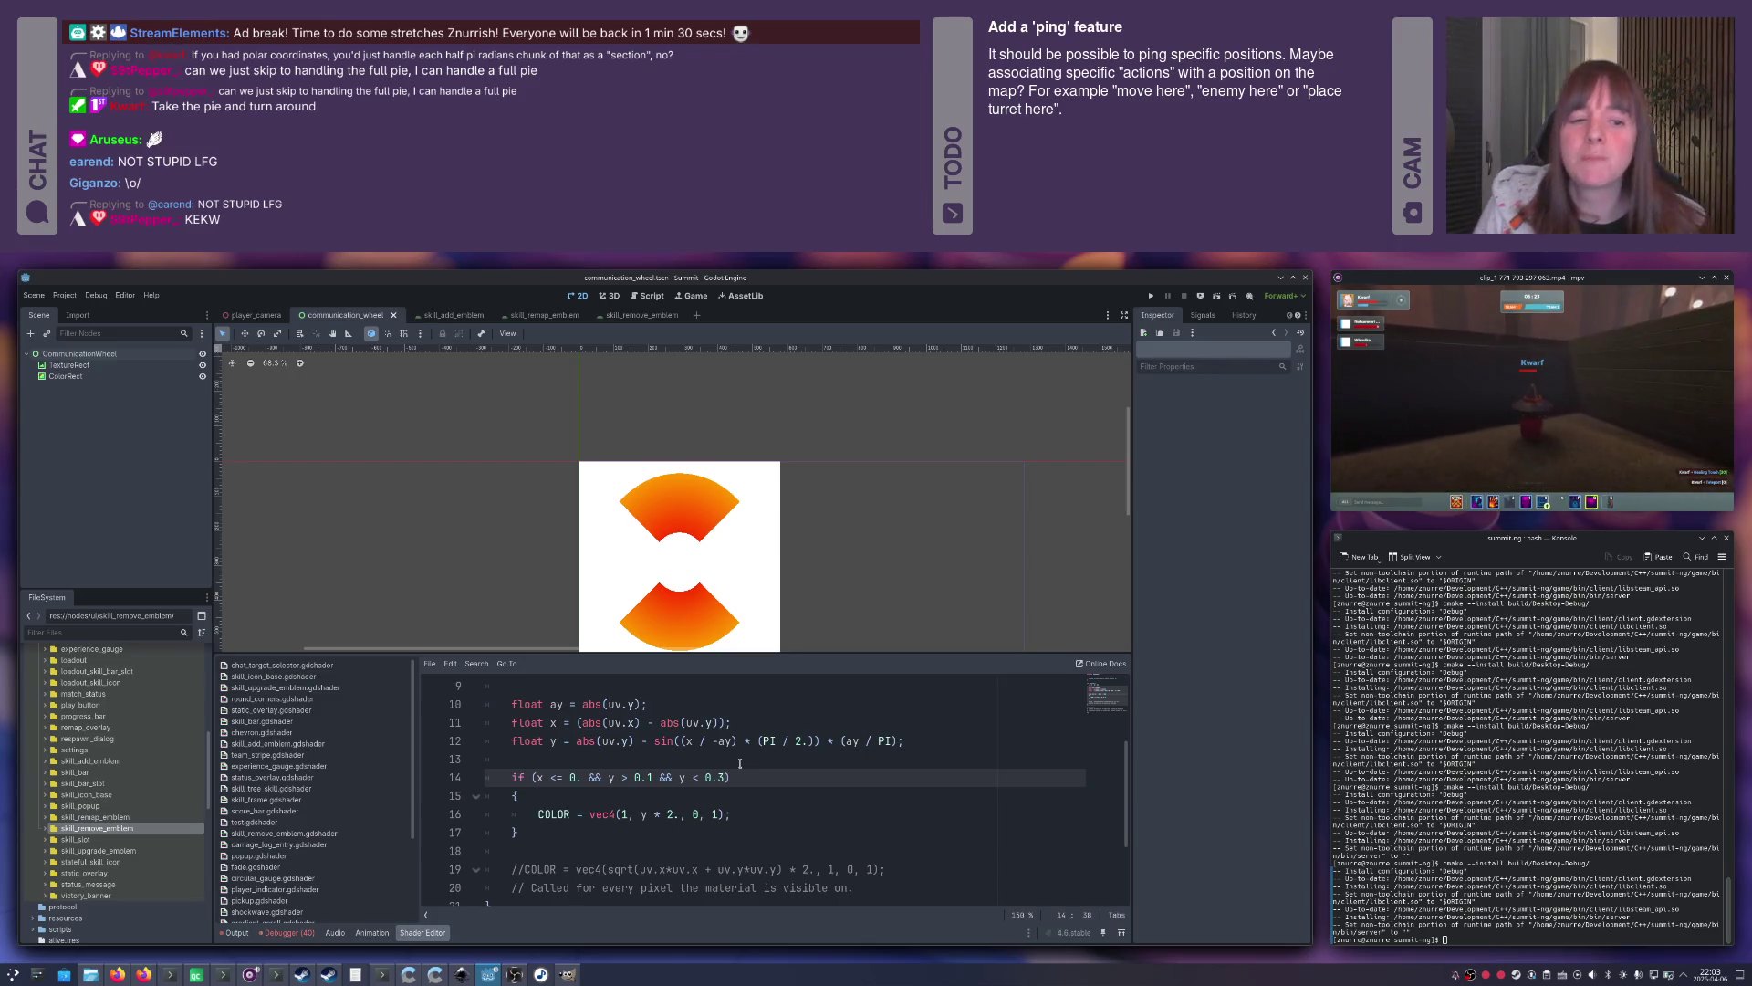
{"action": "scroll", "coordinate": [672, 573], "scroll_direction": "up", "scroll_amount": 5}
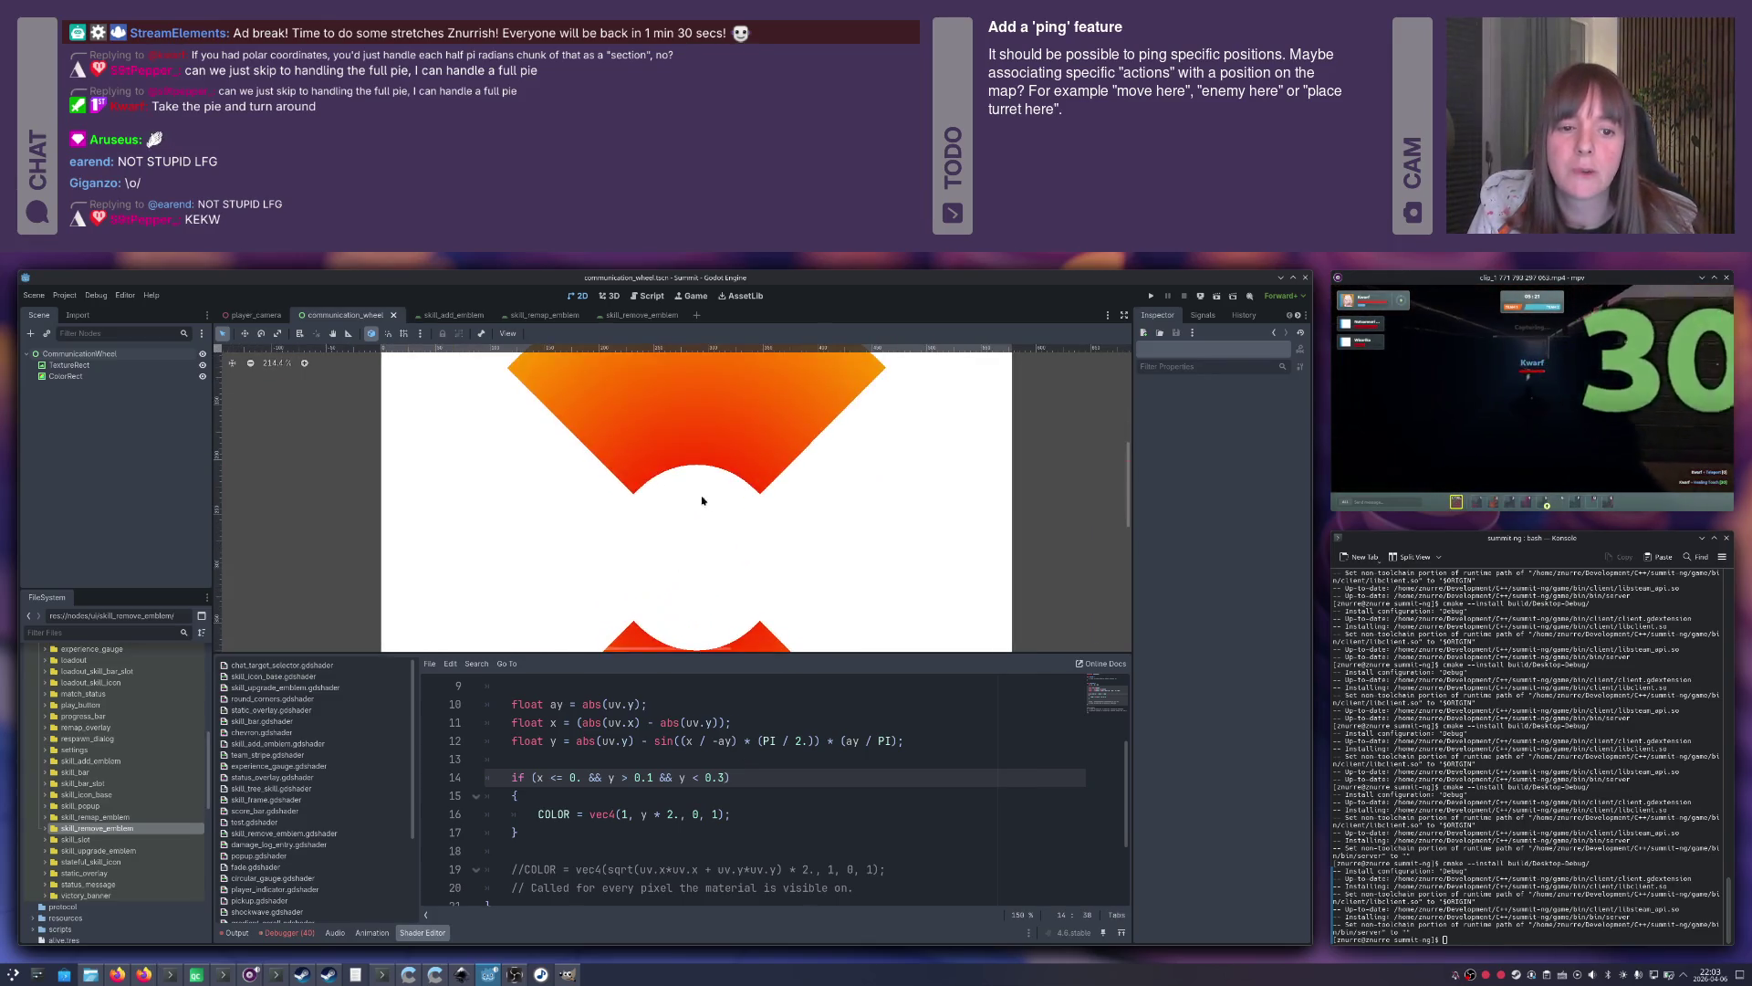
{"action": "scroll", "coordinate": [676, 525], "scroll_direction": "down", "scroll_amount": 2}
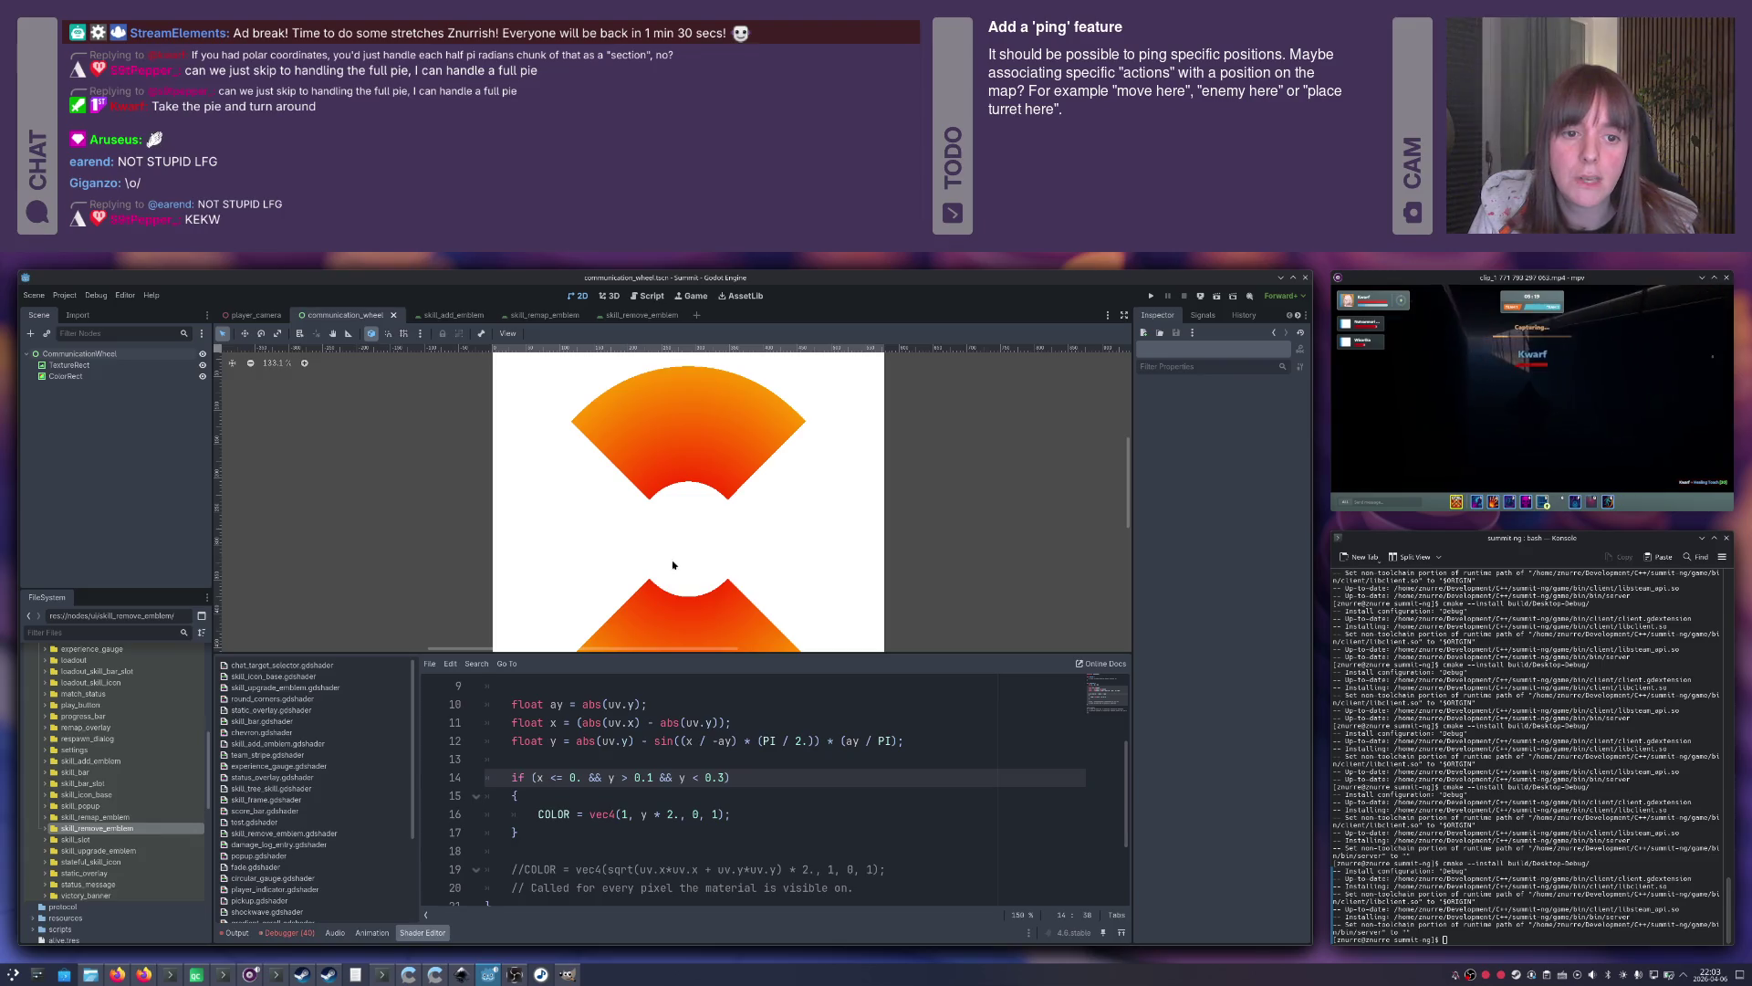
{"action": "left_click", "coordinate": [565, 836]}
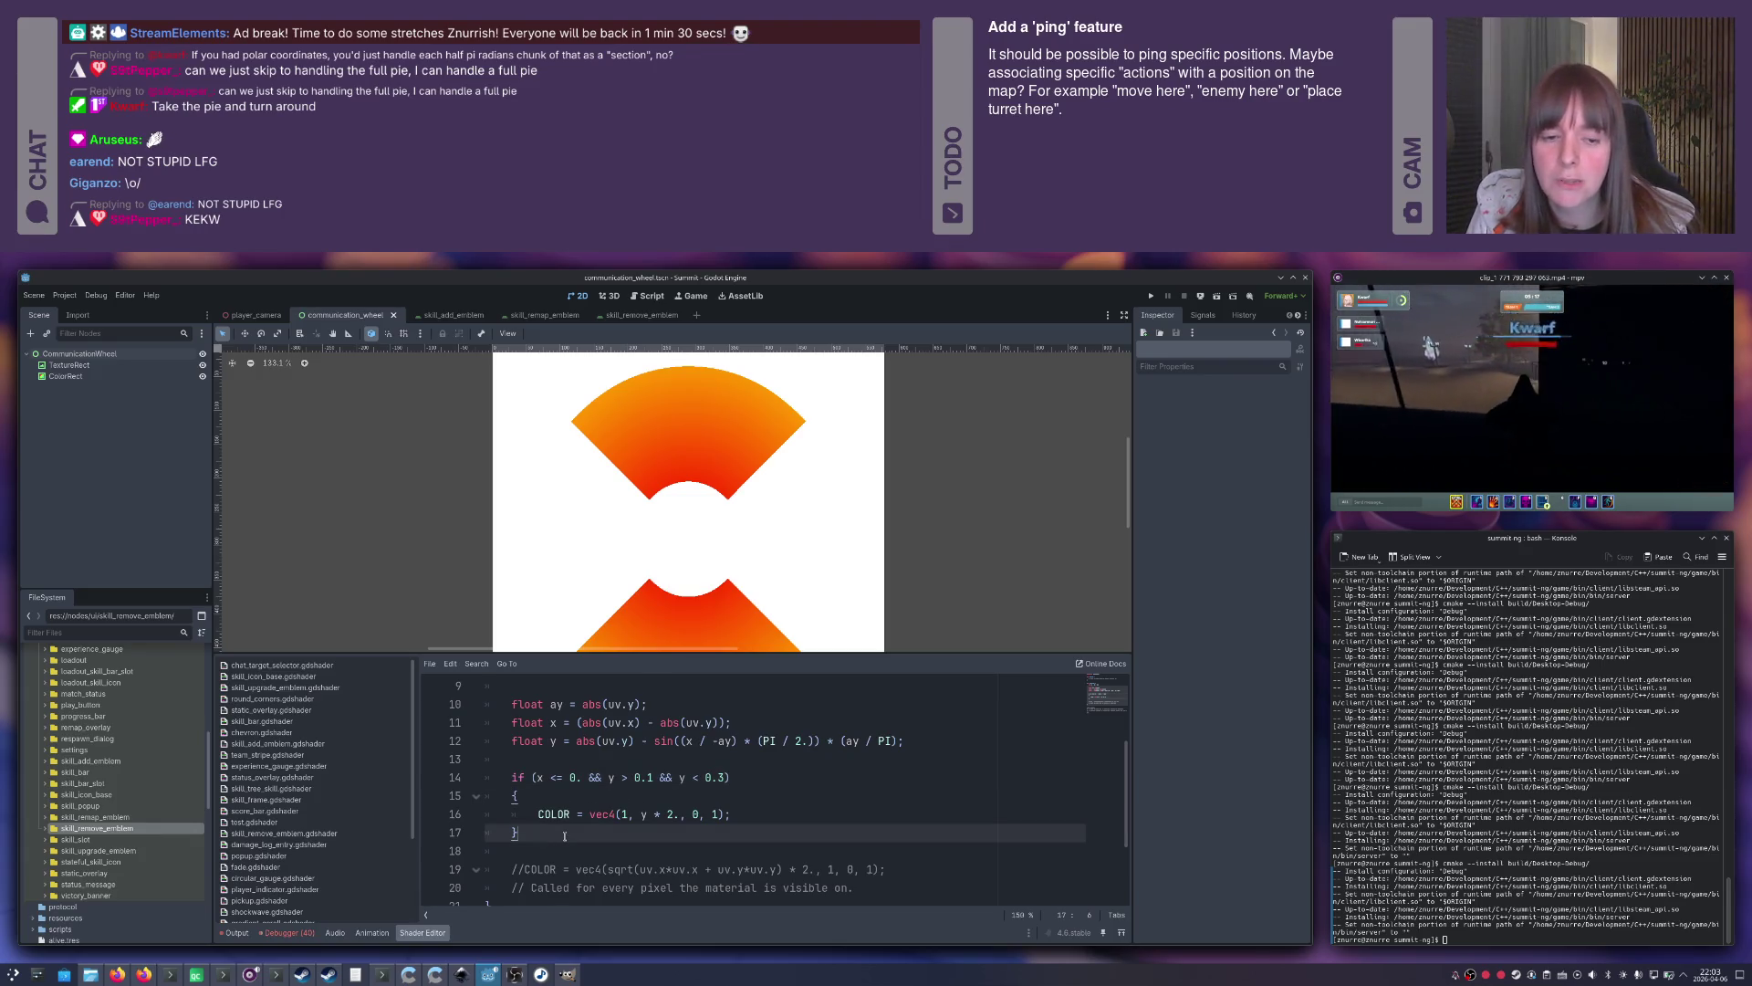
Add an if (length(uv) < 0.13) block setting COLOR = vec4(1, 1, 0, 1) after line 17.
{"action": "key", "text": "Return"}
{"action": "key", "text": "Return"}
{"action": "type", "text": "if (length("}
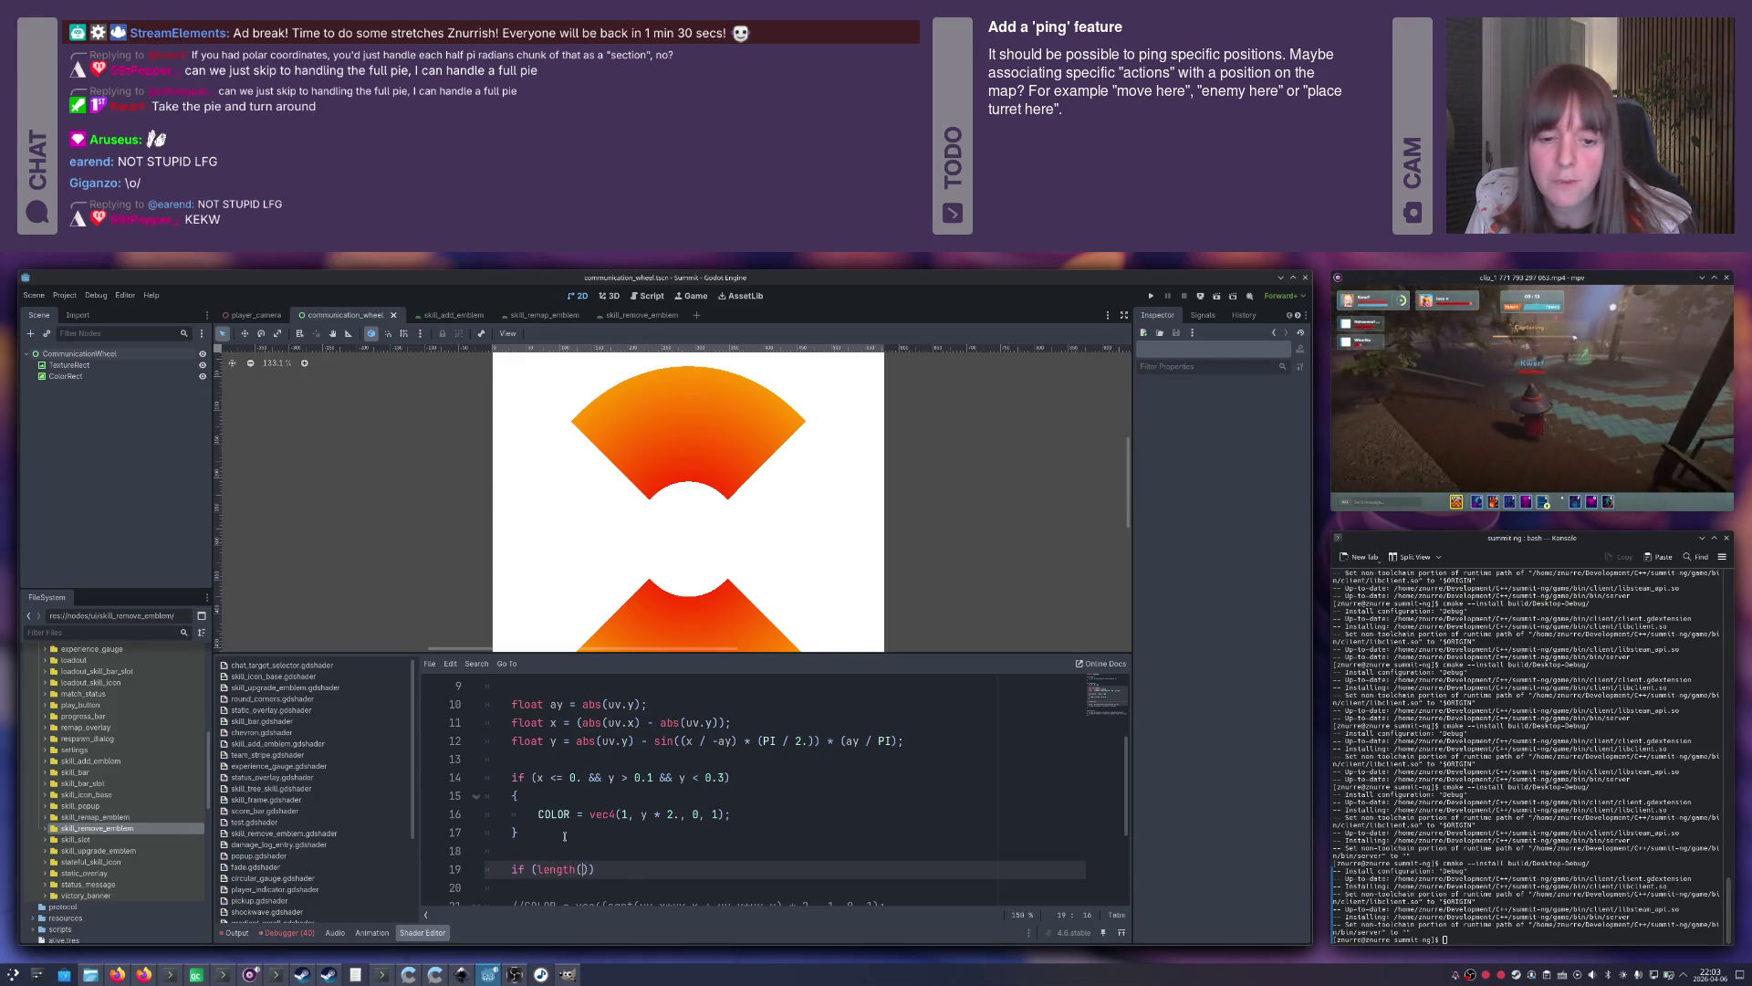
{"action": "type", "text": "uv.x"}
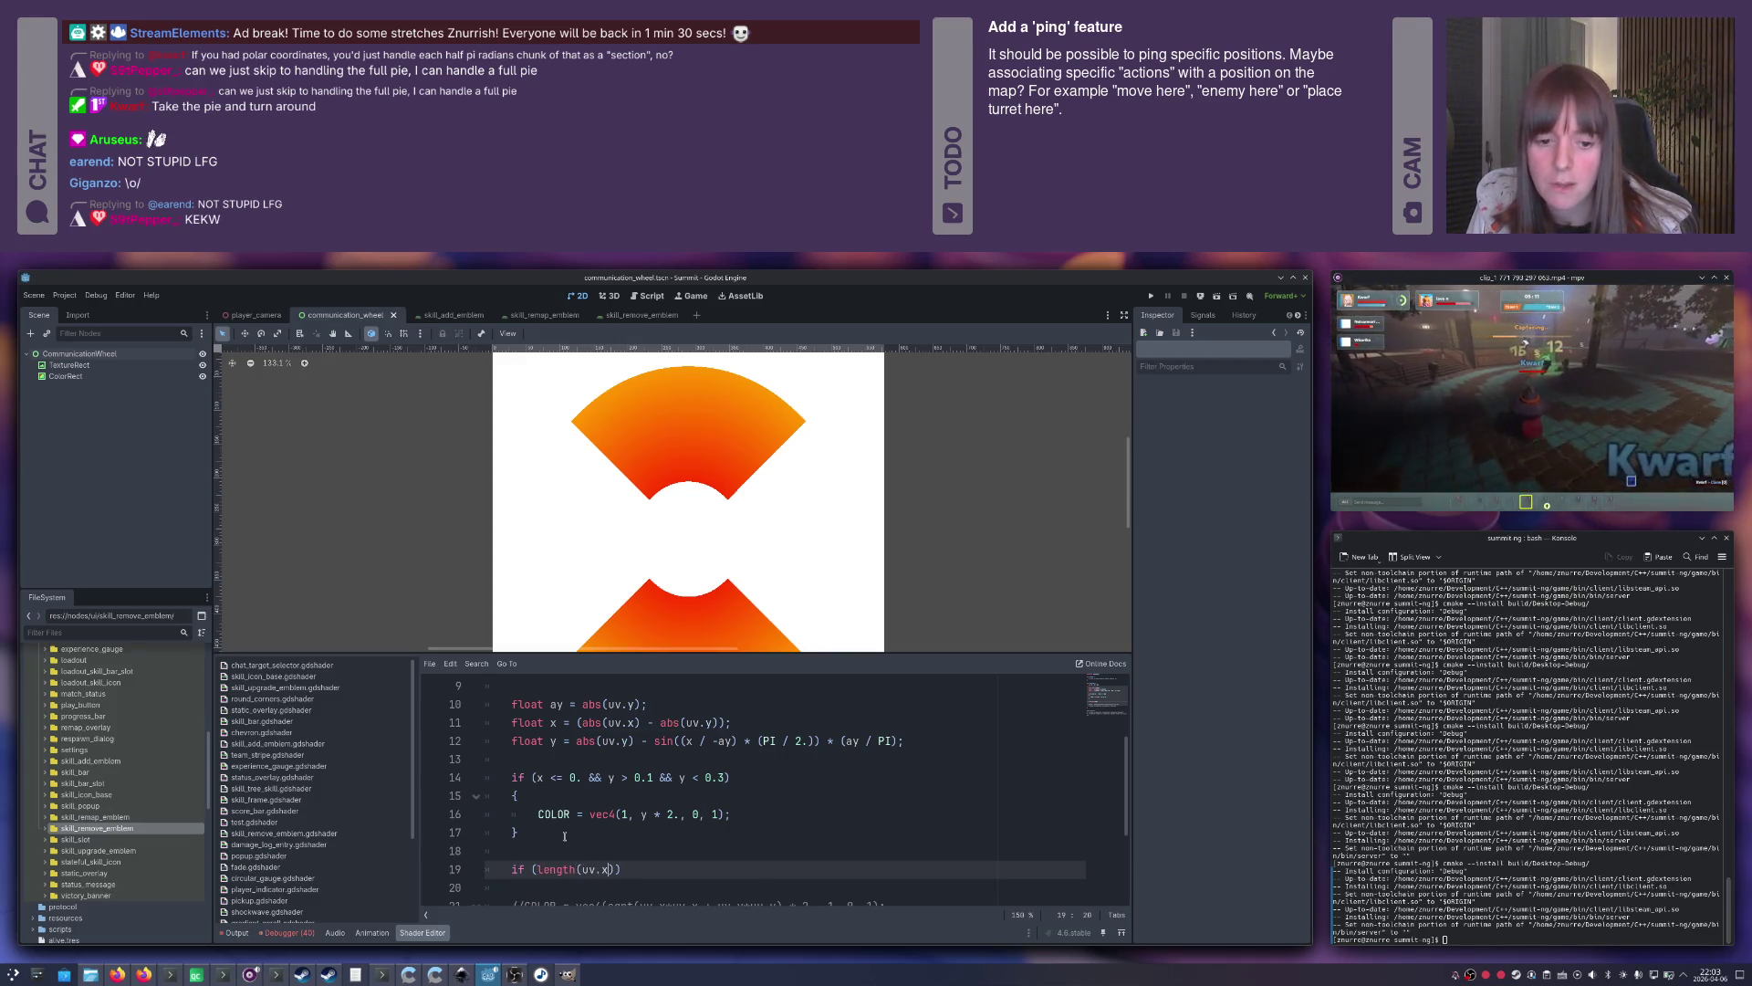
{"action": "scroll", "coordinate": [565, 836], "scroll_direction": "down", "scroll_amount": 1}
{"action": "key", "text": "BackSpace"}
{"action": "key", "text": "BackSpace"}
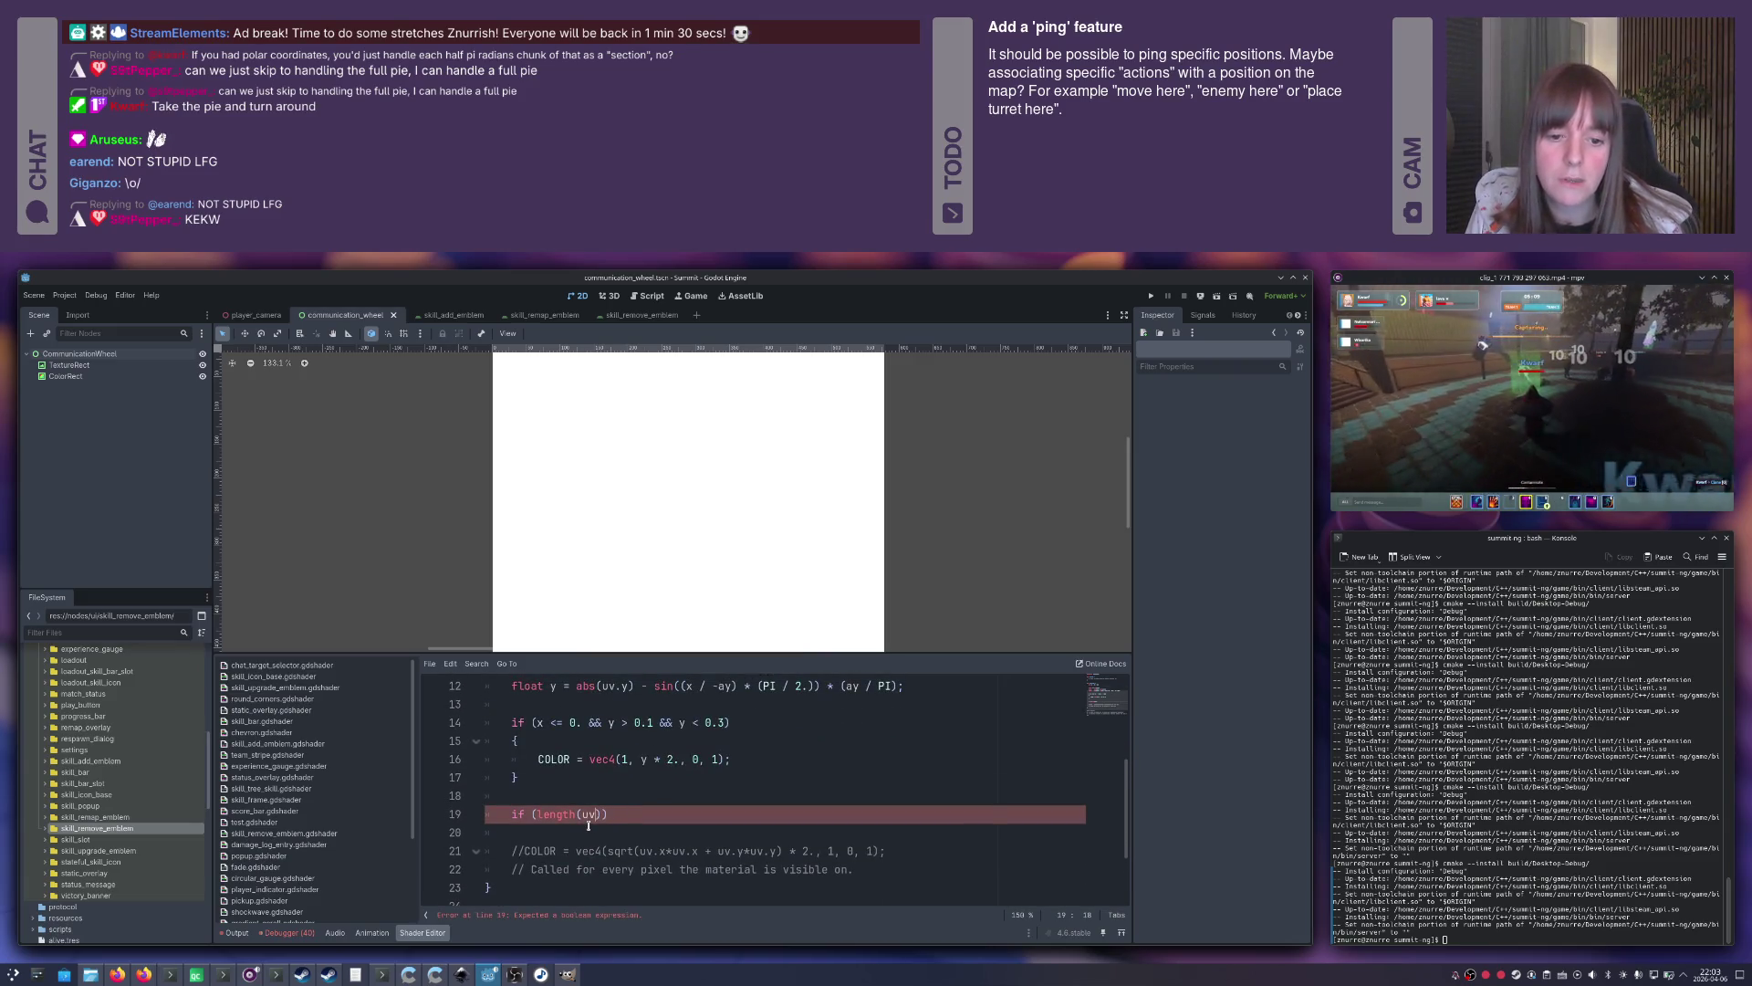
{"action": "type", "text": ")"}
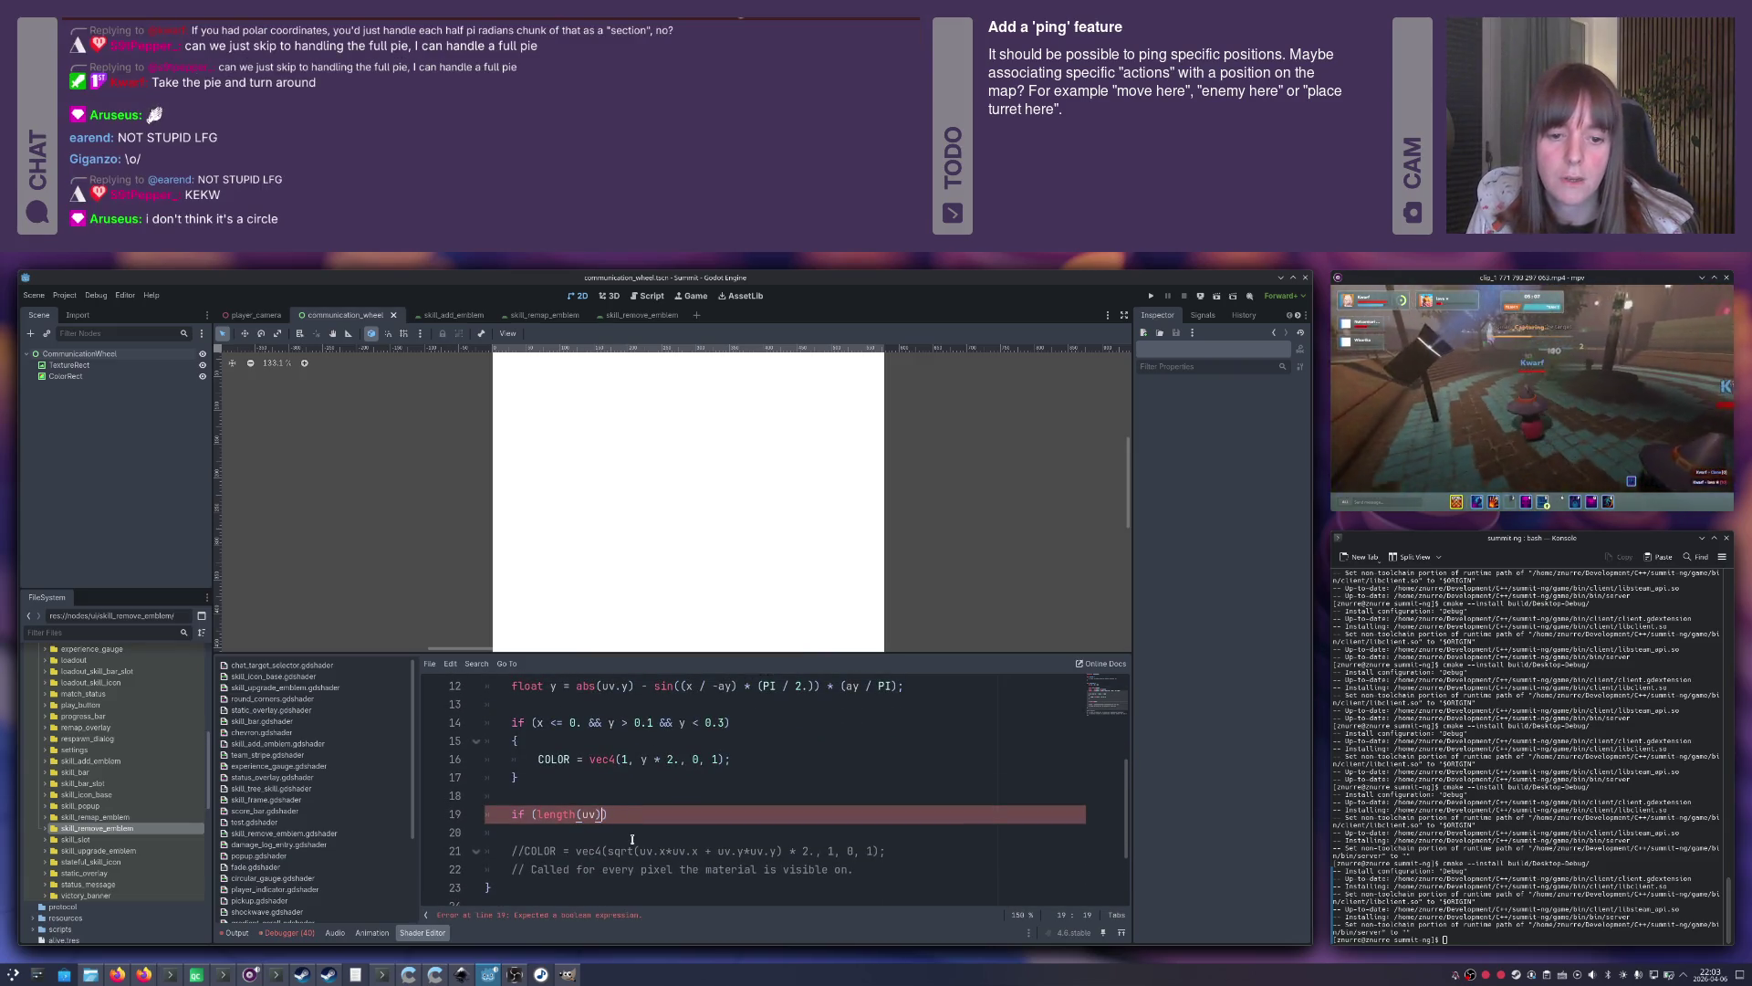
{"action": "type", "text": " < "}
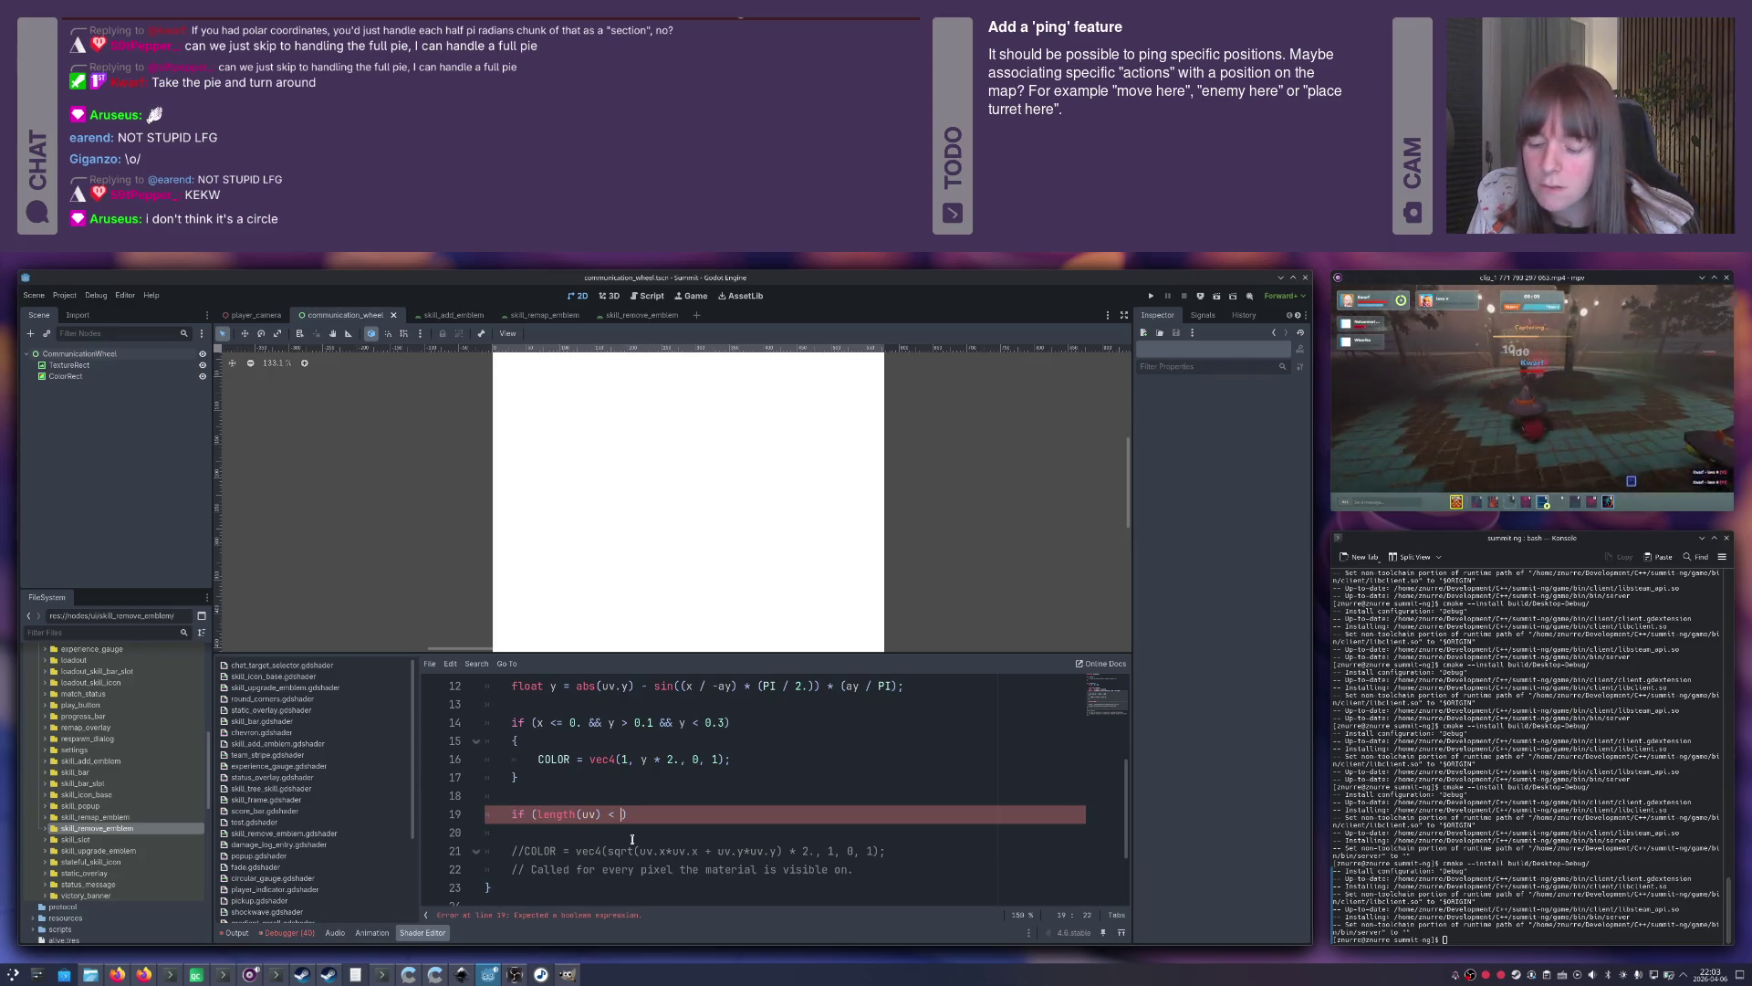
{"action": "type", "text": "0"}
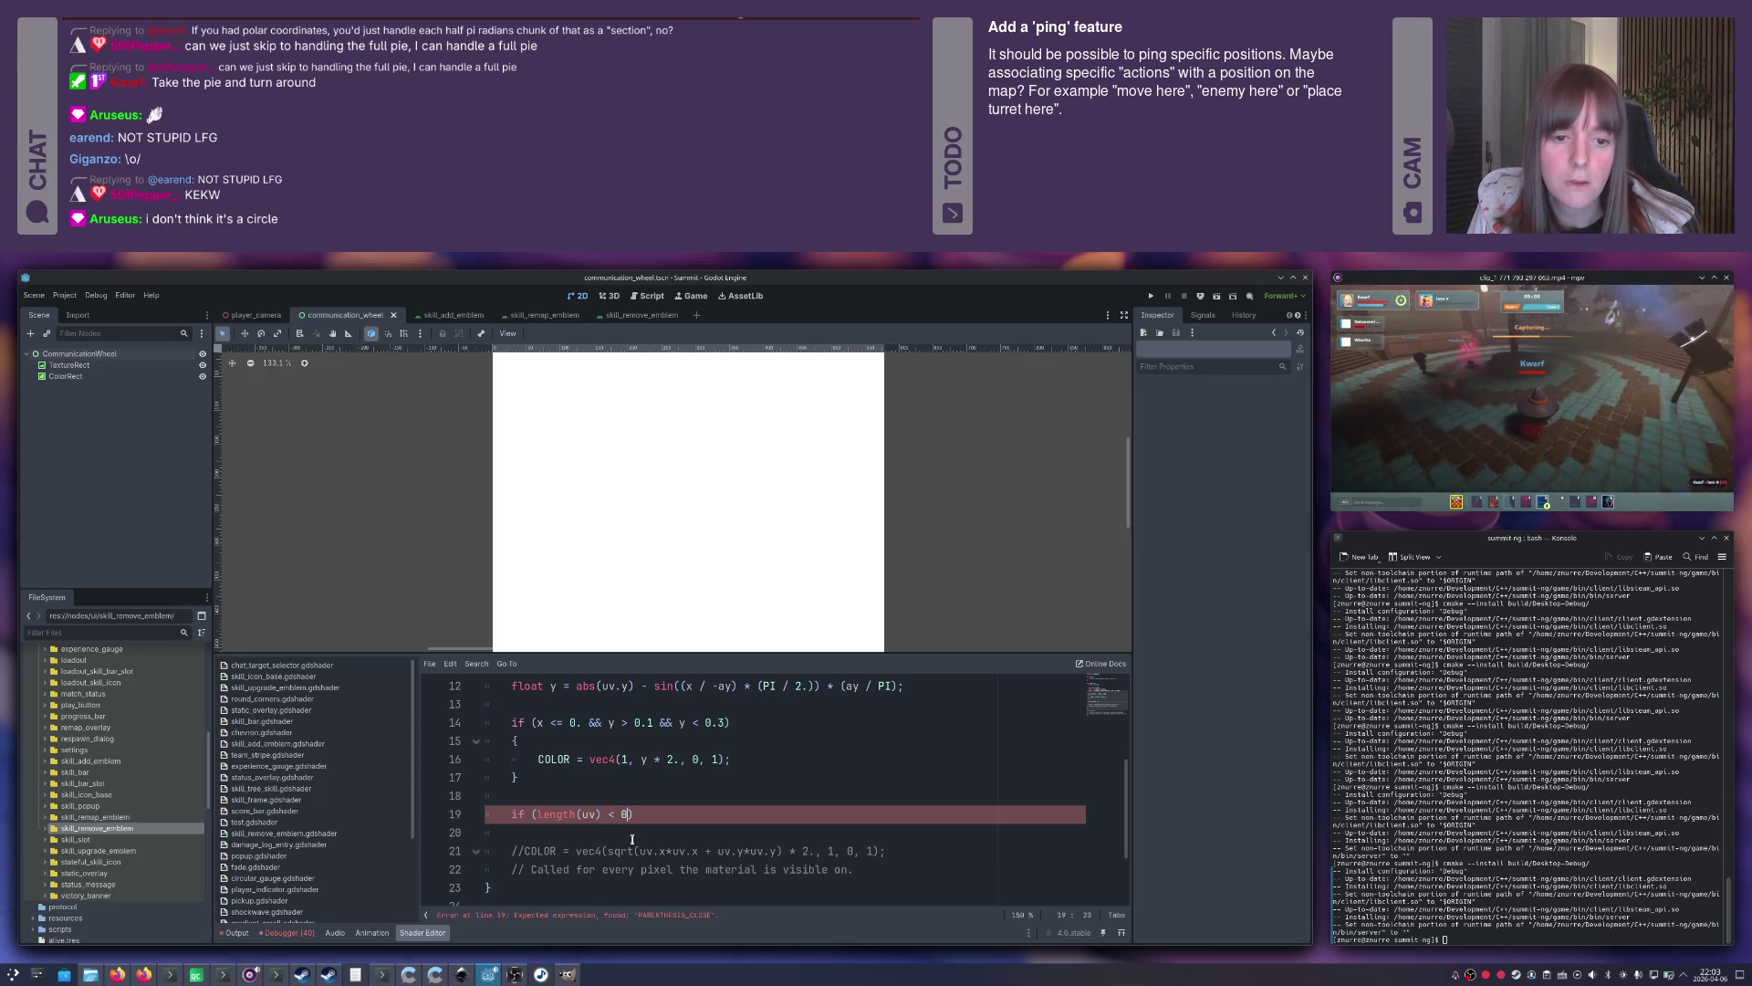
{"action": "type", "text": ".1"}
{"action": "key", "text": "End"}
{"action": "key", "text": "Return"}
{"action": "type", "text": "{"}
{"action": "key", "text": "Return"}
{"action": "type", "text": "CO"}
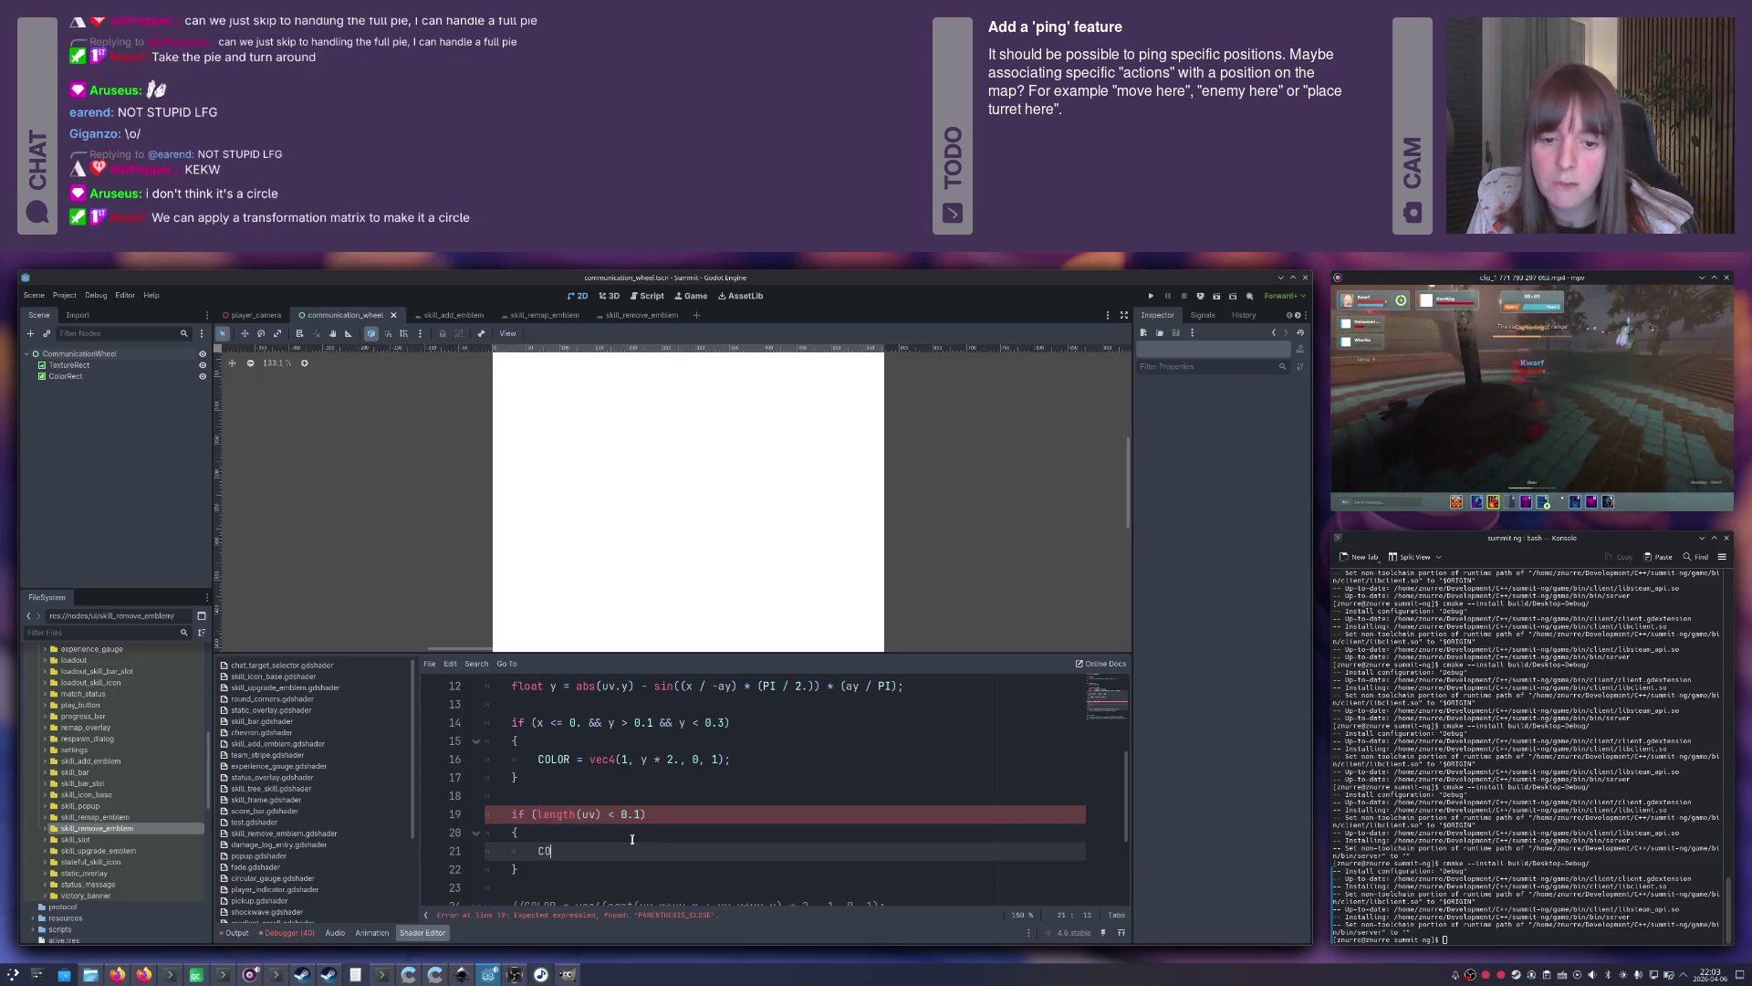
{"action": "type", "text": "LOR = vec4("}
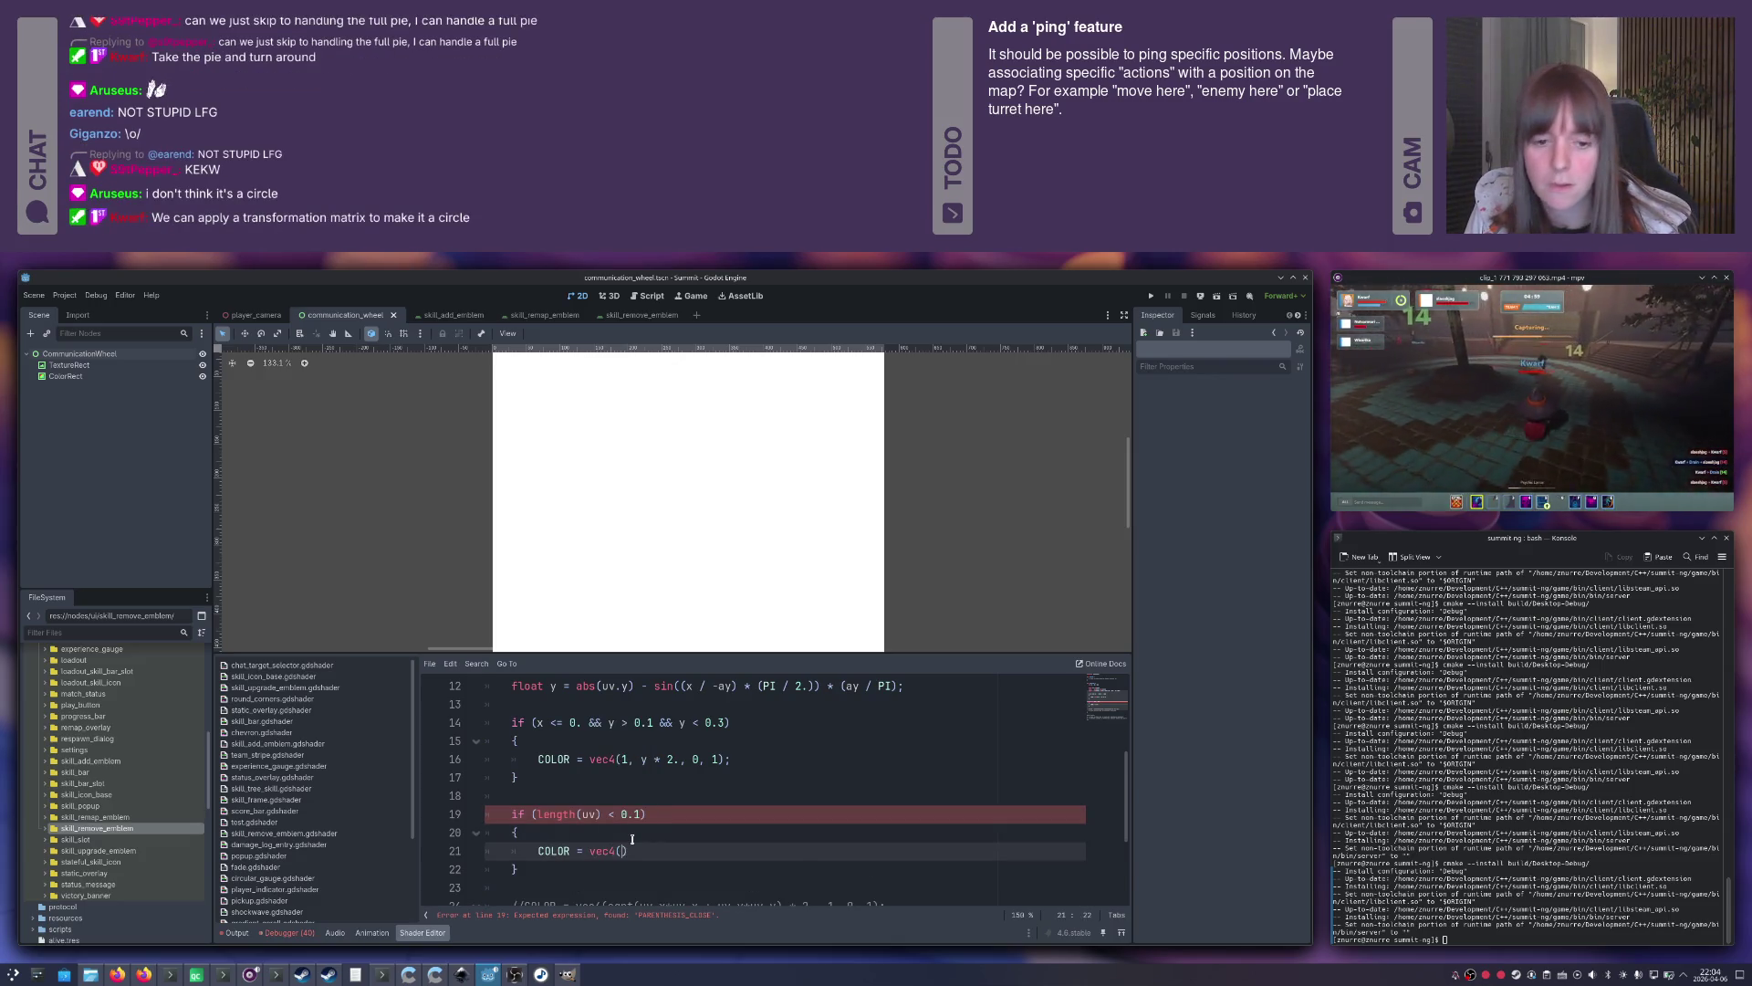
{"action": "type", "text": "1, 1, 0, 1);"}
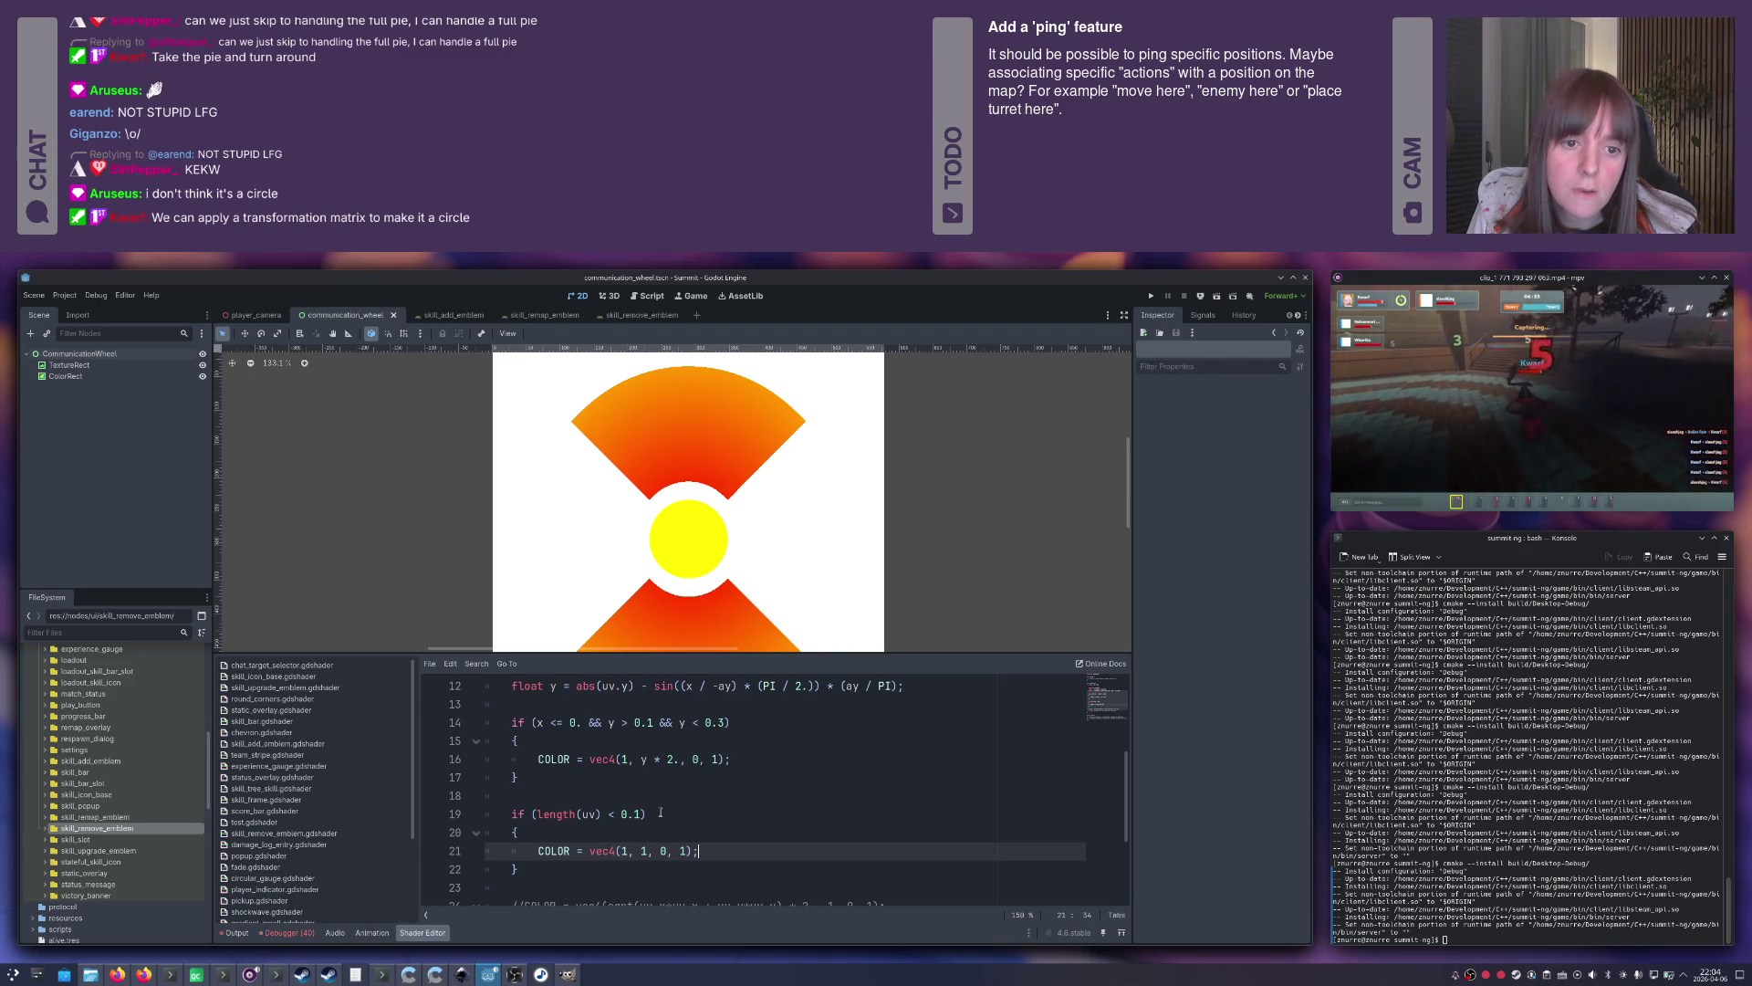
{"action": "left_click", "coordinate": [645, 813]}
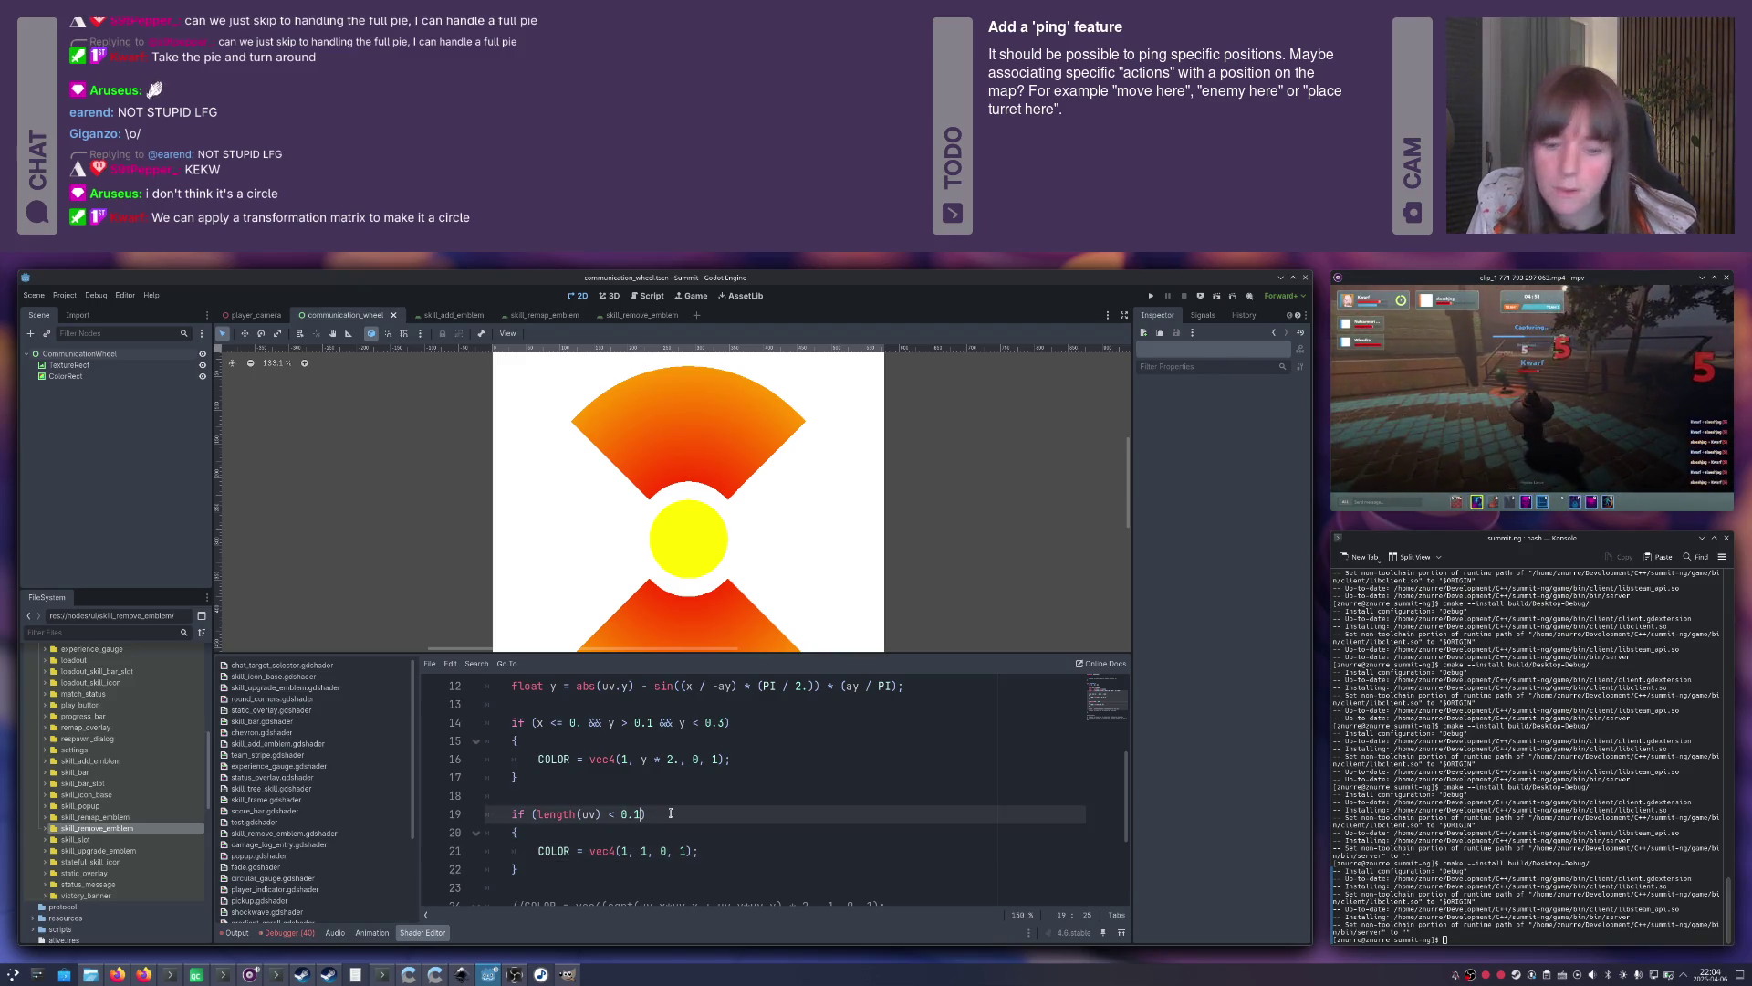
{"action": "type", "text": "5"}
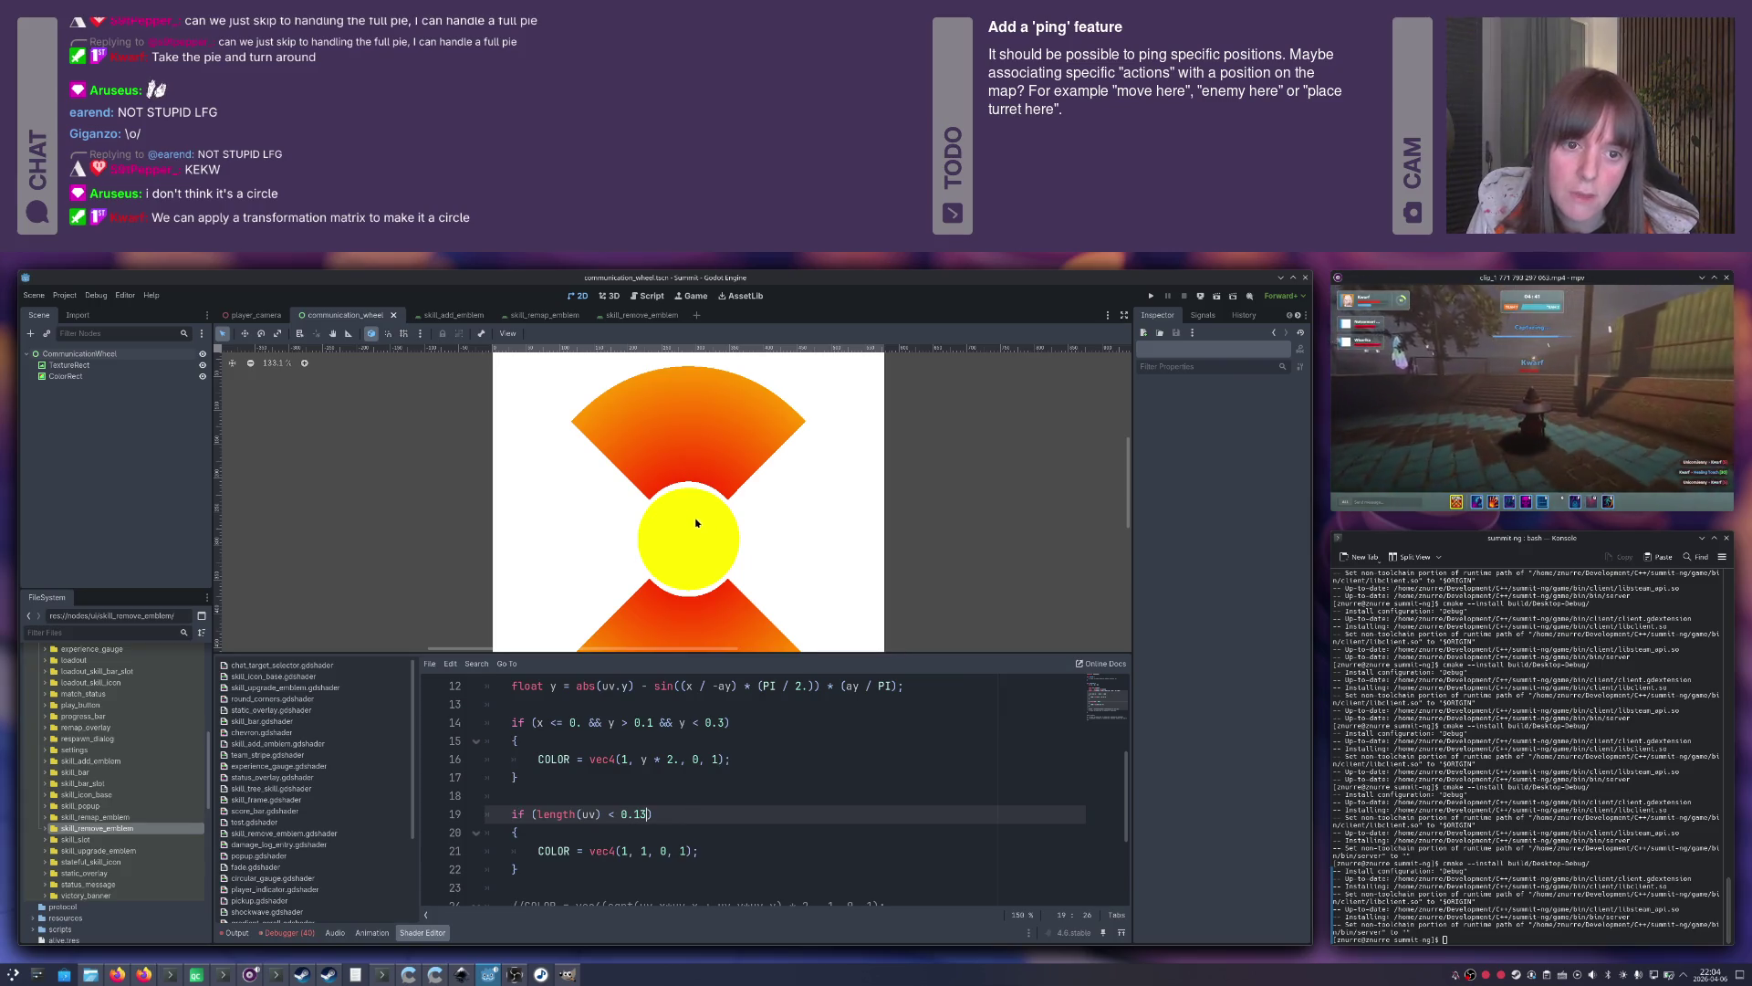
Change line 19's length(uv) threshold from 0.13 to 0.14 and inspect the yellow disc.
{"action": "scroll", "coordinate": [696, 523], "scroll_direction": "up", "scroll_amount": 5}
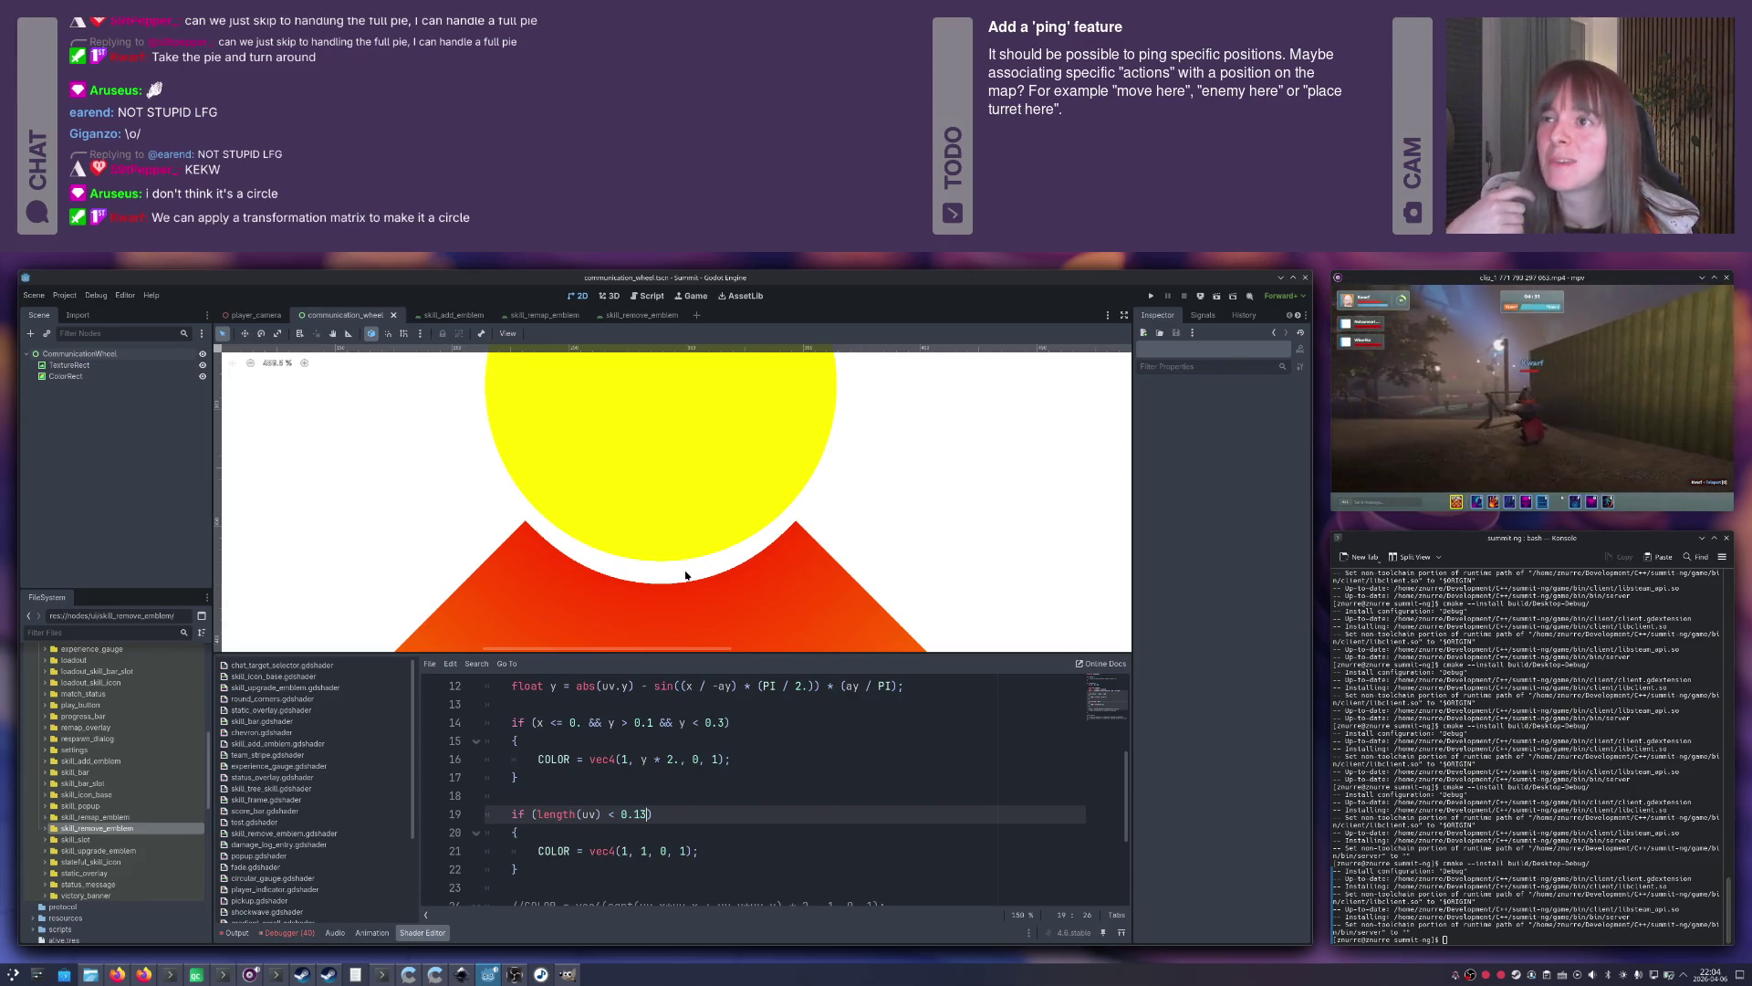
{"action": "scroll", "coordinate": [691, 567], "scroll_direction": "down", "scroll_amount": 4}
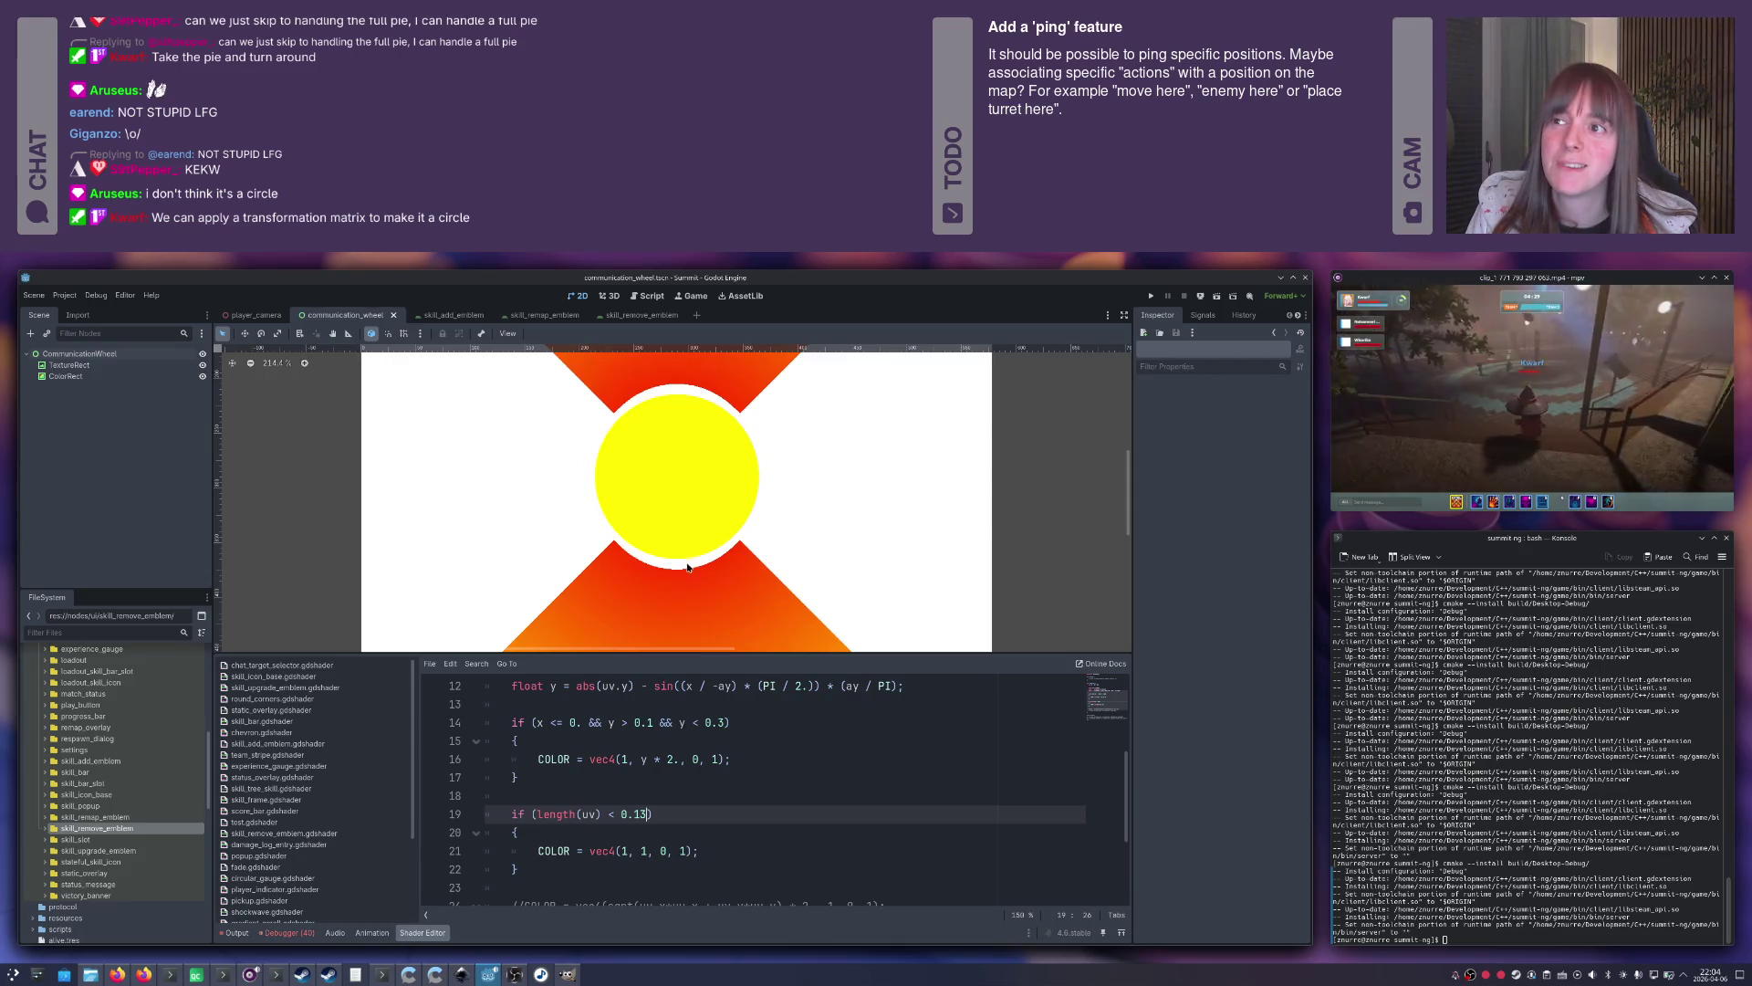
{"action": "scroll", "coordinate": [722, 541], "scroll_direction": "down", "scroll_amount": 8}
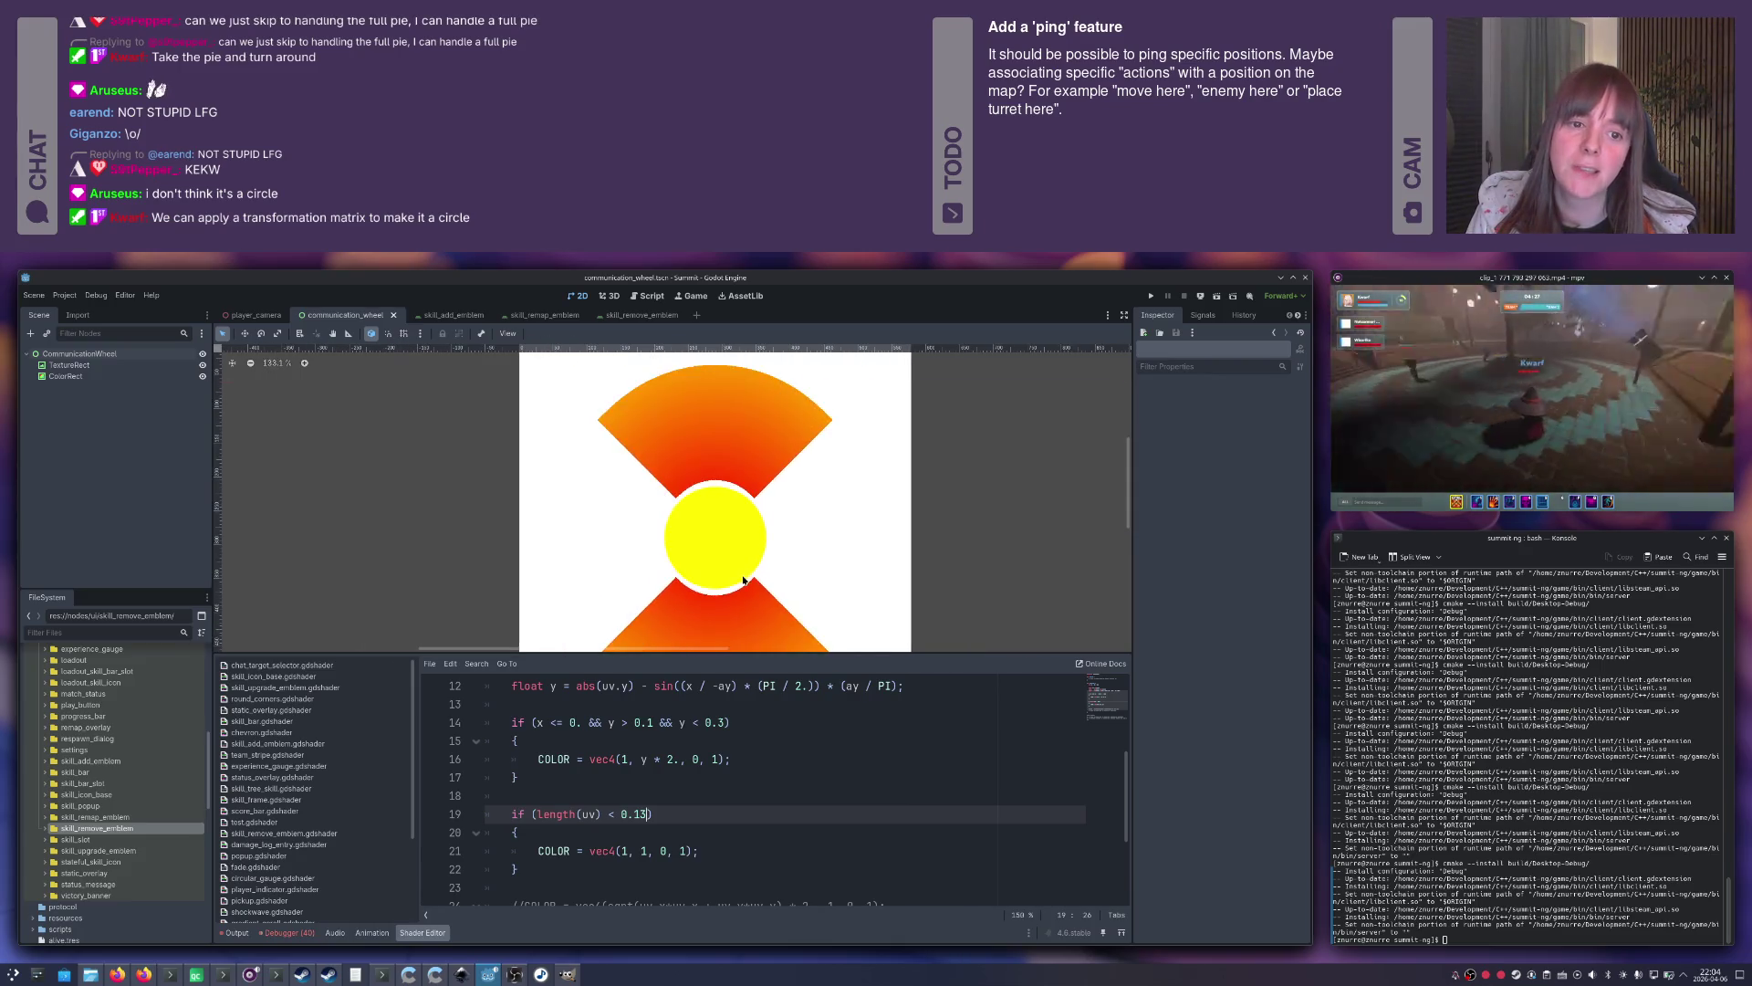
{"action": "scroll", "coordinate": [741, 584], "scroll_direction": "up", "scroll_amount": 8}
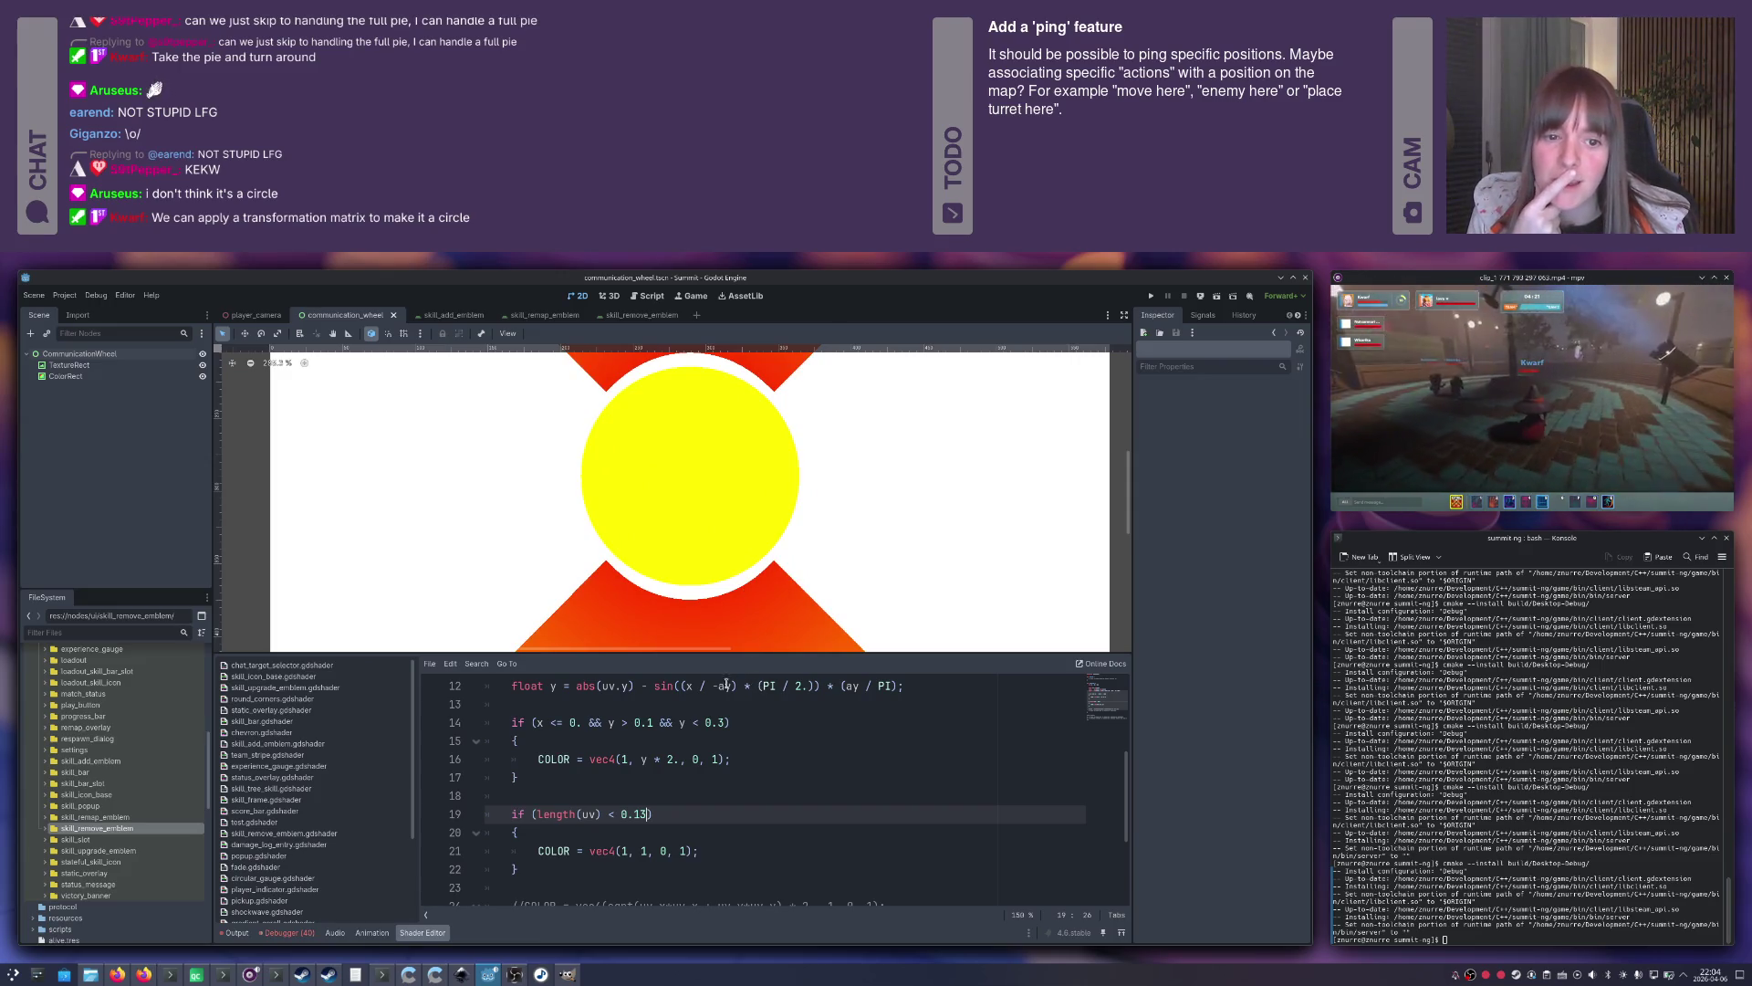
{"action": "key", "text": "BackSpace"}
{"action": "type", "text": "4"}
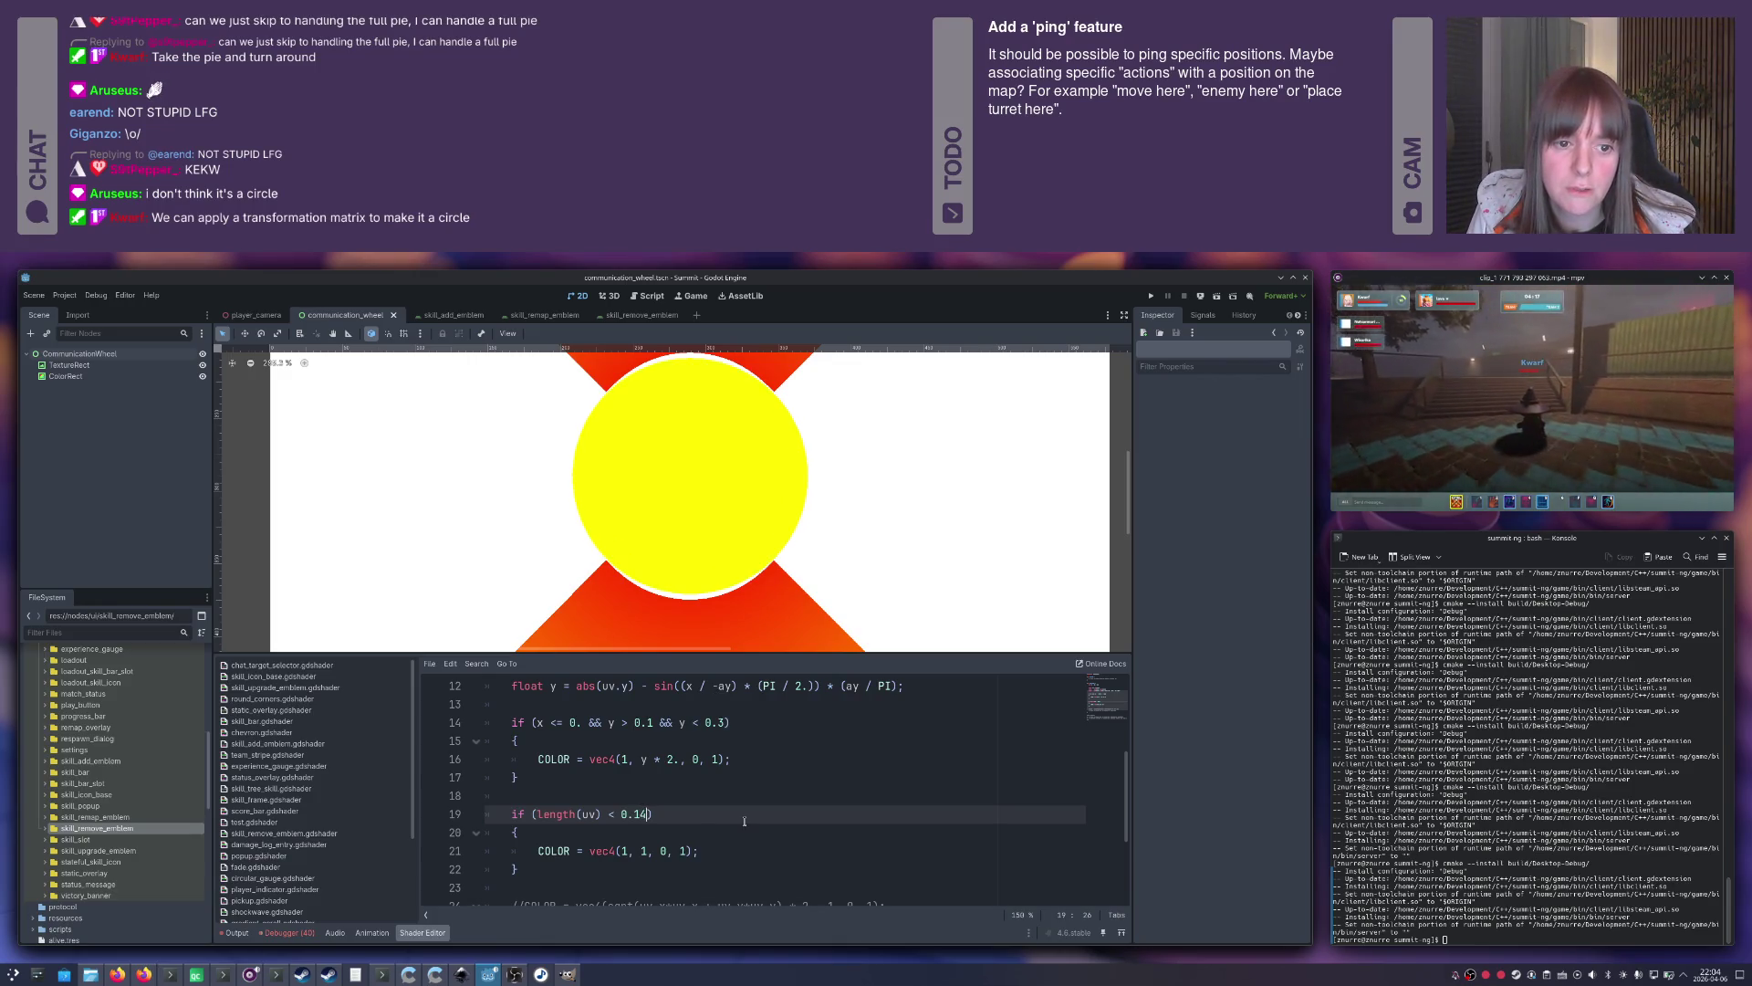
{"action": "scroll", "coordinate": [688, 543], "scroll_direction": "up", "scroll_amount": 5}
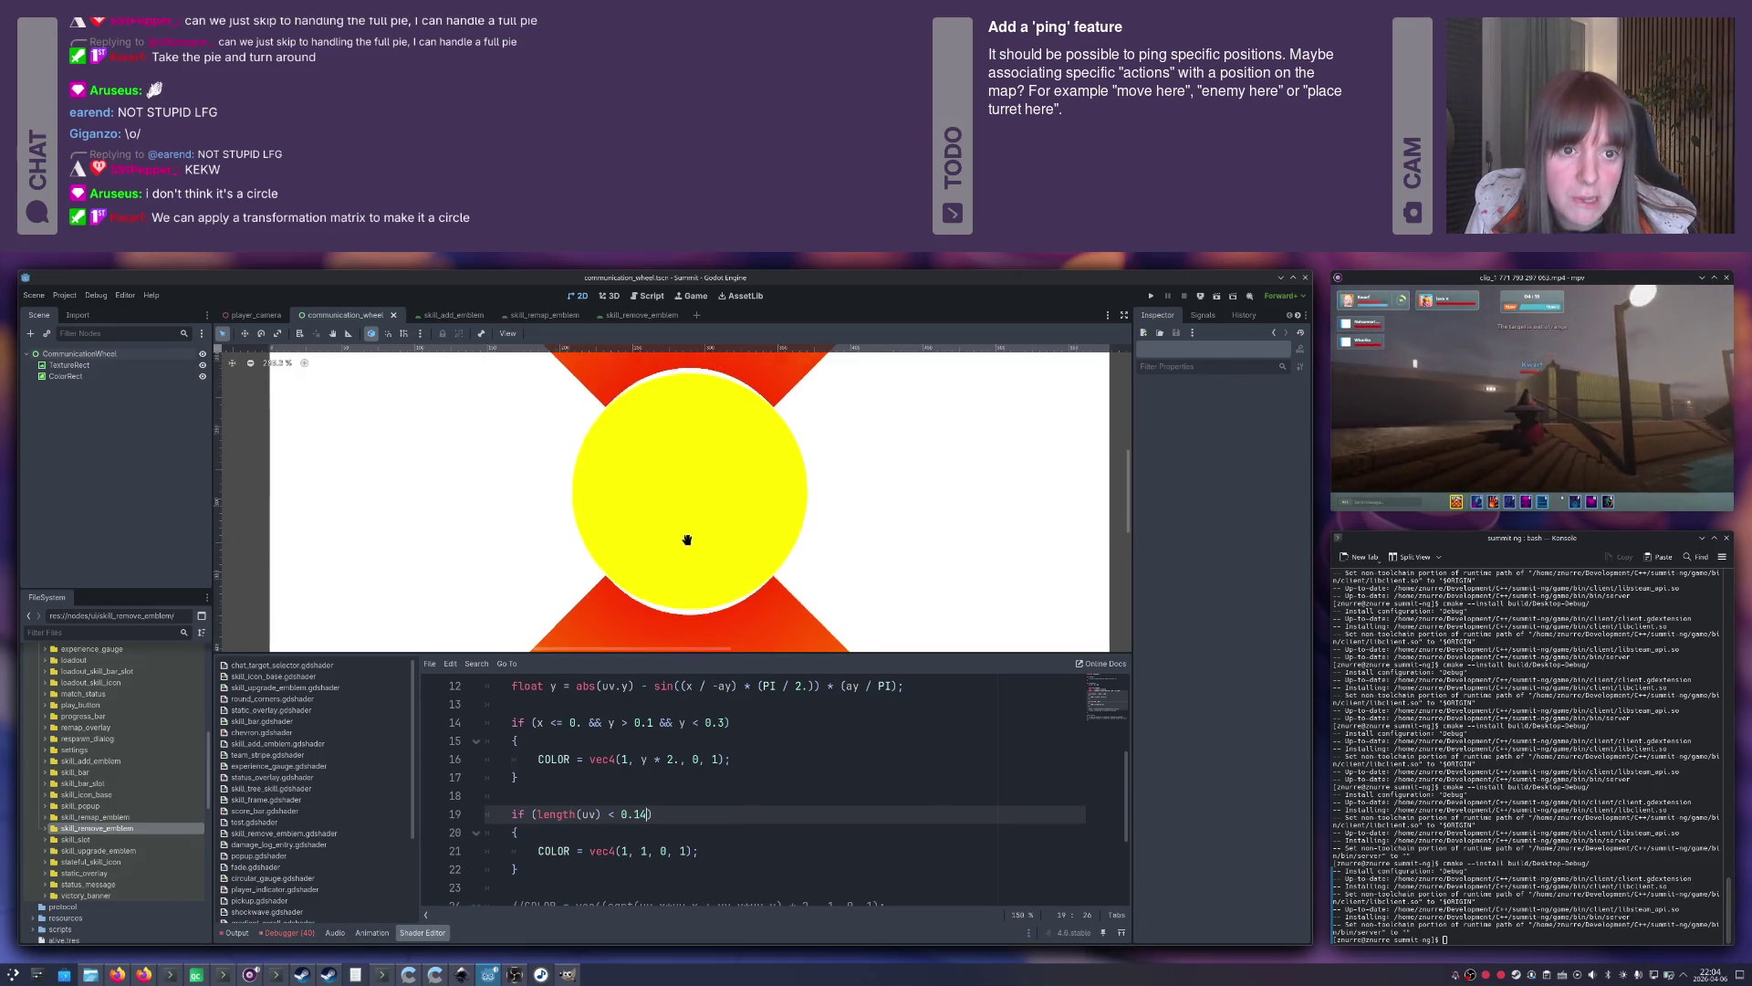
{"action": "double_click", "coordinate": [882, 685]}
{"action": "type", "text": "2"}
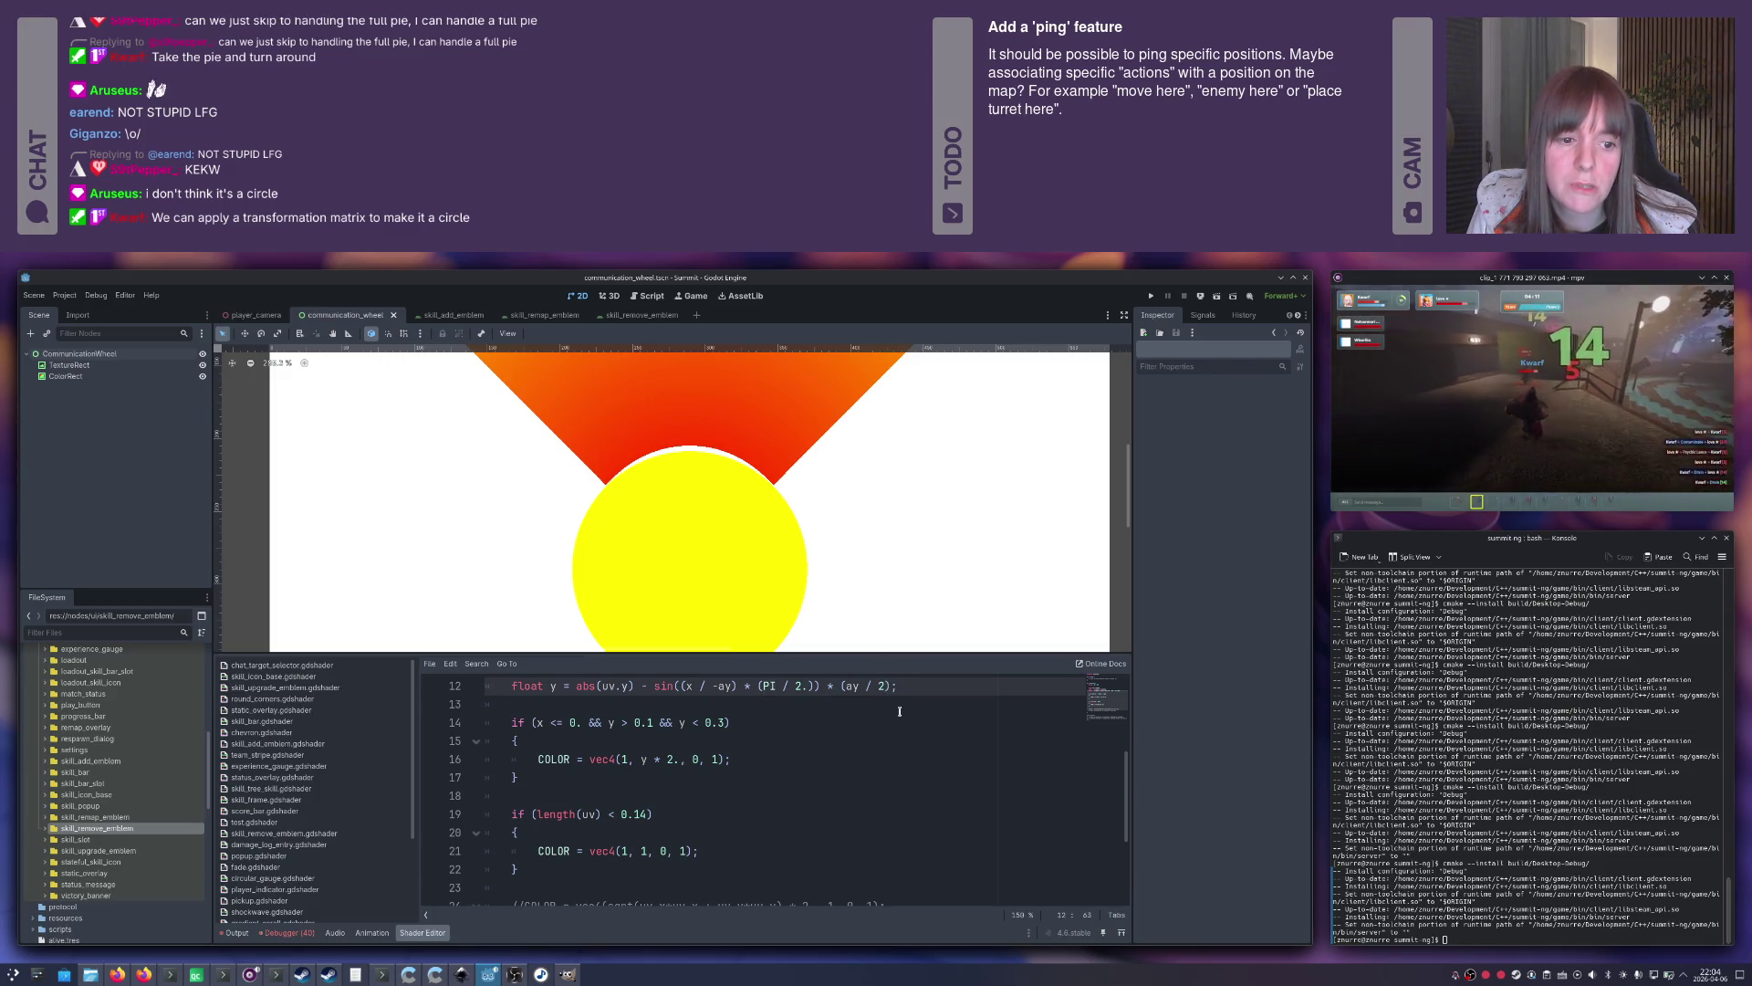
{"action": "type", "text": "."}
{"action": "key", "text": "Escape"}
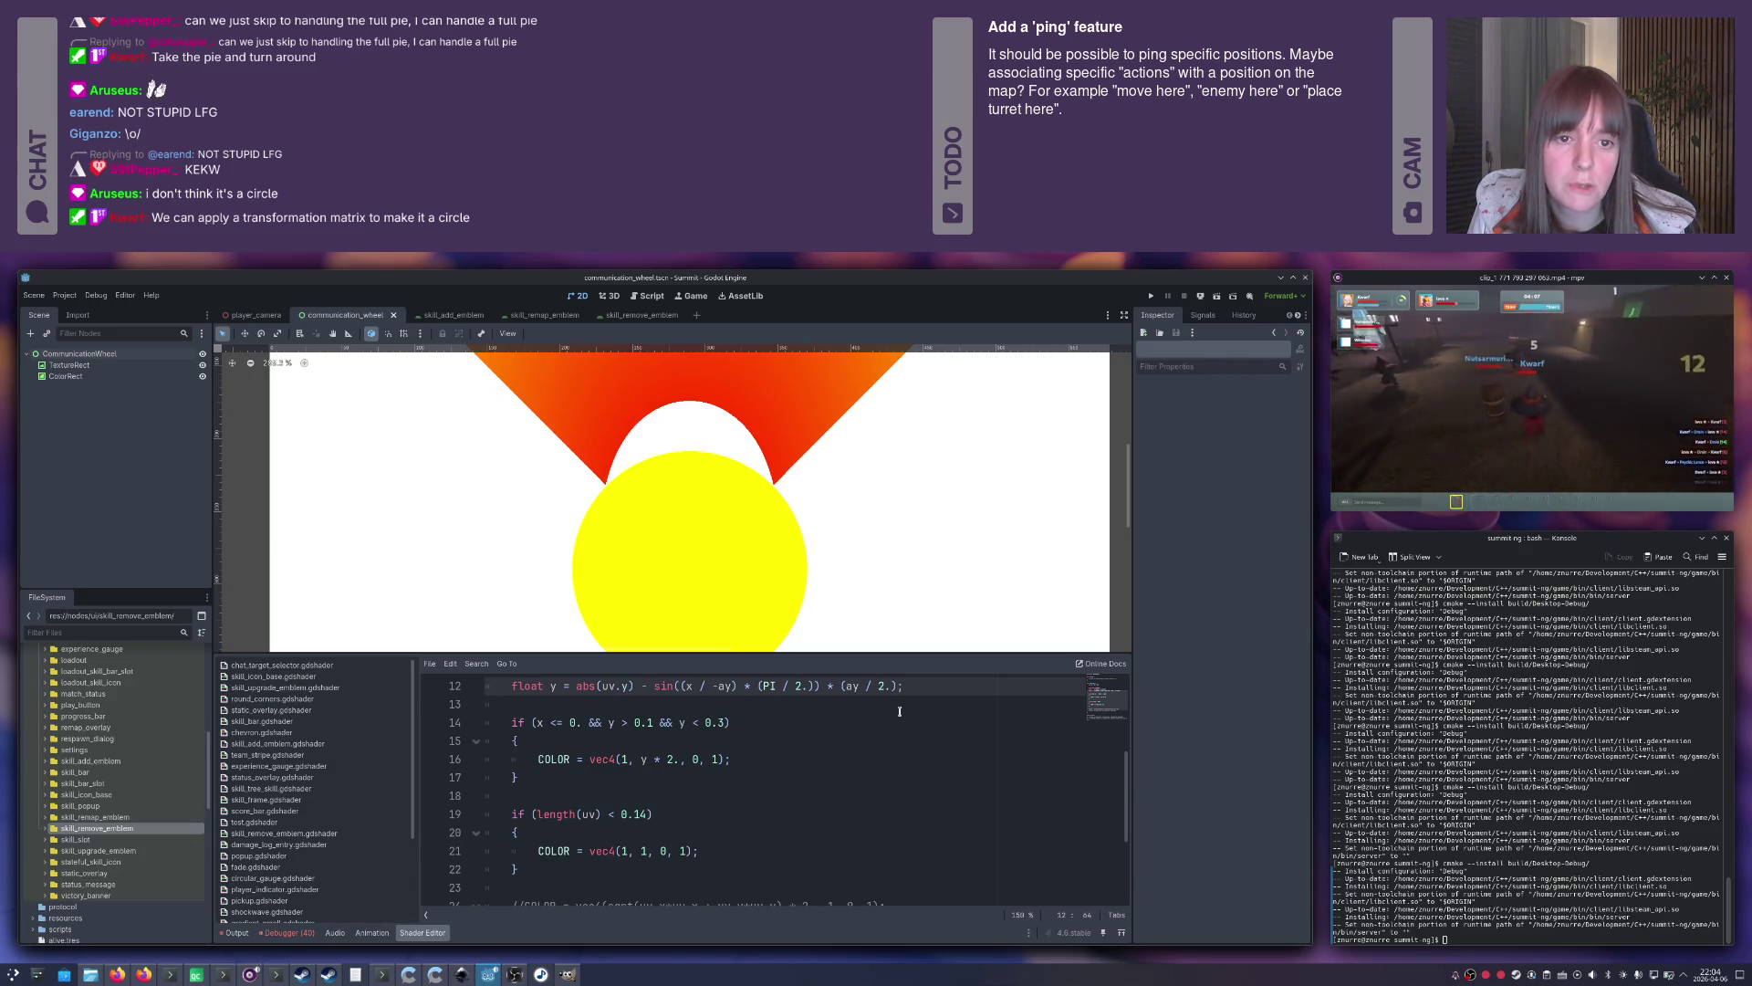
{"action": "key", "text": "ctrl+z"}
{"action": "type", "text": "3"}
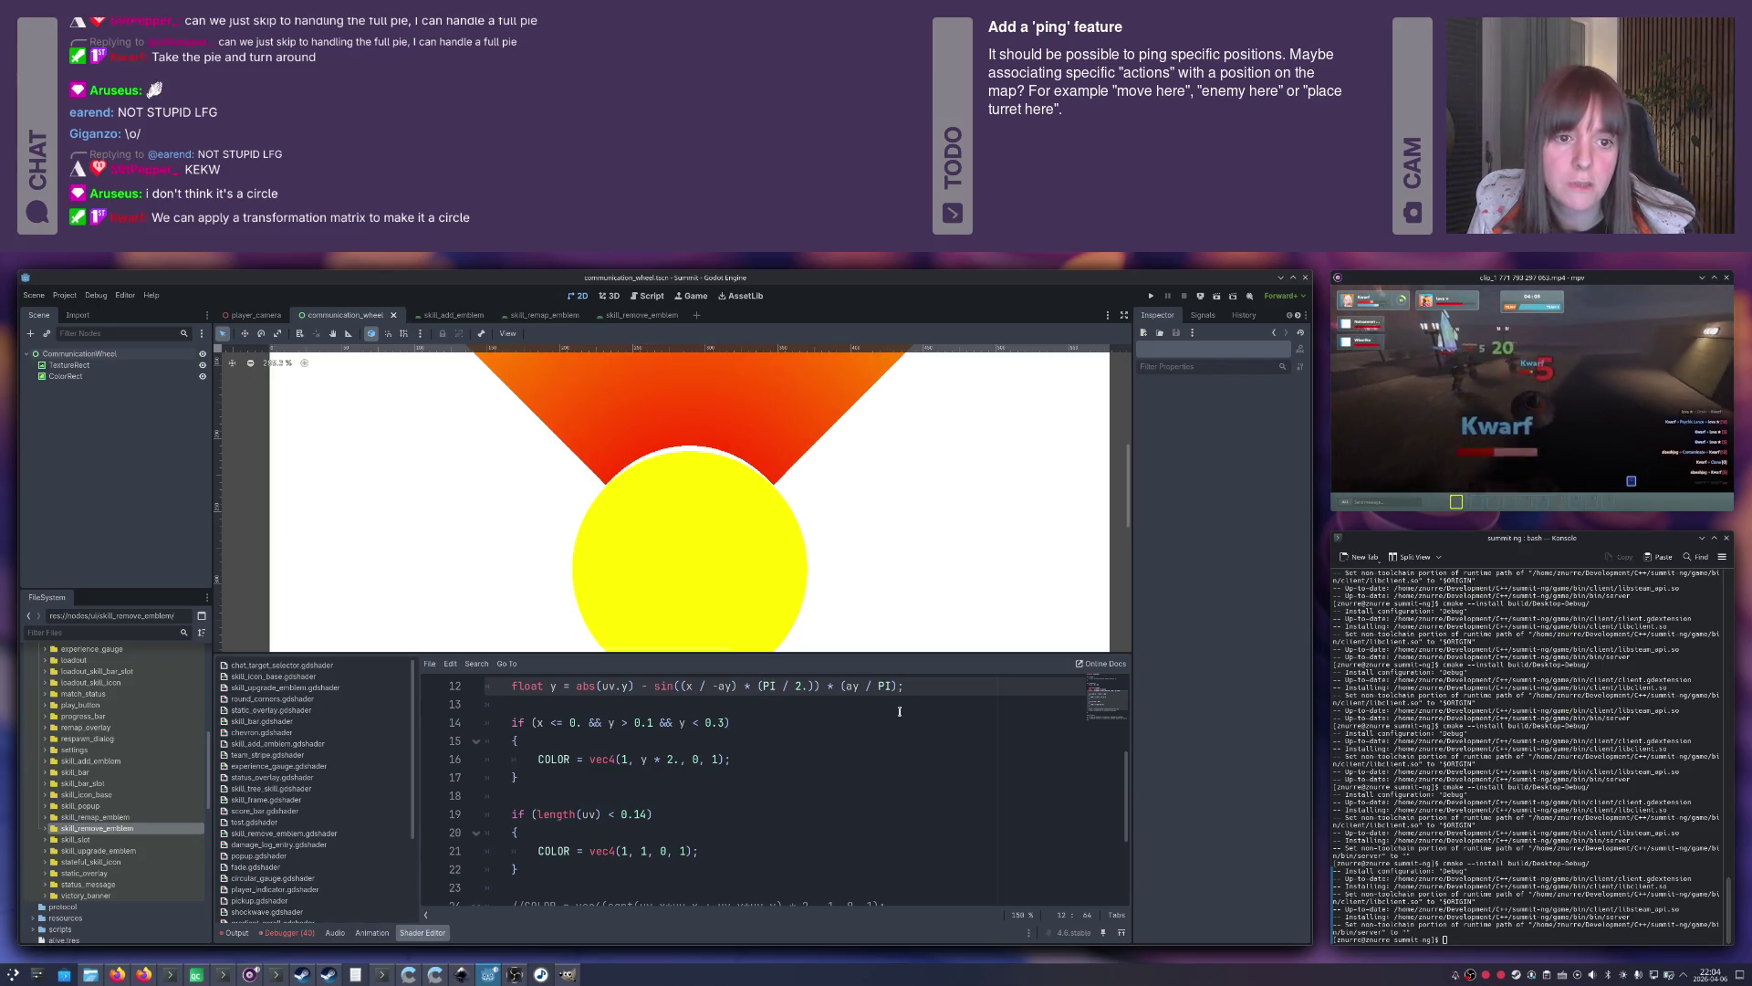
{"action": "type", "text": "."}
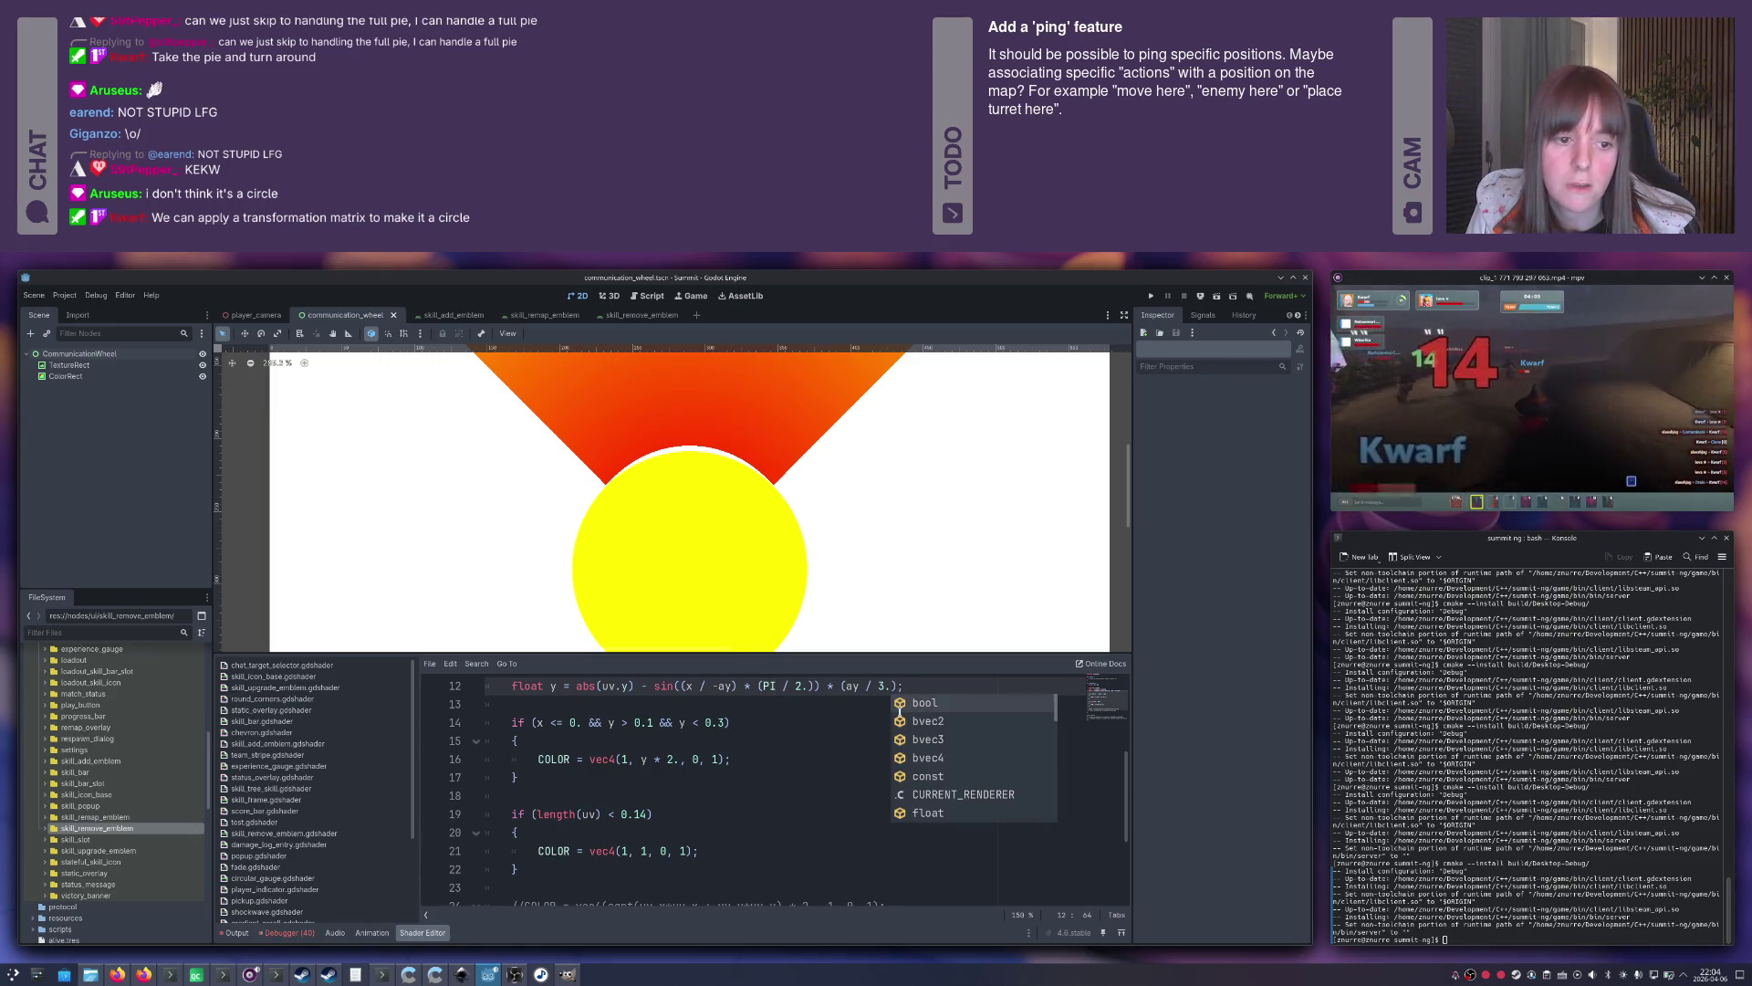
{"action": "key", "text": "Escape"}
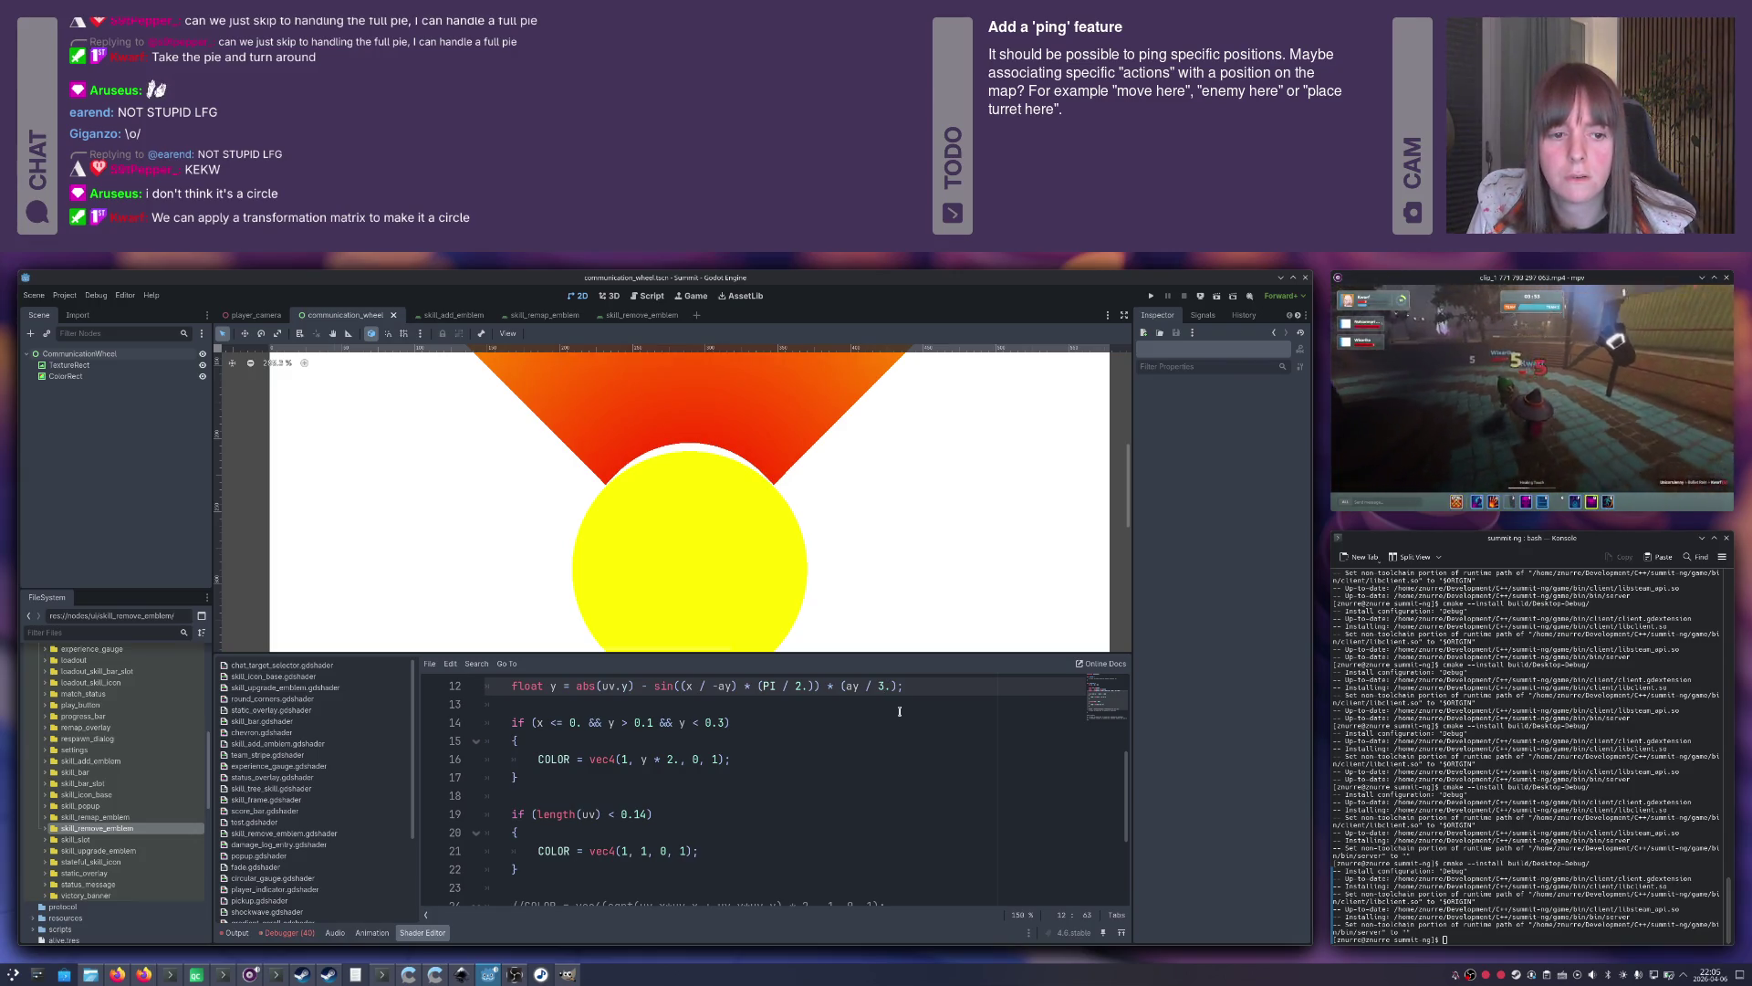
{"action": "key", "text": "BackSpace"}
{"action": "type", "text": "4"}
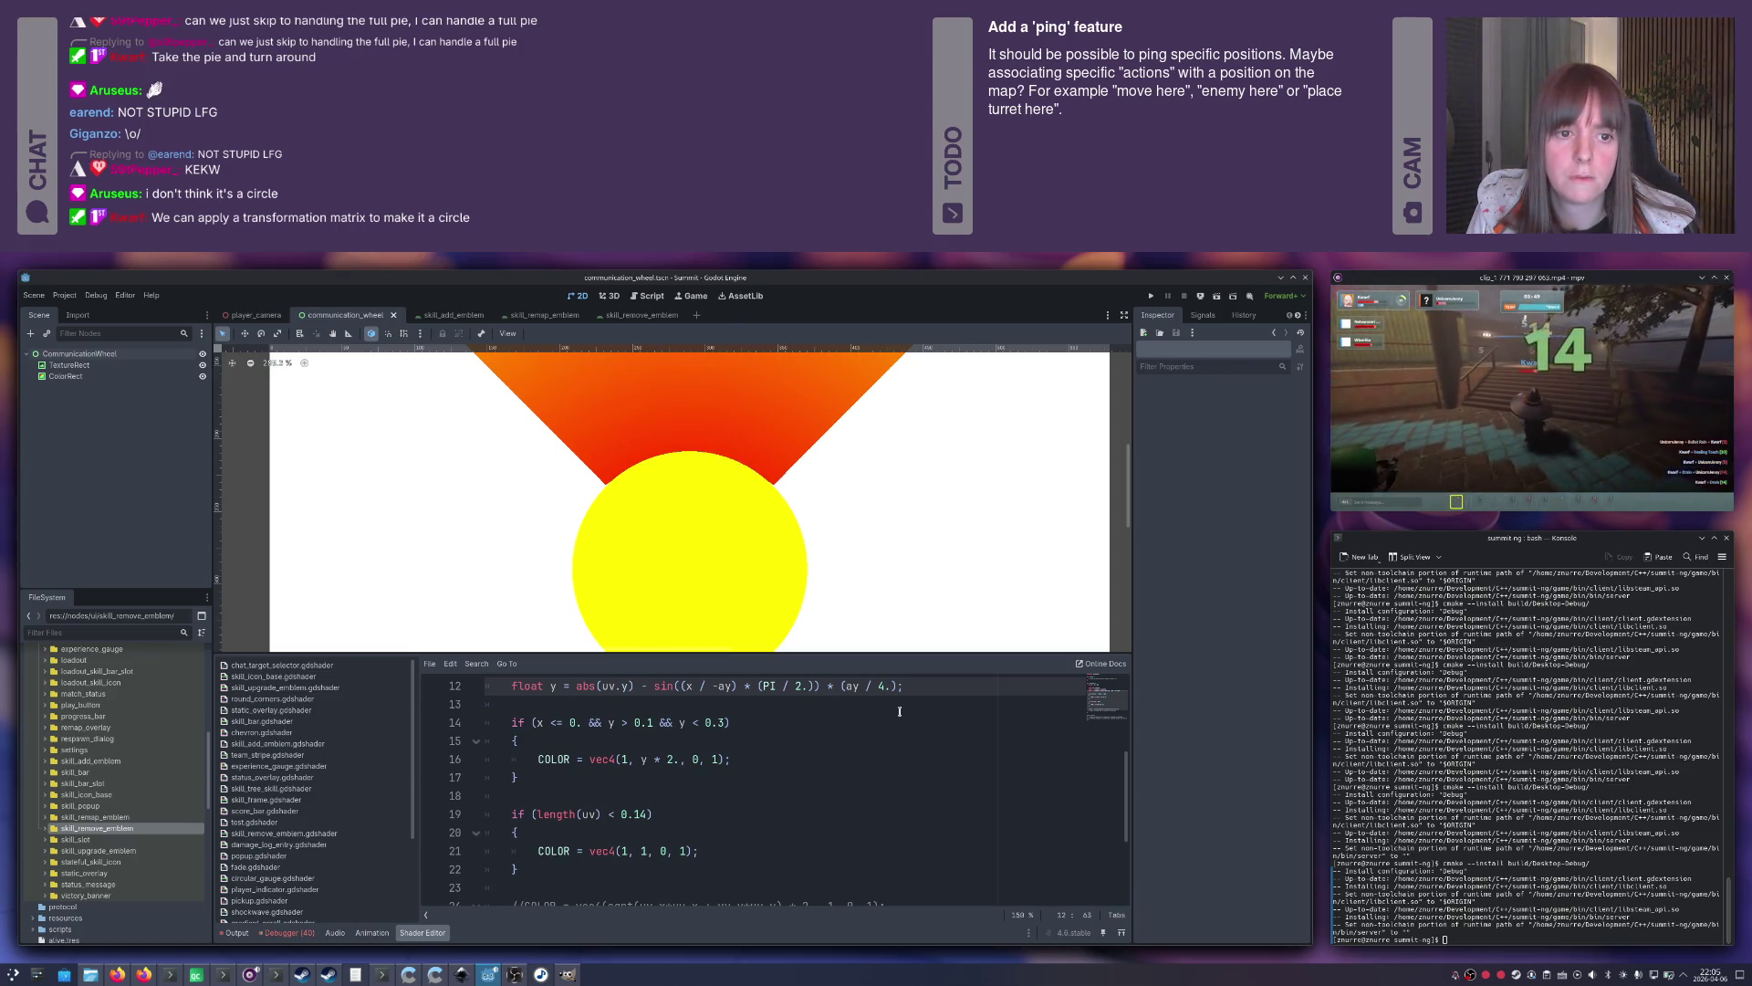
{"action": "scroll", "coordinate": [841, 627], "scroll_direction": "down", "scroll_amount": 3}
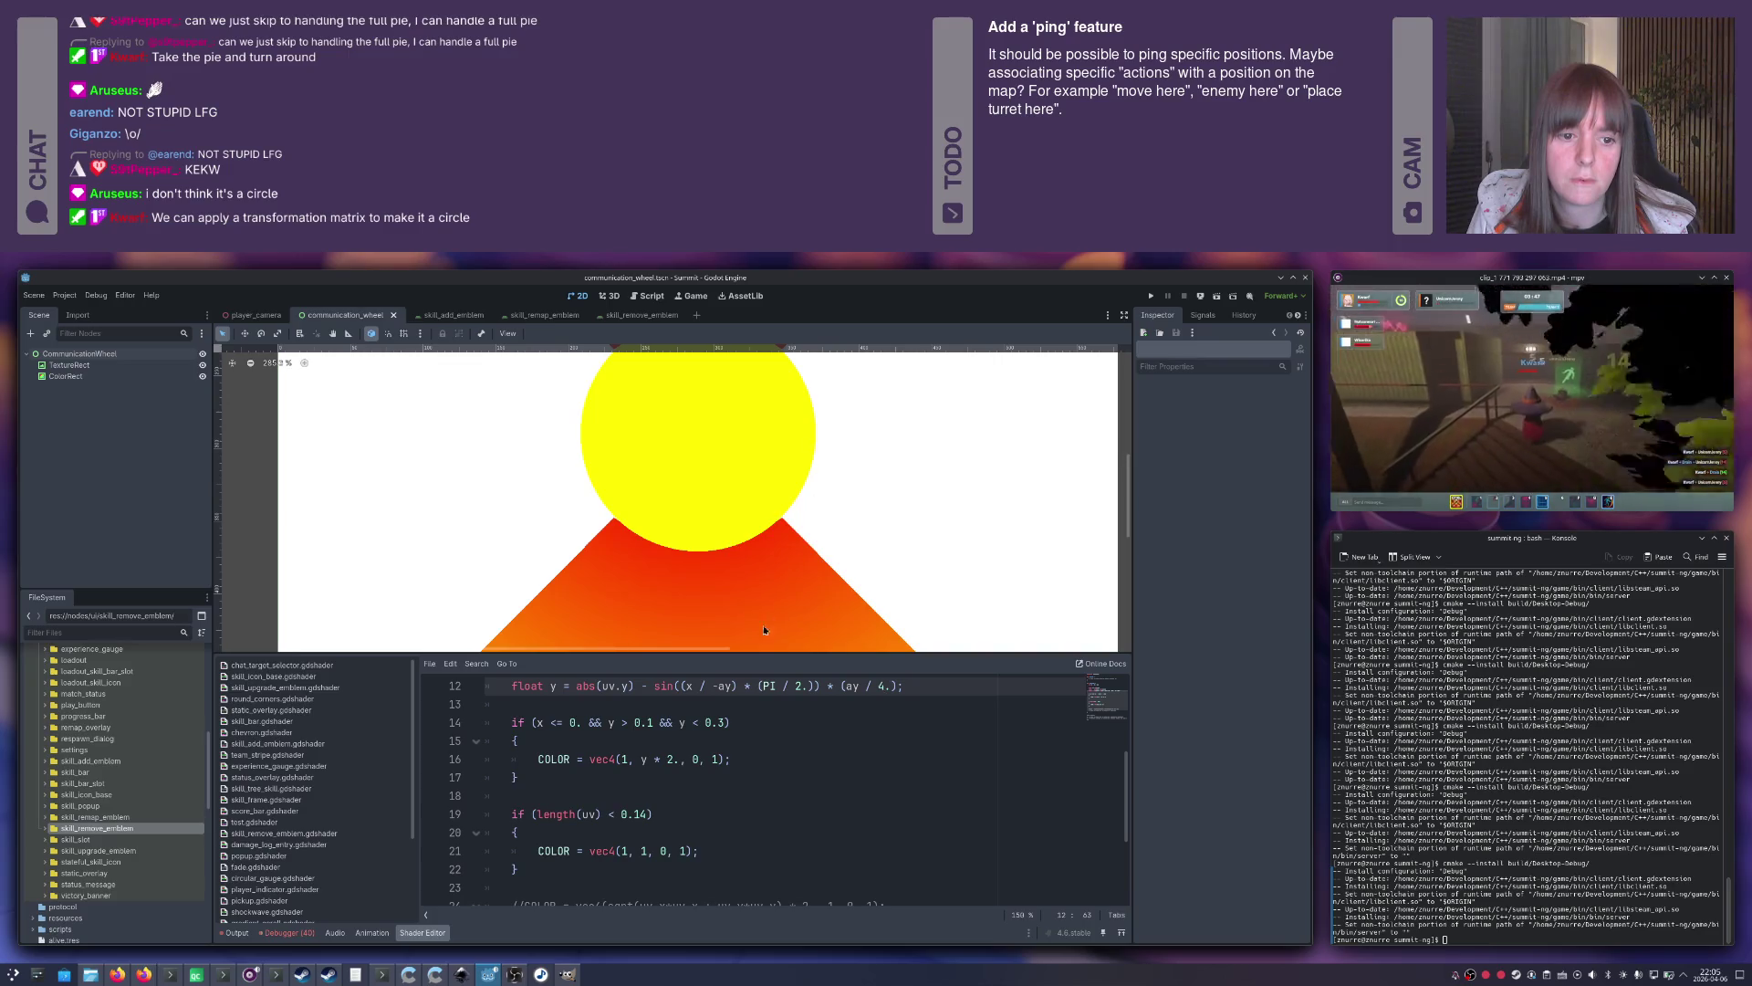
{"action": "left_click", "coordinate": [642, 812]}
{"action": "scroll", "coordinate": [642, 812], "scroll_direction": "up", "scroll_amount": 1}
{"action": "left_click", "coordinate": [896, 740]}
{"action": "key", "text": "BackSpace"}
{"action": "key", "text": "BackSpace"}
{"action": "type", "text": "(PI) * 2"}
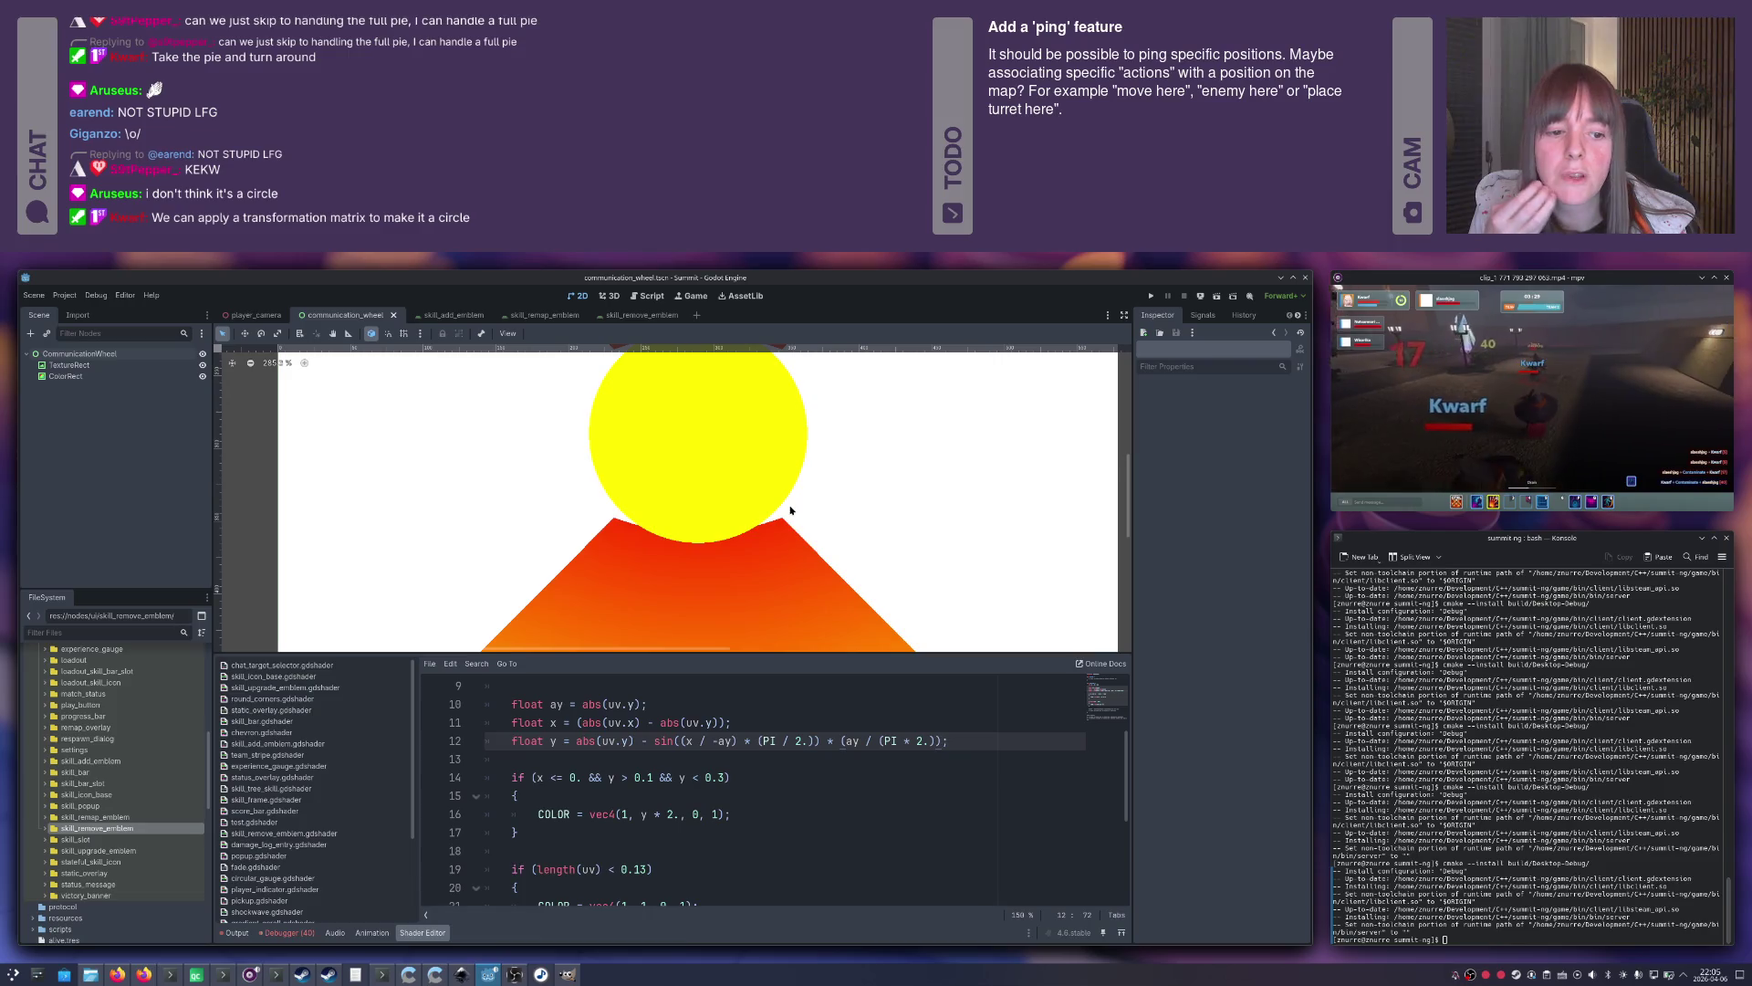
{"action": "type", "text": ";"}
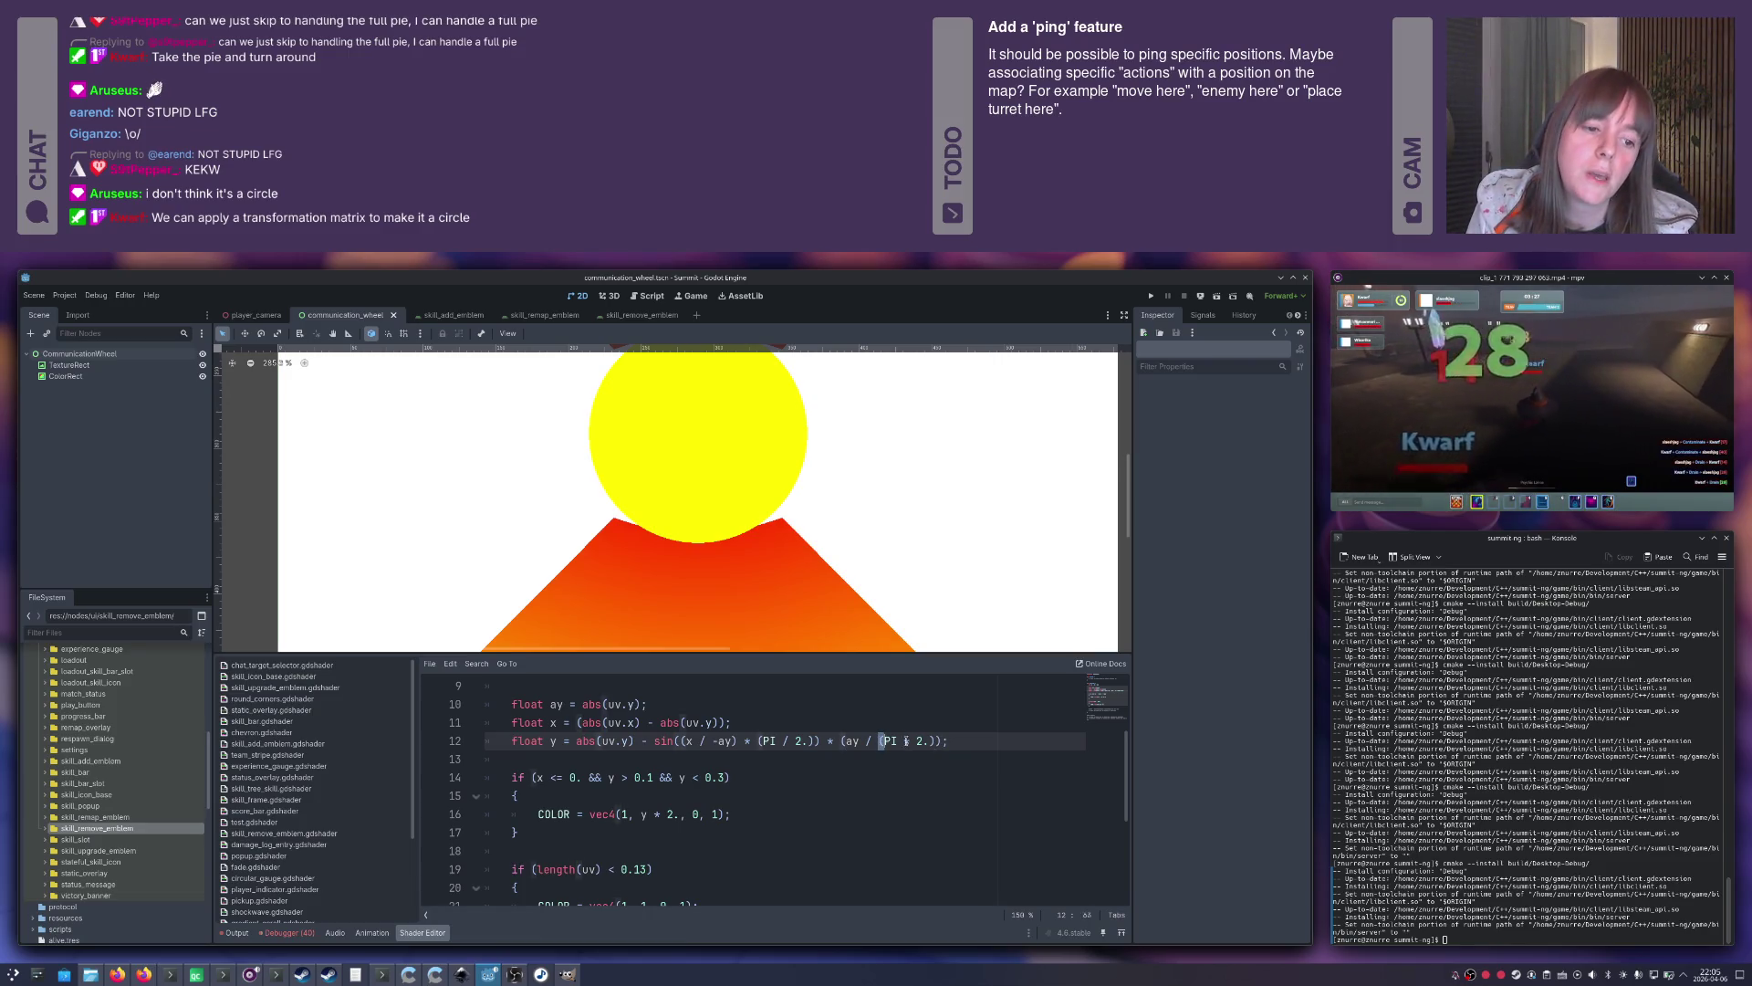
{"action": "left_click_drag", "start_coordinate": [882, 740], "coordinate": [939, 742]}
{"action": "key", "text": "BackSpace"}
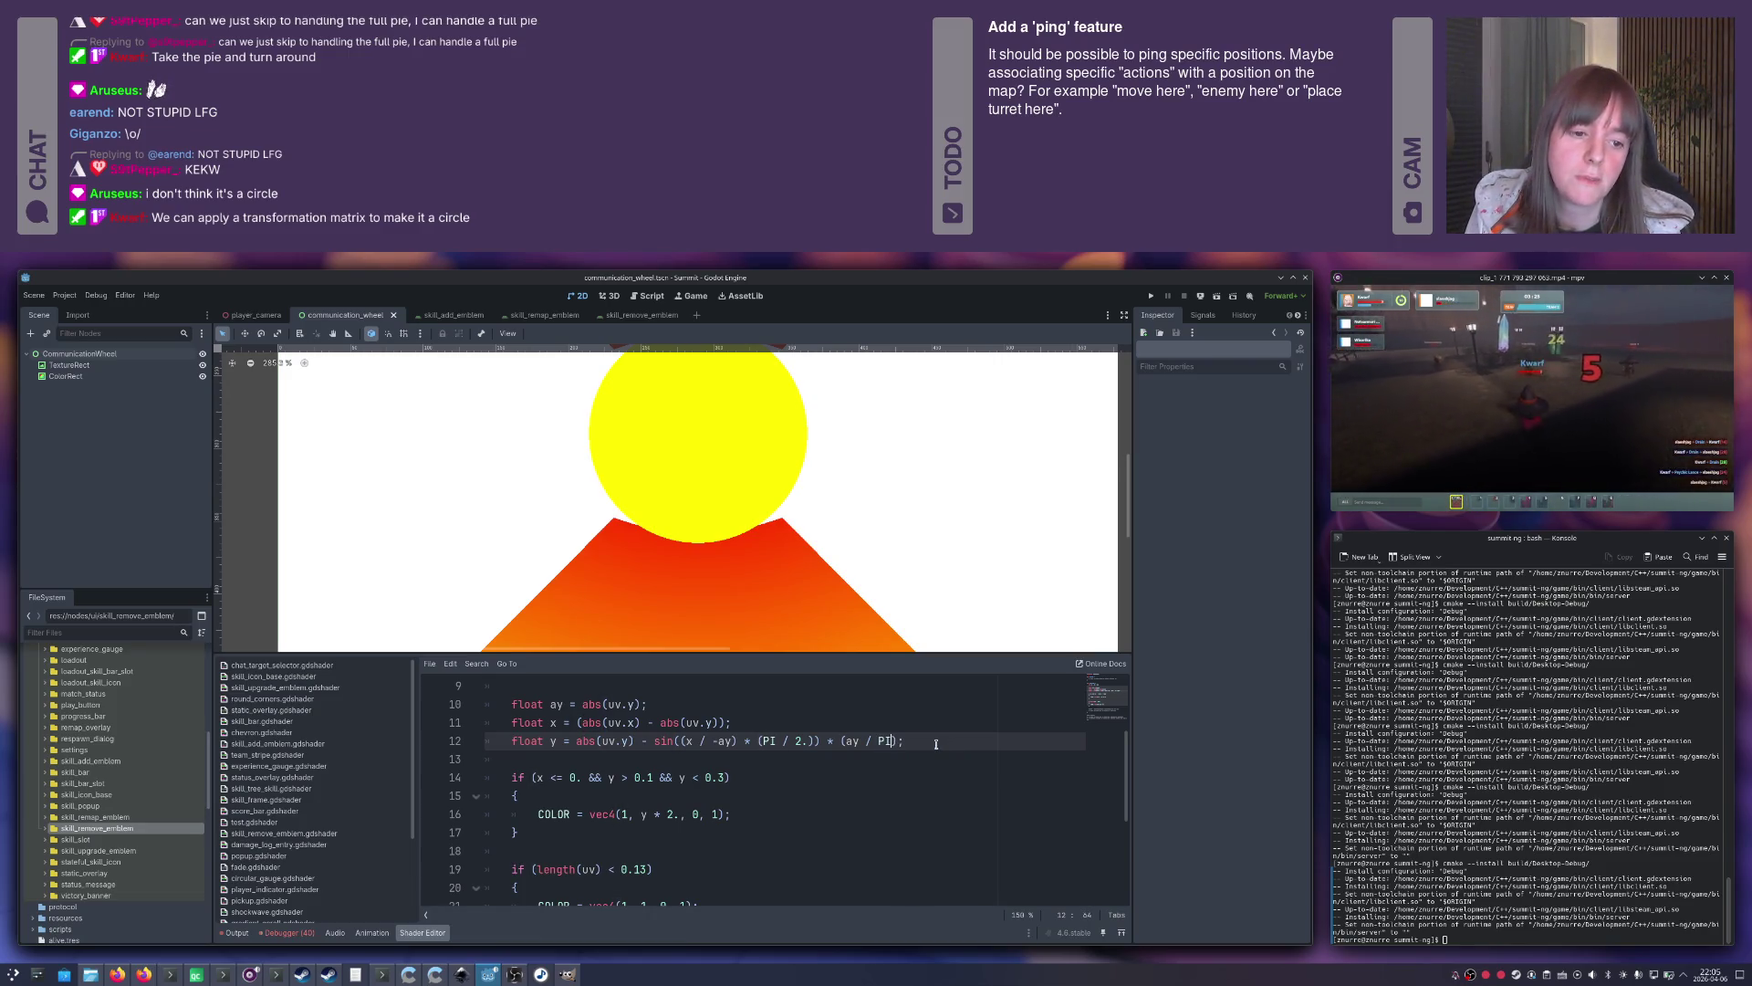
{"action": "type", "text": ")"}
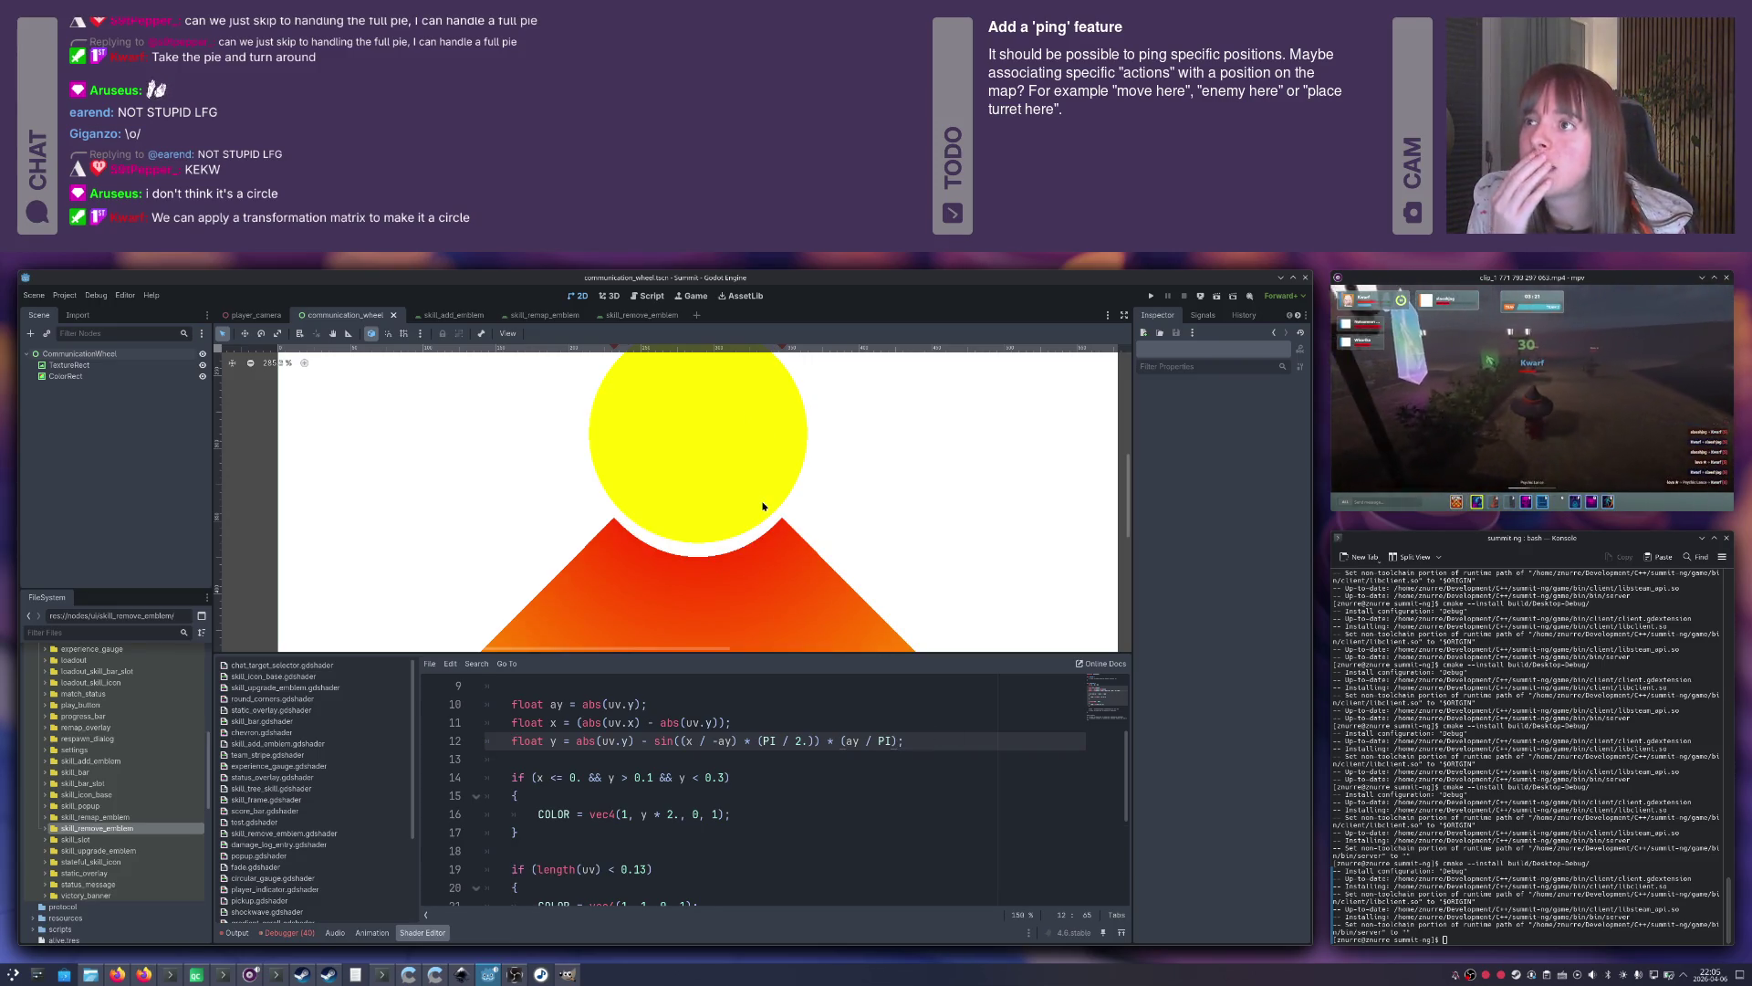
{"action": "scroll", "coordinate": [763, 506], "scroll_direction": "down", "scroll_amount": 3}
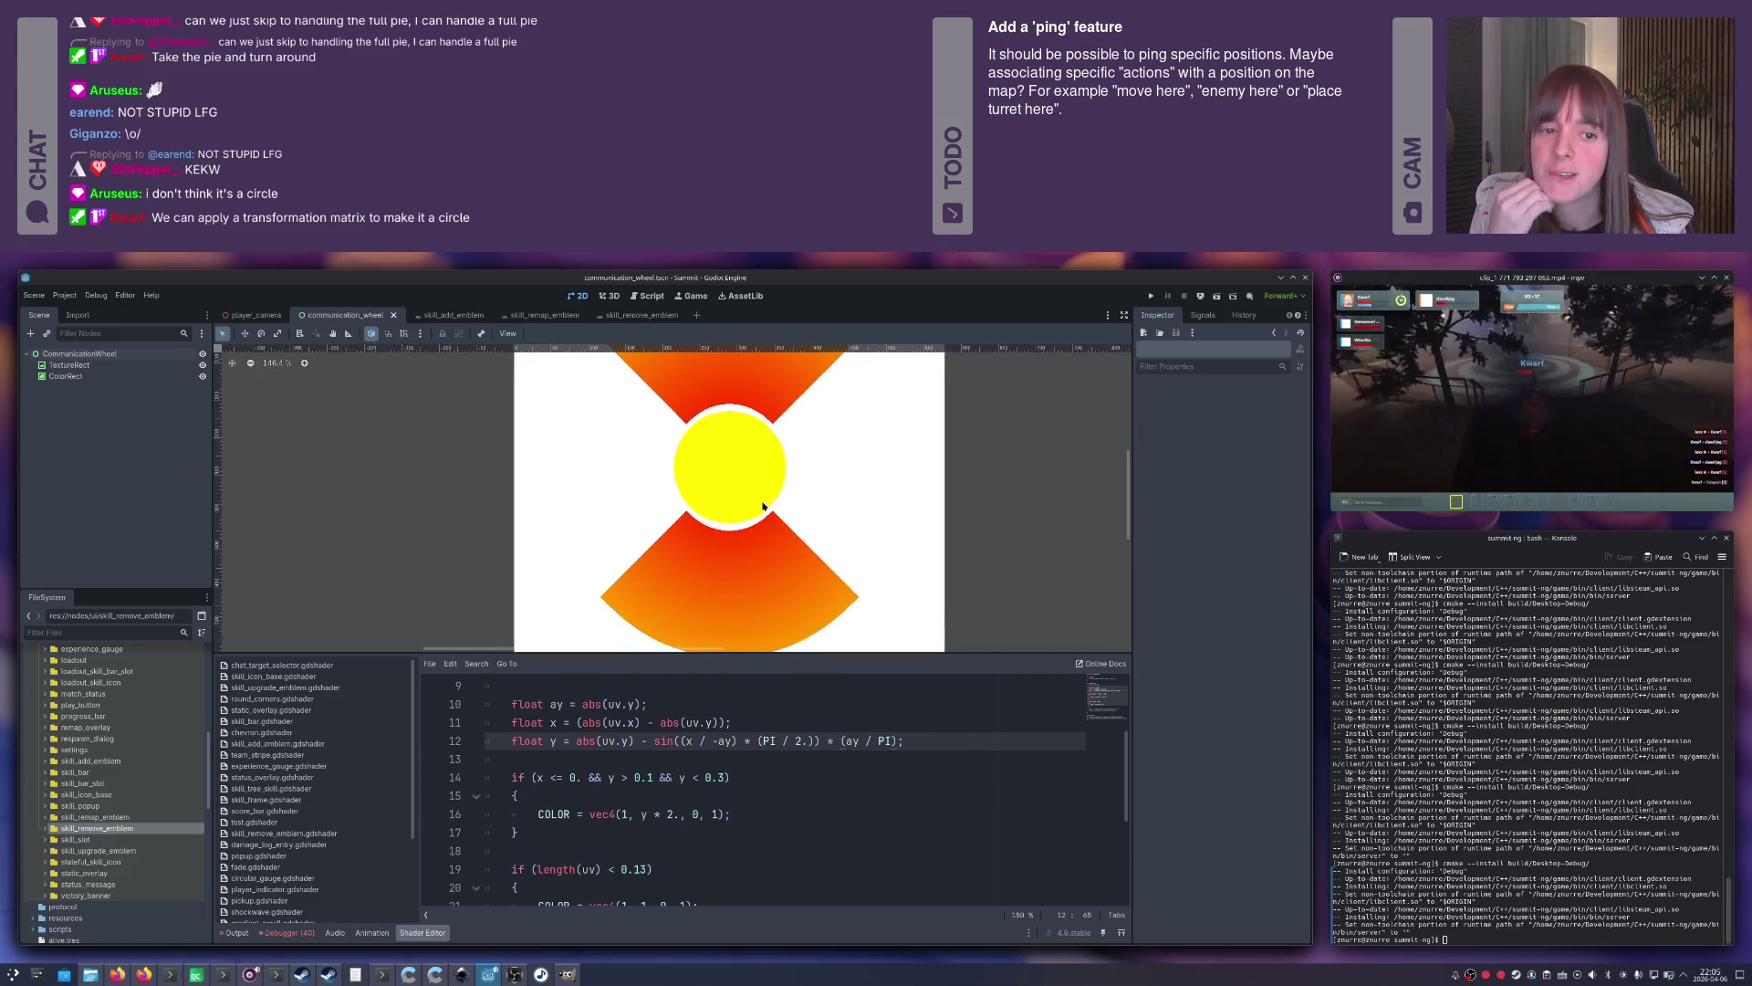
{"action": "mouse_move", "coordinate": [735, 509]}
{"action": "left_mouse_down"}
{"action": "mouse_move", "coordinate": [731, 456]}
{"action": "mouse_move", "coordinate": [715, 517]}
{"action": "left_mouse_up"}
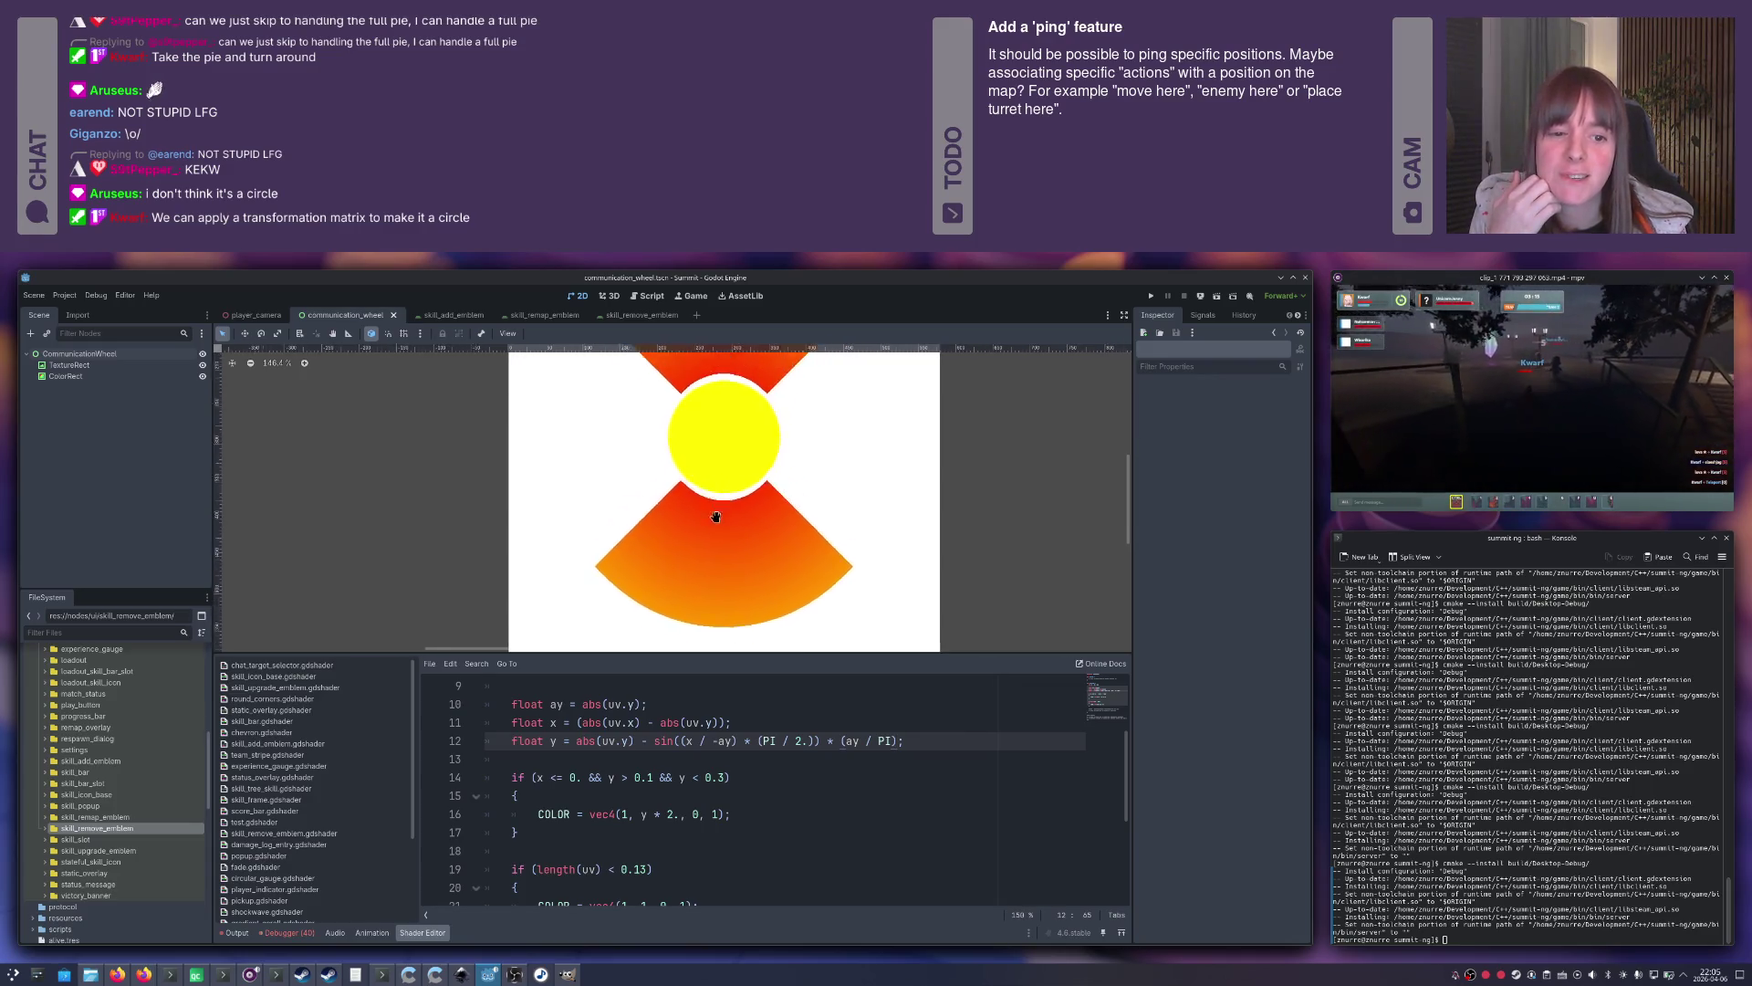
{"action": "scroll", "coordinate": [715, 517], "scroll_direction": "down", "scroll_amount": 2}
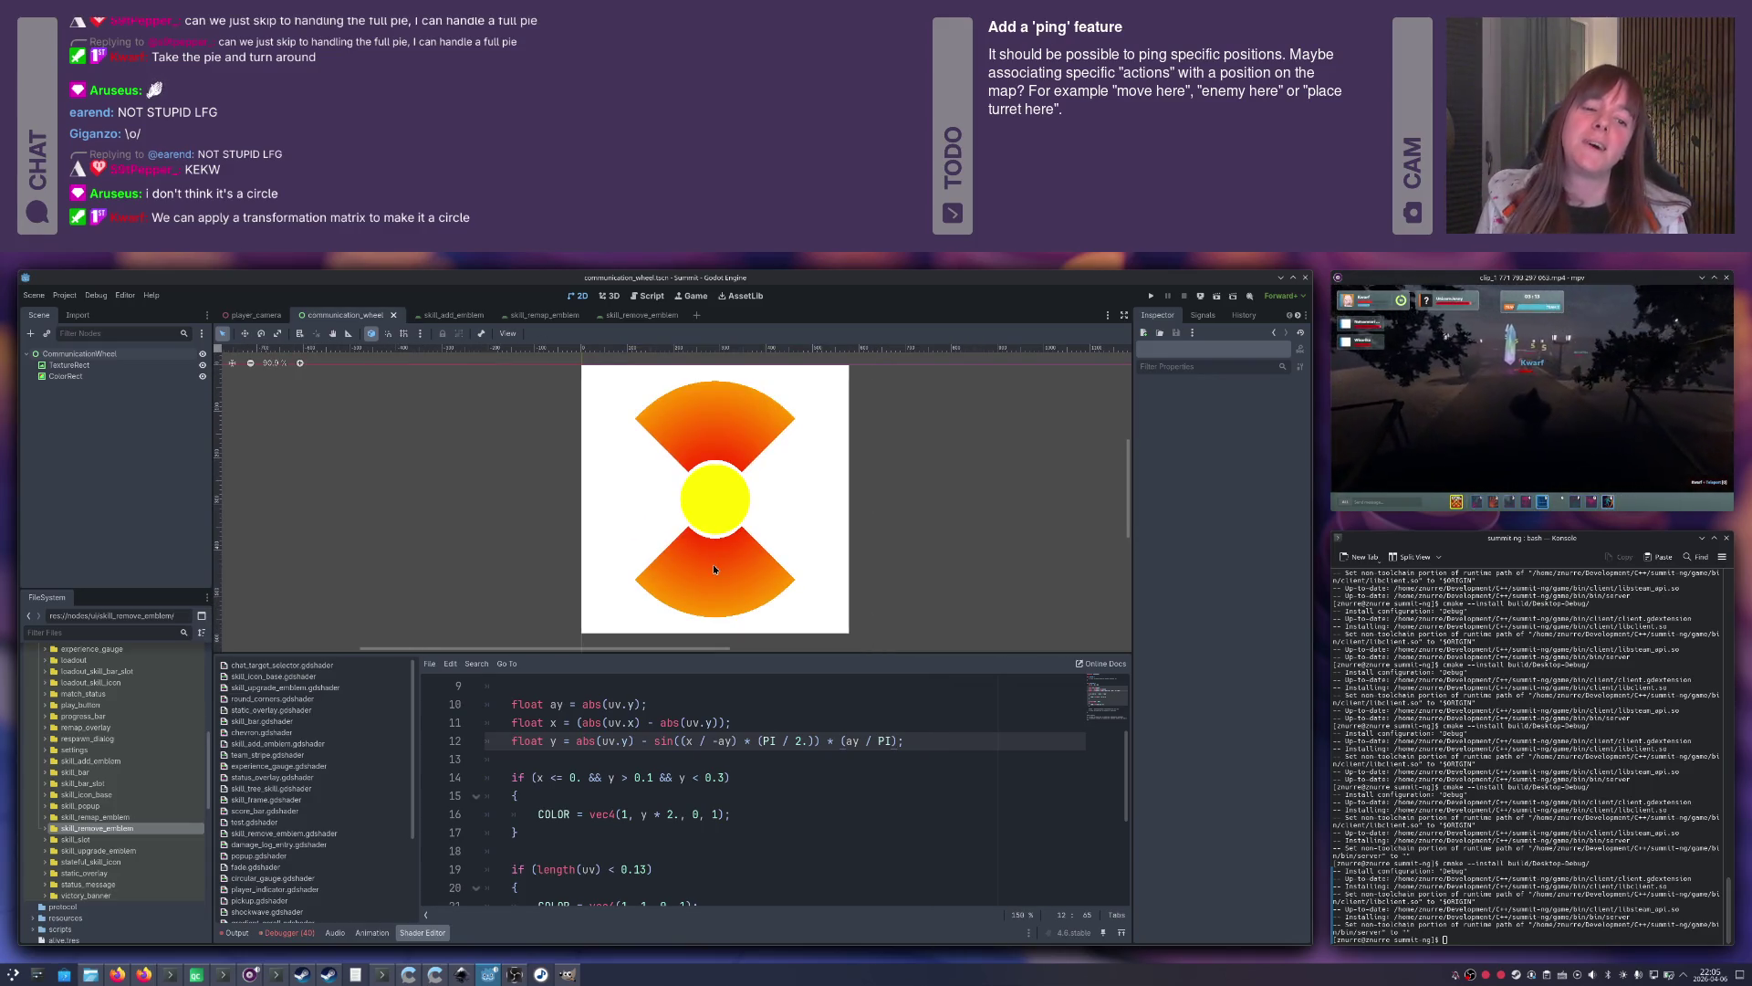
{"action": "scroll", "coordinate": [712, 548], "scroll_direction": "up", "scroll_amount": 7}
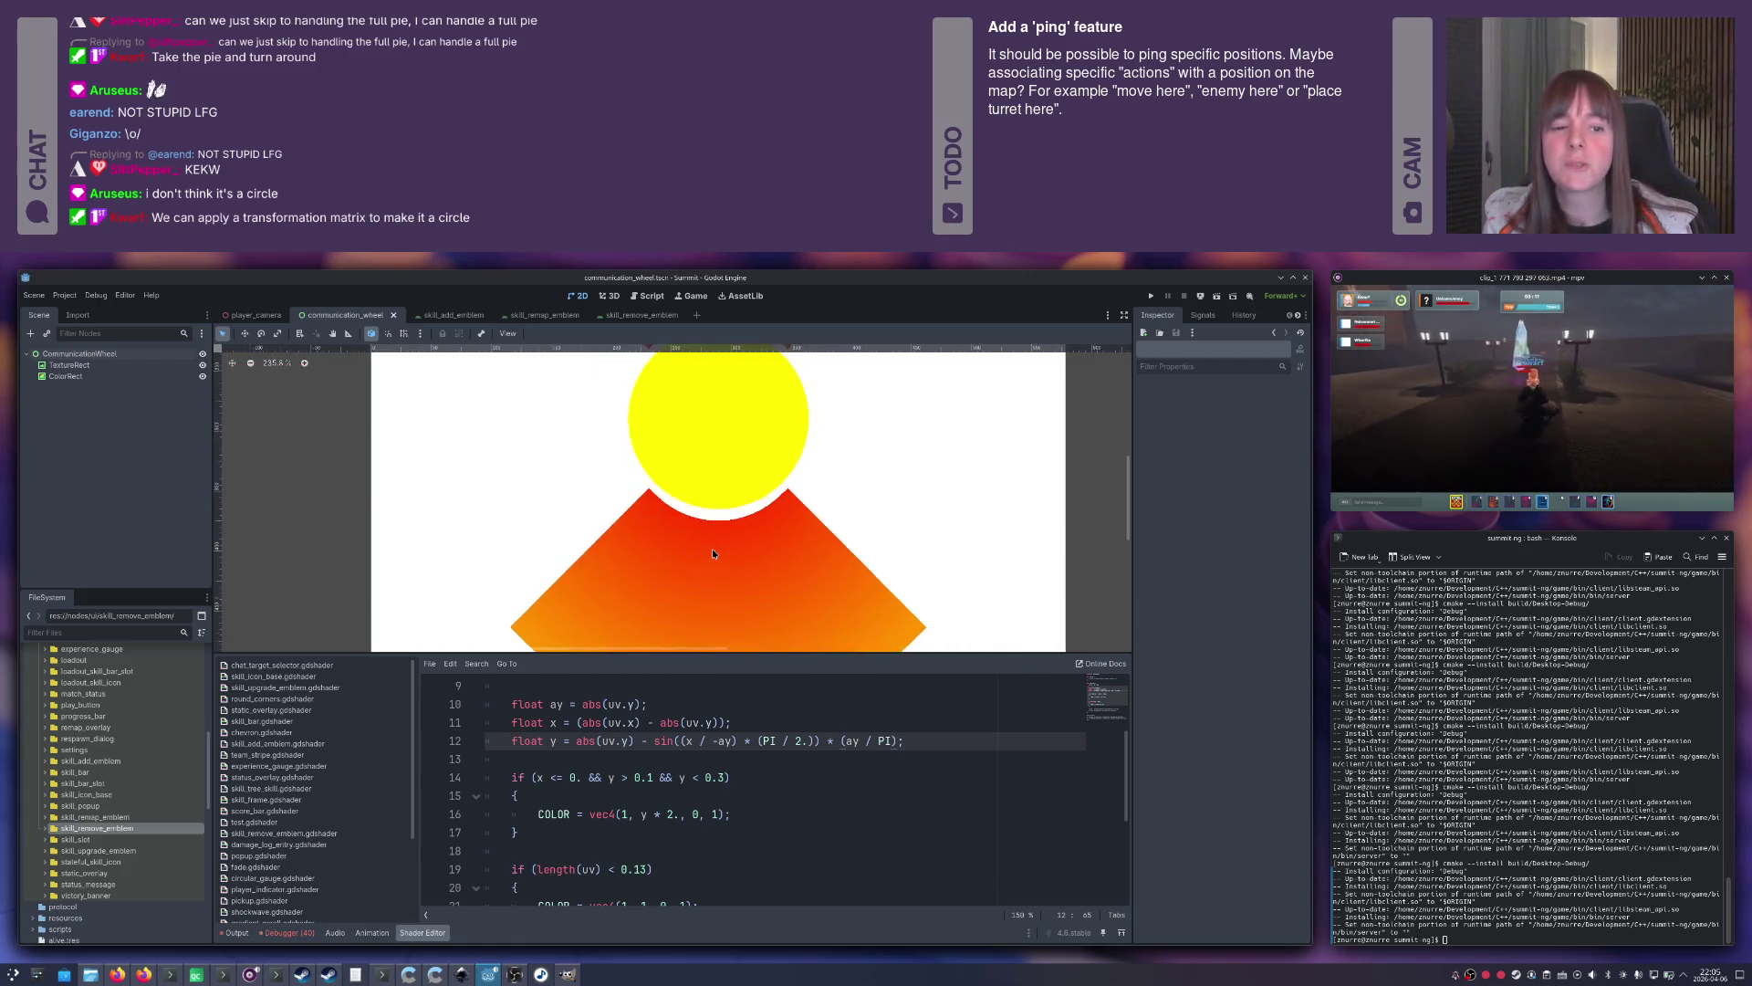
{"action": "scroll", "coordinate": [712, 553], "scroll_direction": "down", "scroll_amount": 4}
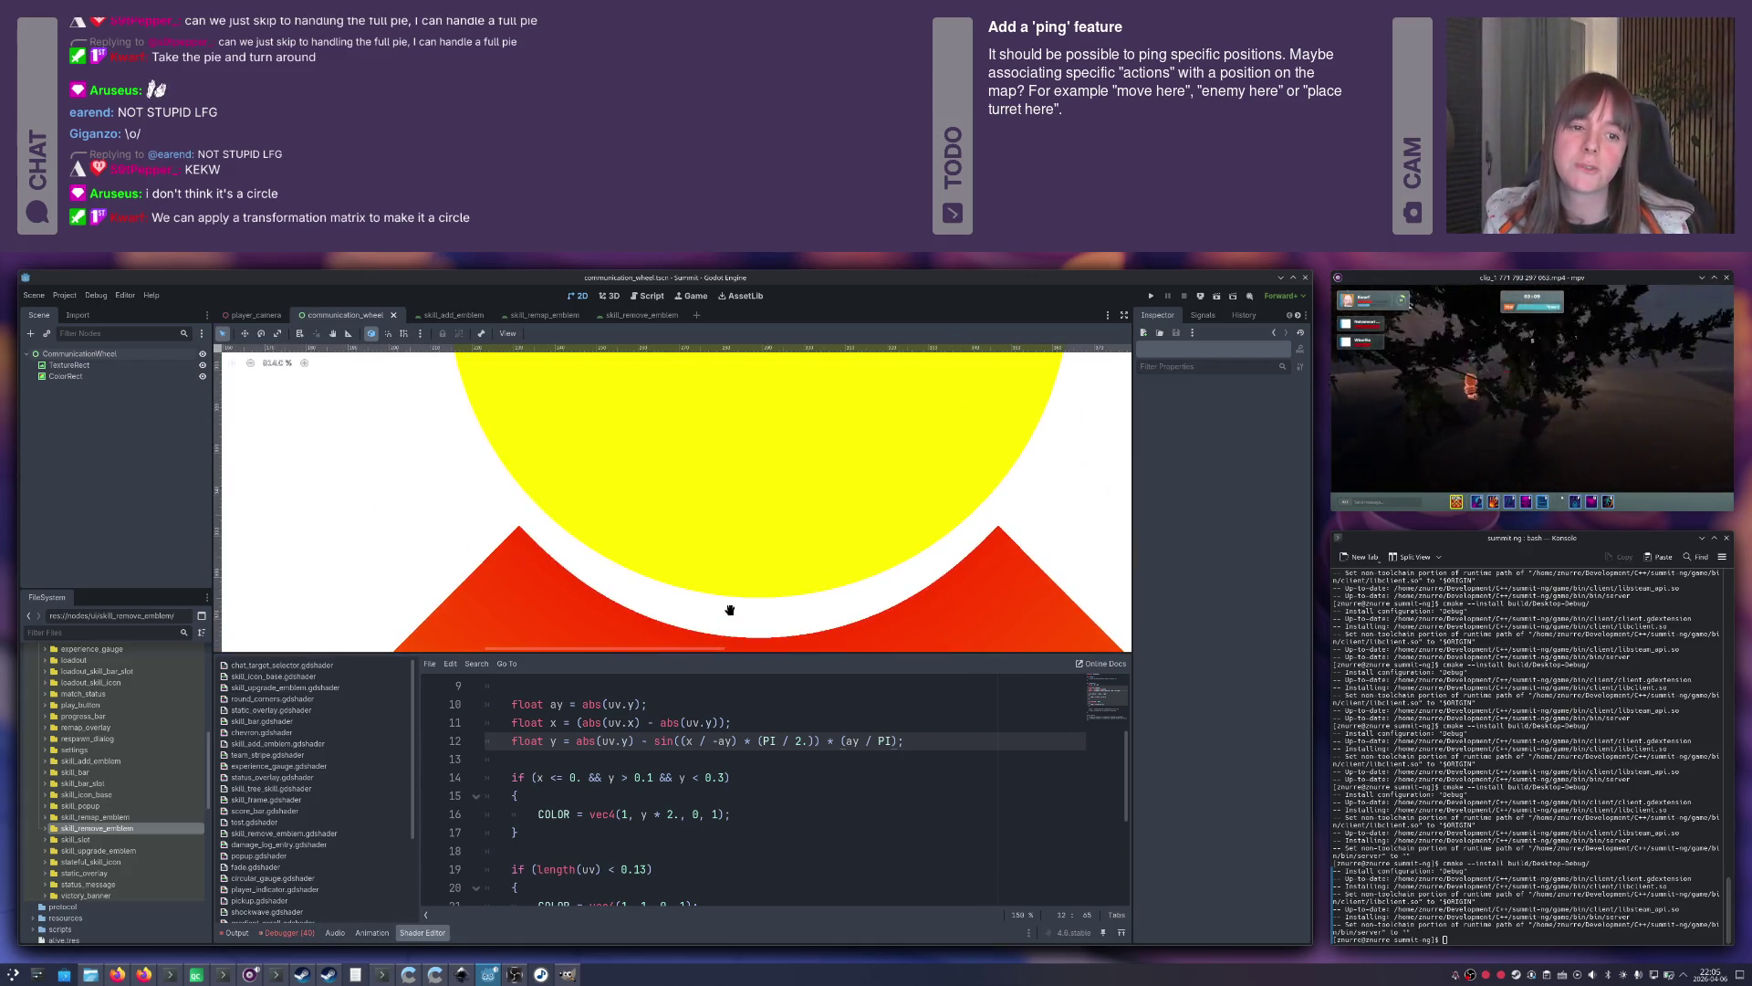
{"action": "scroll", "coordinate": [731, 614], "scroll_direction": "down", "scroll_amount": 3}
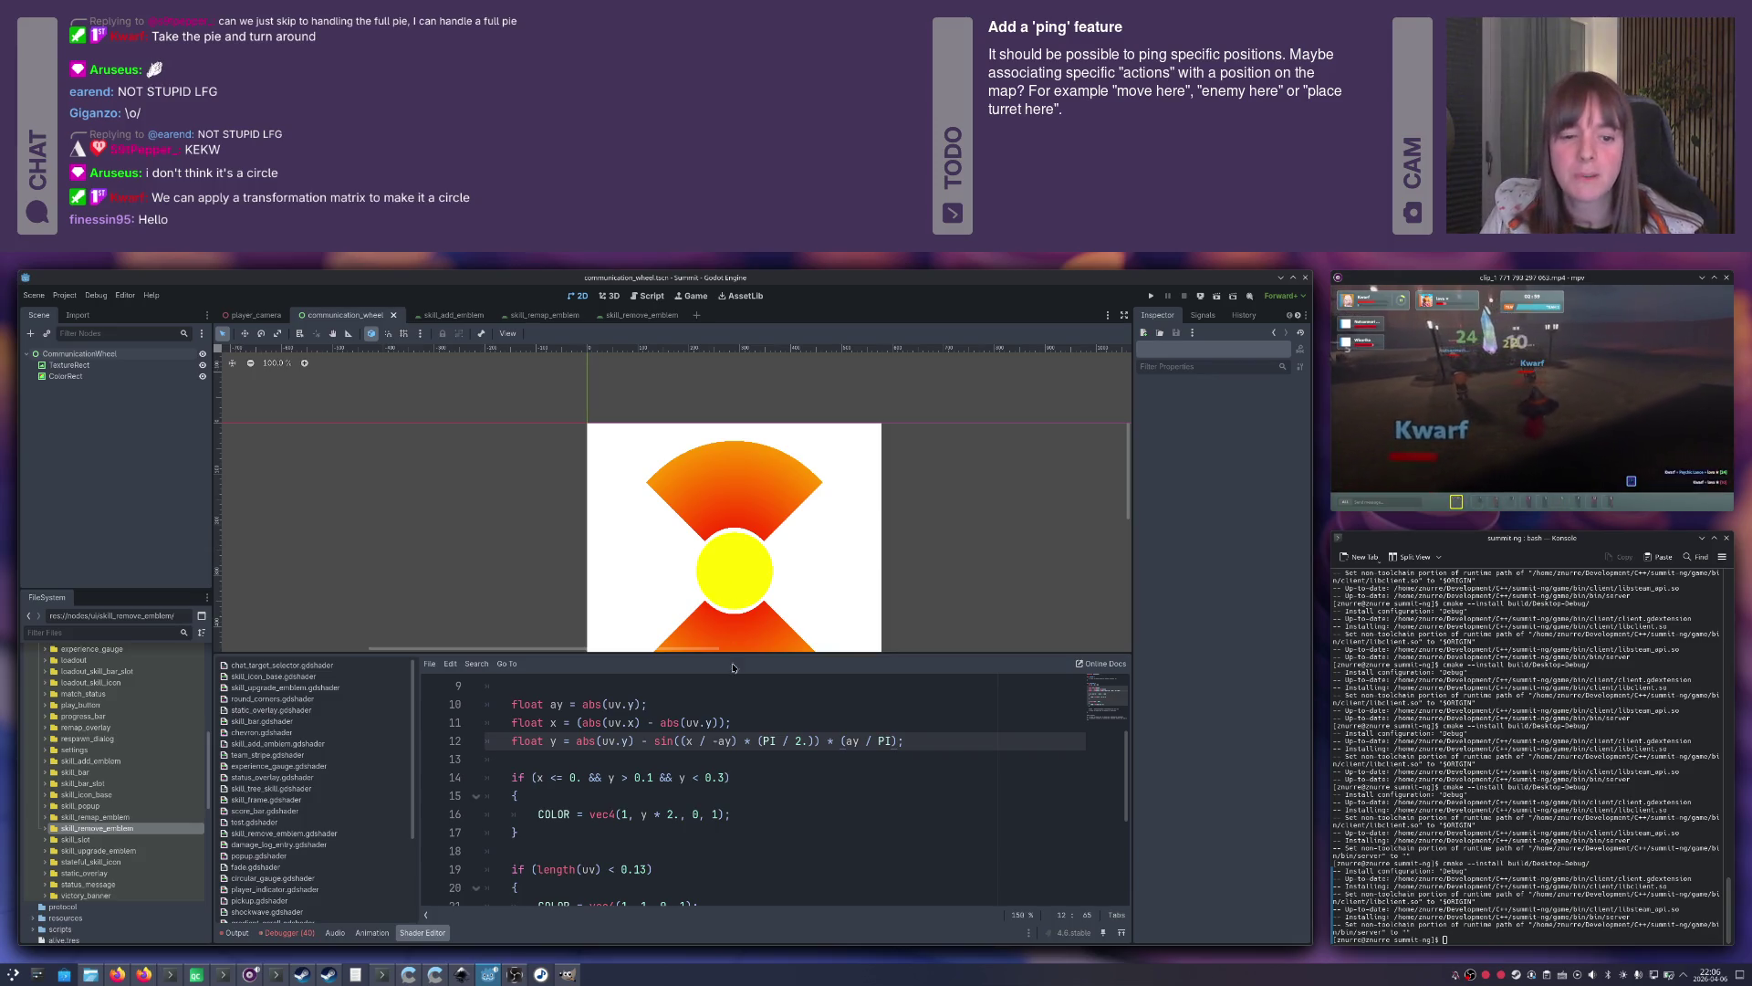
{"action": "scroll", "coordinate": [740, 733], "scroll_direction": "up", "scroll_amount": 1}
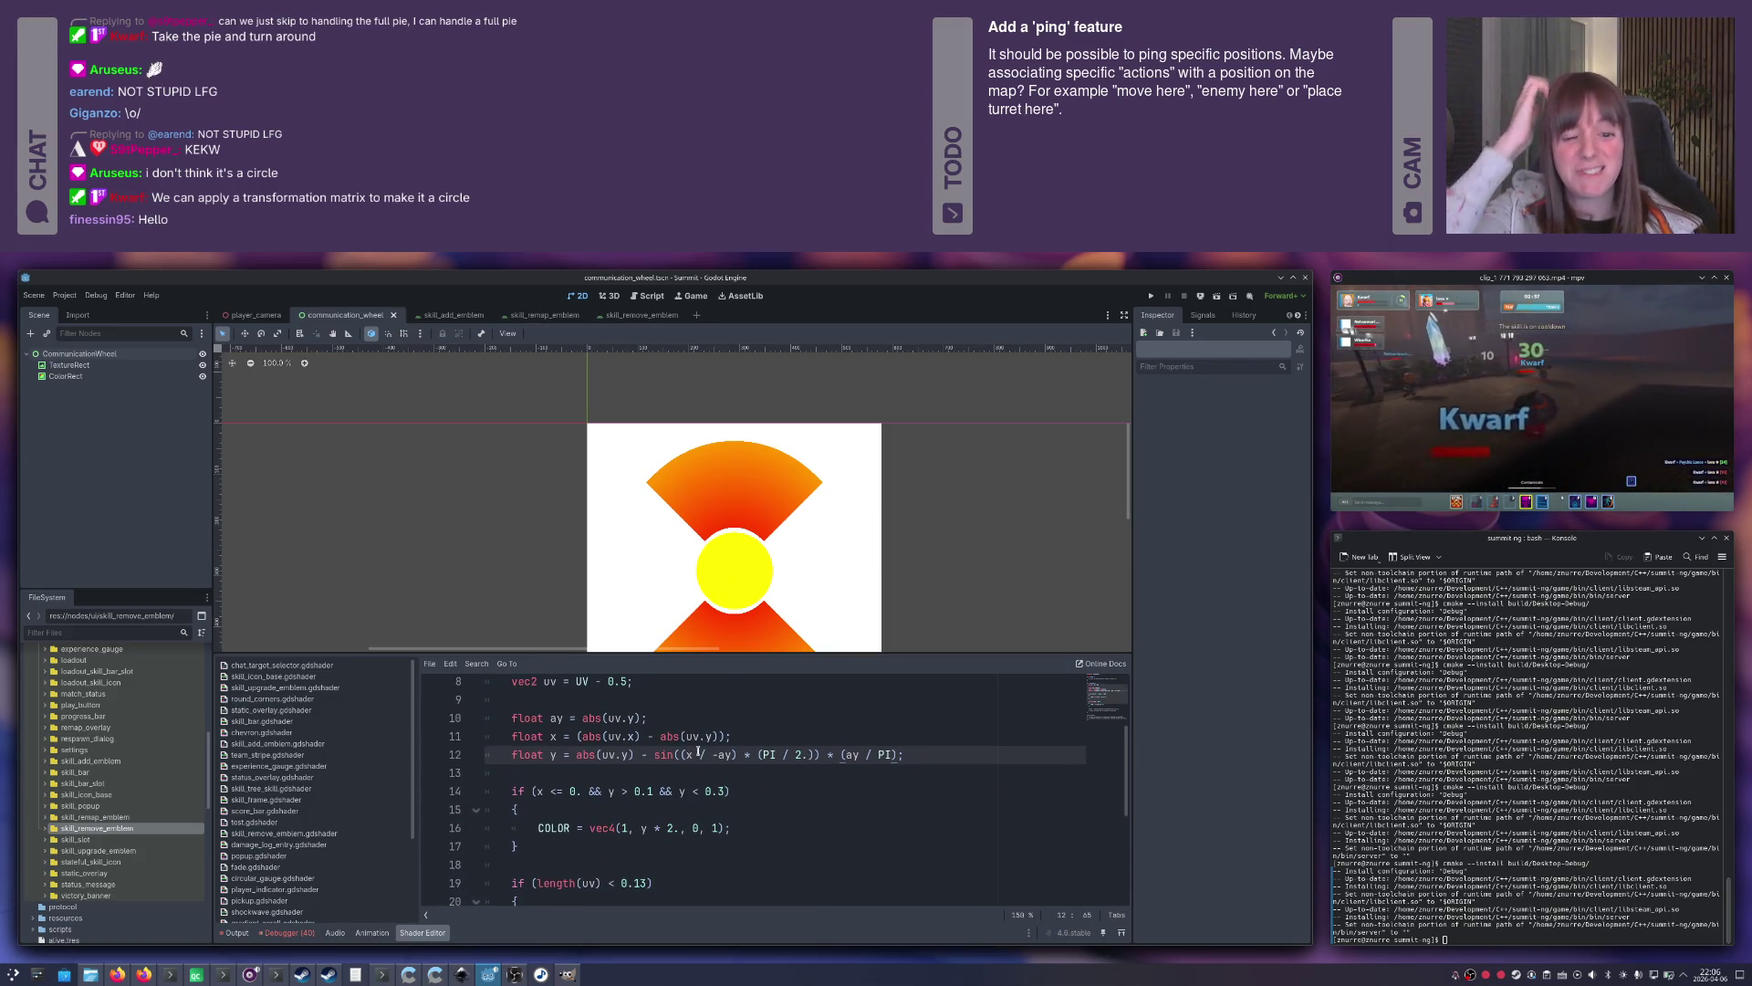
{"action": "scroll", "coordinate": [639, 777], "scroll_direction": "down", "scroll_amount": 1}
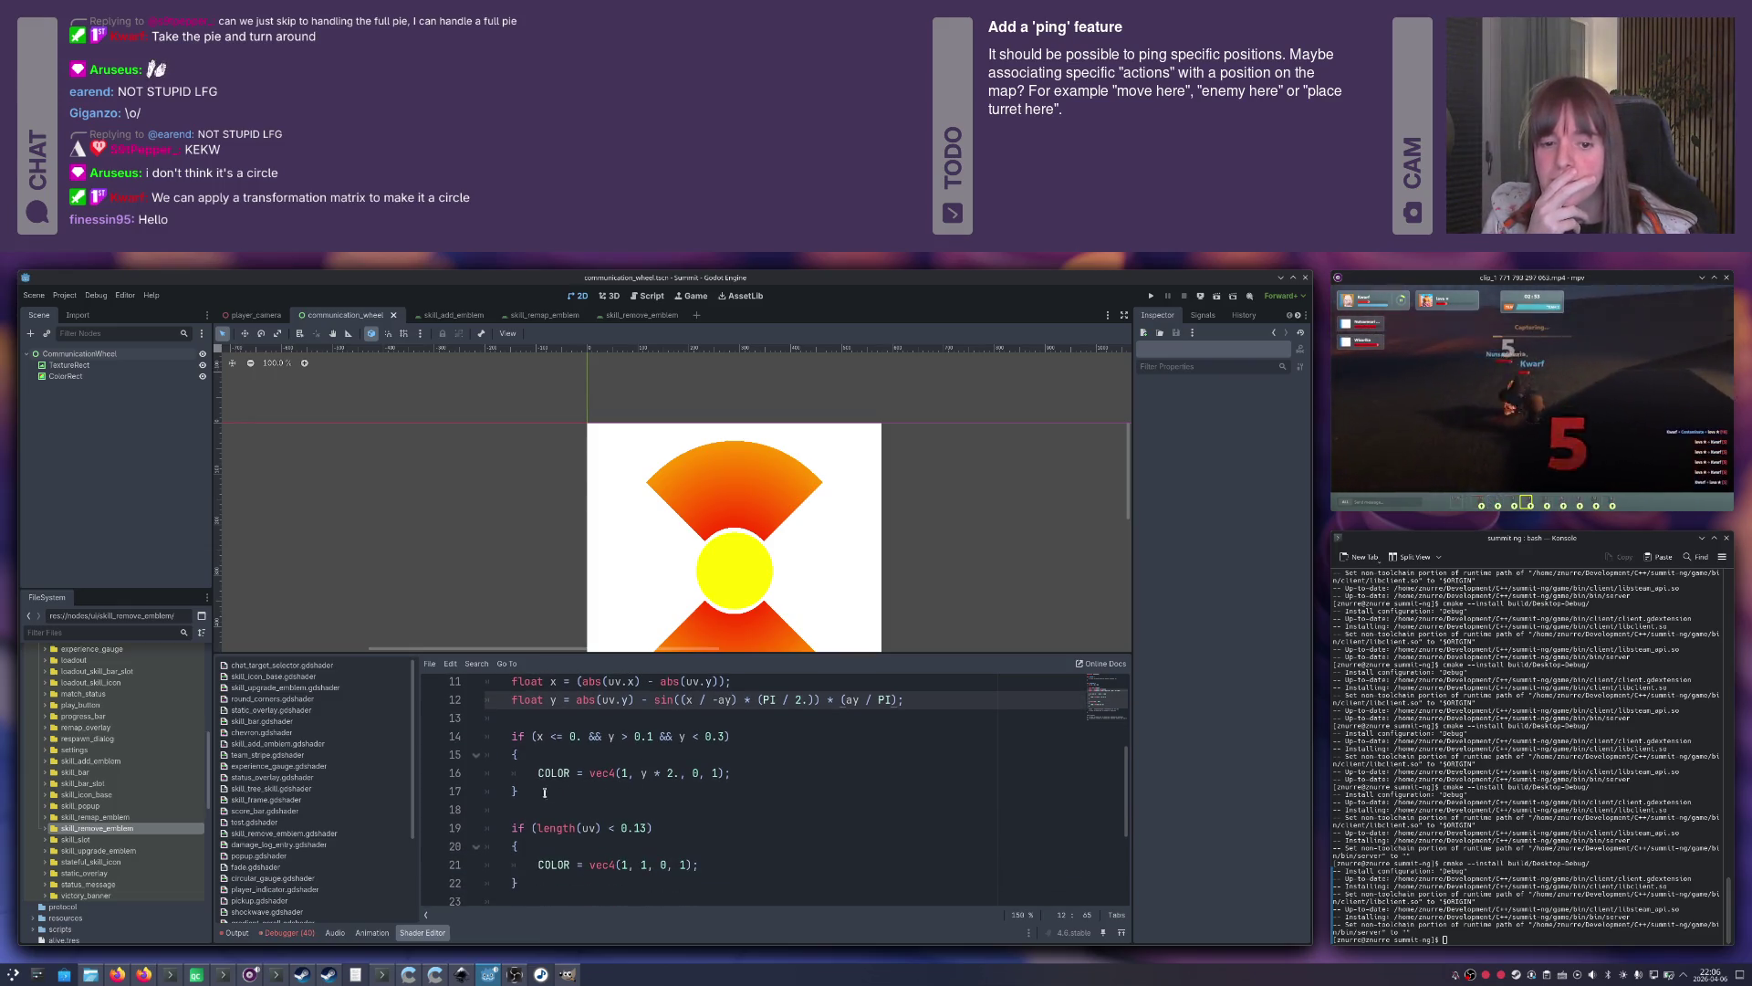
{"action": "left_click", "coordinate": [545, 793]}
{"action": "key", "text": "shift+Up"}
{"action": "key", "text": "shift+Up"}
{"action": "key", "text": "shift+Up"}
{"action": "key", "text": "ctrl+c"}
{"action": "left_click", "coordinate": [558, 791]}
{"action": "key", "text": "Return"}
{"action": "key", "text": "ctrl+v"}
{"action": "key", "text": "Up"}
{"action": "key", "text": "Up"}
{"action": "key", "text": "BackSpace"}
{"action": "type", "text": "y"}
{"action": "left_click", "coordinate": [613, 828]}
{"action": "key", "text": "BackSpace"}
{"action": "type", "text": "x"}
{"action": "key", "text": "Escape"}
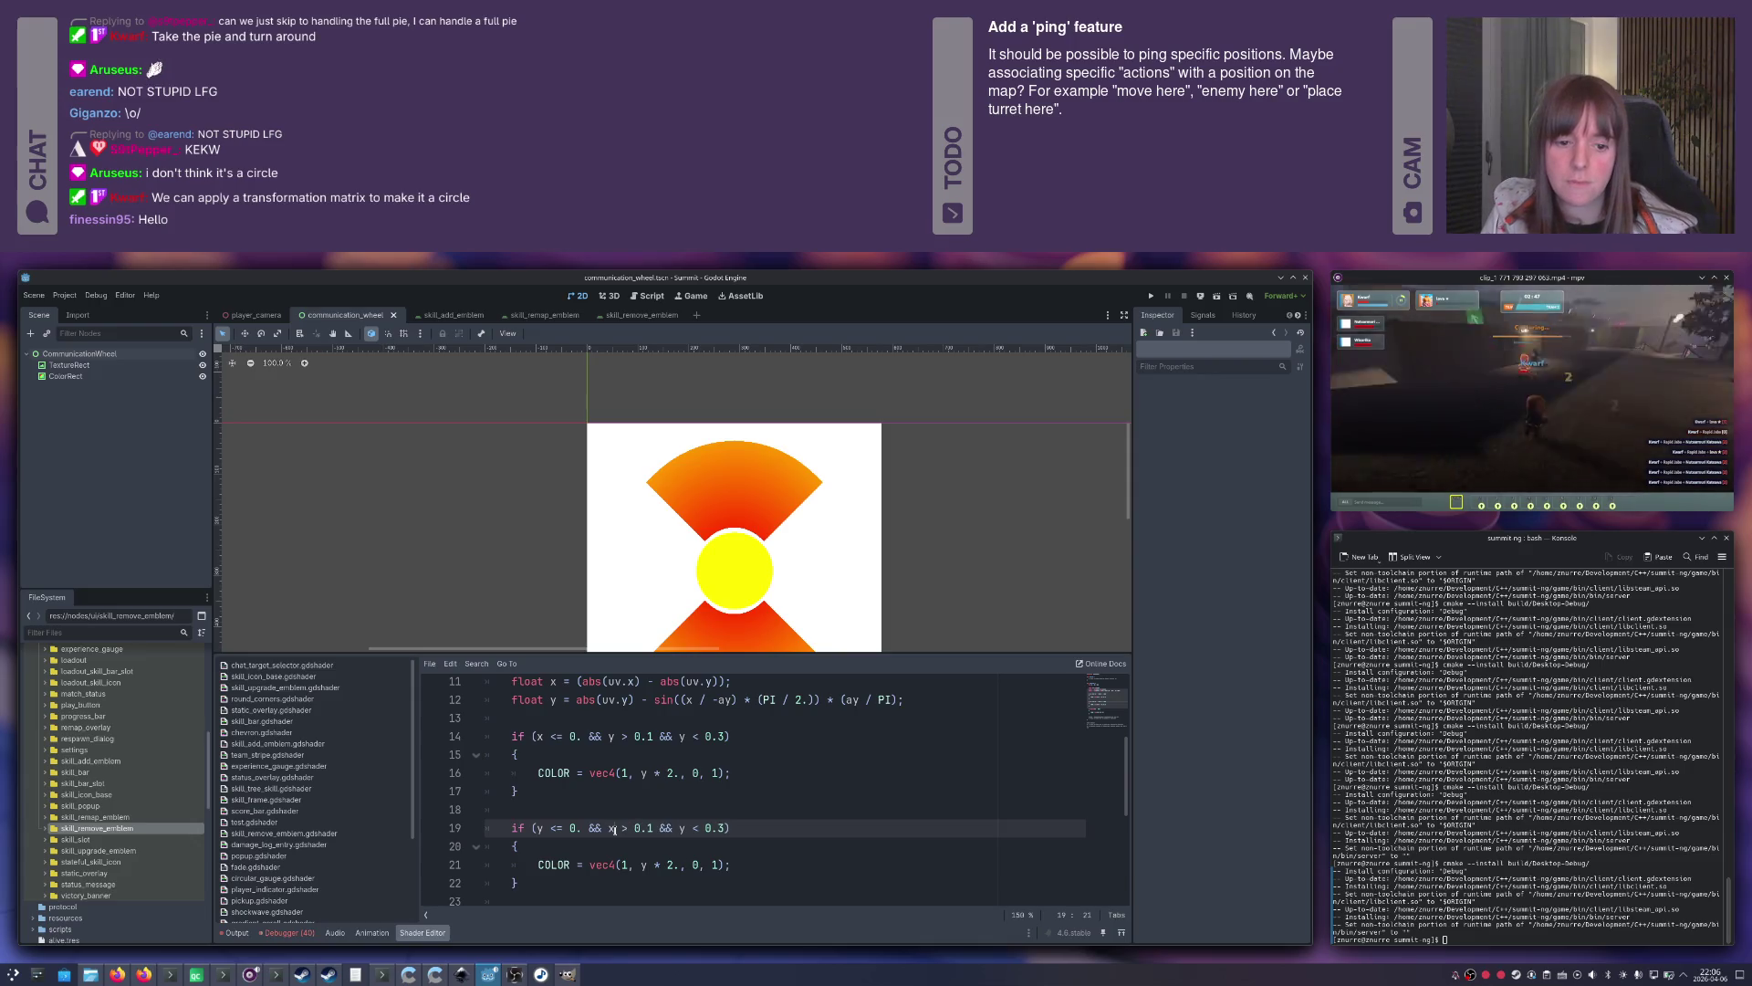
{"action": "key", "text": "End"}
{"action": "key", "text": "Left"}
{"action": "key", "text": "Left"}
{"action": "key", "text": "Left"}
{"action": "key", "text": "BackSpace"}
{"action": "type", "text": "x"}
{"action": "key", "text": "End"}
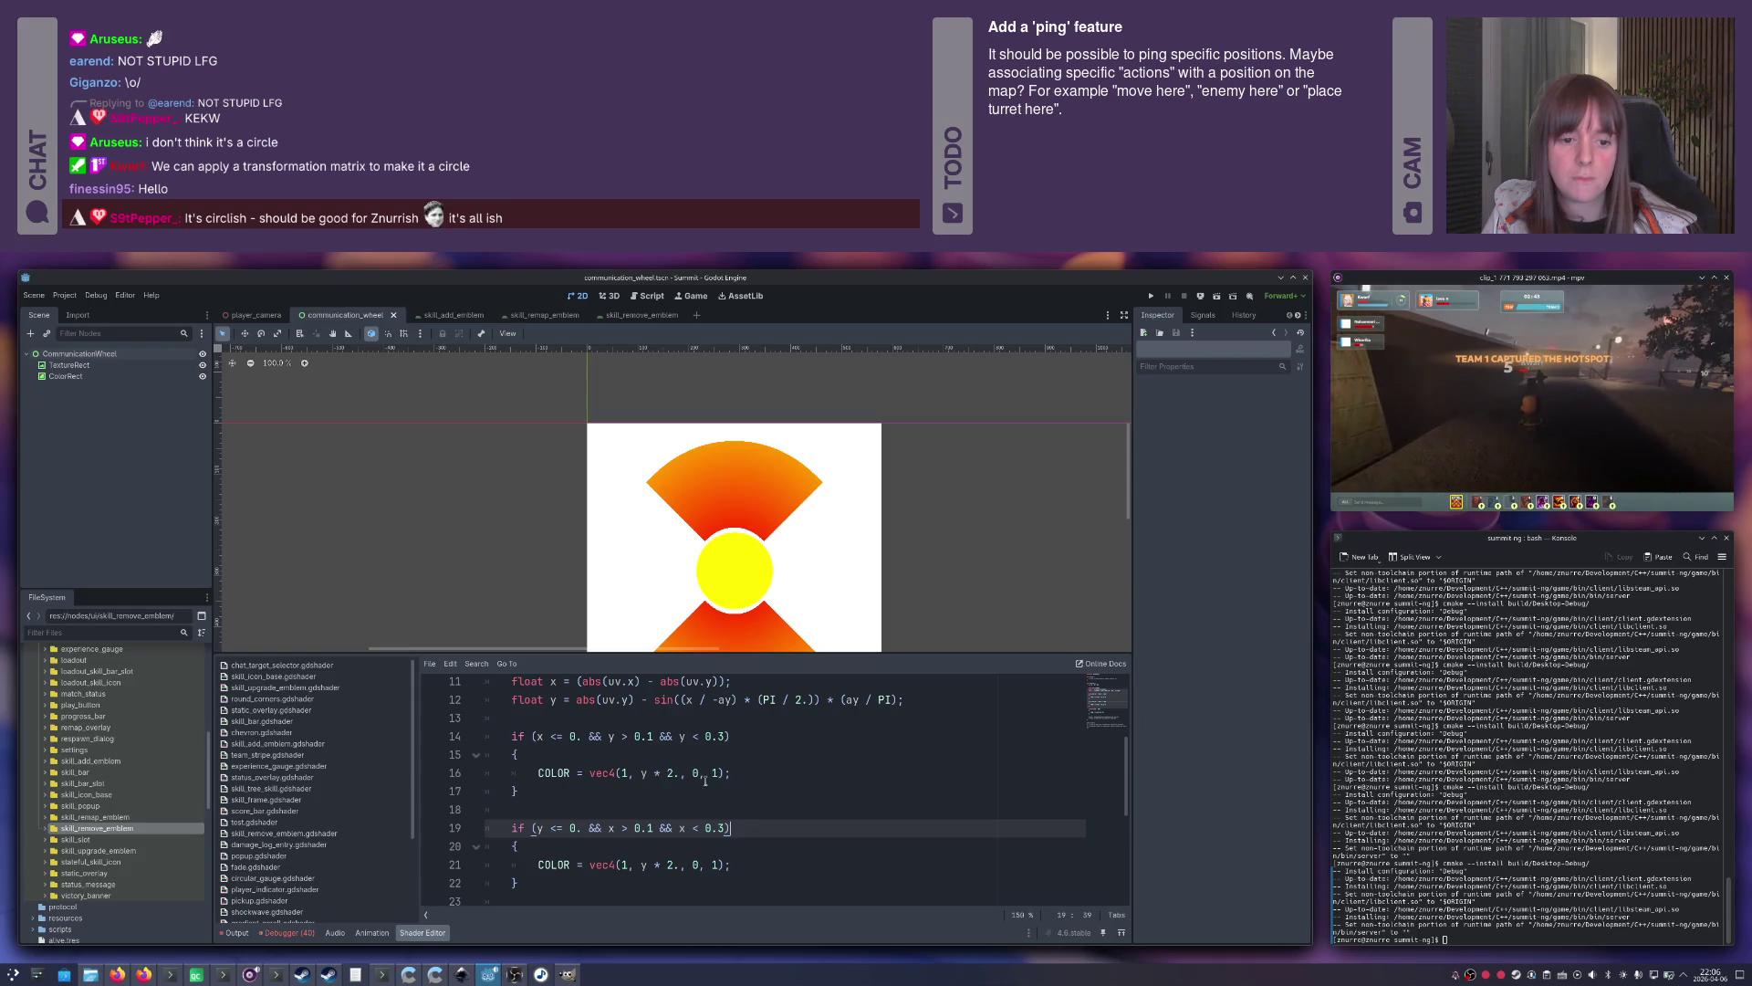
{"action": "scroll", "coordinate": [706, 781], "scroll_direction": "down", "scroll_amount": 1}
{"action": "scroll", "coordinate": [720, 786], "scroll_direction": "up", "scroll_amount": 1}
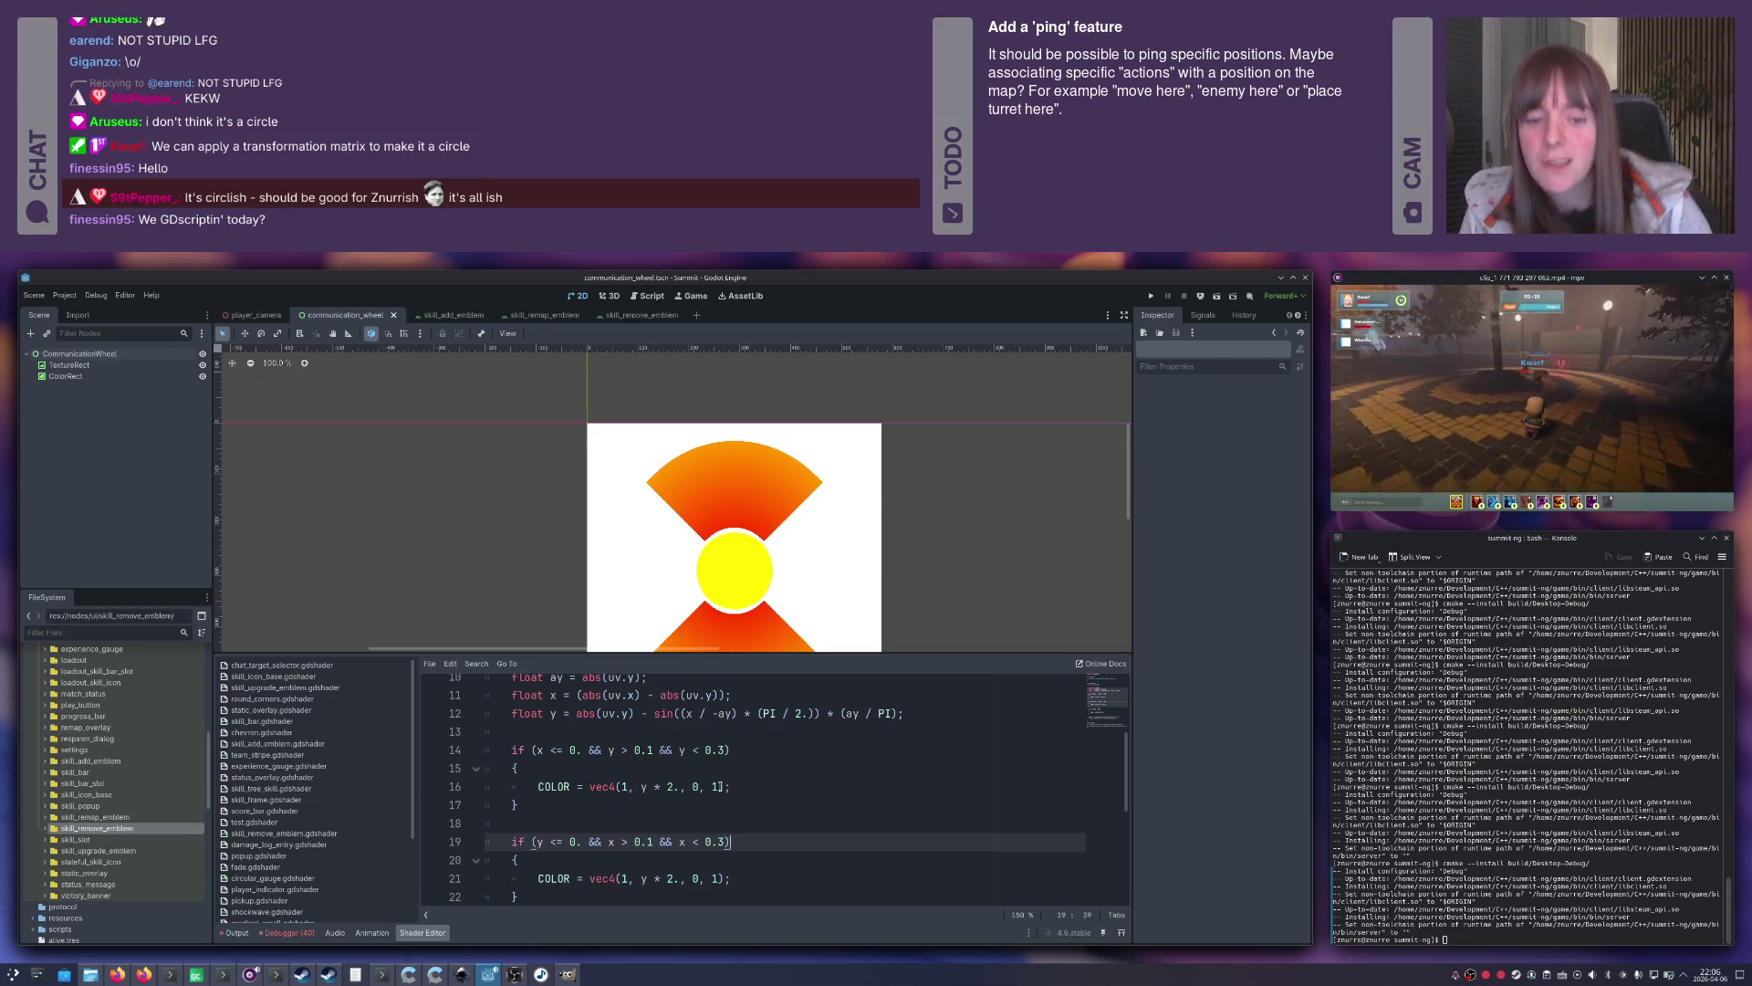
{"action": "scroll", "coordinate": [700, 751], "scroll_direction": "down", "scroll_amount": 1}
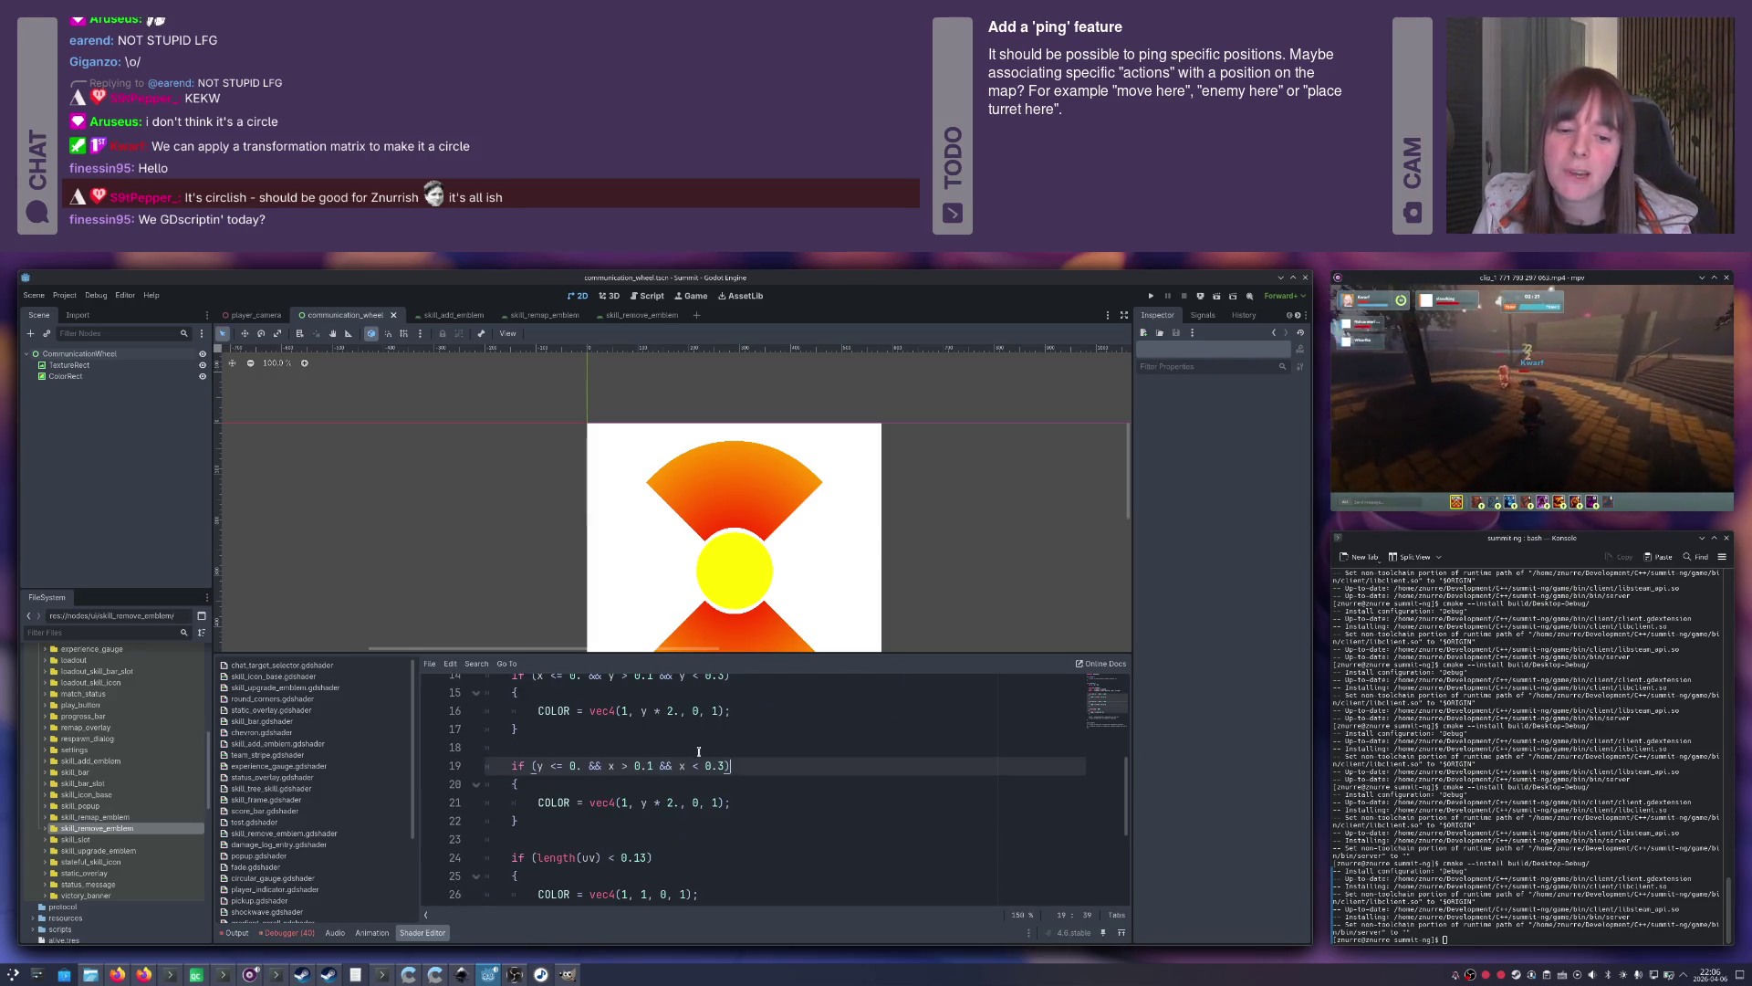
{"action": "mouse_move", "coordinate": [559, 815]}
{"action": "left_mouse_down"}
{"action": "mouse_move", "coordinate": [534, 794]}
{"action": "mouse_move", "coordinate": [526, 726]}
{"action": "left_mouse_up"}
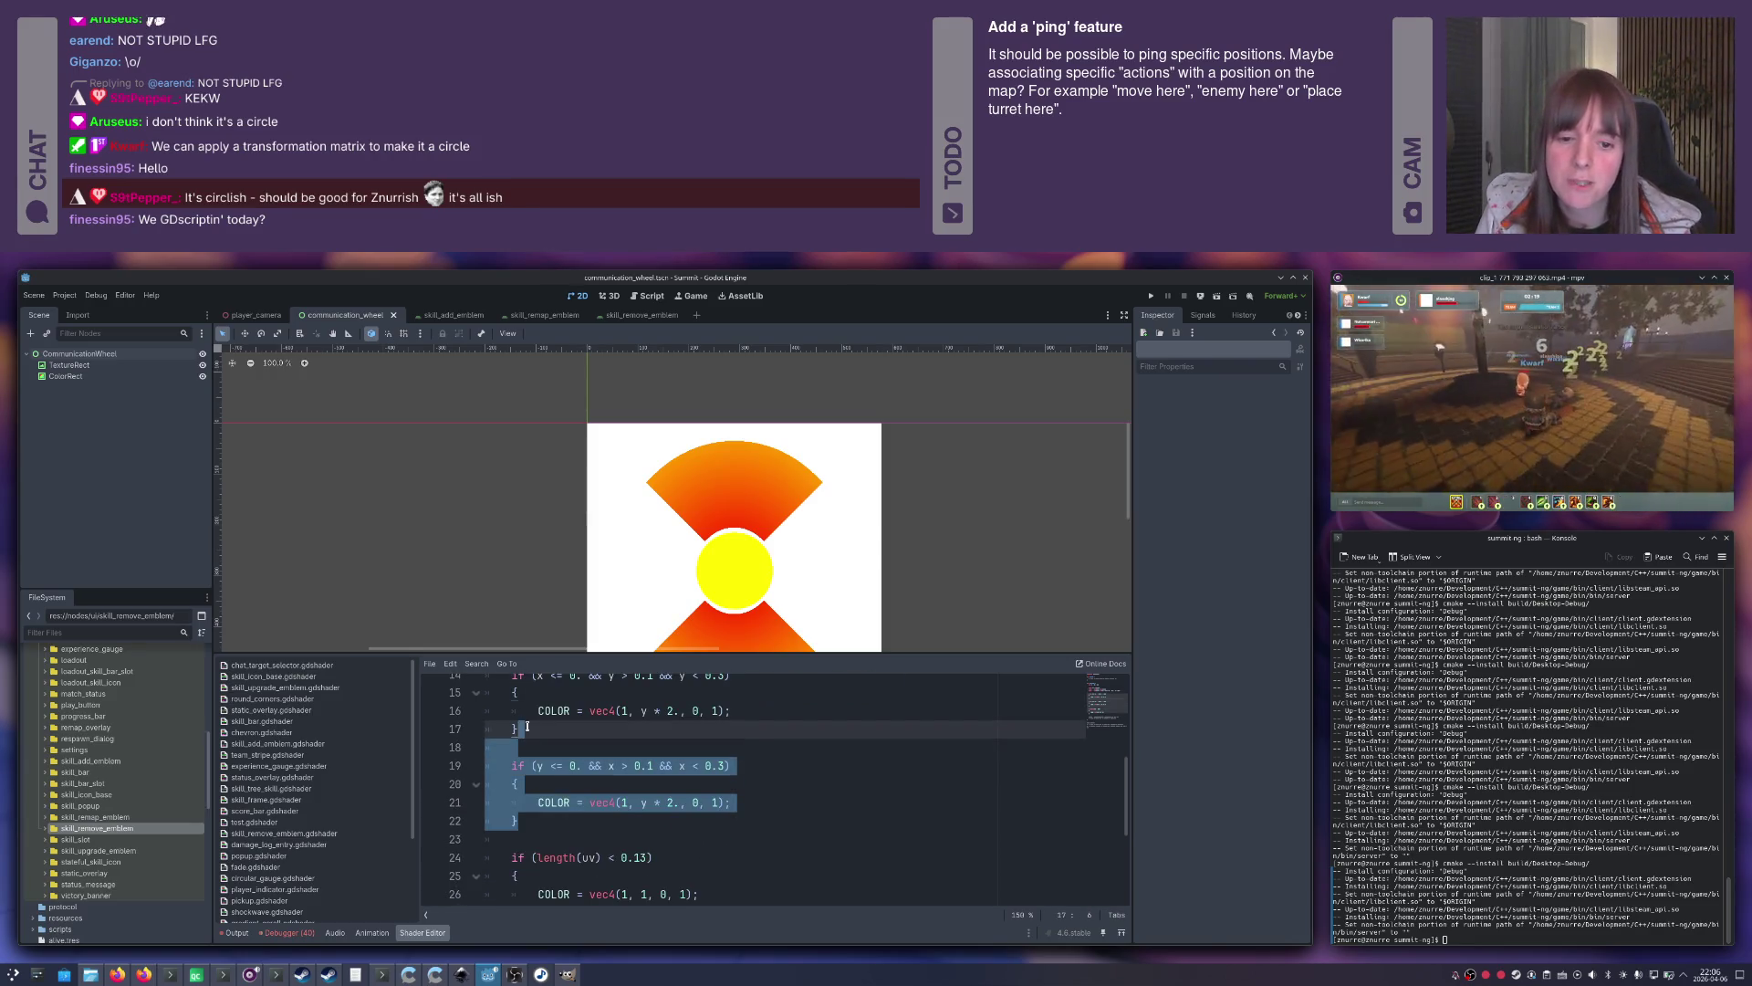
{"action": "key", "text": "Delete"}
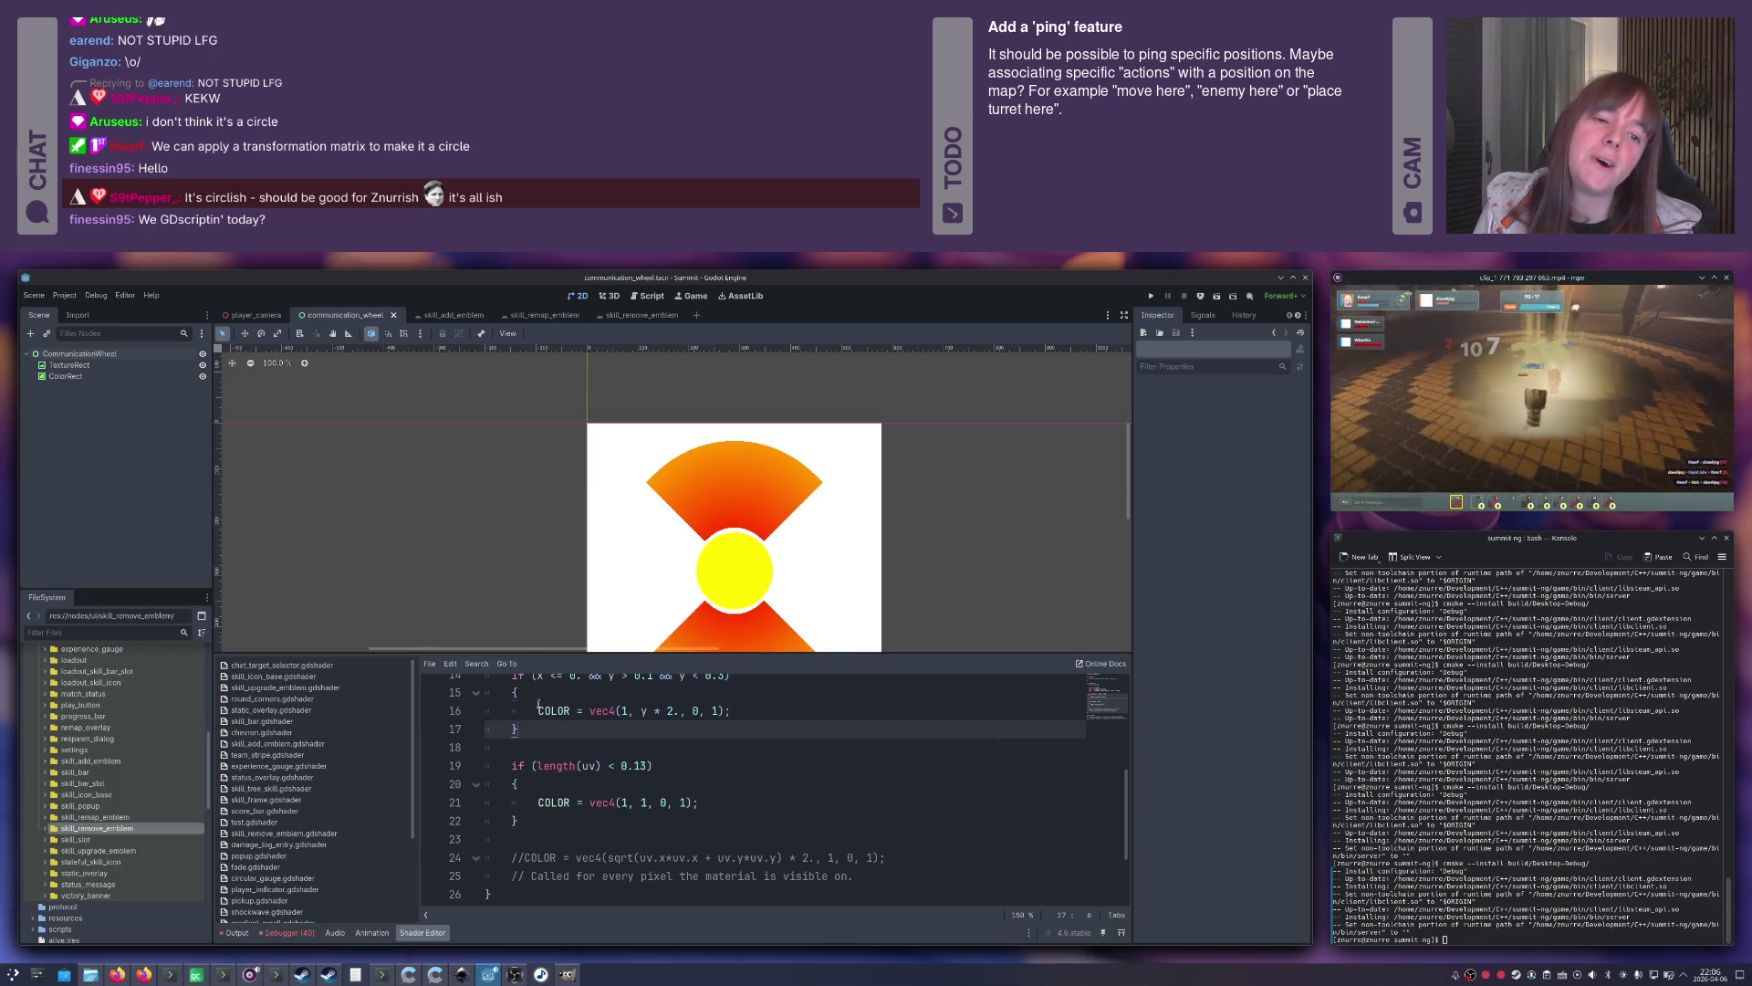
{"action": "scroll", "coordinate": [703, 471], "scroll_direction": "down", "scroll_amount": 5}
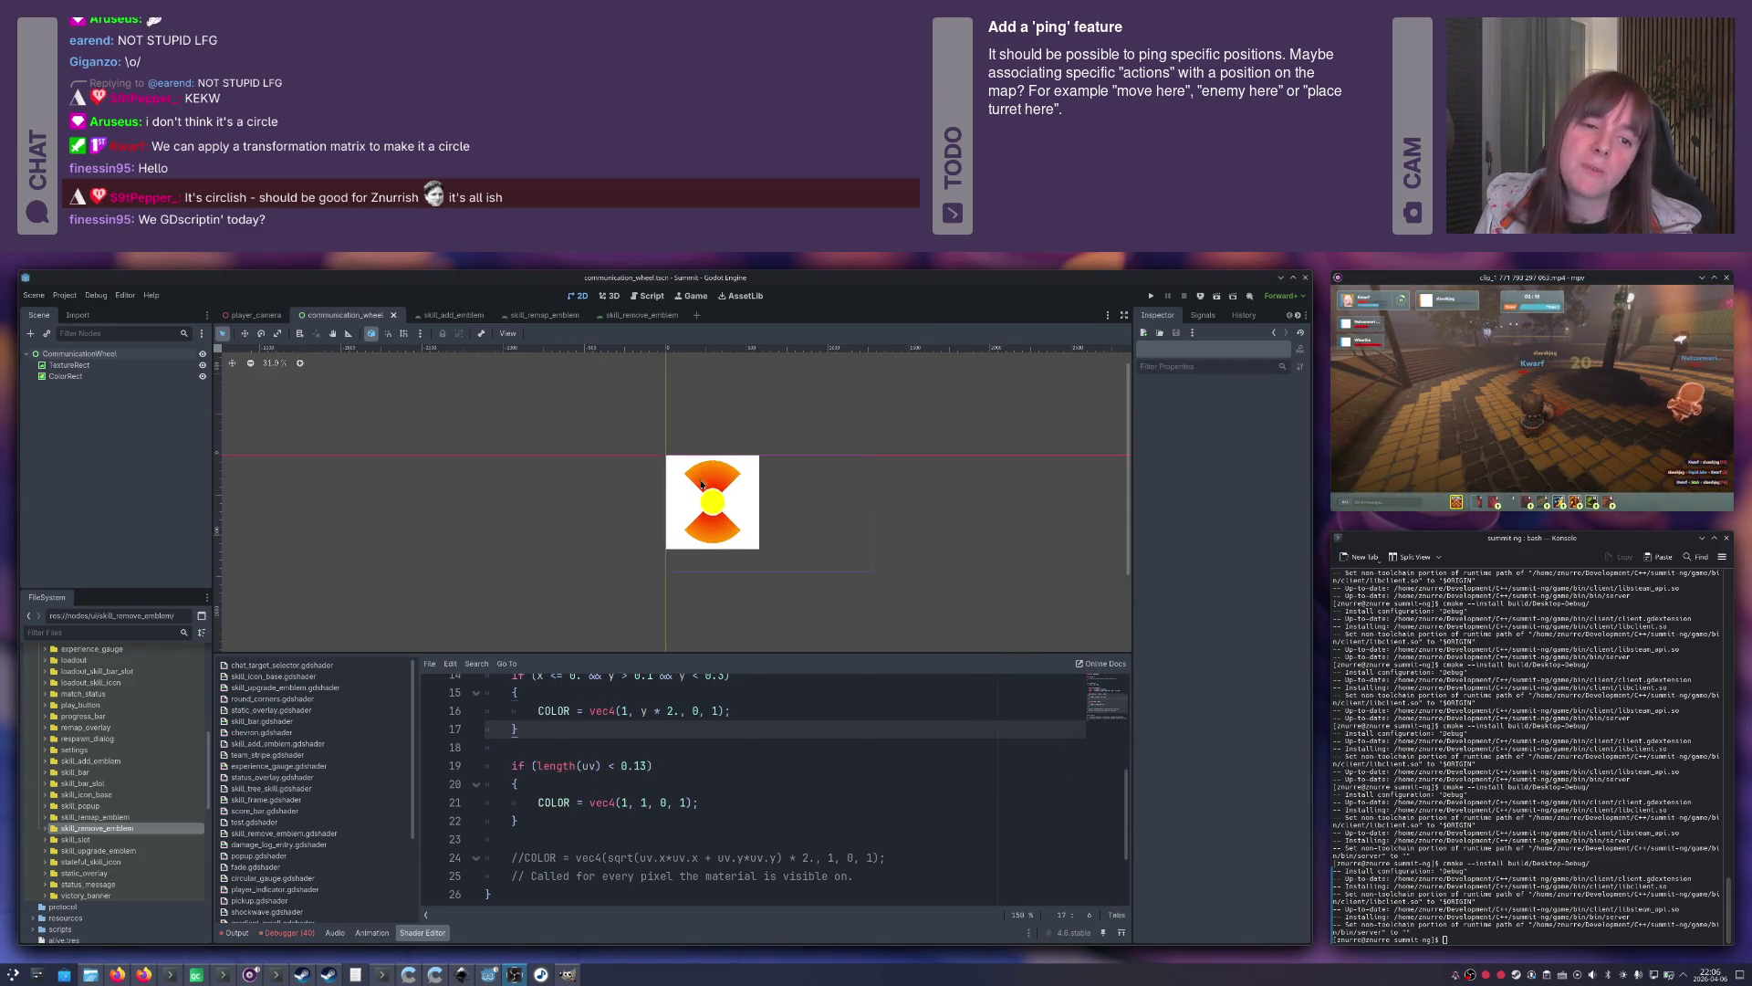
Select the shader's ColorRect on the canvas and drag it wider.
{"action": "scroll", "coordinate": [728, 524], "scroll_direction": "up", "scroll_amount": 5}
{"action": "left_click_drag", "start_coordinate": [713, 498], "coordinate": [806, 592]}
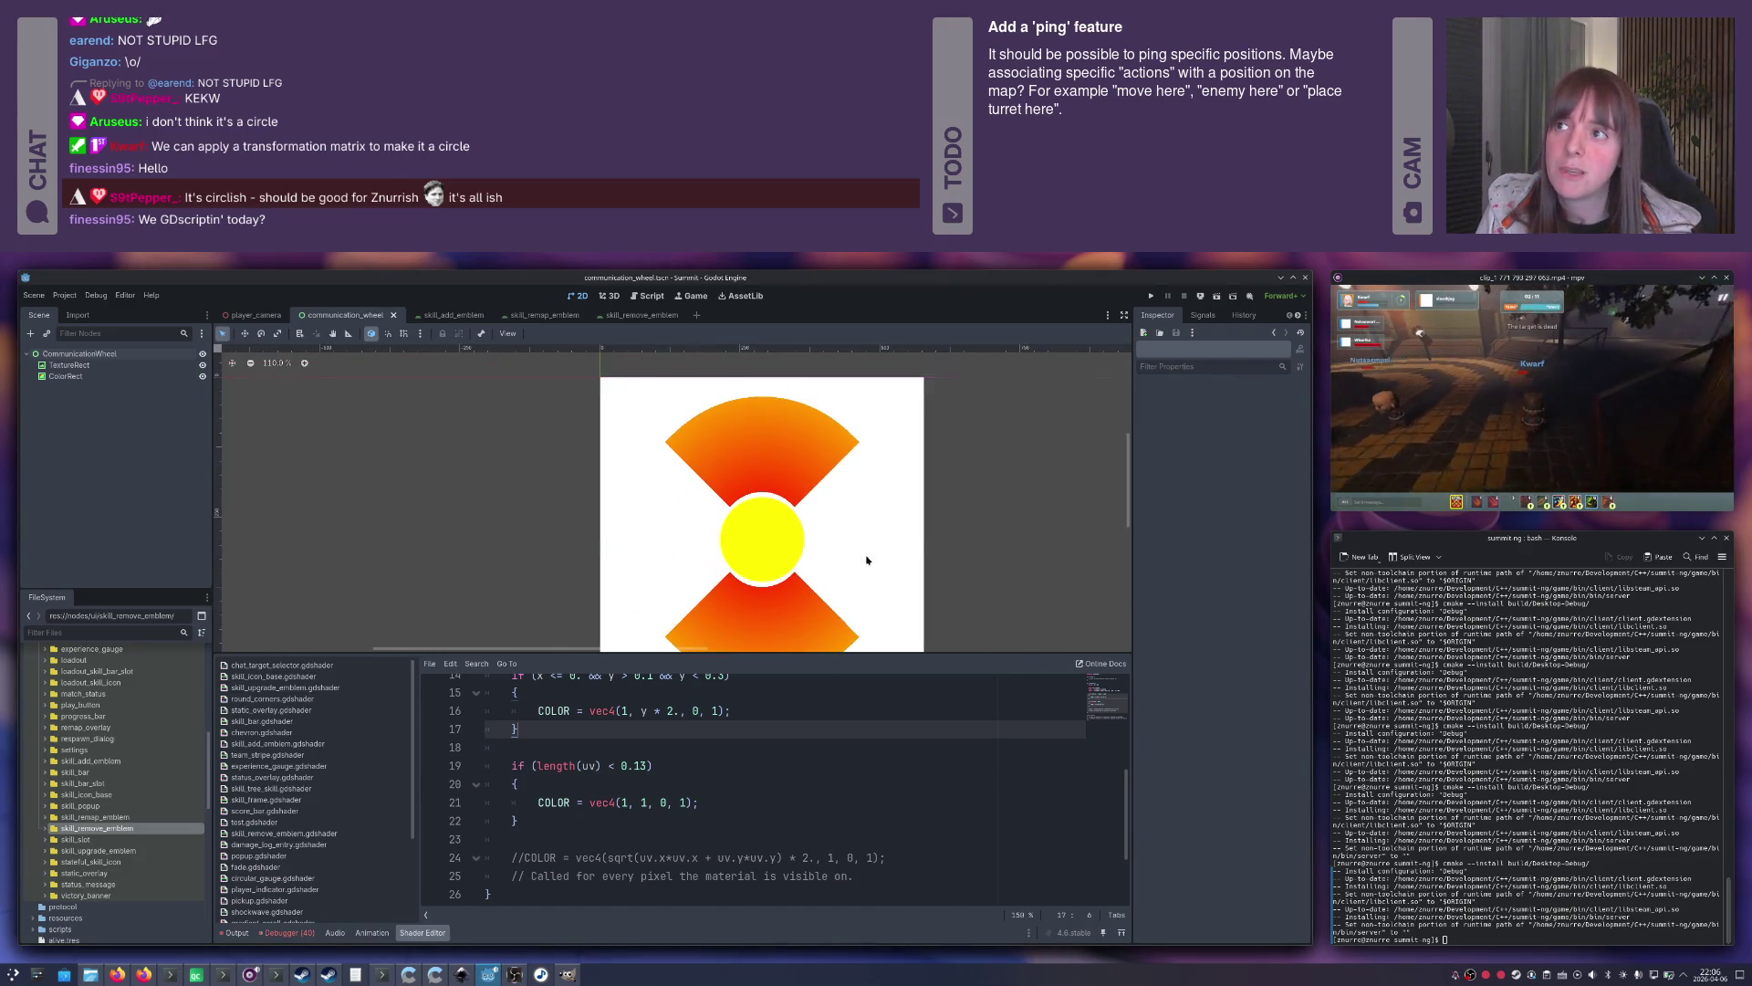
{"action": "left_click", "coordinate": [900, 538]}
{"action": "left_click_drag", "start_coordinate": [928, 542], "coordinate": [1082, 528]}
{"action": "scroll", "coordinate": [833, 529], "scroll_direction": "up", "scroll_amount": 11}
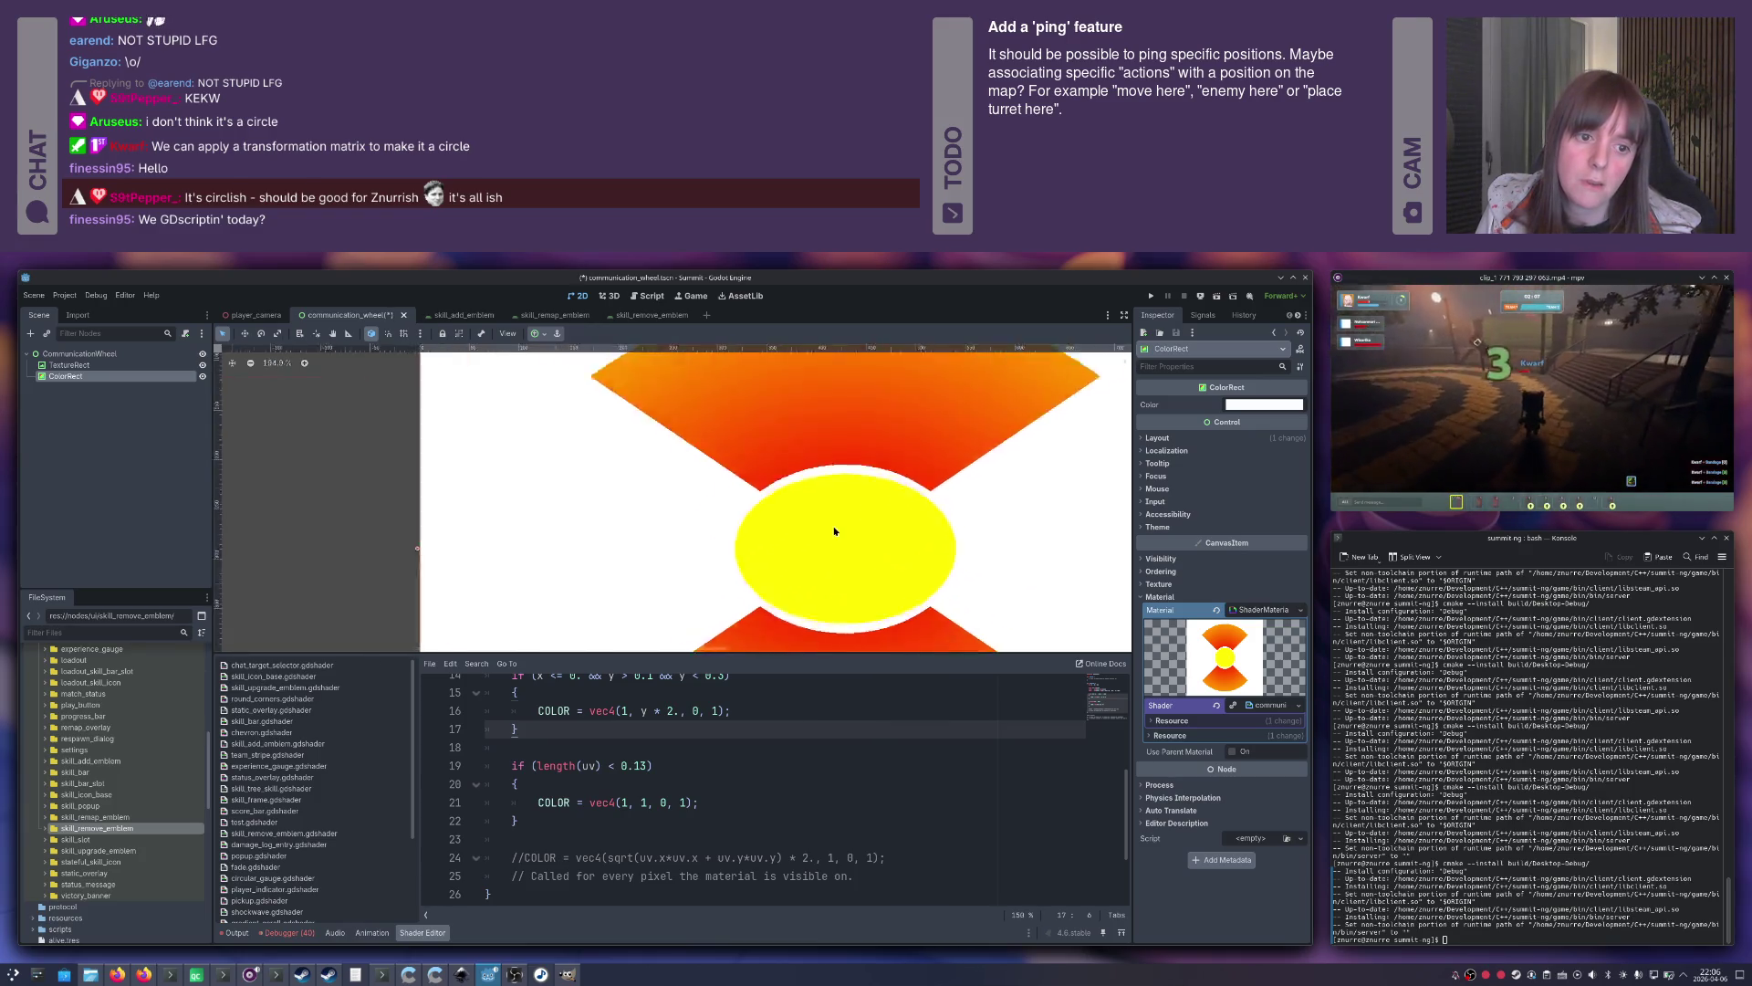
{"action": "scroll", "coordinate": [833, 529], "scroll_direction": "down", "scroll_amount": 16}
{"action": "left_click_drag", "start_coordinate": [877, 546], "coordinate": [800, 511]}
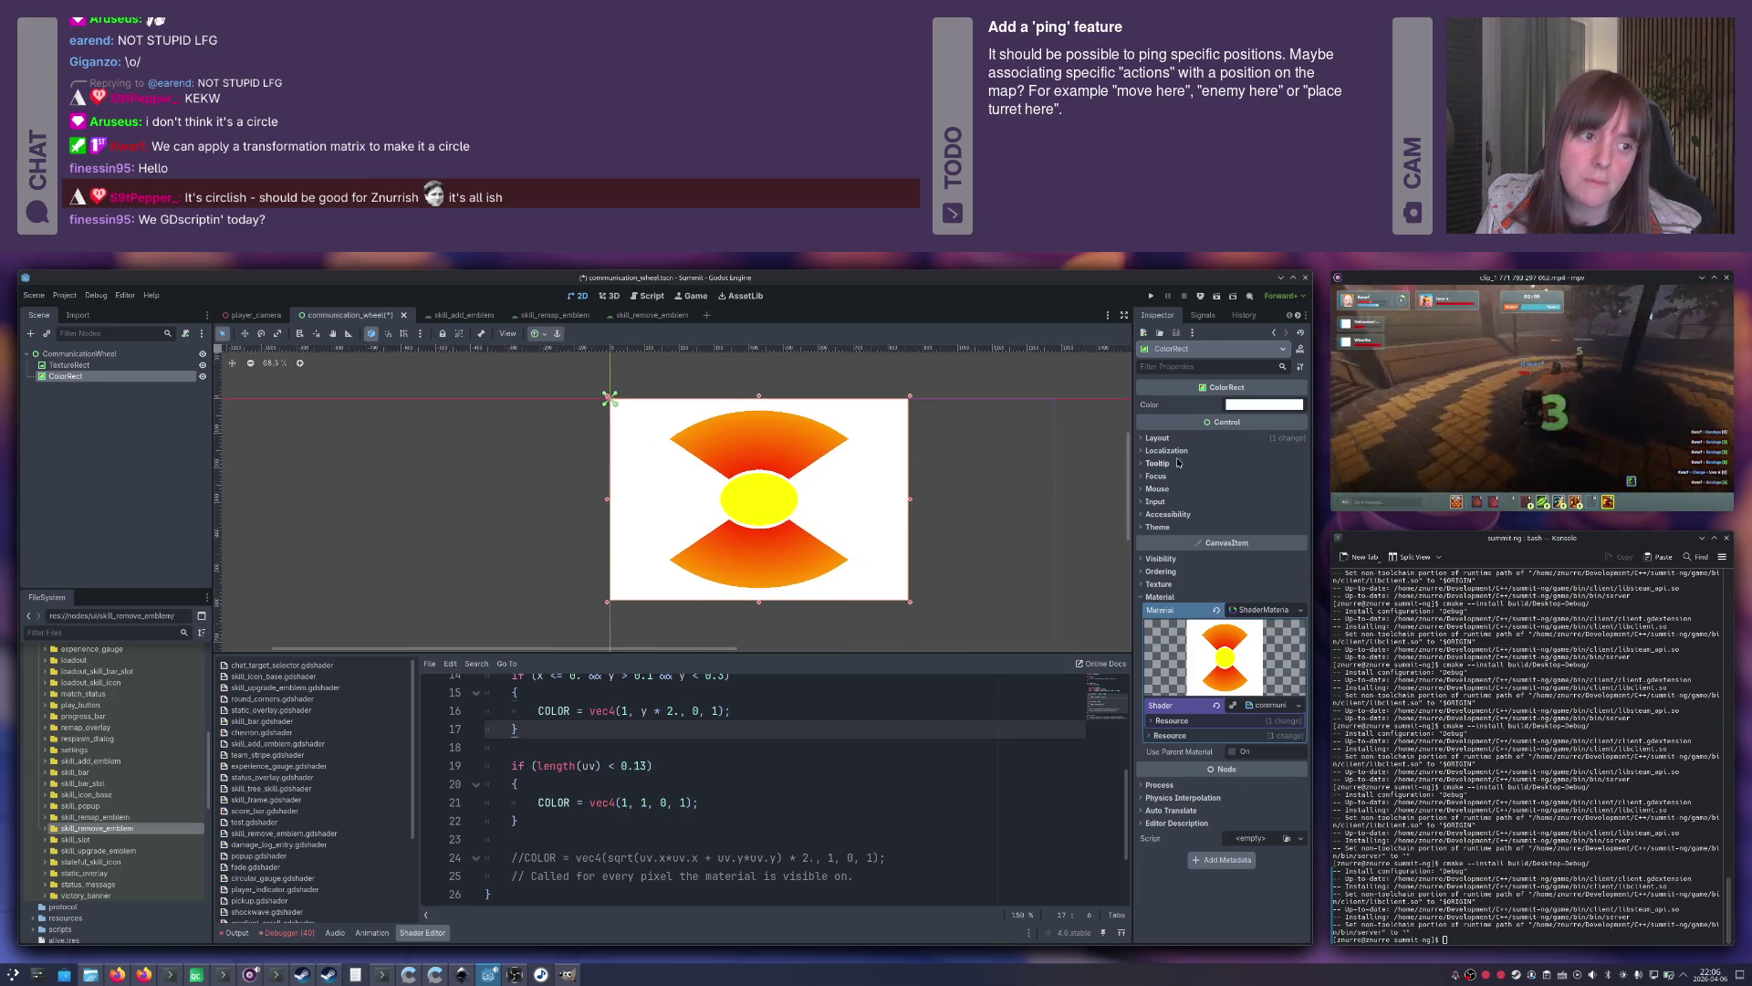
Set the ColorRect's Size to 500 x 500 in the Inspector.
{"action": "left_click", "coordinate": [1157, 438]}
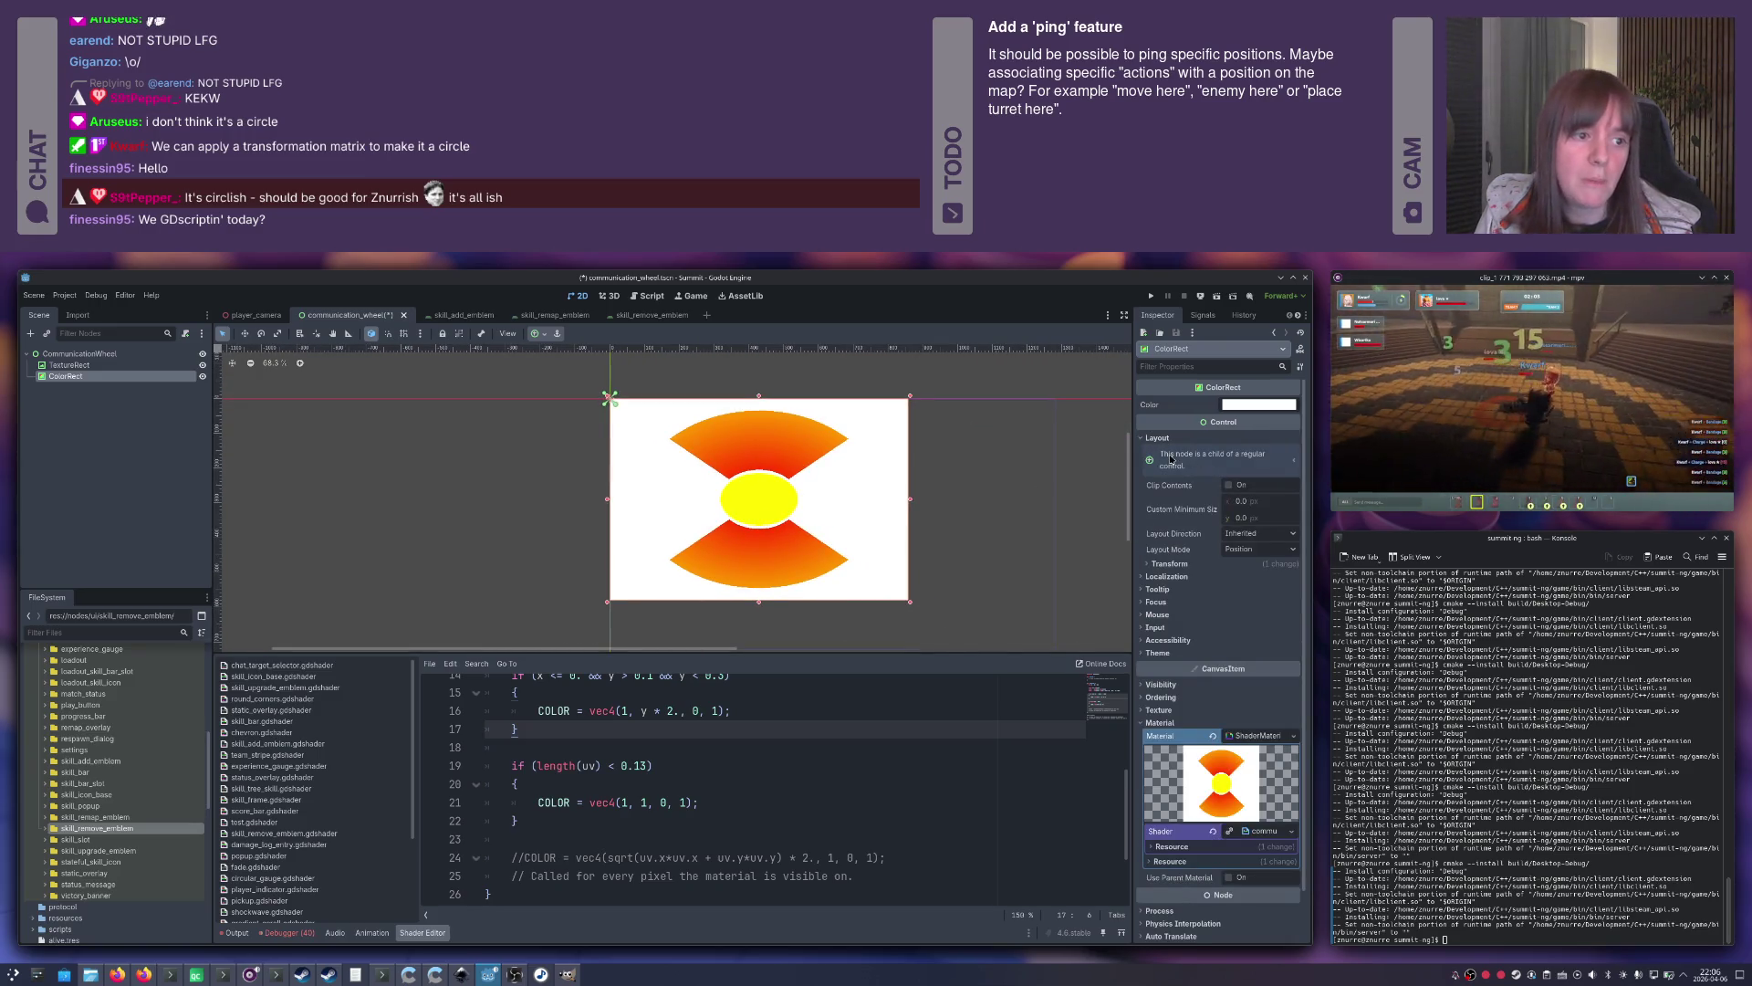
{"action": "left_click", "coordinate": [1162, 568]}
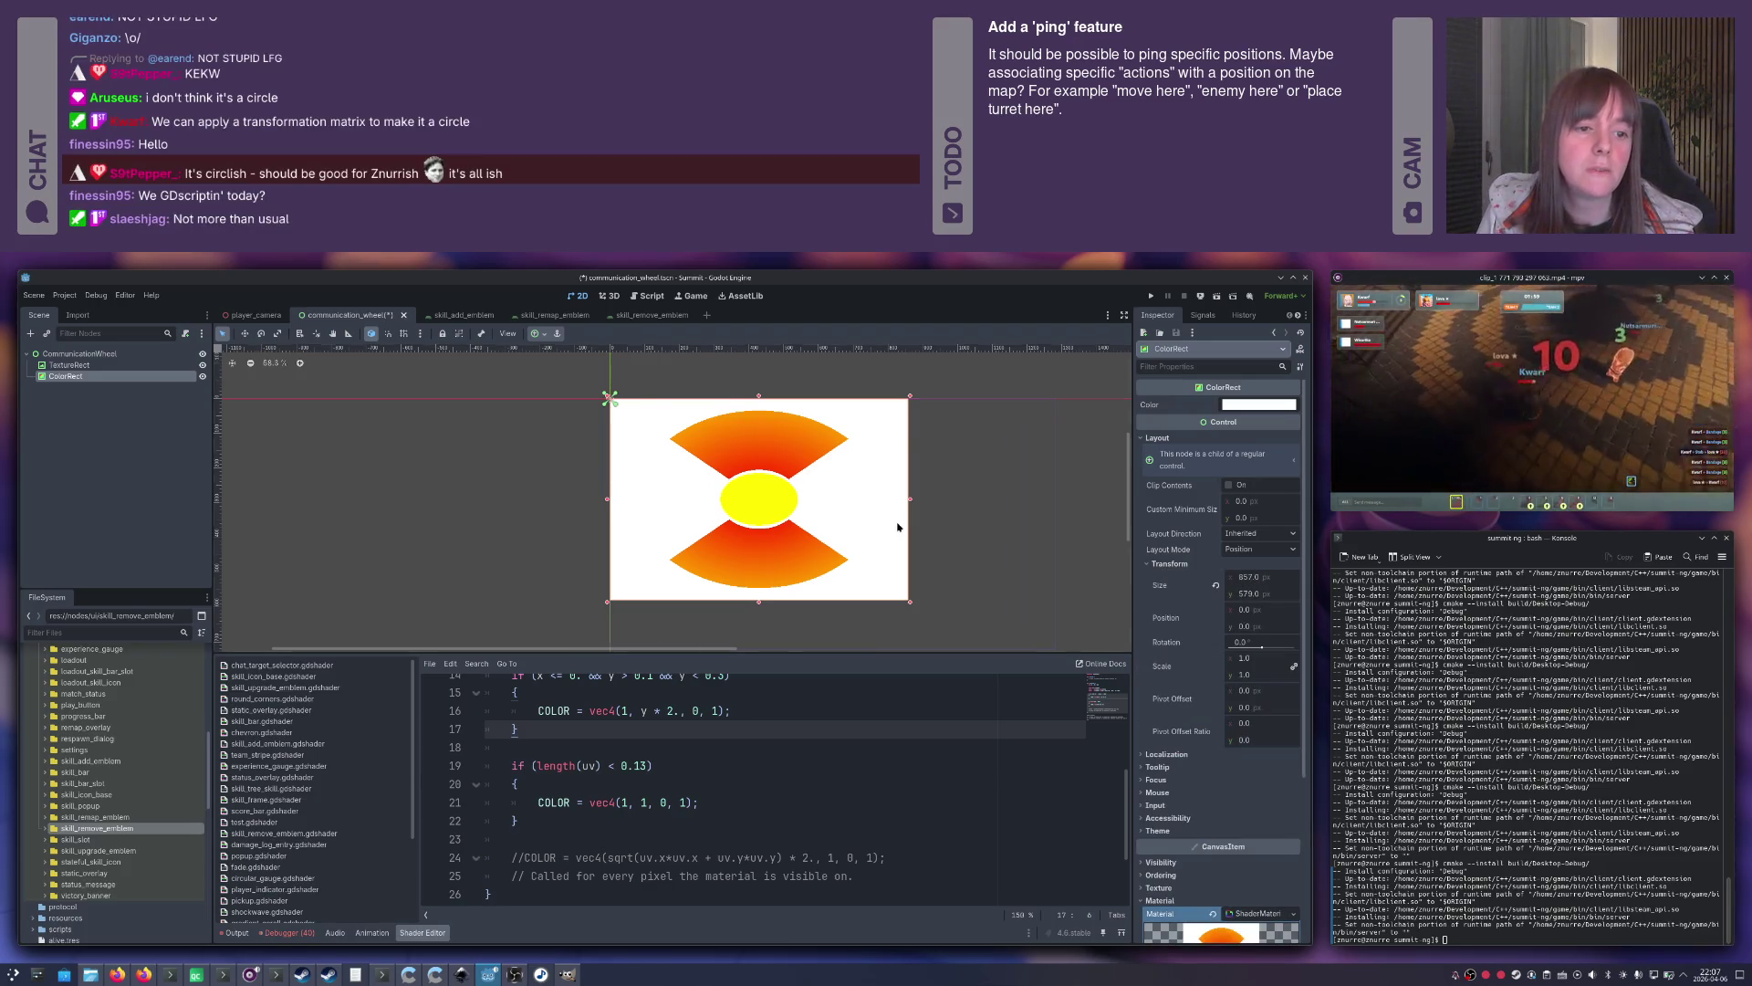
{"action": "scroll", "coordinate": [898, 527], "scroll_direction": "down", "scroll_amount": 10}
{"action": "scroll", "coordinate": [876, 520], "scroll_direction": "up", "scroll_amount": 9}
{"action": "left_click", "coordinate": [1259, 577]}
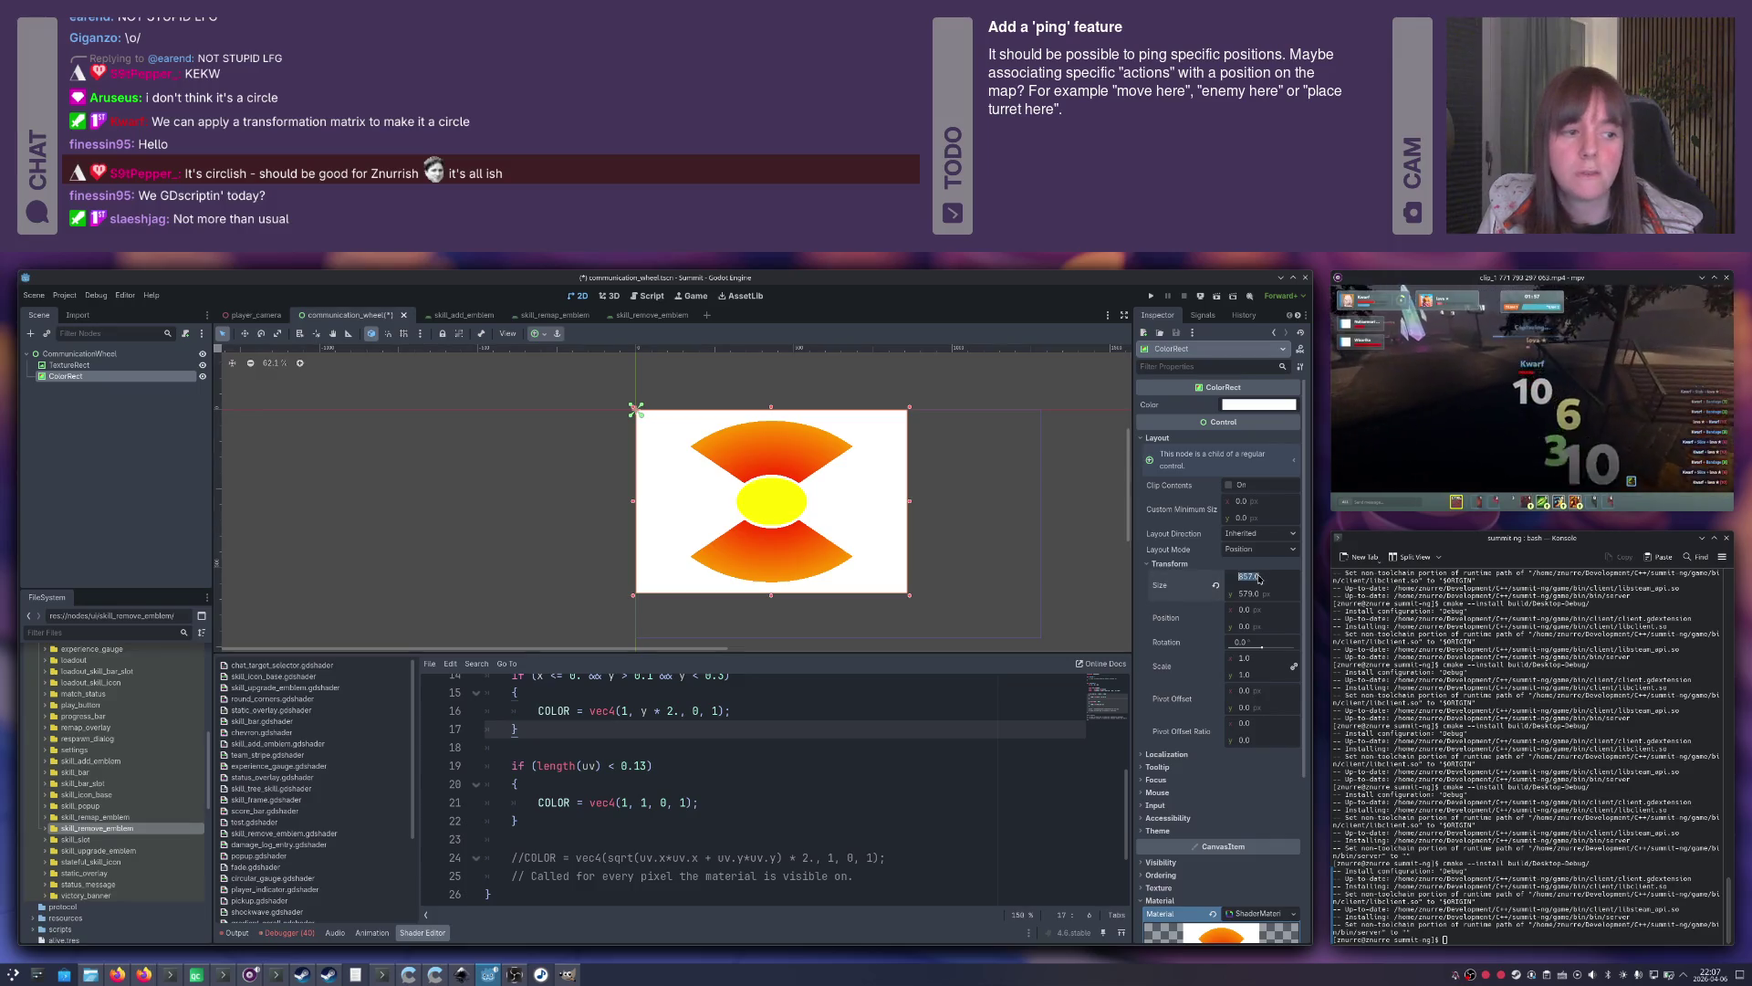
{"action": "type", "text": "500"}
{"action": "key", "text": "Return"}
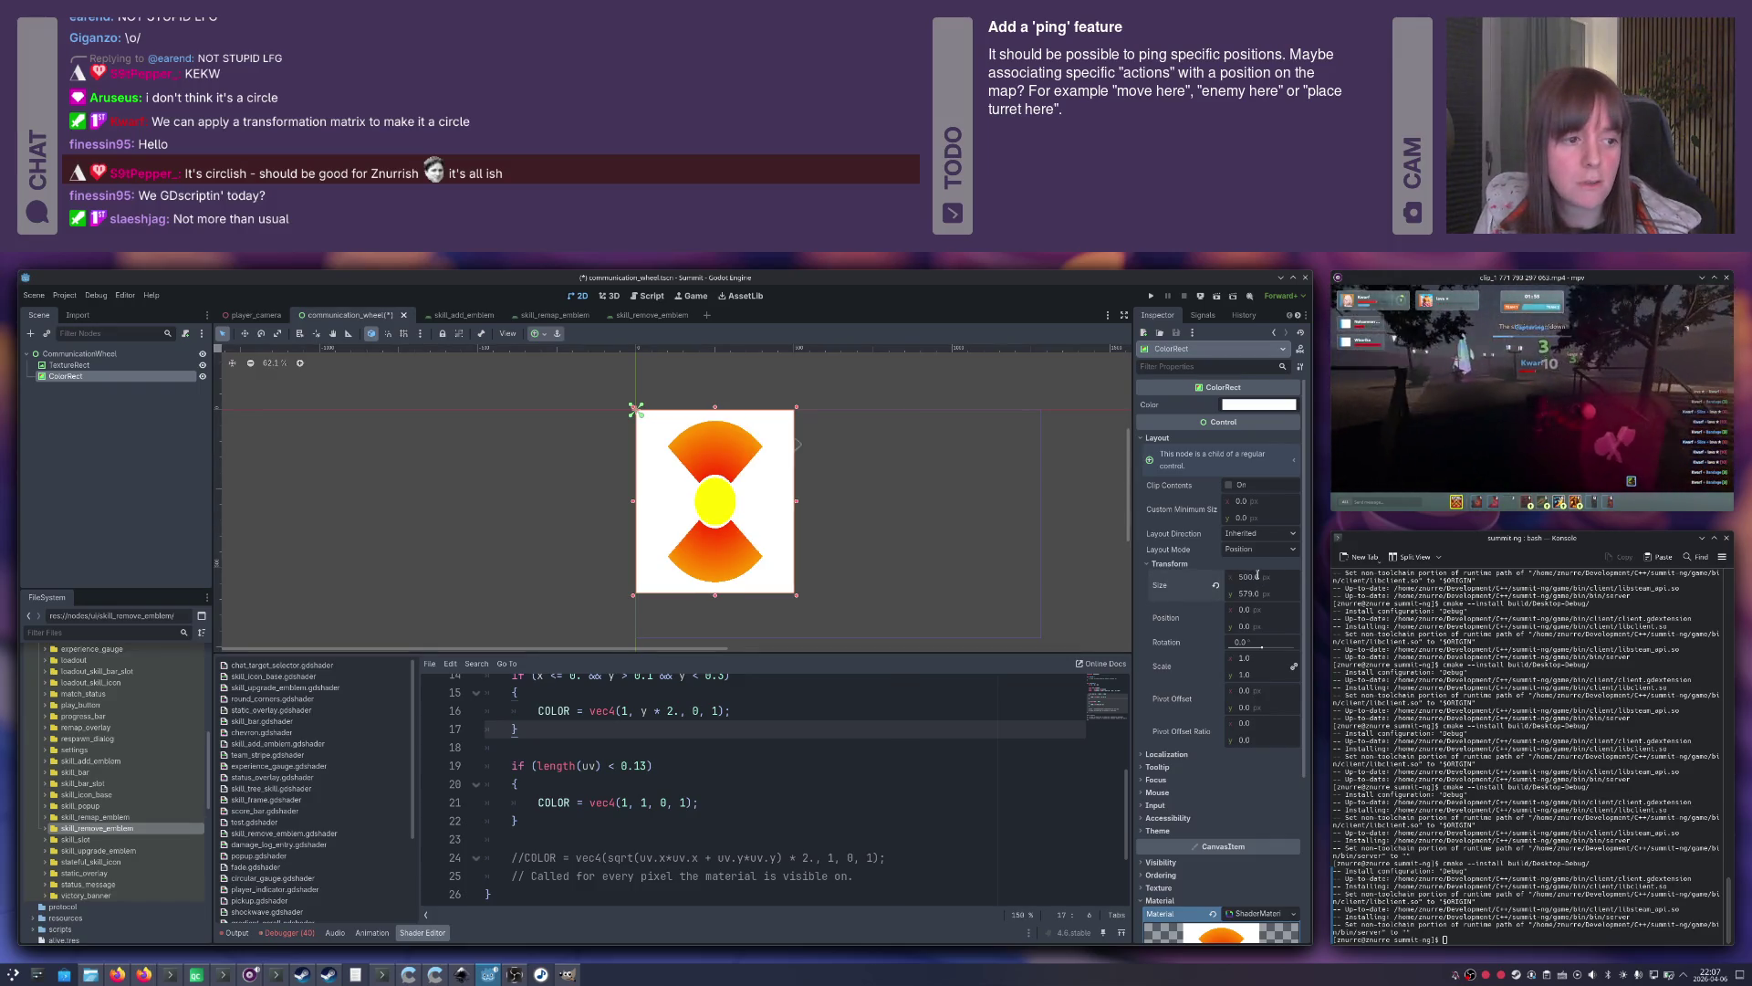
{"action": "left_click", "coordinate": [1256, 593]}
{"action": "type", "text": "500"}
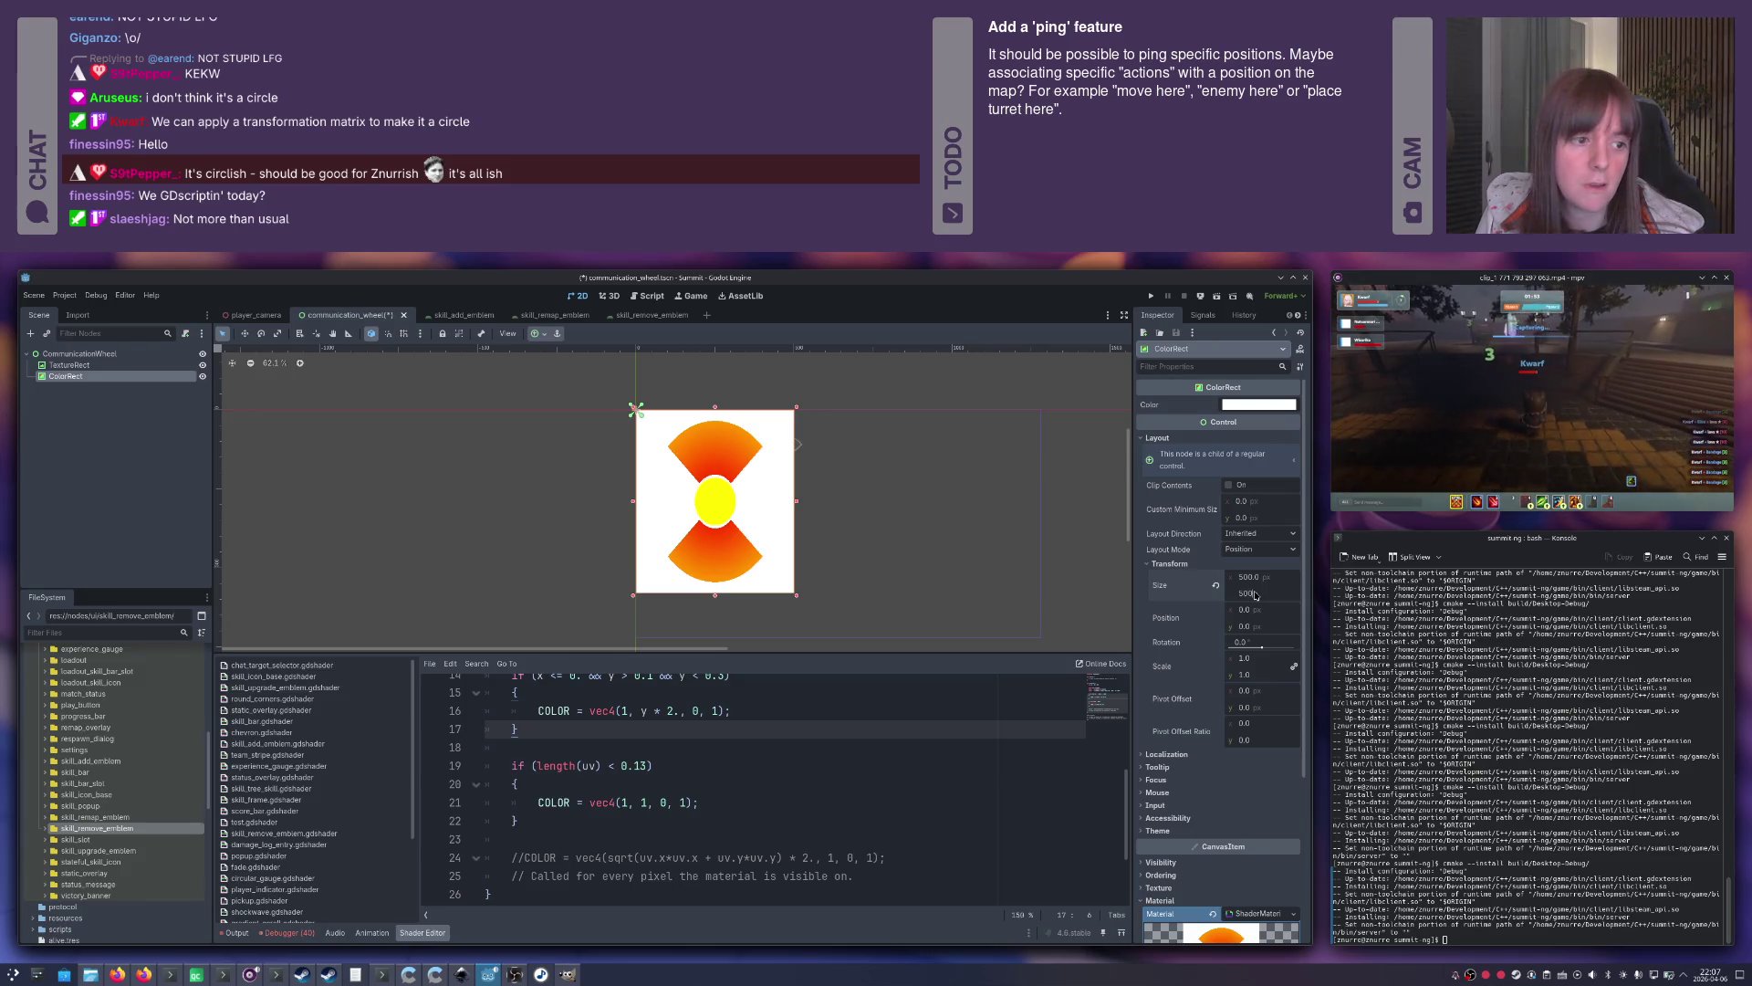
{"action": "key", "text": "Return"}
Select the CommunicationWheel root node and save the scene.
{"action": "scroll", "coordinate": [701, 485], "scroll_direction": "up", "scroll_amount": 3}
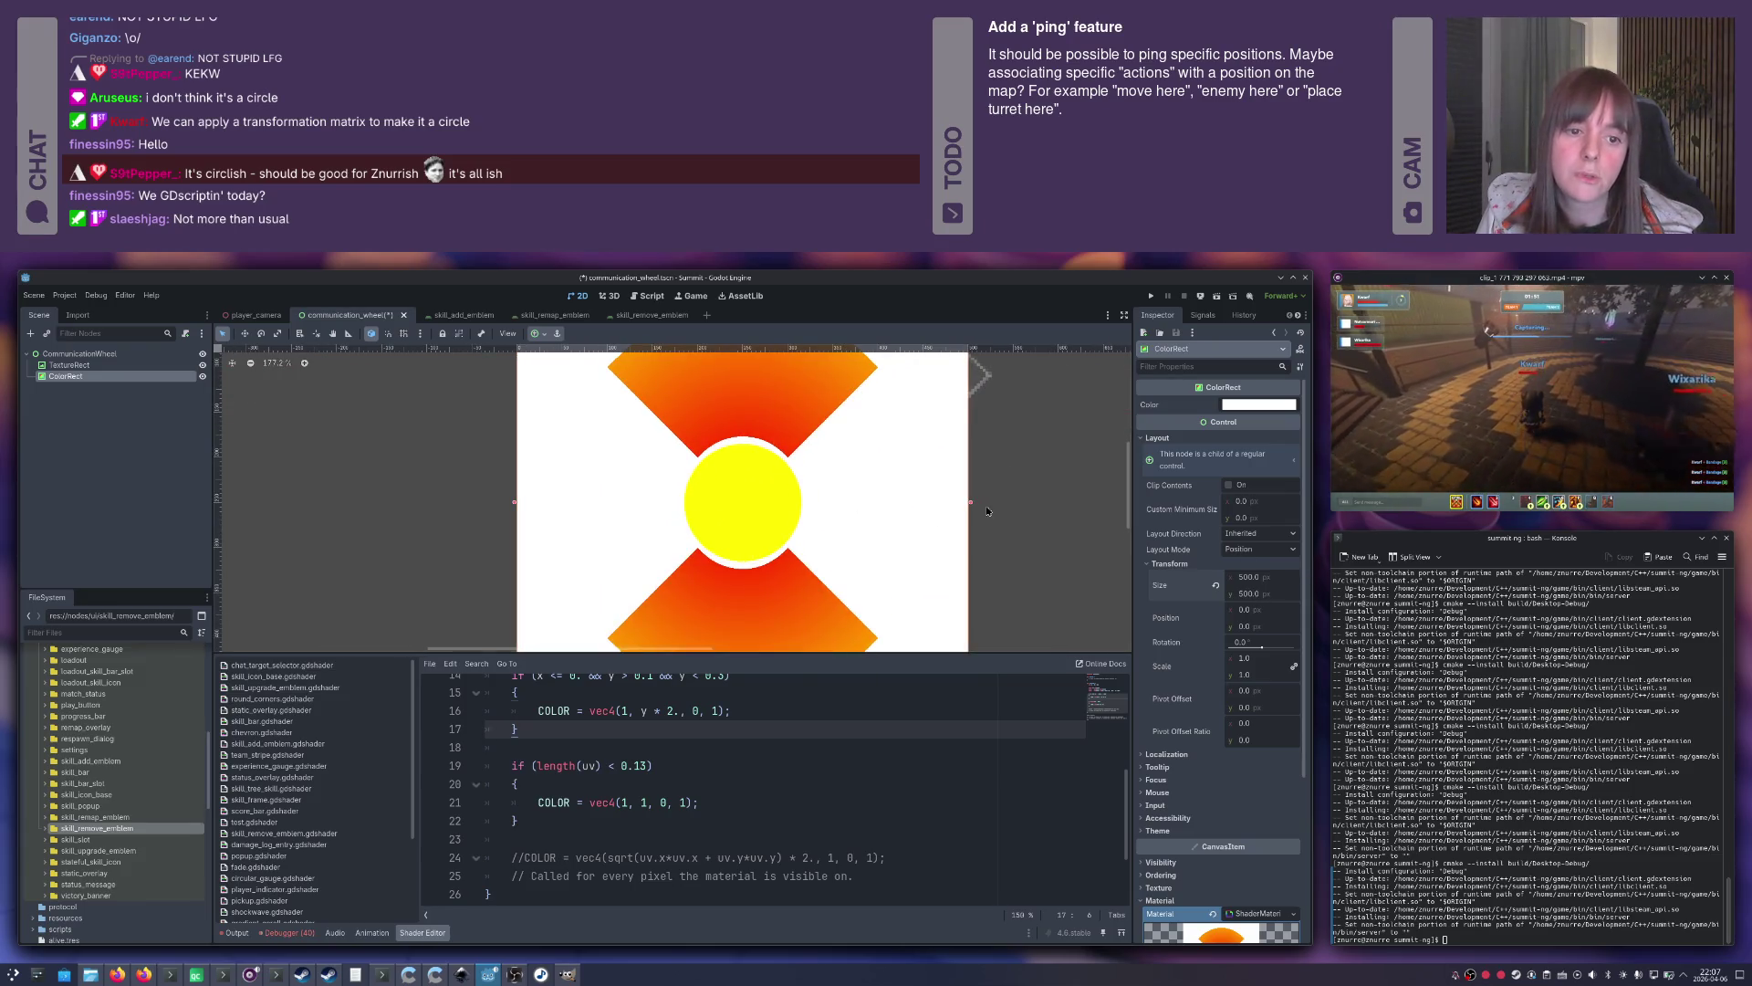
{"action": "left_click", "coordinate": [1037, 499]}
{"action": "key", "text": "ctrl+s"}
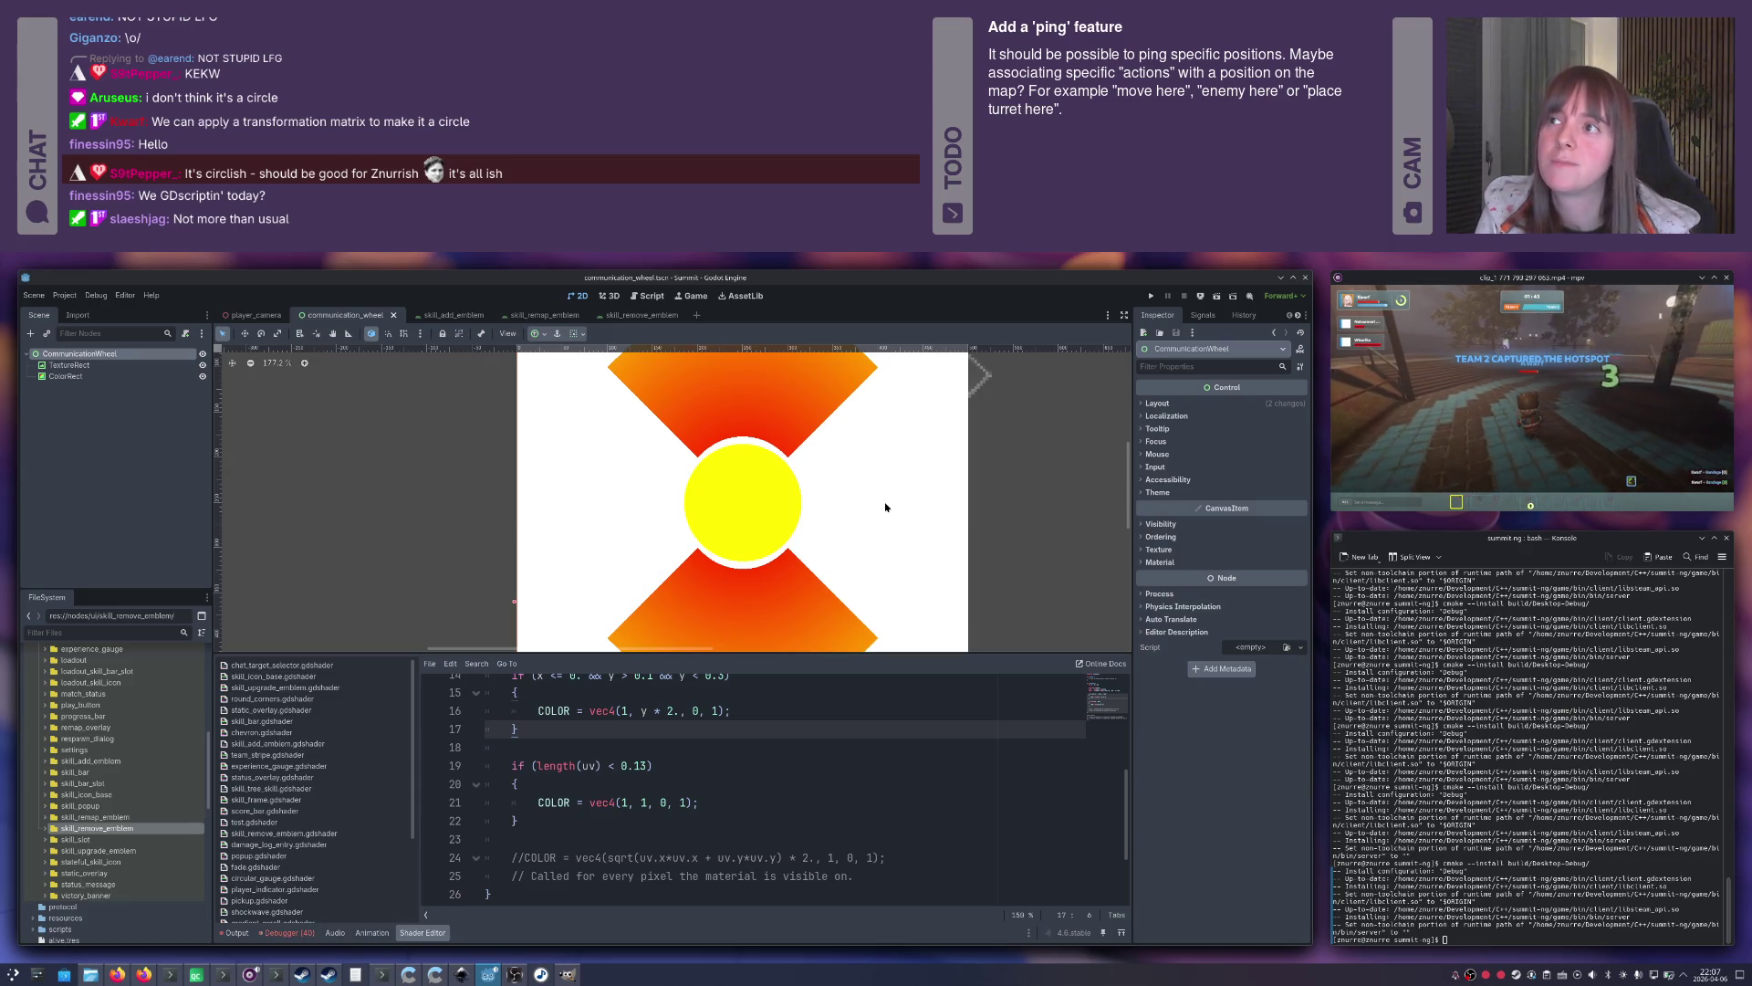
{"action": "scroll", "coordinate": [869, 503], "scroll_direction": "down", "scroll_amount": 6}
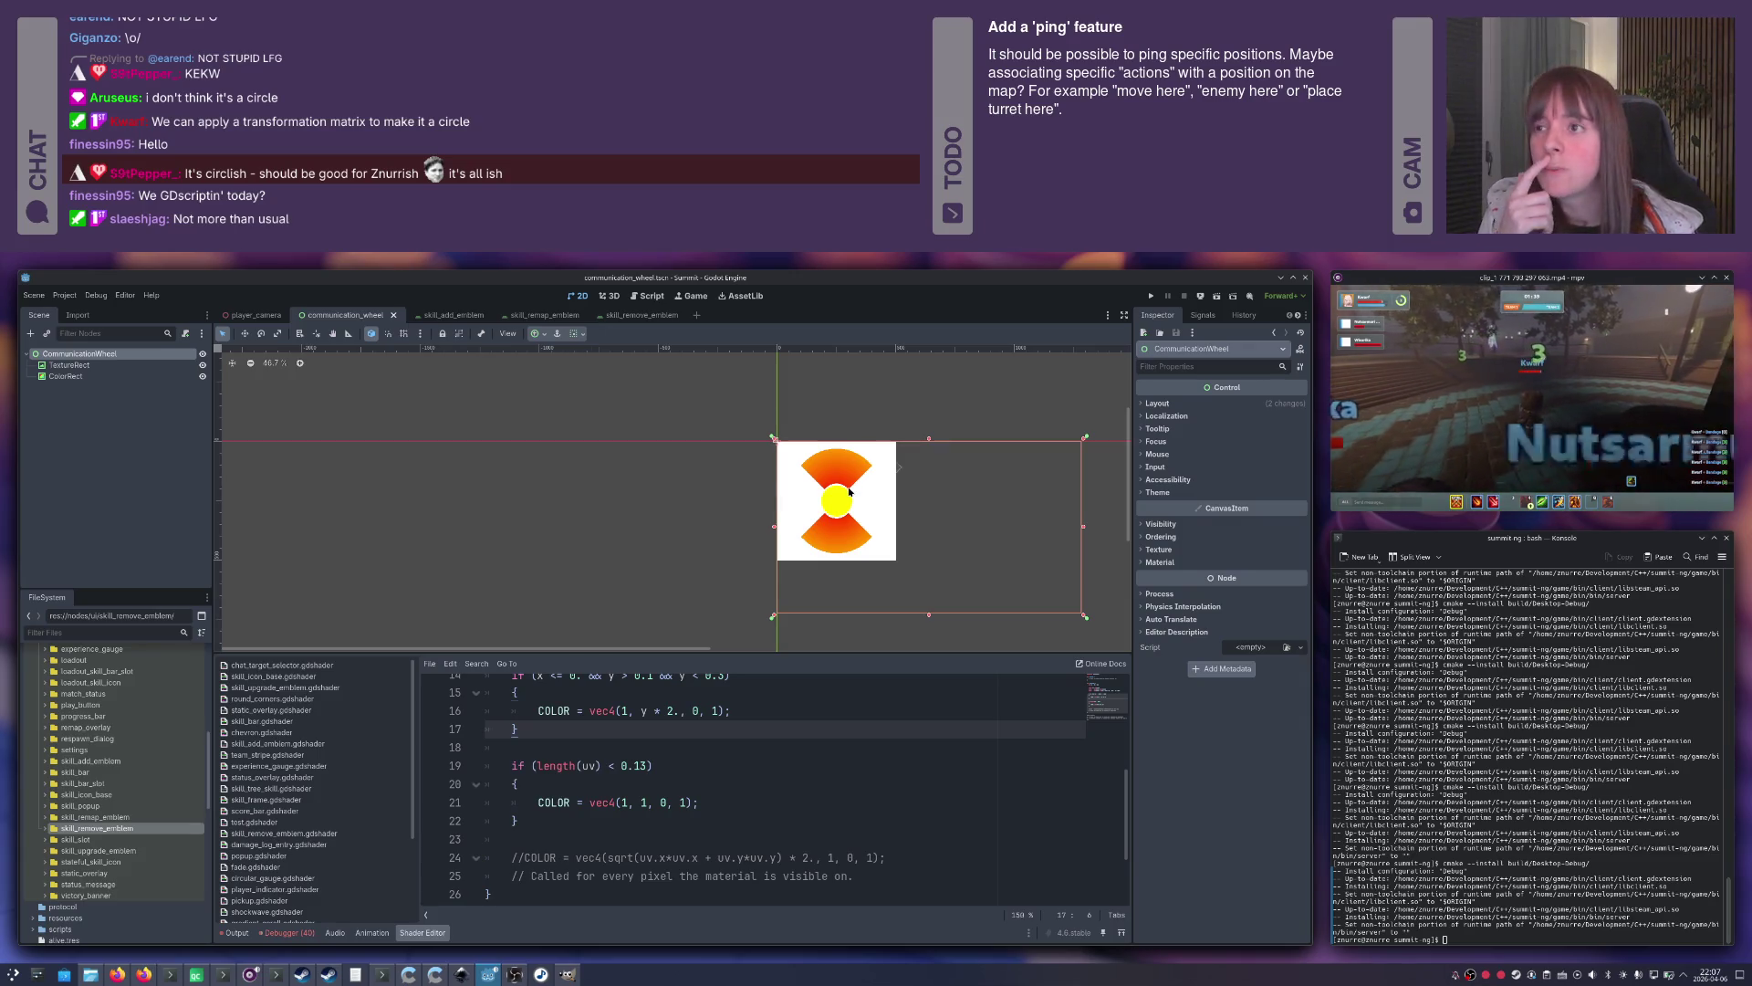
{"action": "scroll", "coordinate": [850, 498], "scroll_direction": "up", "scroll_amount": 6}
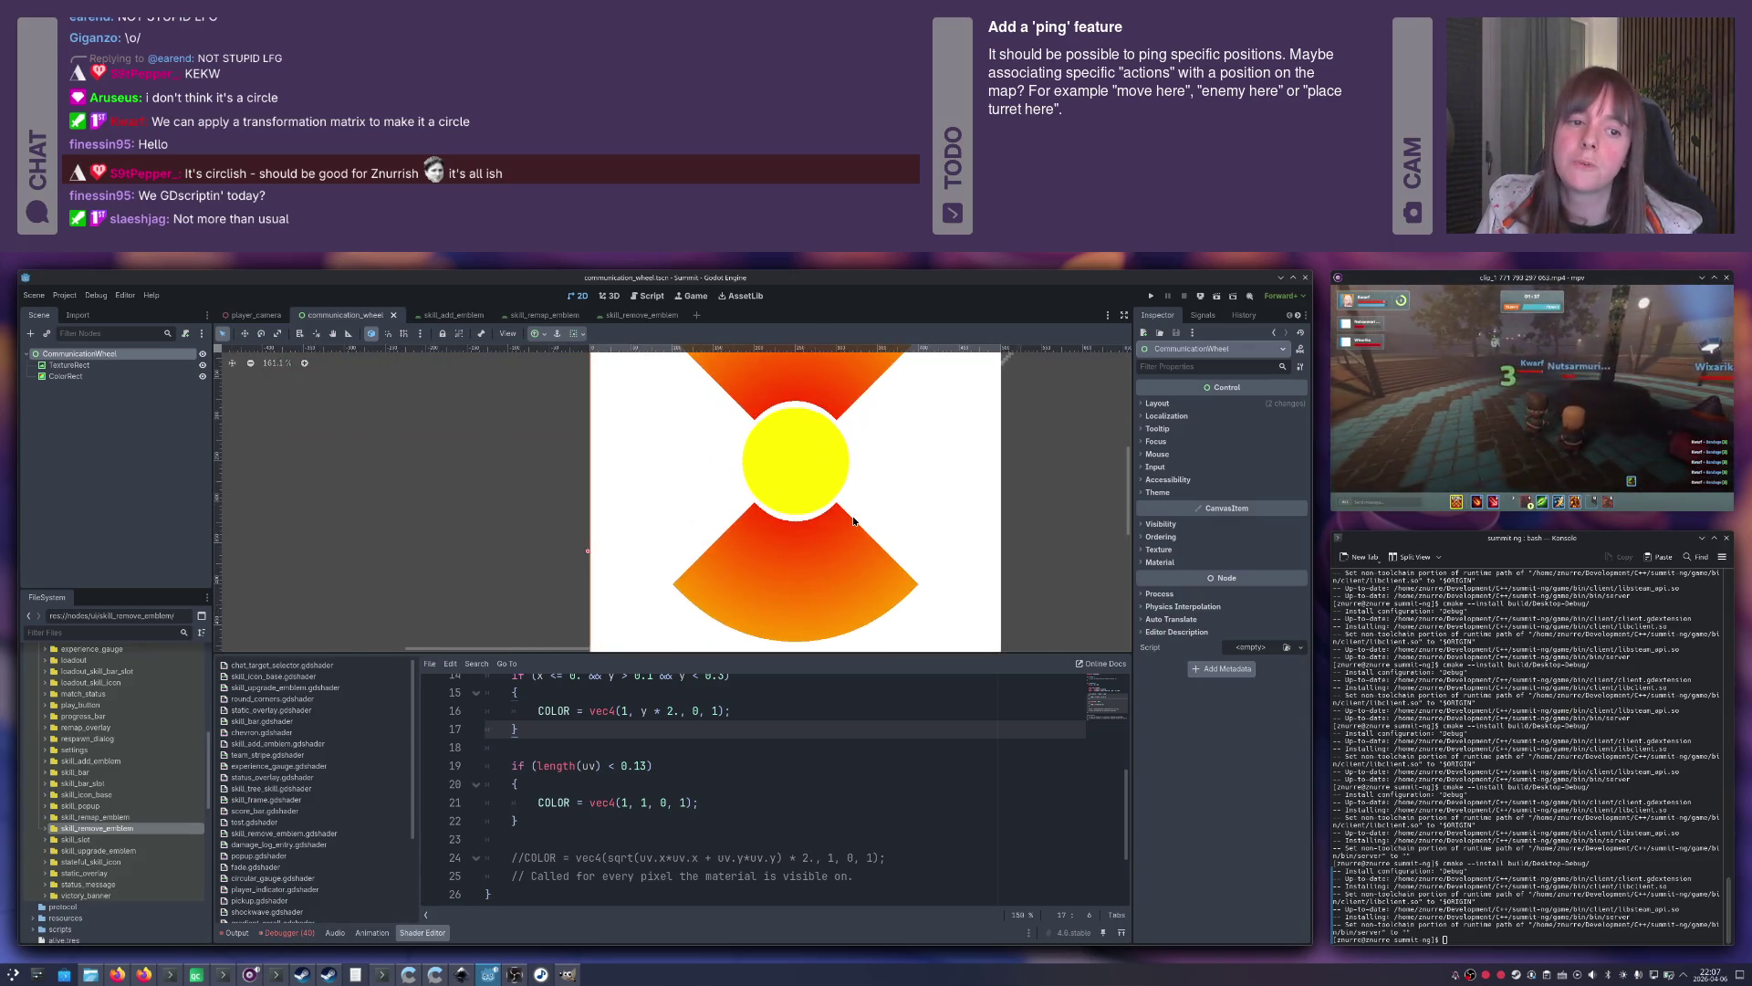
Scroll the Inkscape gameui mockup so both communication wheels are visible for comparison.
{"action": "key", "text": "alt+Tab"}
{"action": "key", "text": "alt+Tab"}
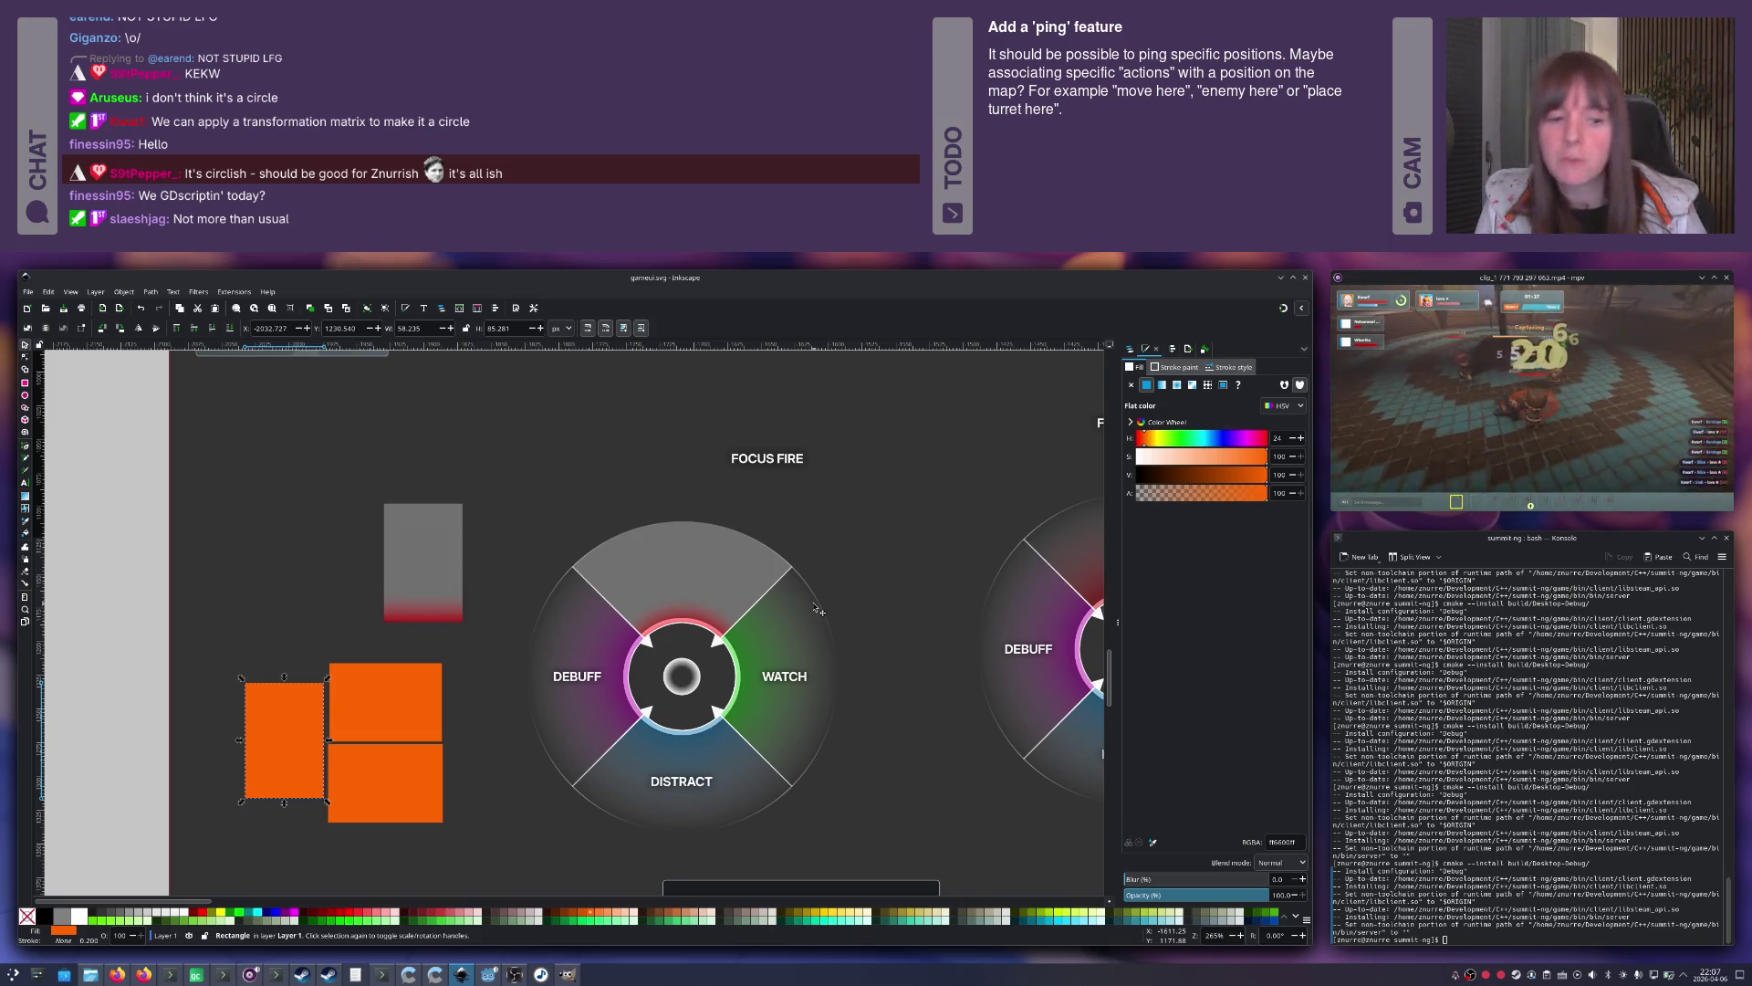
{"action": "scroll", "coordinate": [822, 607], "scroll_direction": "right", "scroll_amount": 7}
{"action": "scroll", "coordinate": [821, 607], "scroll_direction": "down", "scroll_amount": 2}
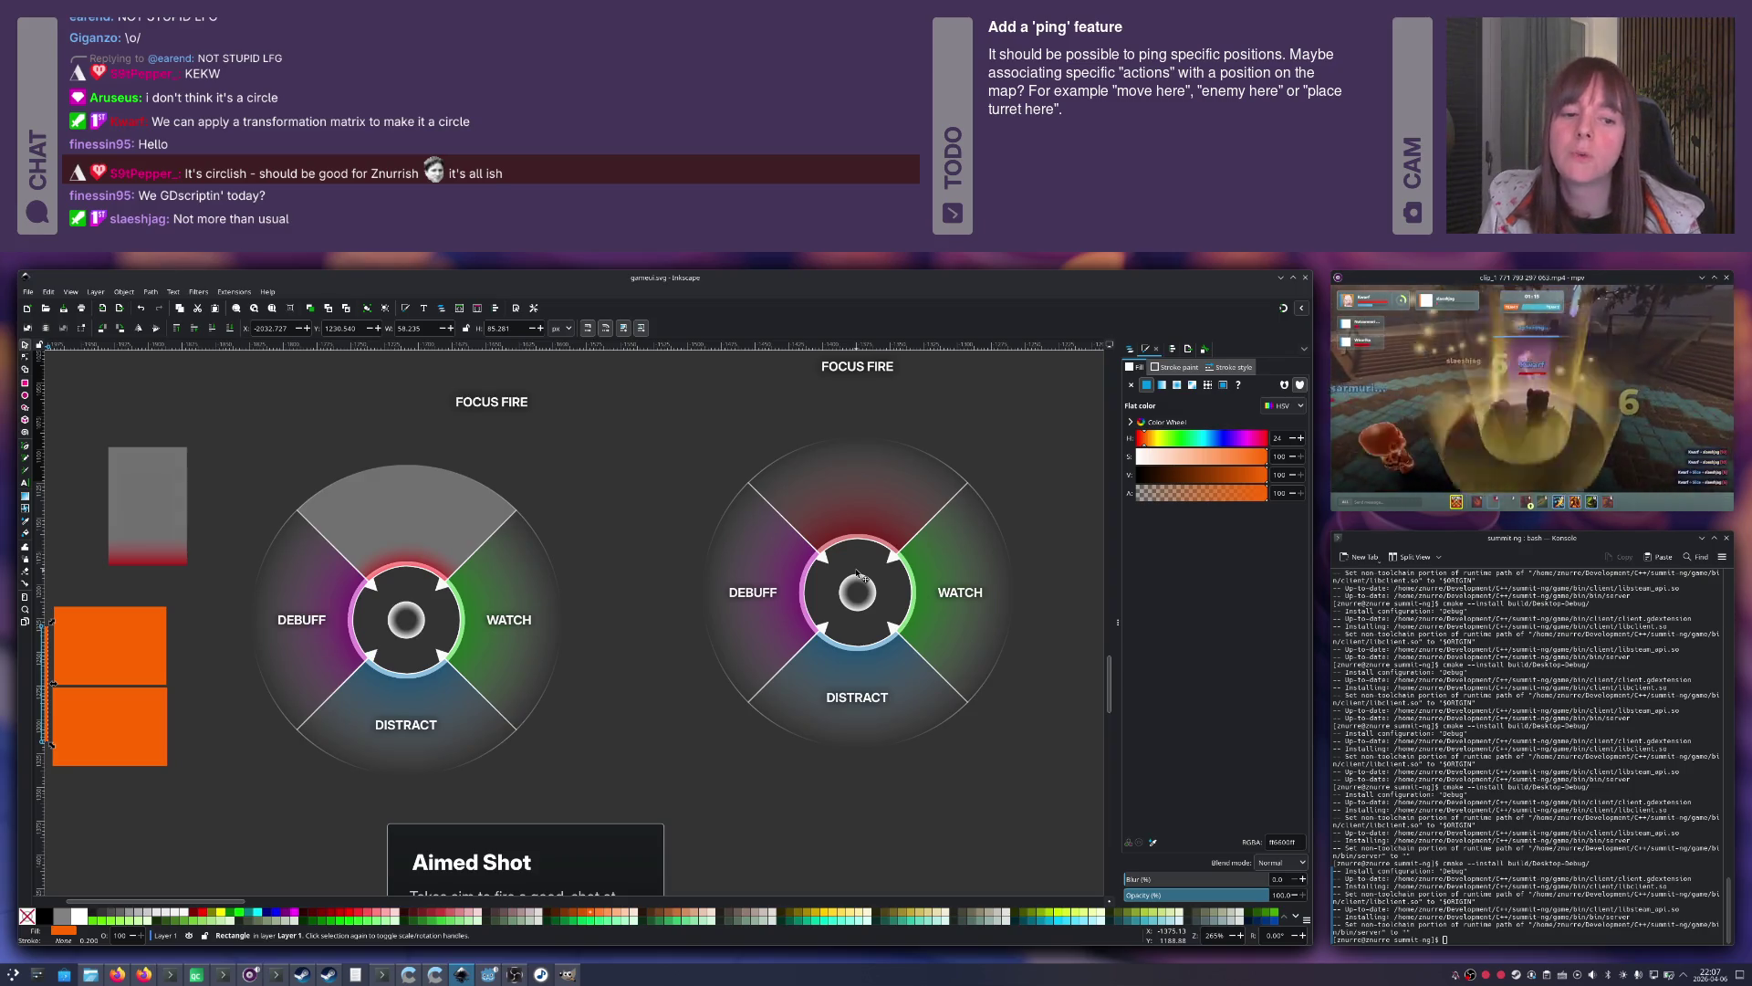
{"action": "key", "text": "alt+Tab"}
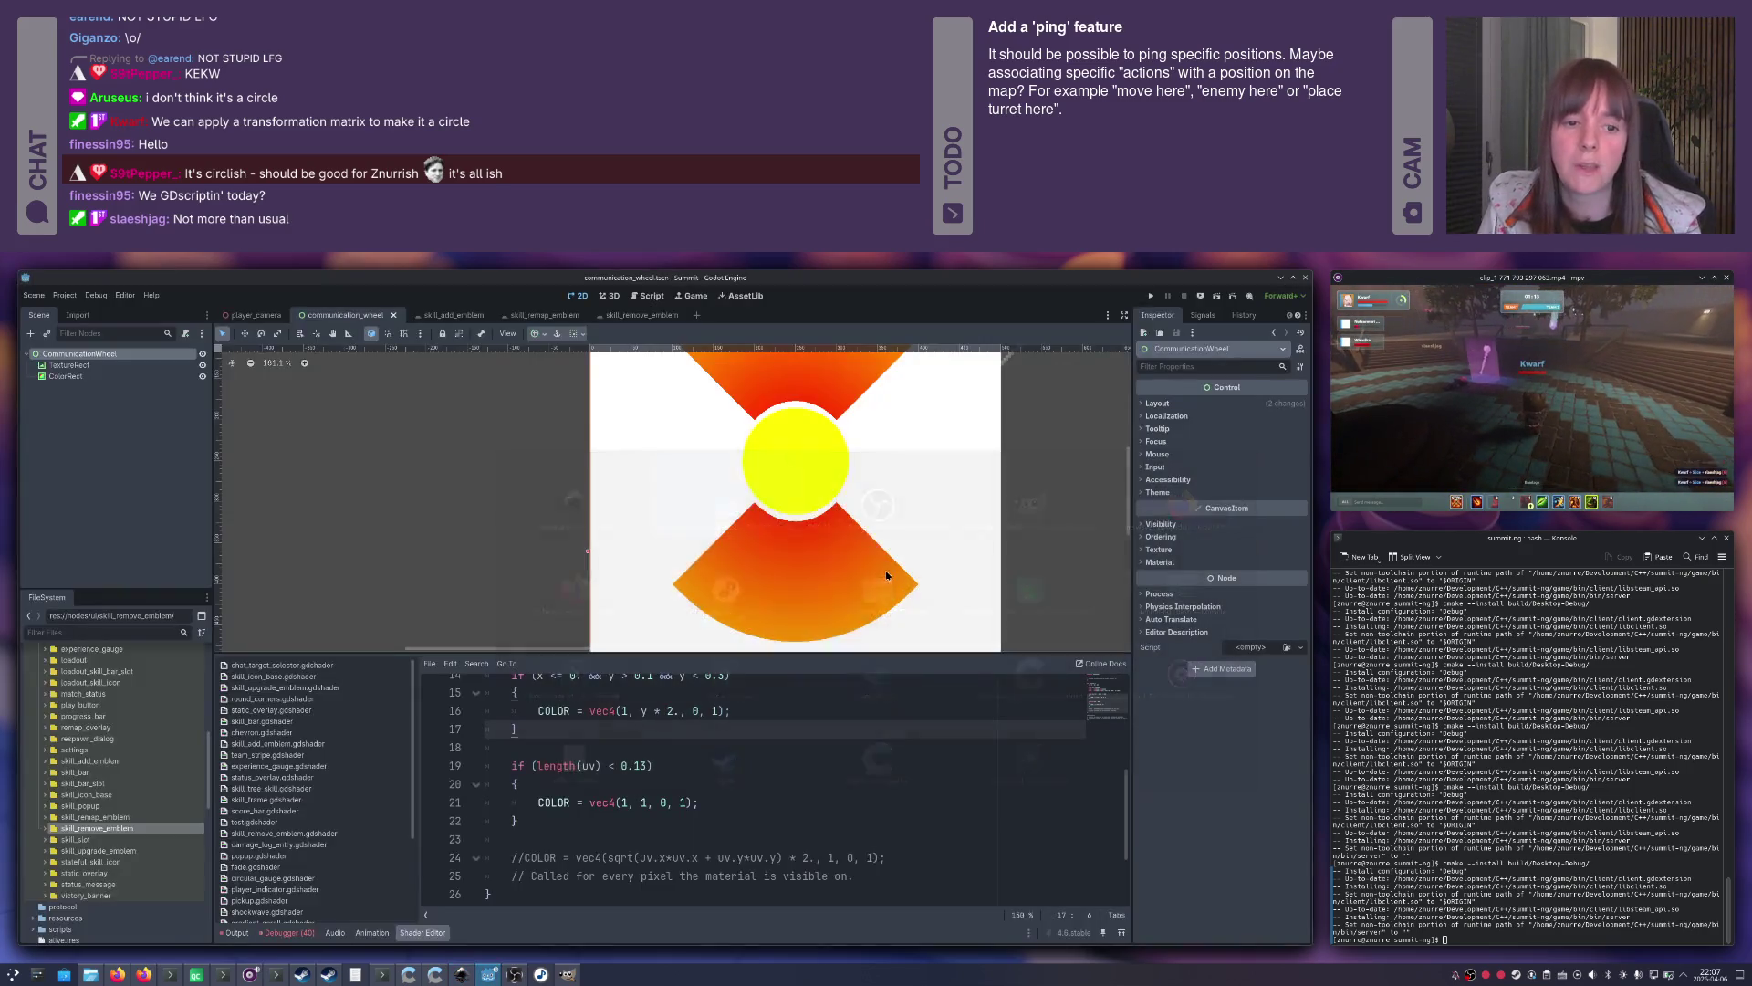
Recentre the shader preview and scroll up through the shader code, then return to the Inkscape mockup.
{"action": "left_click_drag", "start_coordinate": [871, 428], "coordinate": [858, 467]}
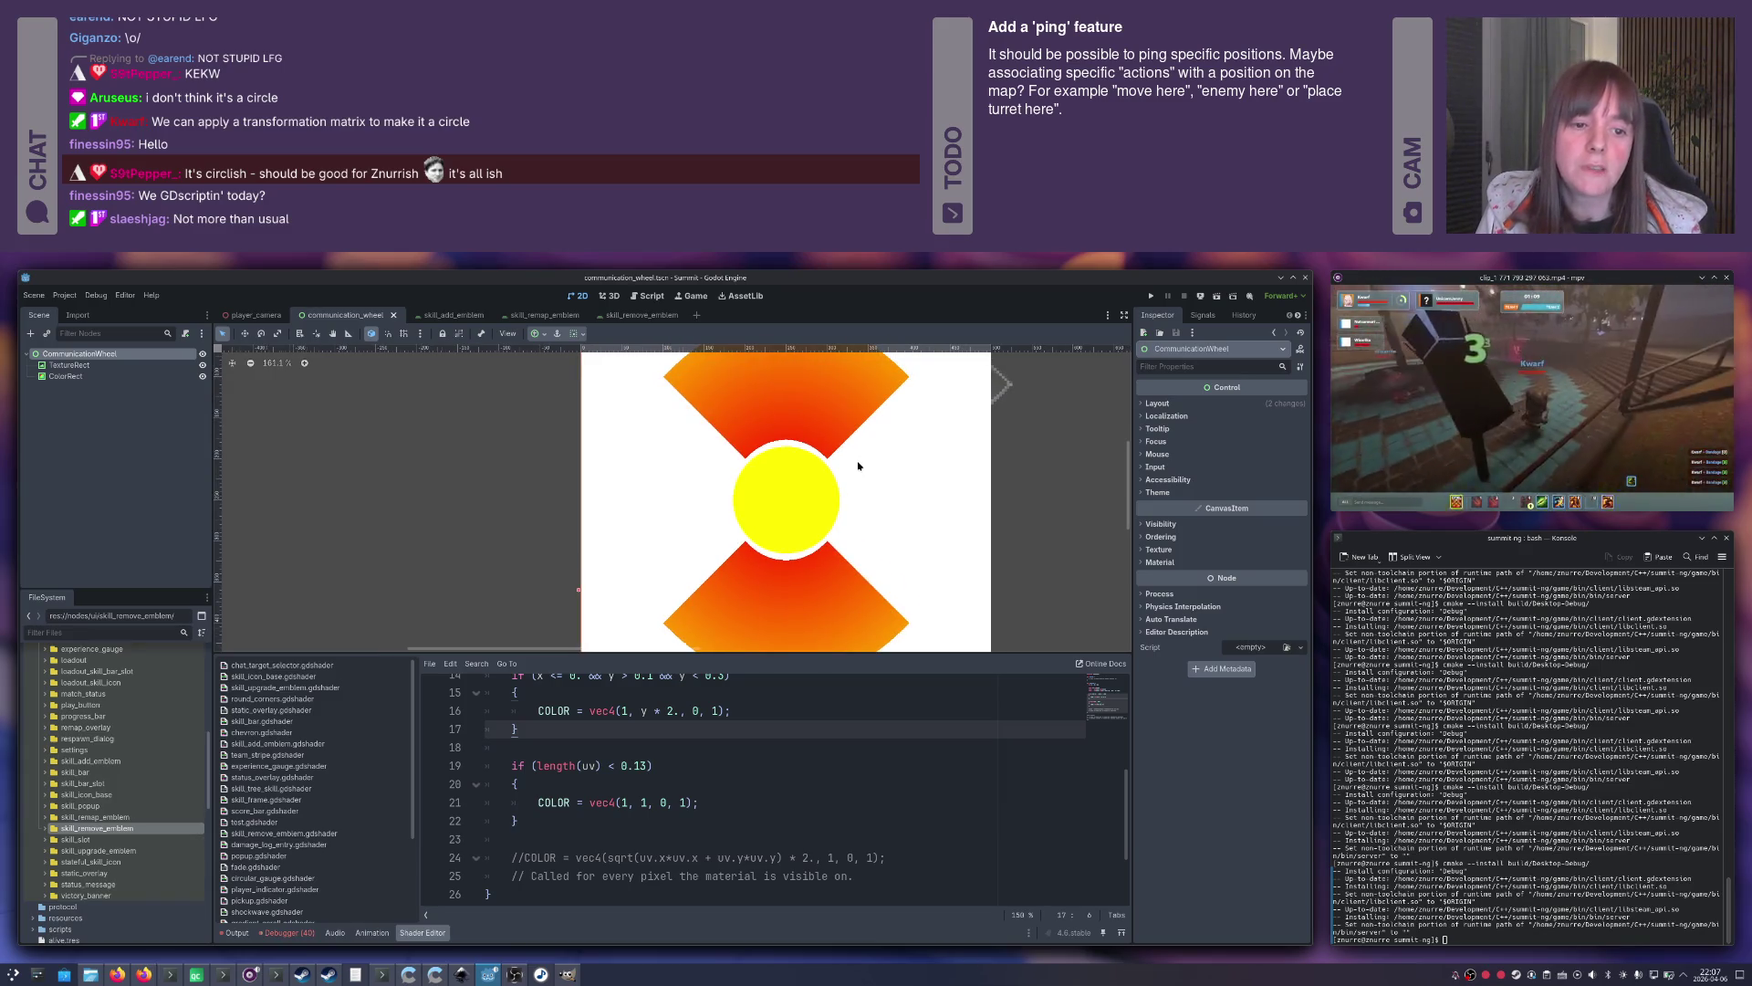
{"action": "scroll", "coordinate": [858, 467], "scroll_direction": "down", "scroll_amount": 3}
{"action": "scroll", "coordinate": [858, 466], "scroll_direction": "up", "scroll_amount": 3}
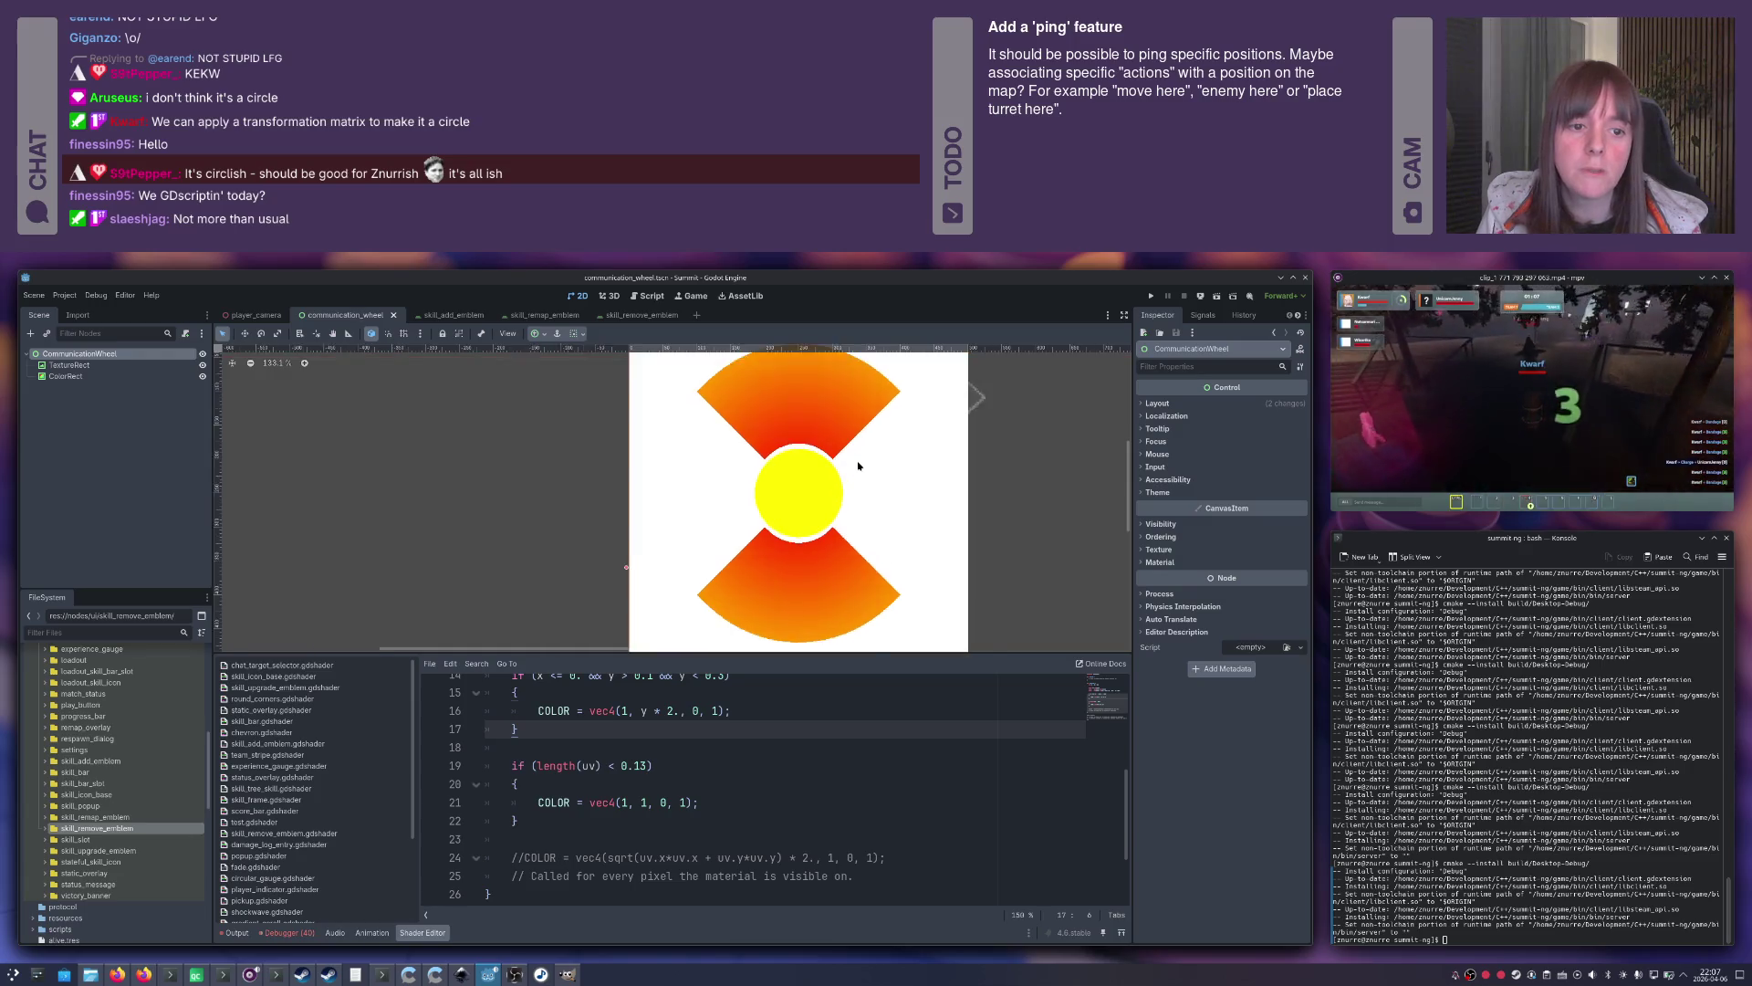
{"action": "scroll", "coordinate": [746, 716], "scroll_direction": "up", "scroll_amount": 1}
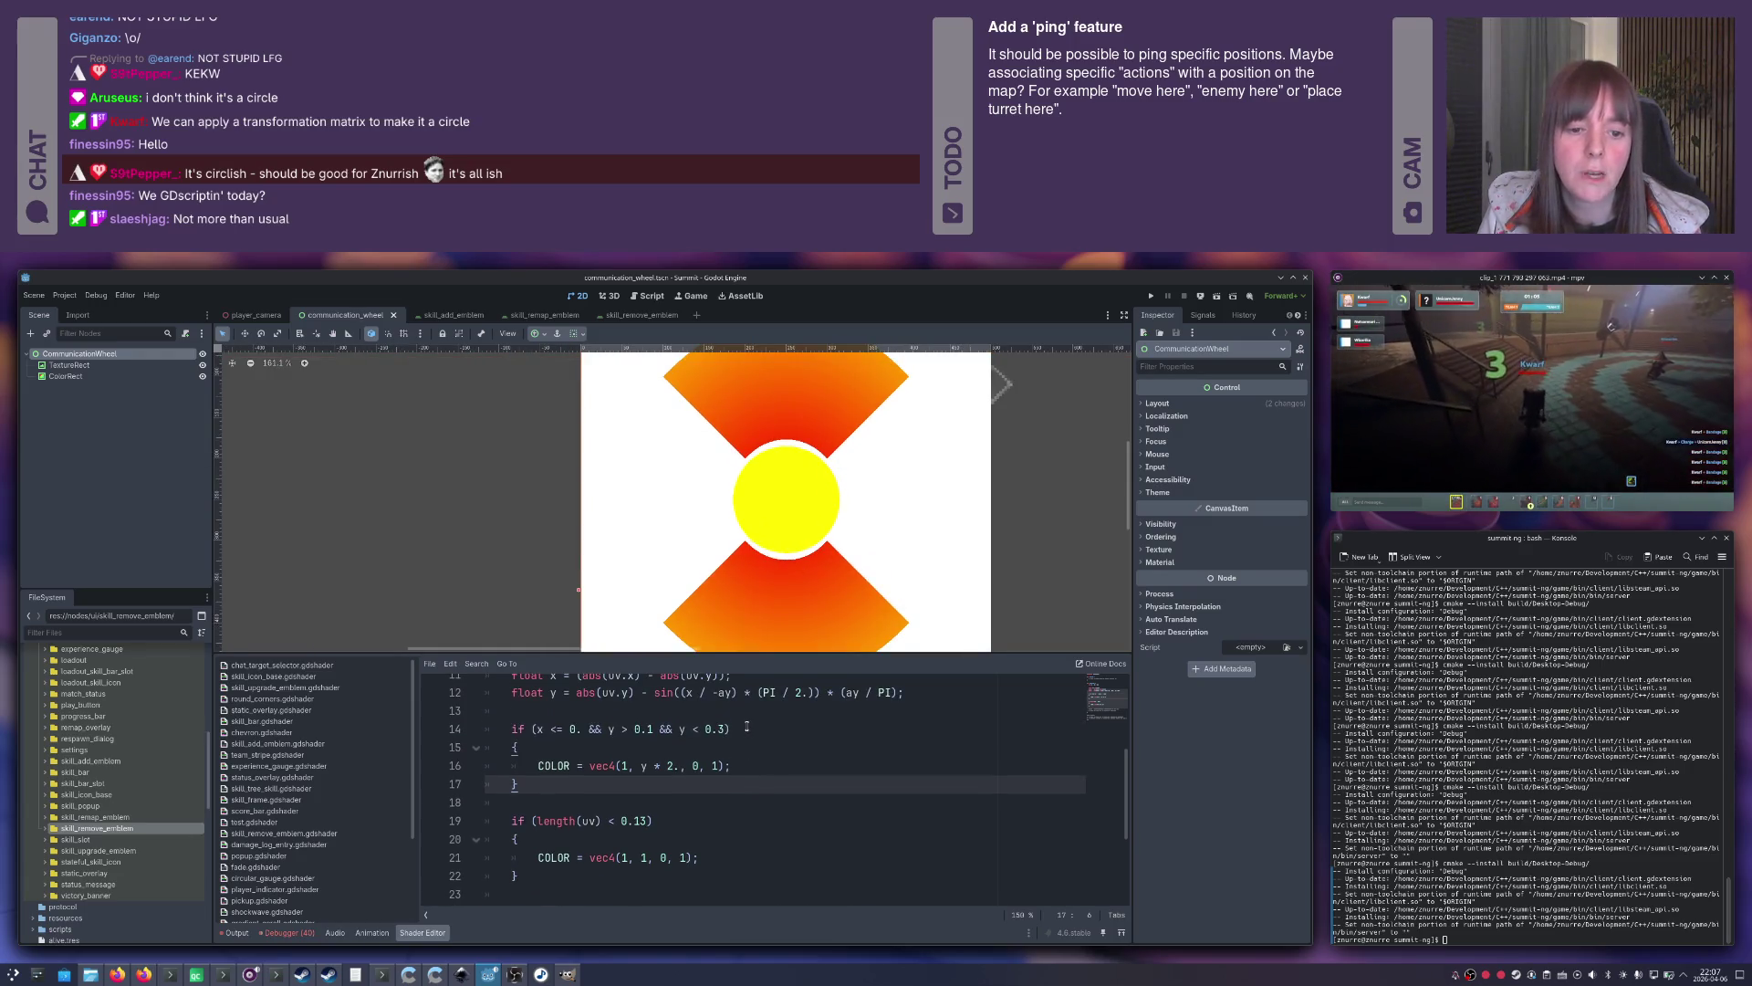
{"action": "key", "text": "alt+Tab"}
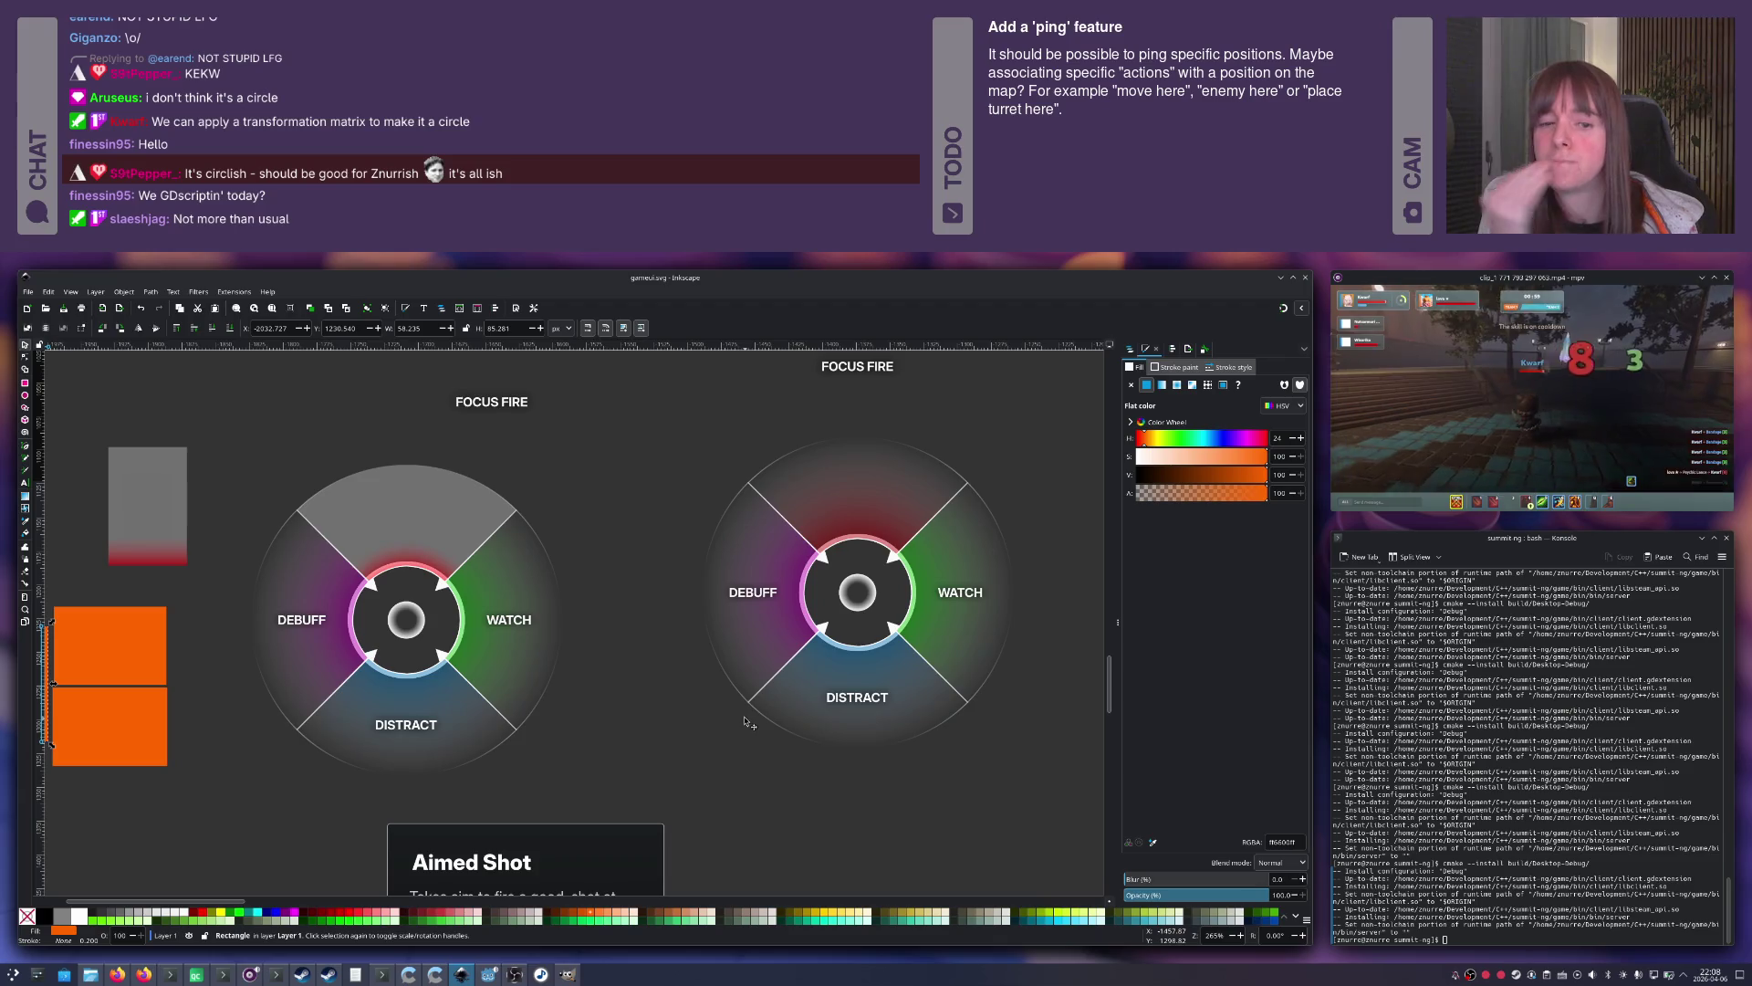
Select the right wheel's top red wedge to inspect its gradient fill.
{"action": "left_click", "coordinate": [858, 491]}
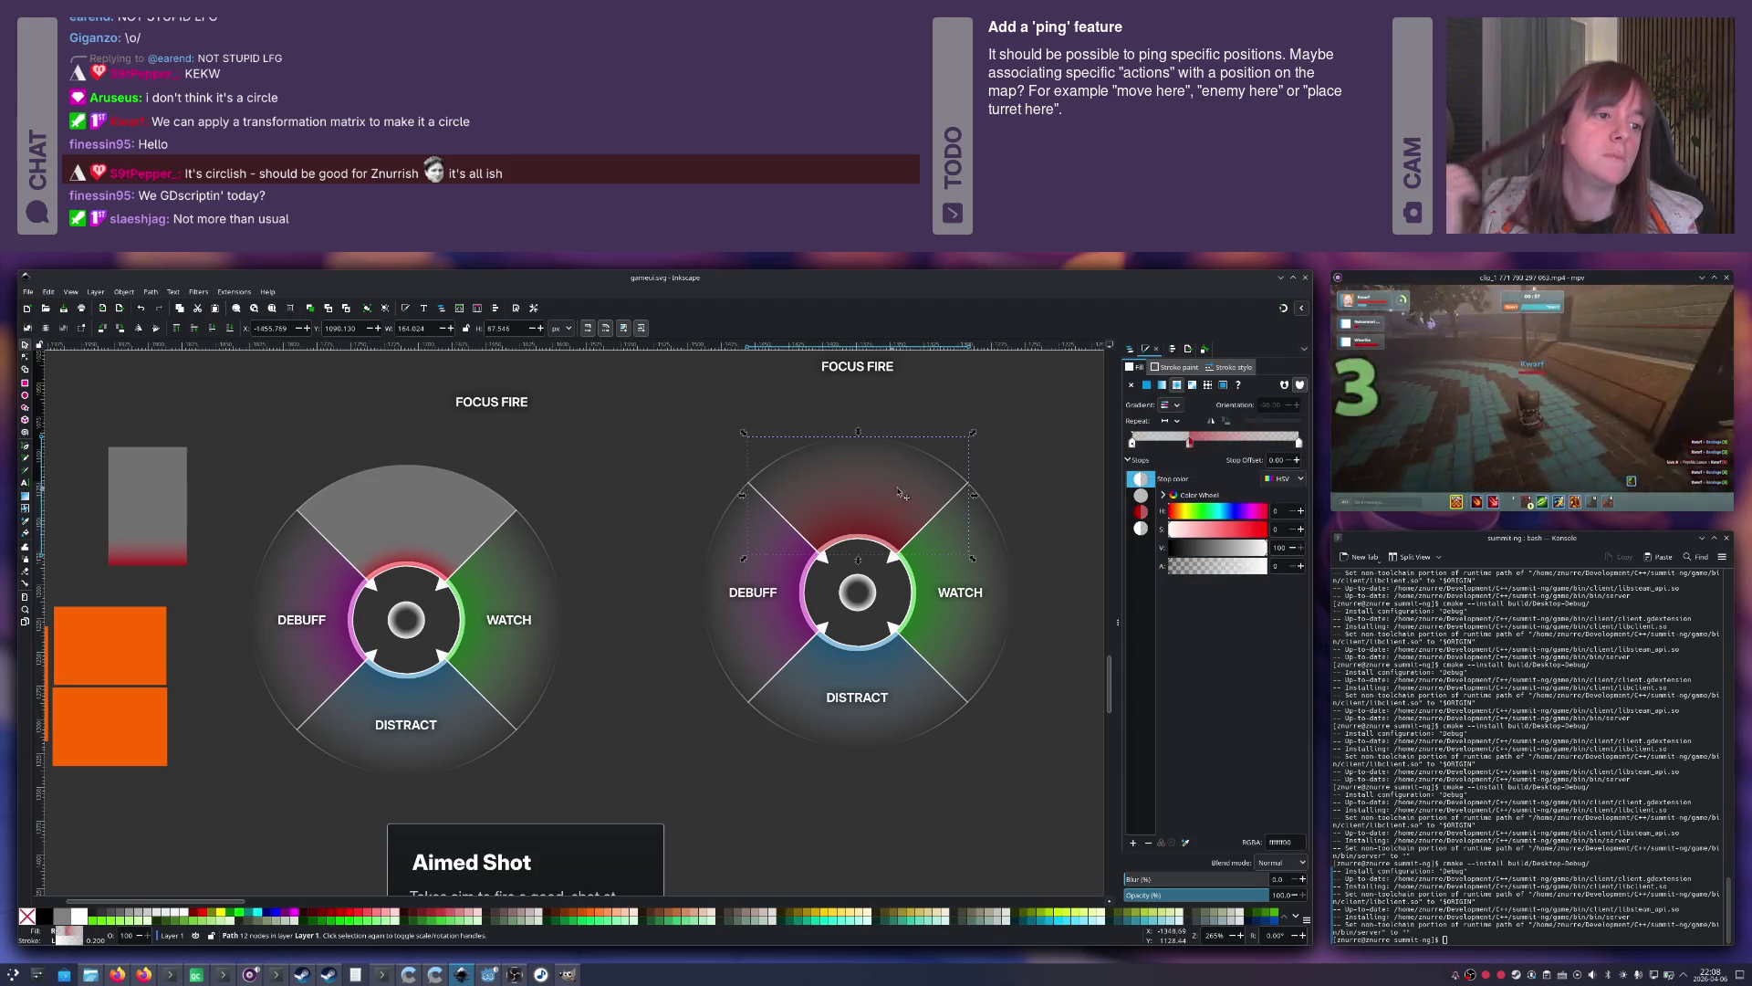
{"action": "key", "text": "alt+Tab"}
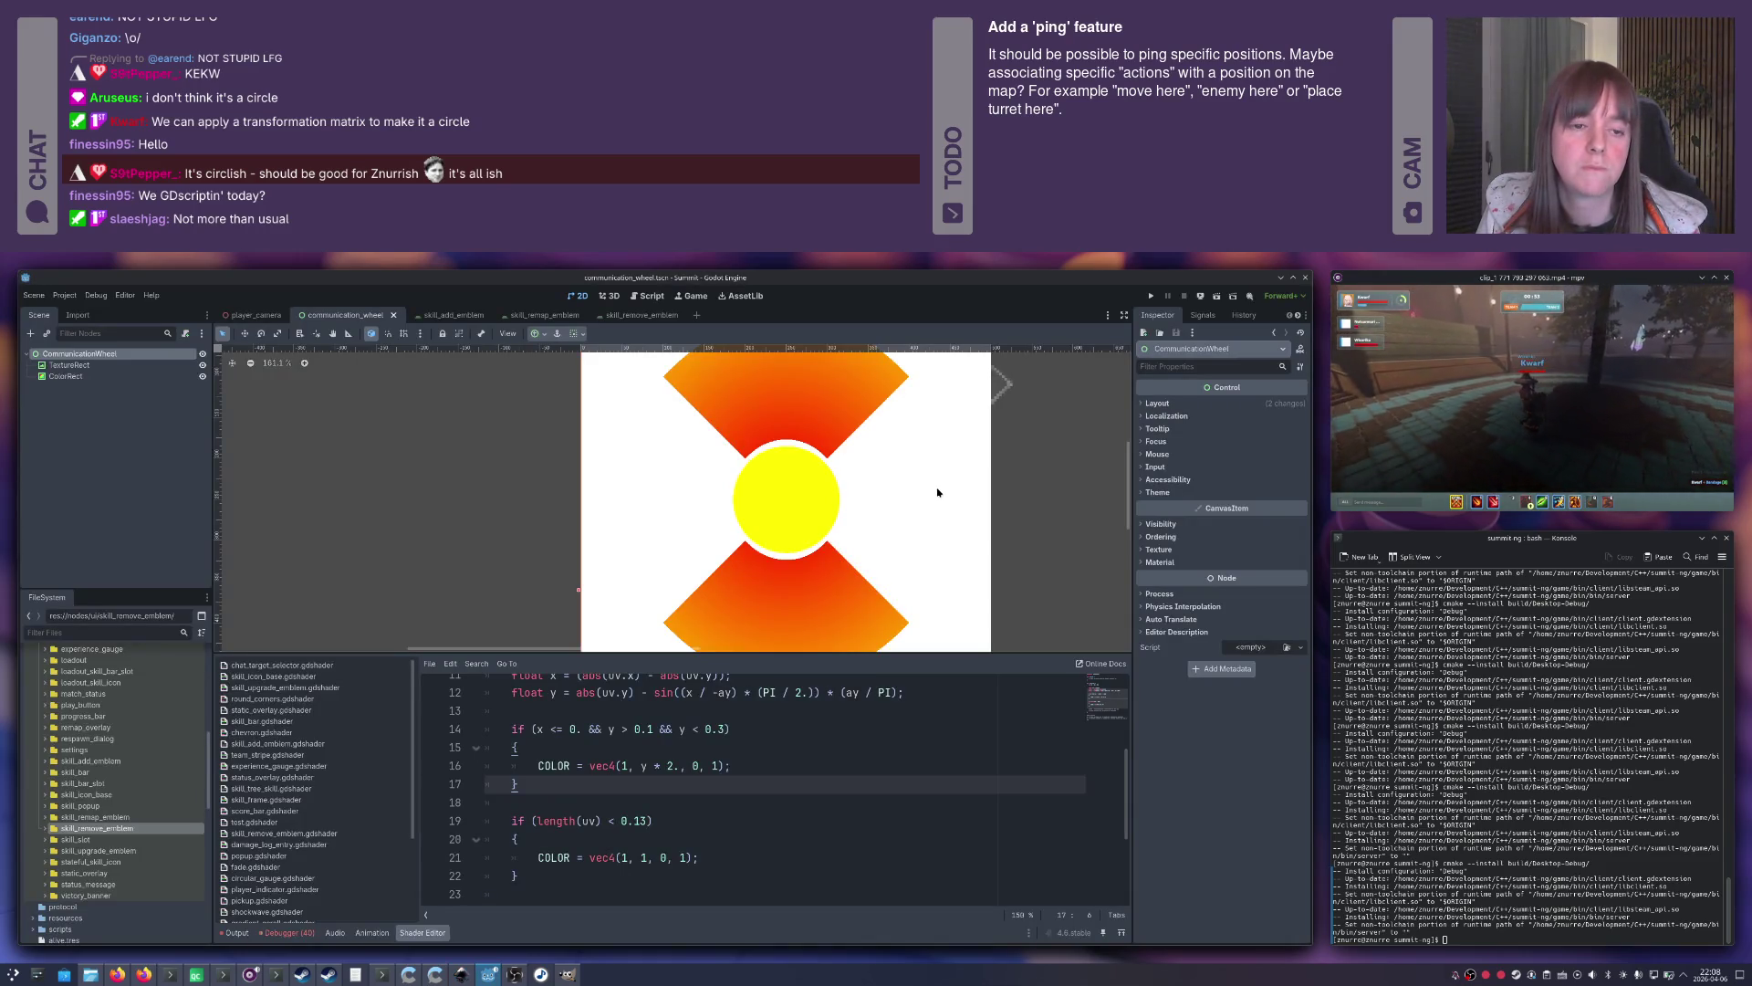
Replace abs(uv.y) with ay on shader line 11.
{"action": "left_click", "coordinate": [740, 693]}
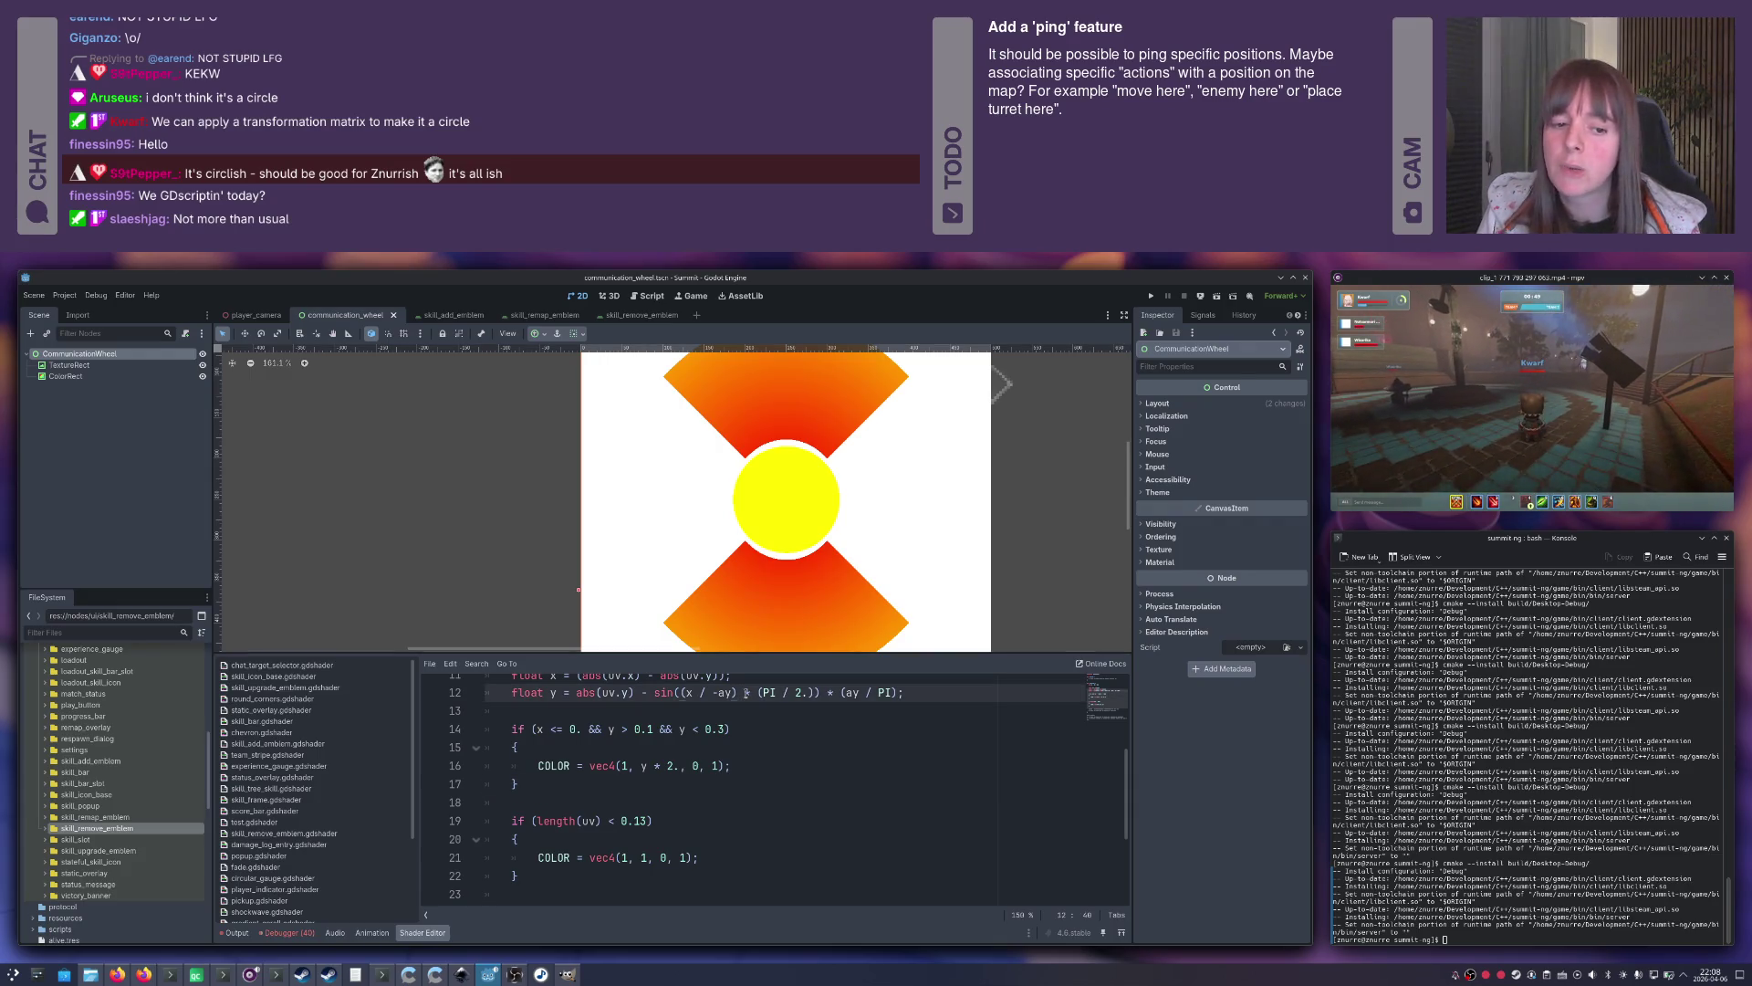
{"action": "scroll", "coordinate": [758, 698], "scroll_direction": "up", "scroll_amount": 2}
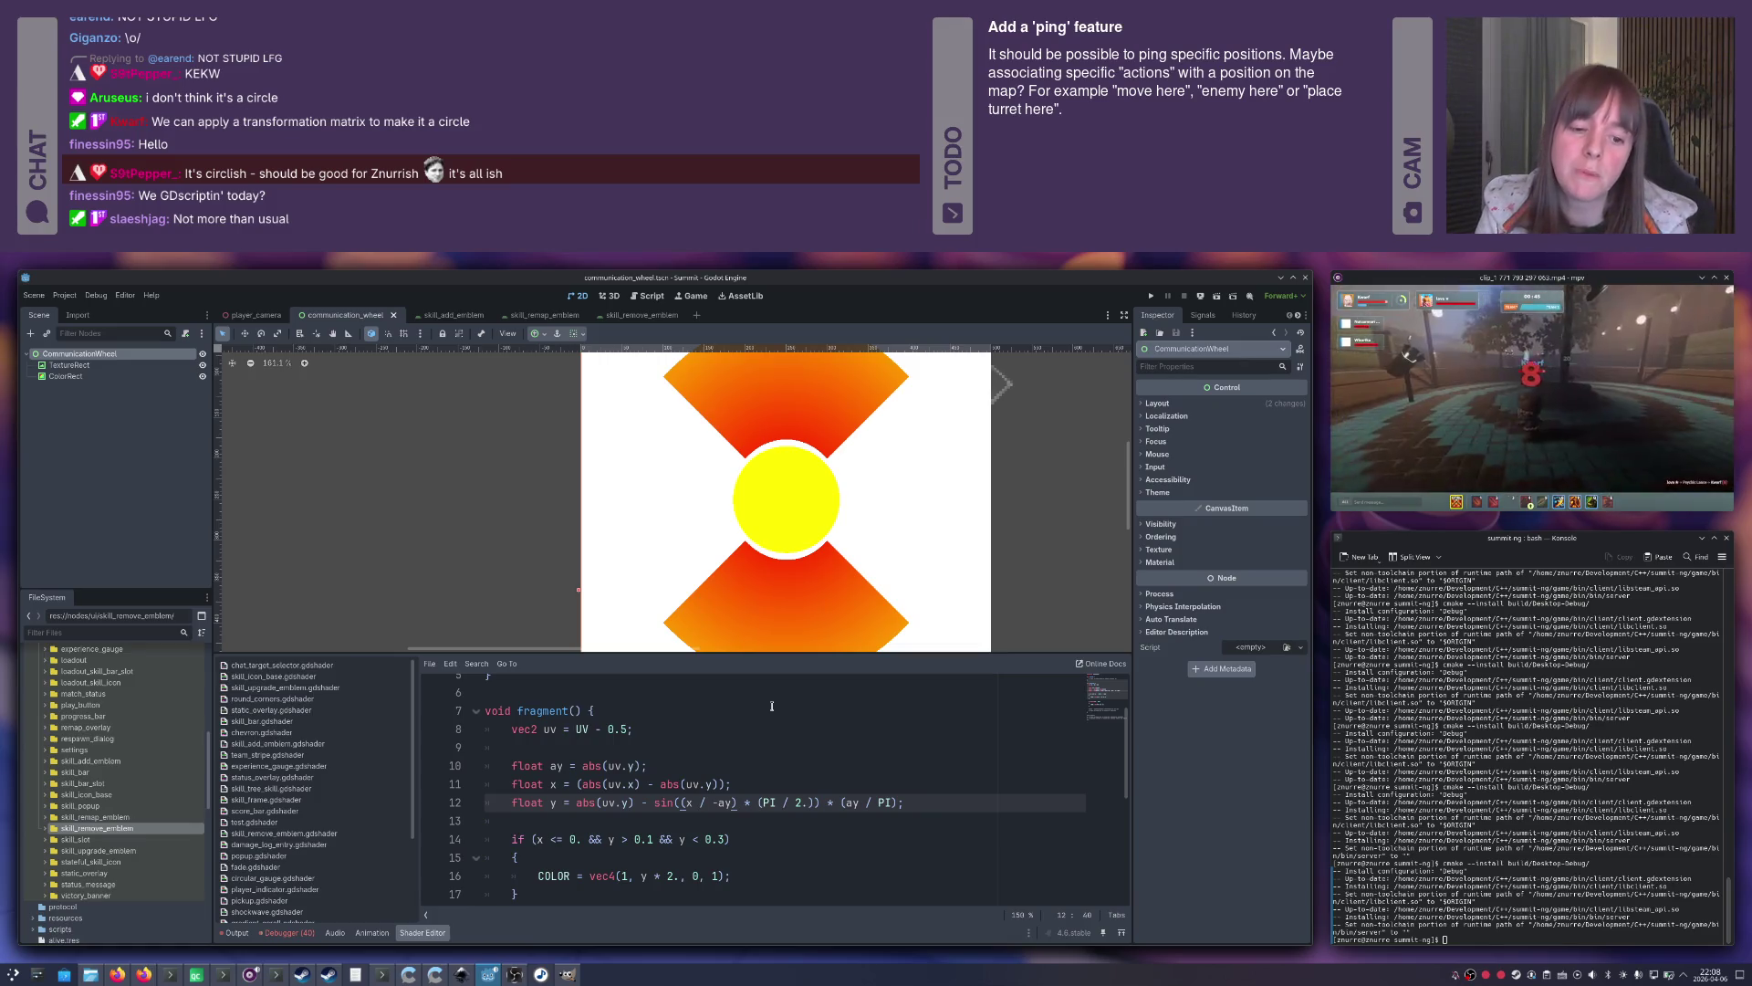
{"action": "left_click_drag", "start_coordinate": [662, 787], "coordinate": [727, 786]}
{"action": "type", "text": "ay"}
{"action": "left_click", "coordinate": [746, 781]}
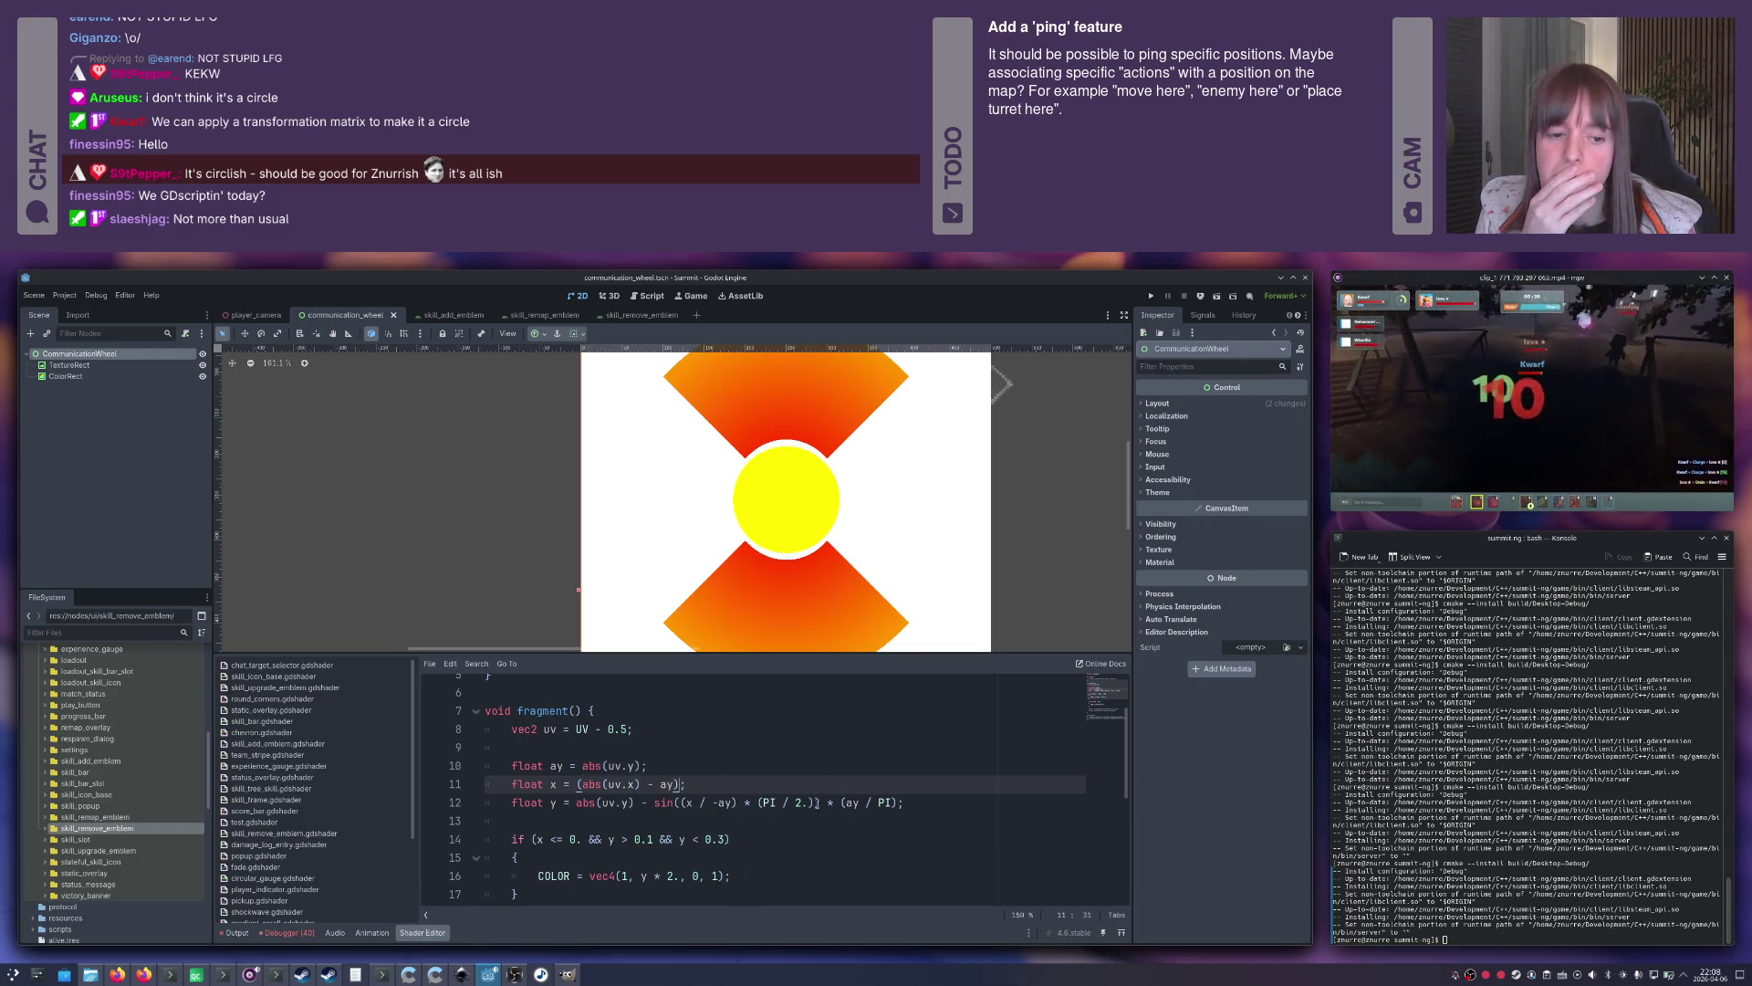
Try pow(ay, 2.) in place of (ay / PI) on line 12.
{"action": "double_click", "coordinate": [851, 802]}
{"action": "left_click", "coordinate": [879, 802]}
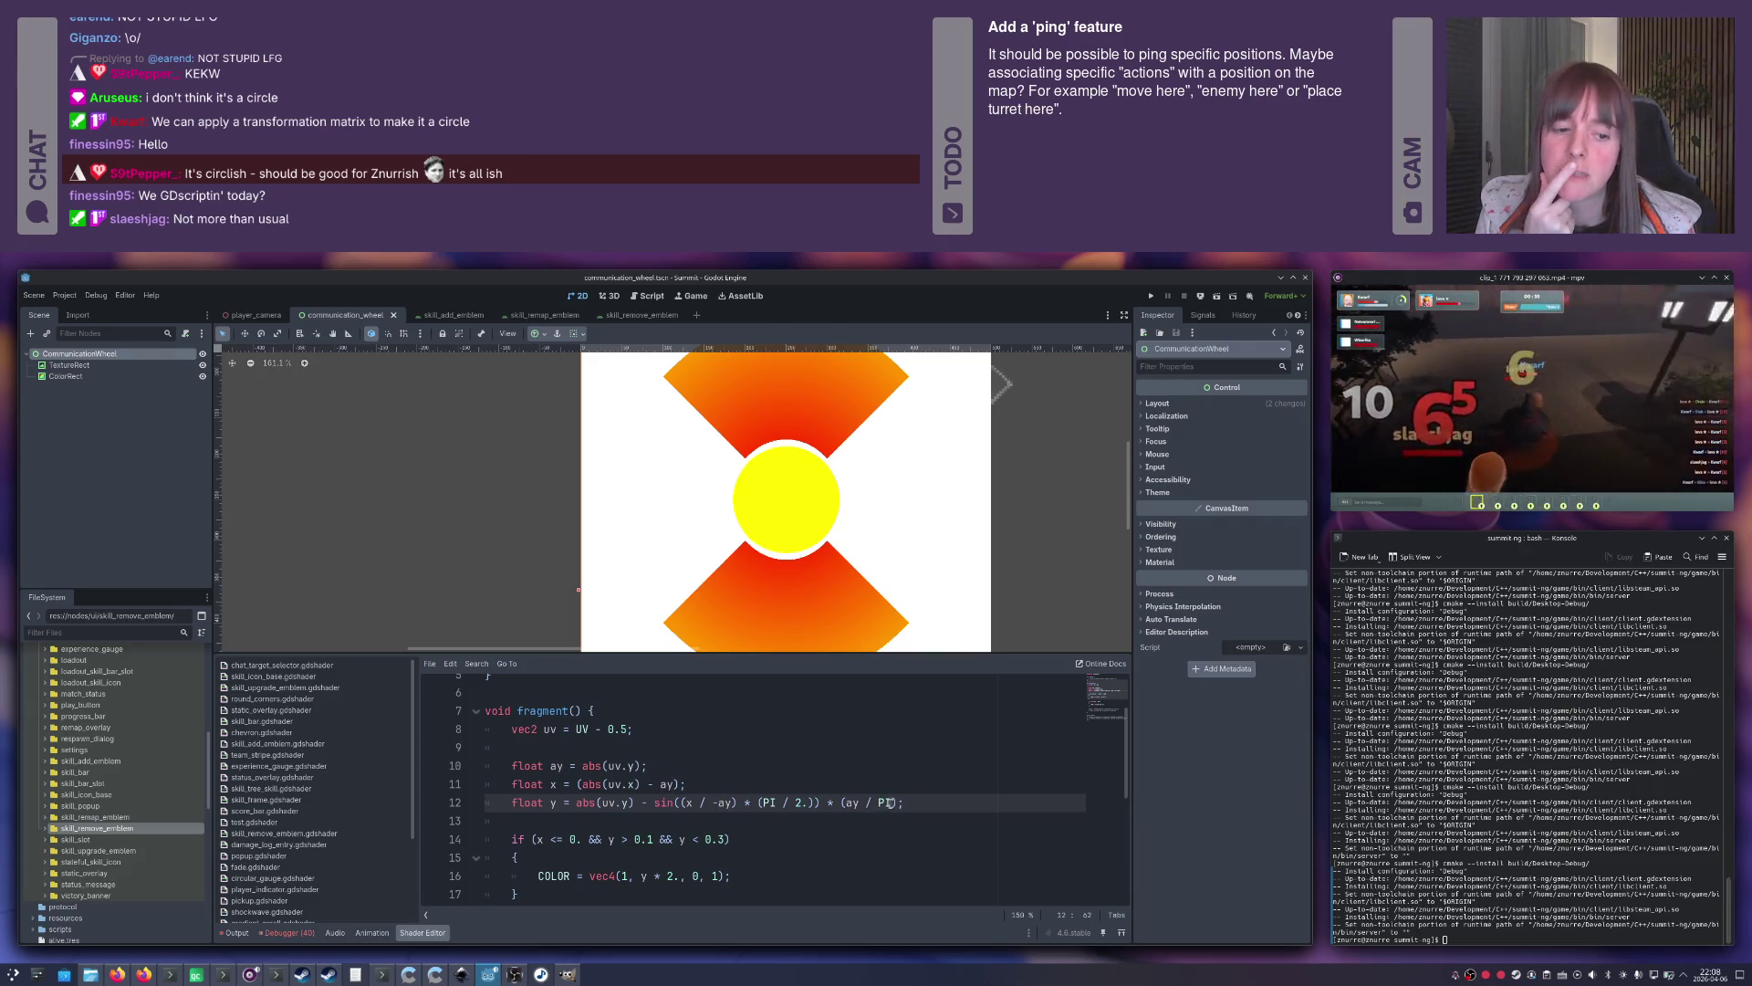
{"action": "left_click", "coordinate": [844, 803]}
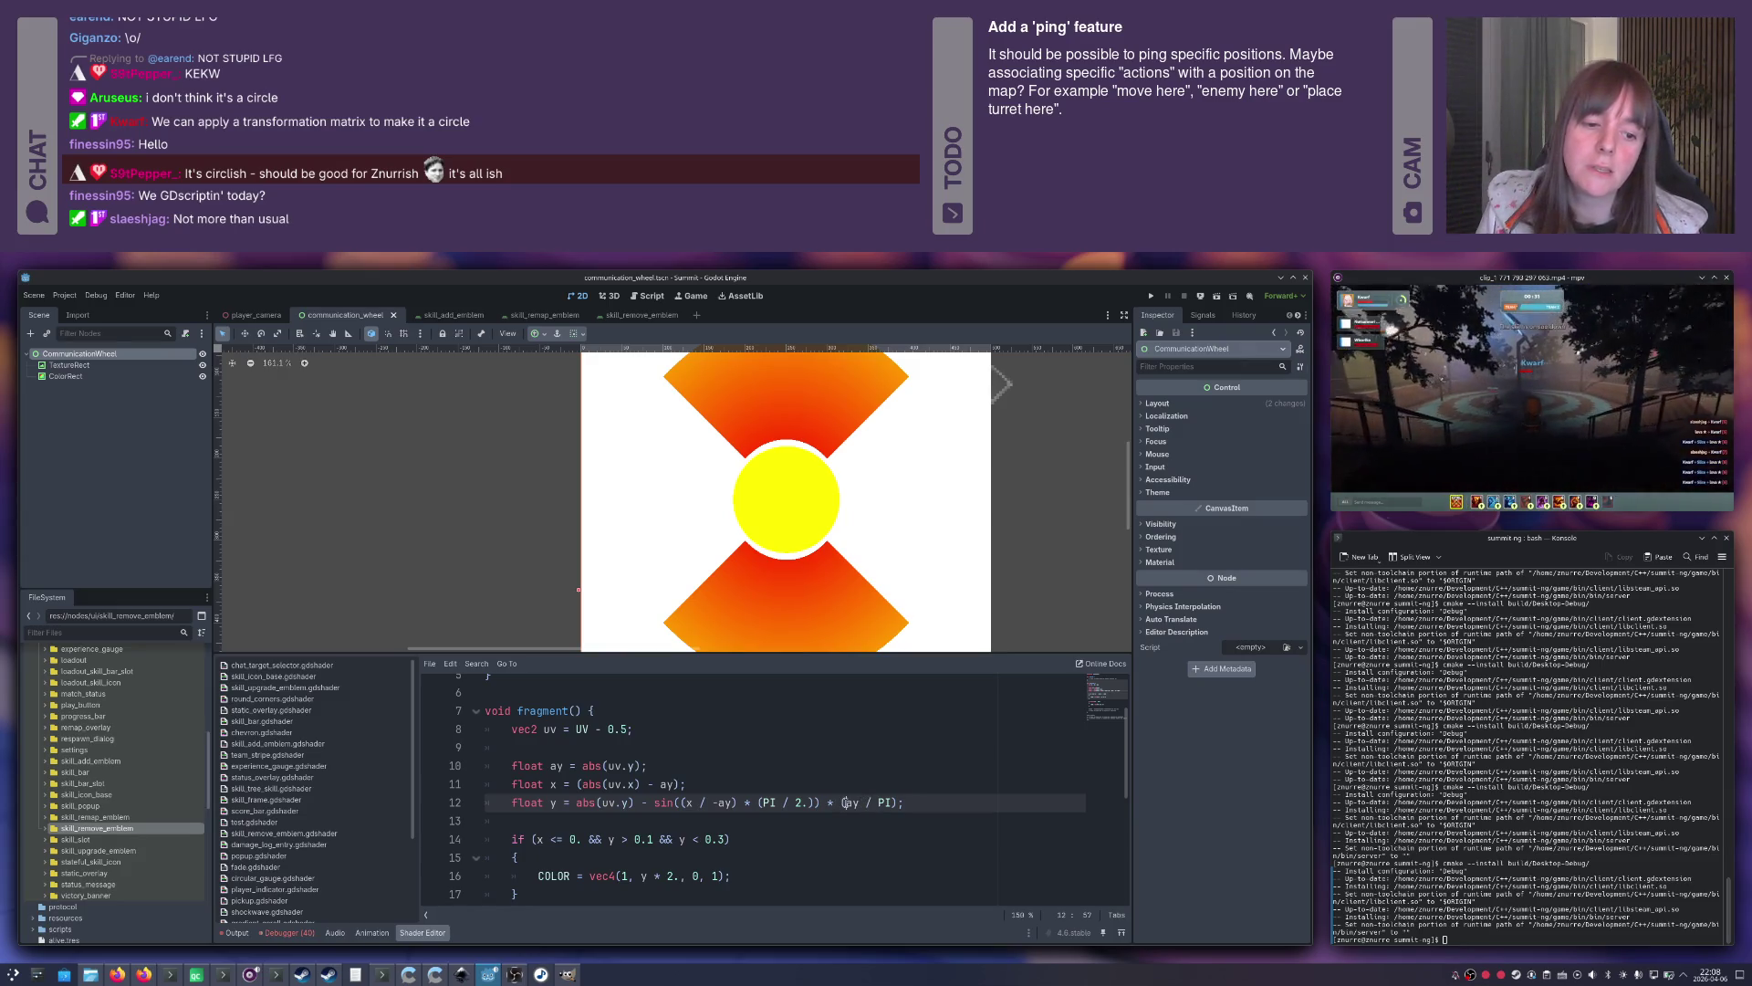
{"action": "type", "text": "pow"}
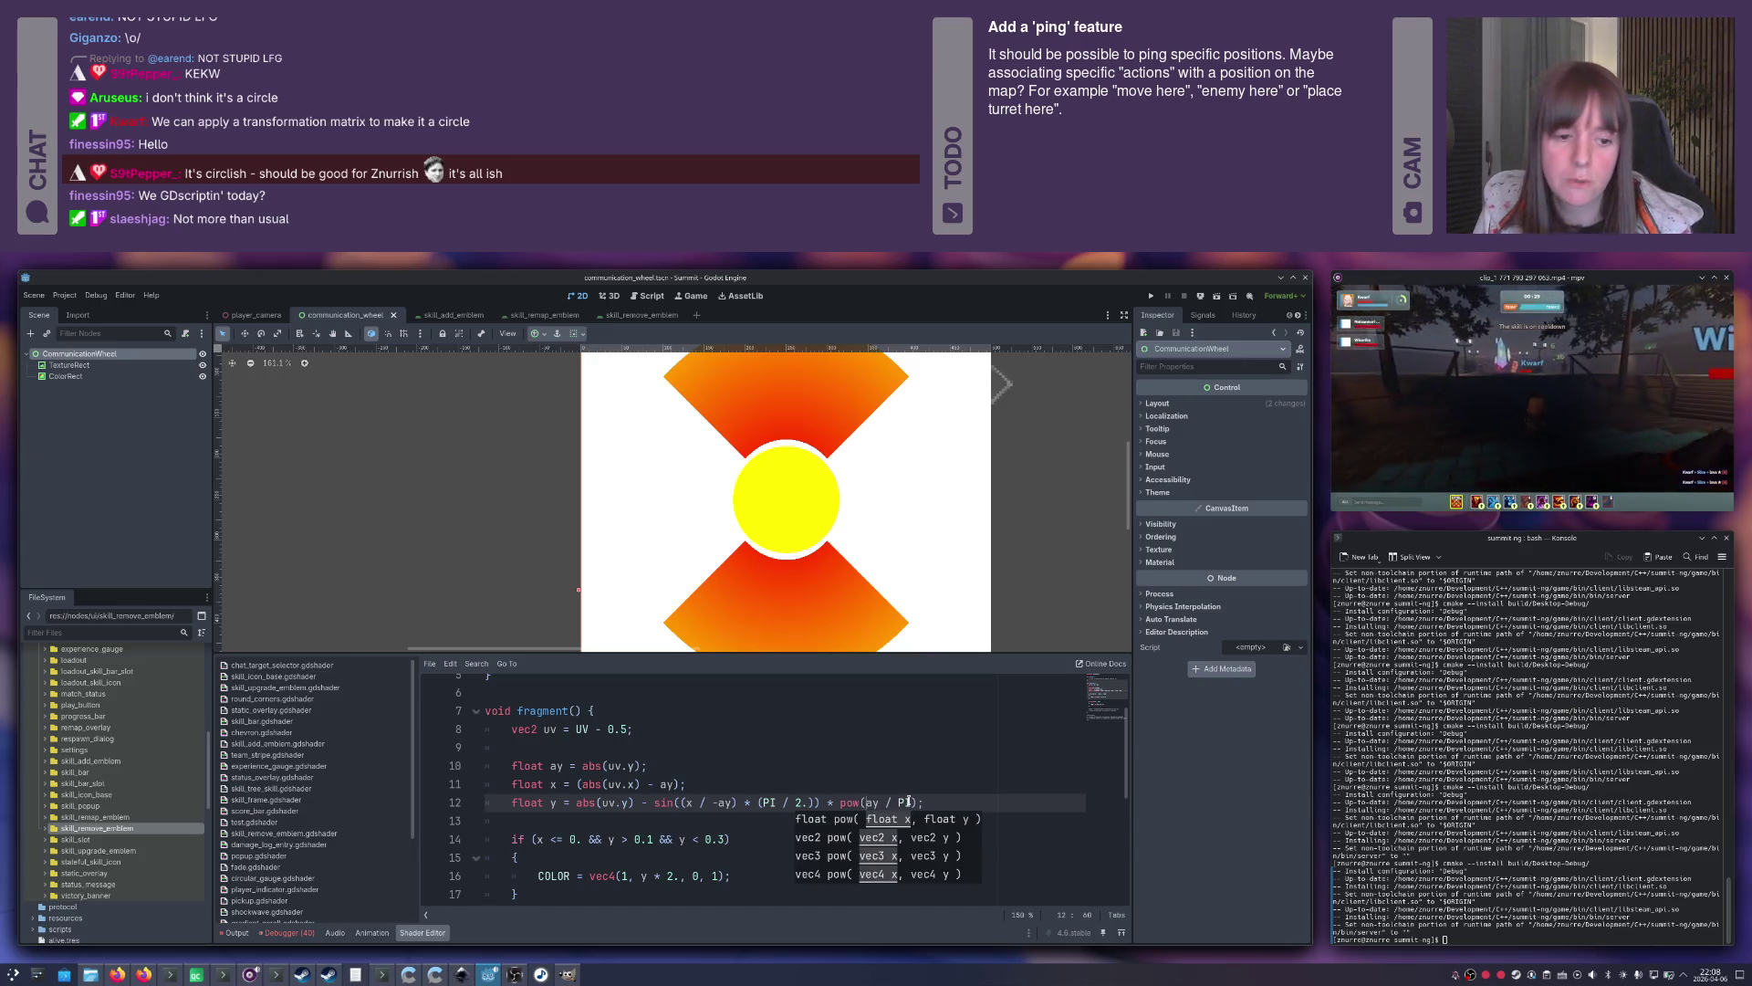
{"action": "key", "text": "Delete"}
{"action": "key", "text": "Delete"}
{"action": "key", "text": "Delete"}
{"action": "type", "text": ", 2"}
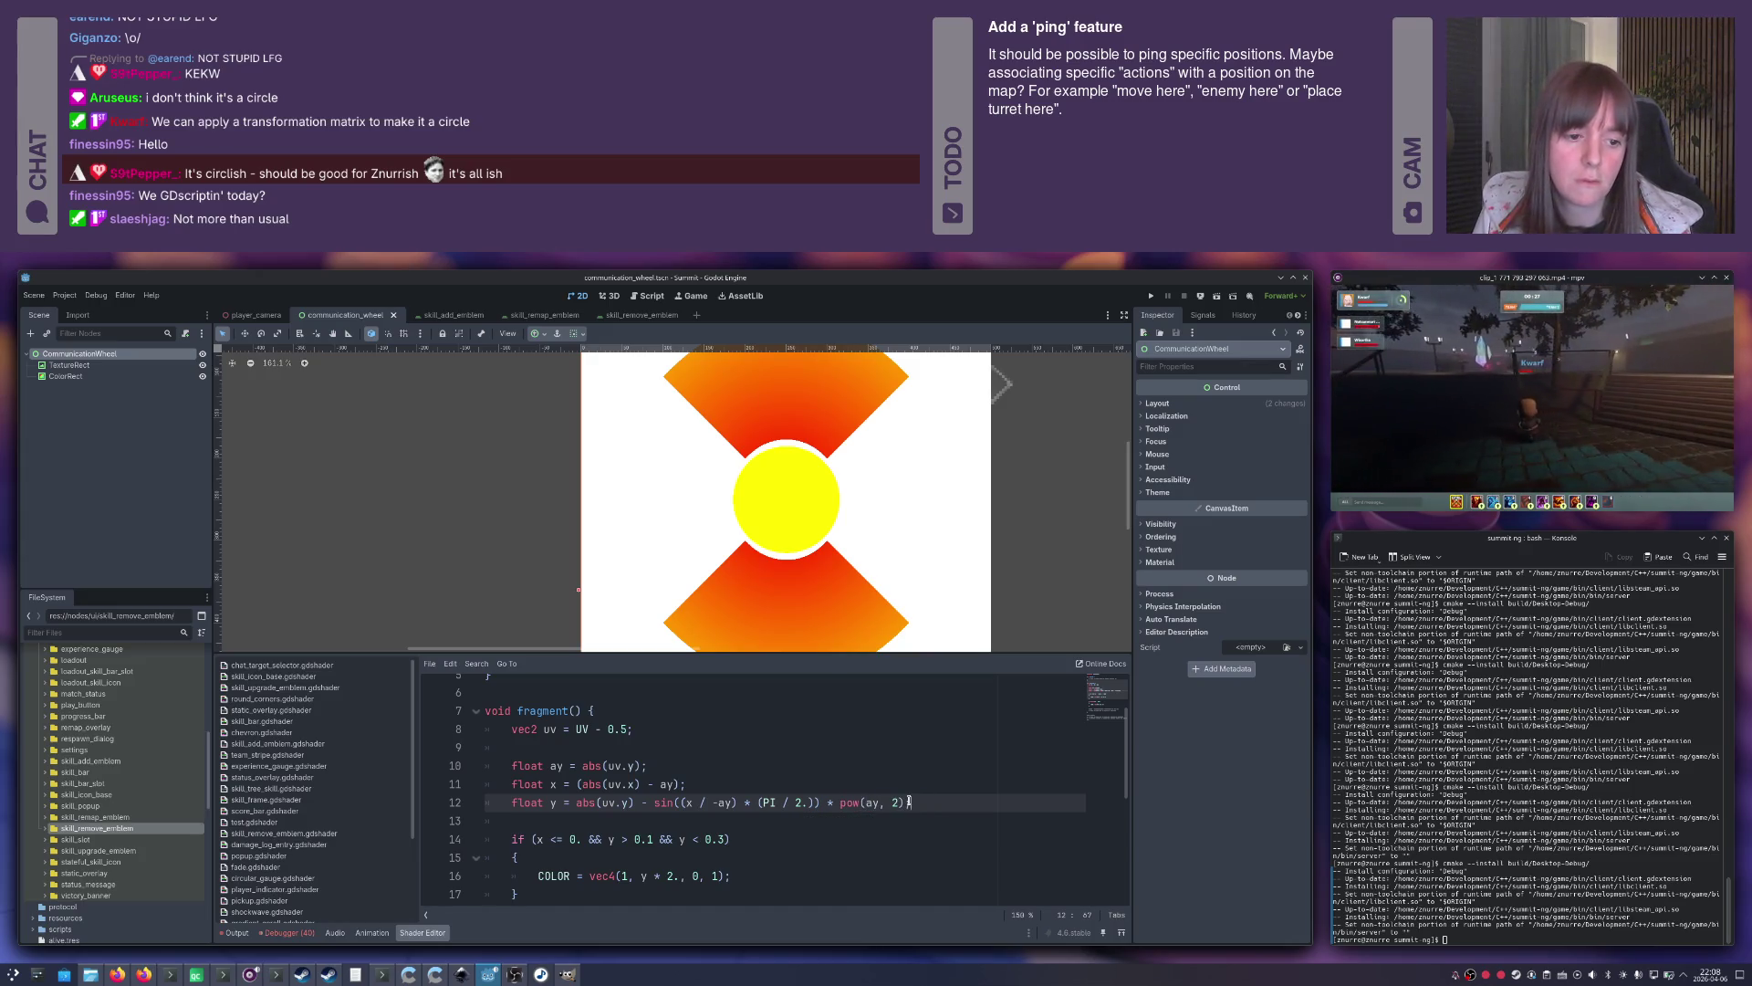
{"action": "type", "text": "."}
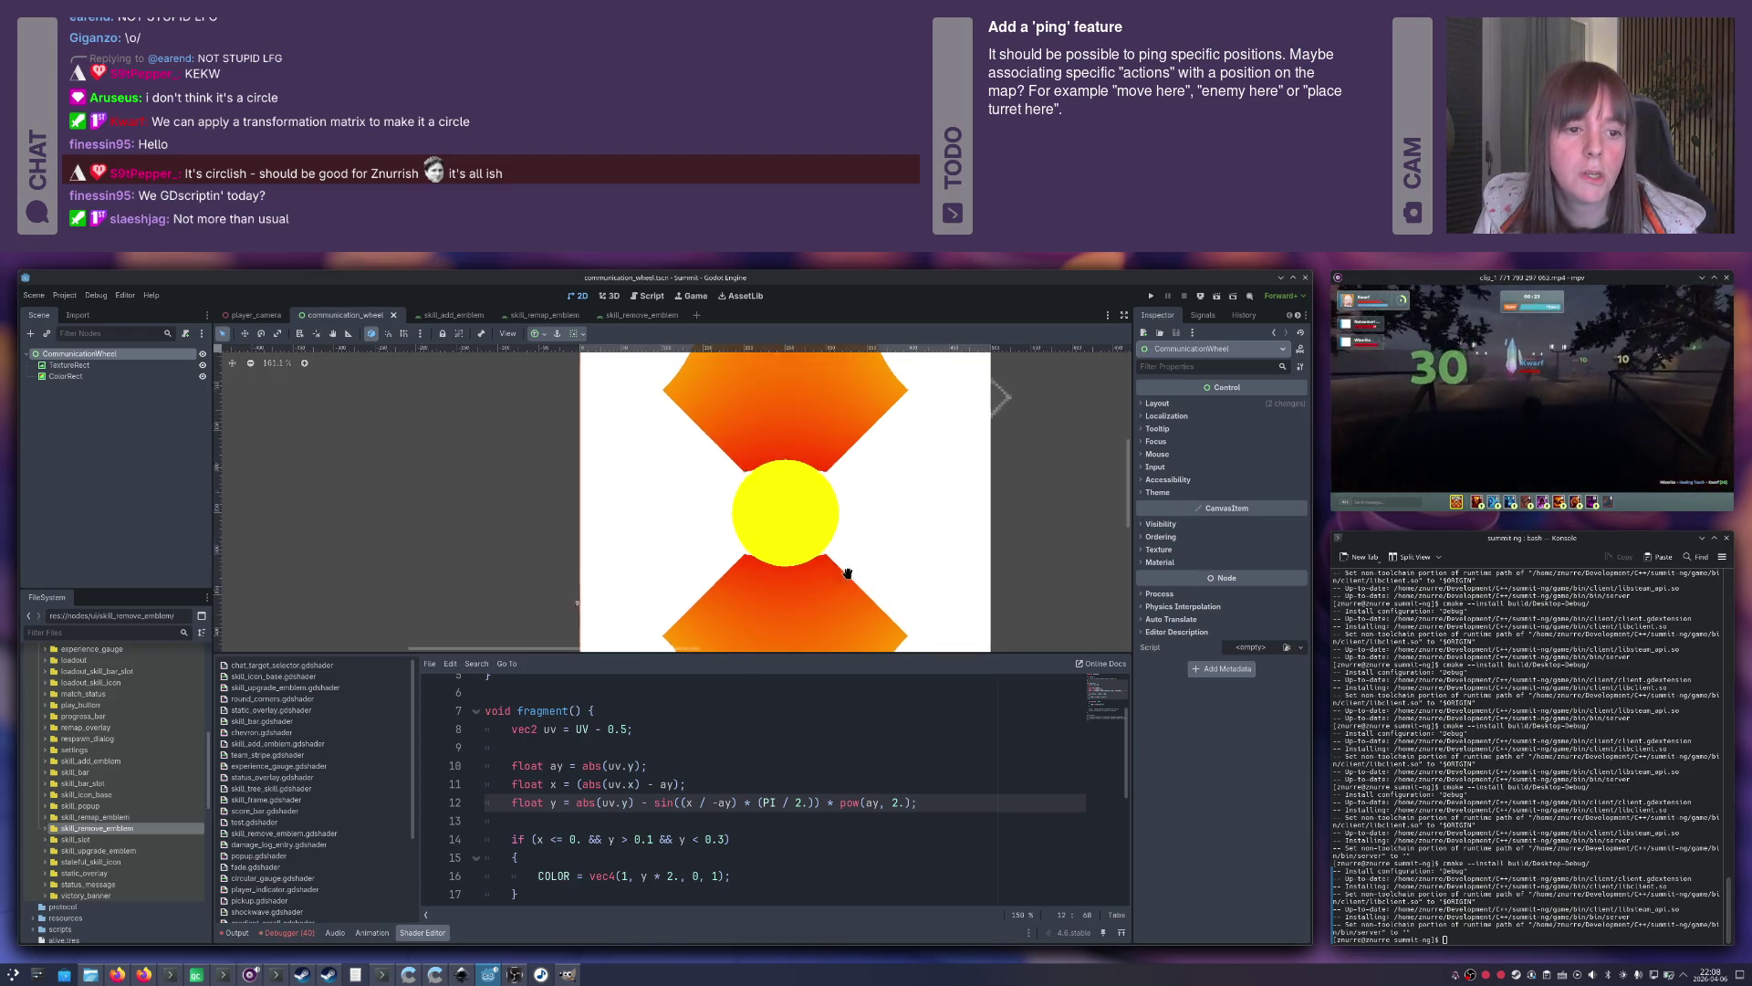
{"action": "scroll", "coordinate": [844, 566], "scroll_direction": "up", "scroll_amount": 3}
{"action": "scroll", "coordinate": [814, 591], "scroll_direction": "down", "scroll_amount": 3}
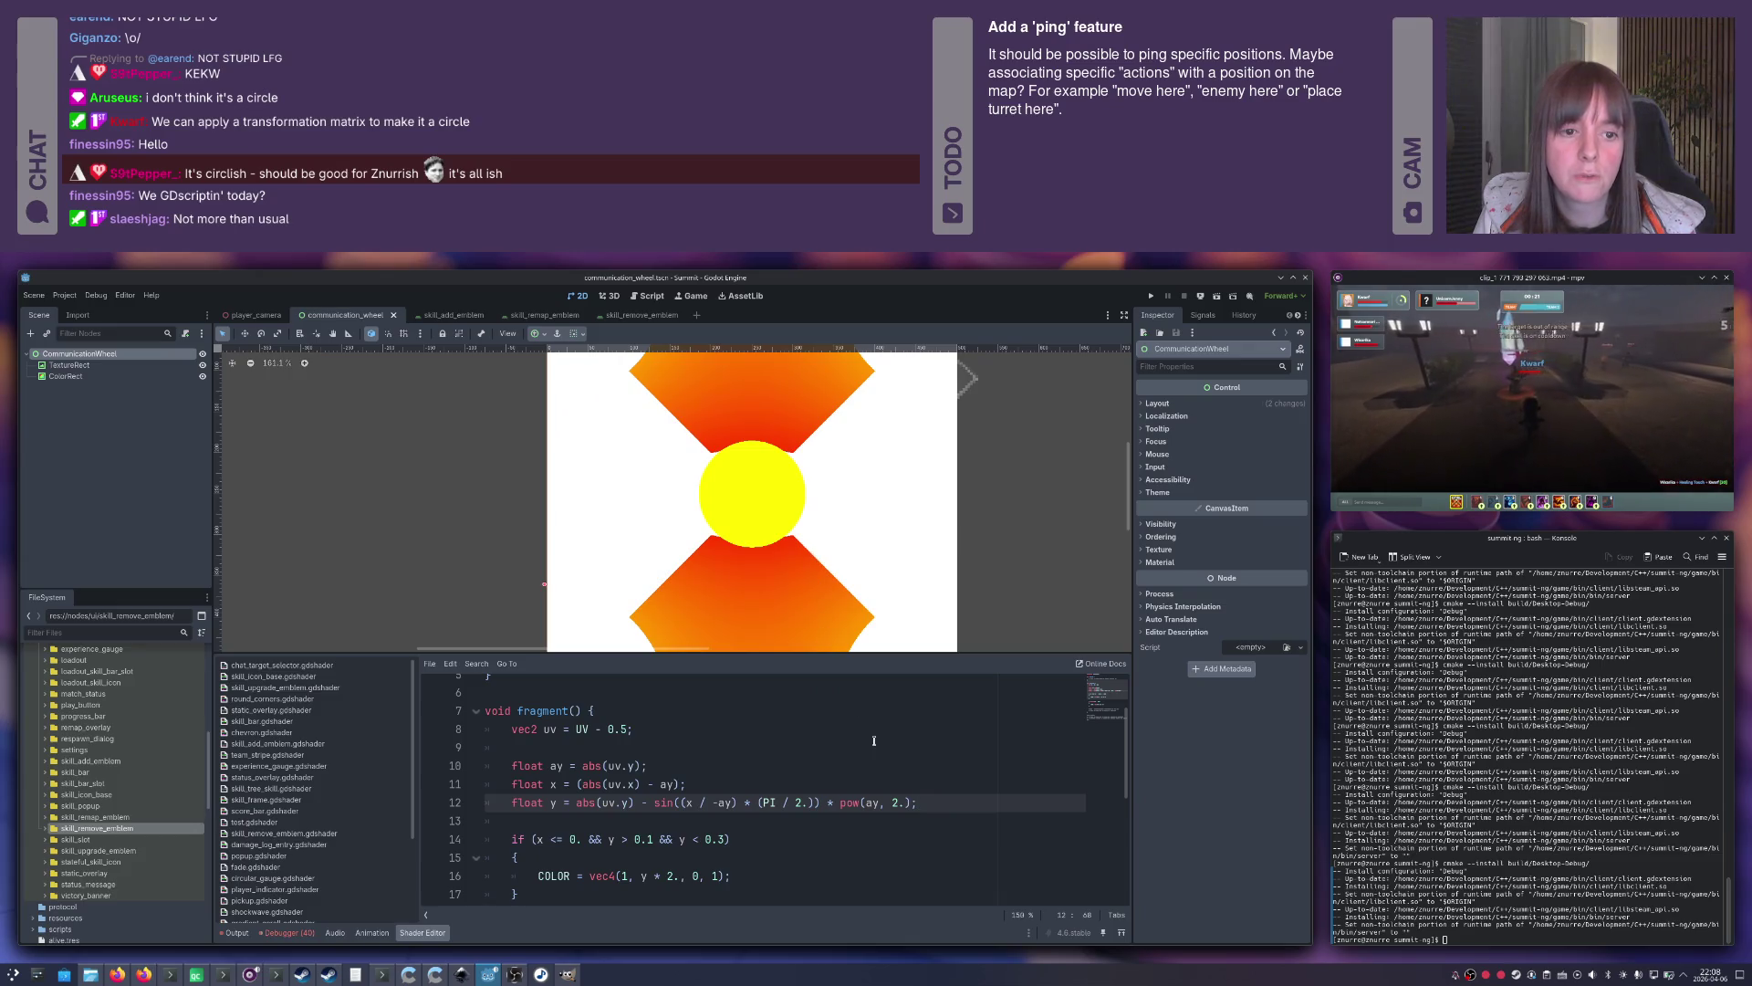
Try exp(ay) on line 12, then restore the (ay / PI) wedge curve.
{"action": "double_click", "coordinate": [853, 801]}
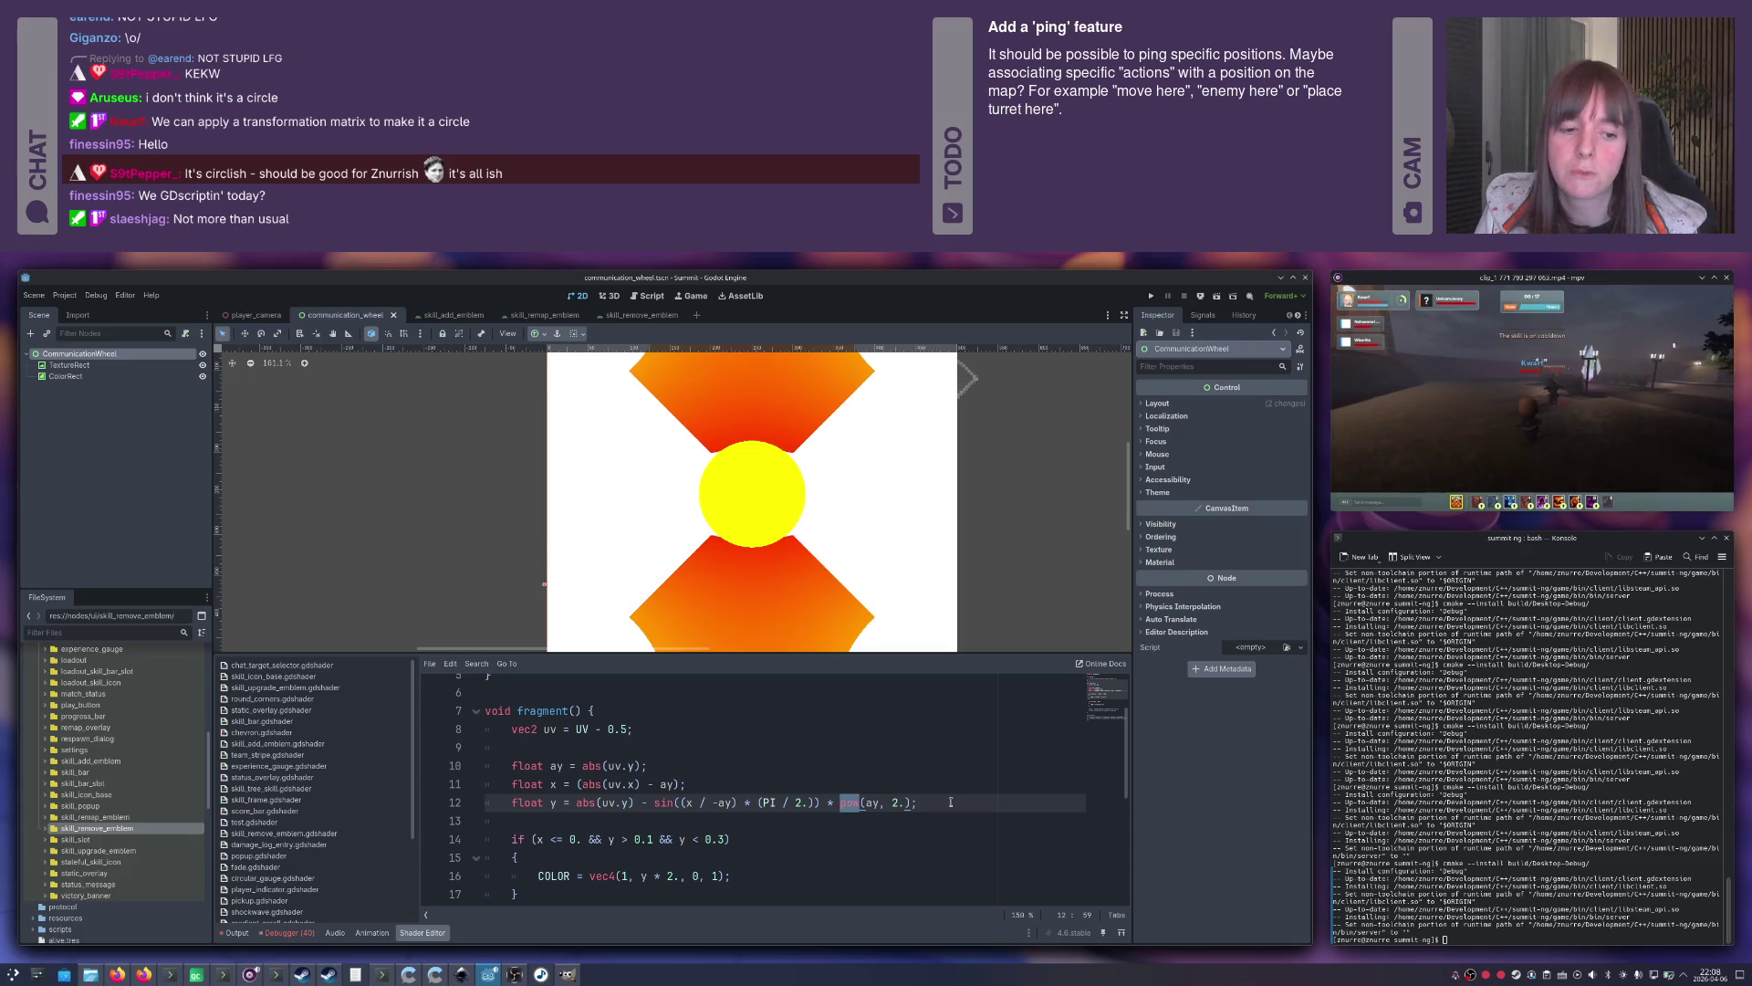
{"action": "type", "text": "exp"}
{"action": "key", "text": "Escape"}
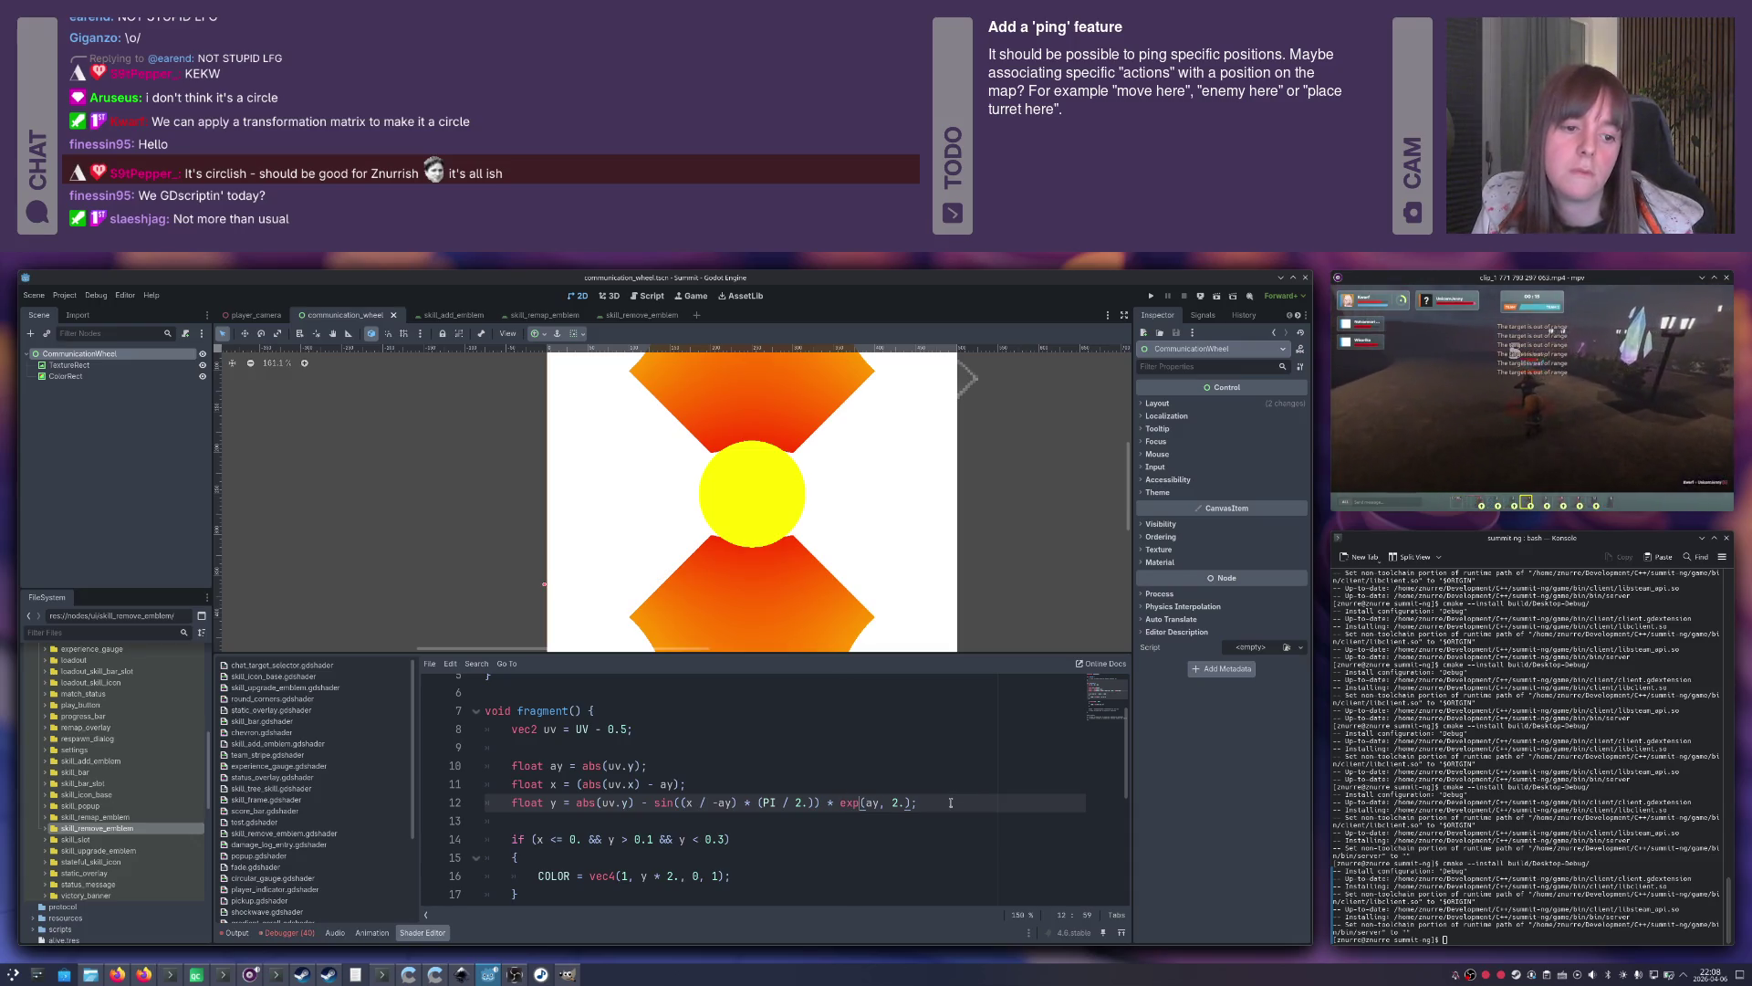
{"action": "key", "text": "Delete"}
{"action": "key", "text": "Delete"}
{"action": "key", "text": "Delete"}
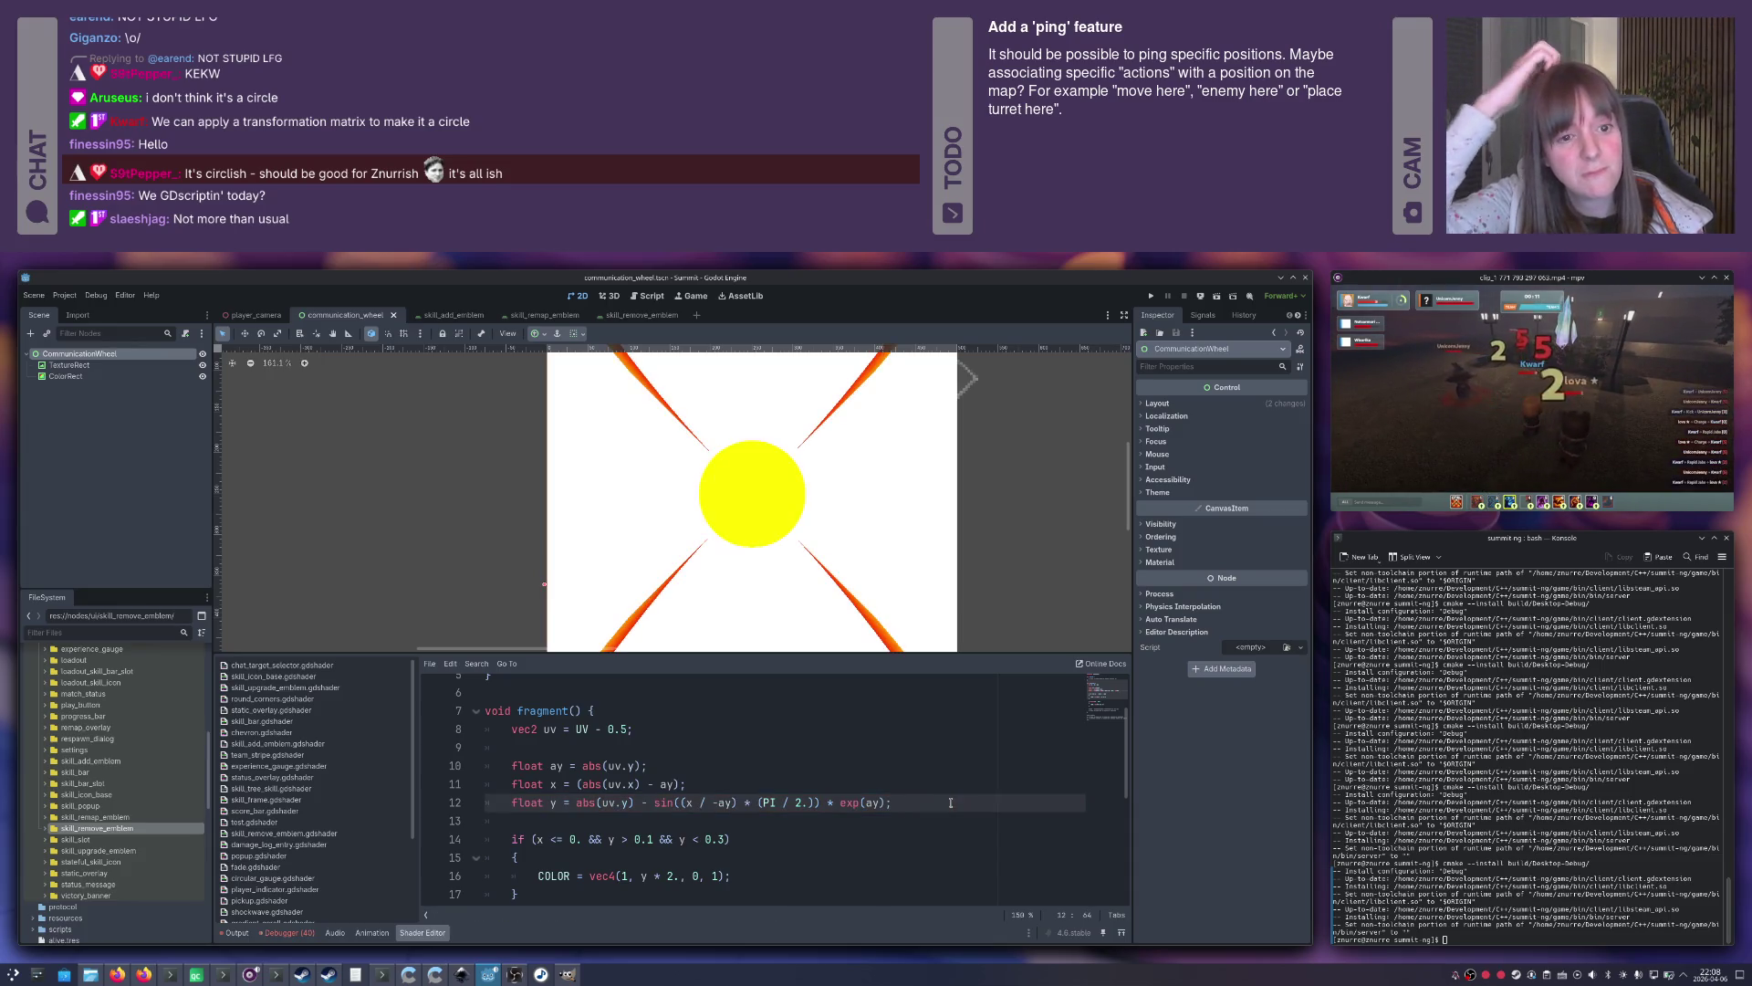
{"action": "key", "text": "BackSpace"}
{"action": "key", "text": "BackSpace"}
{"action": "key", "text": "BackSpace"}
{"action": "type", "text": "pow(ay / PI);"}
{"action": "type", "text": "("}
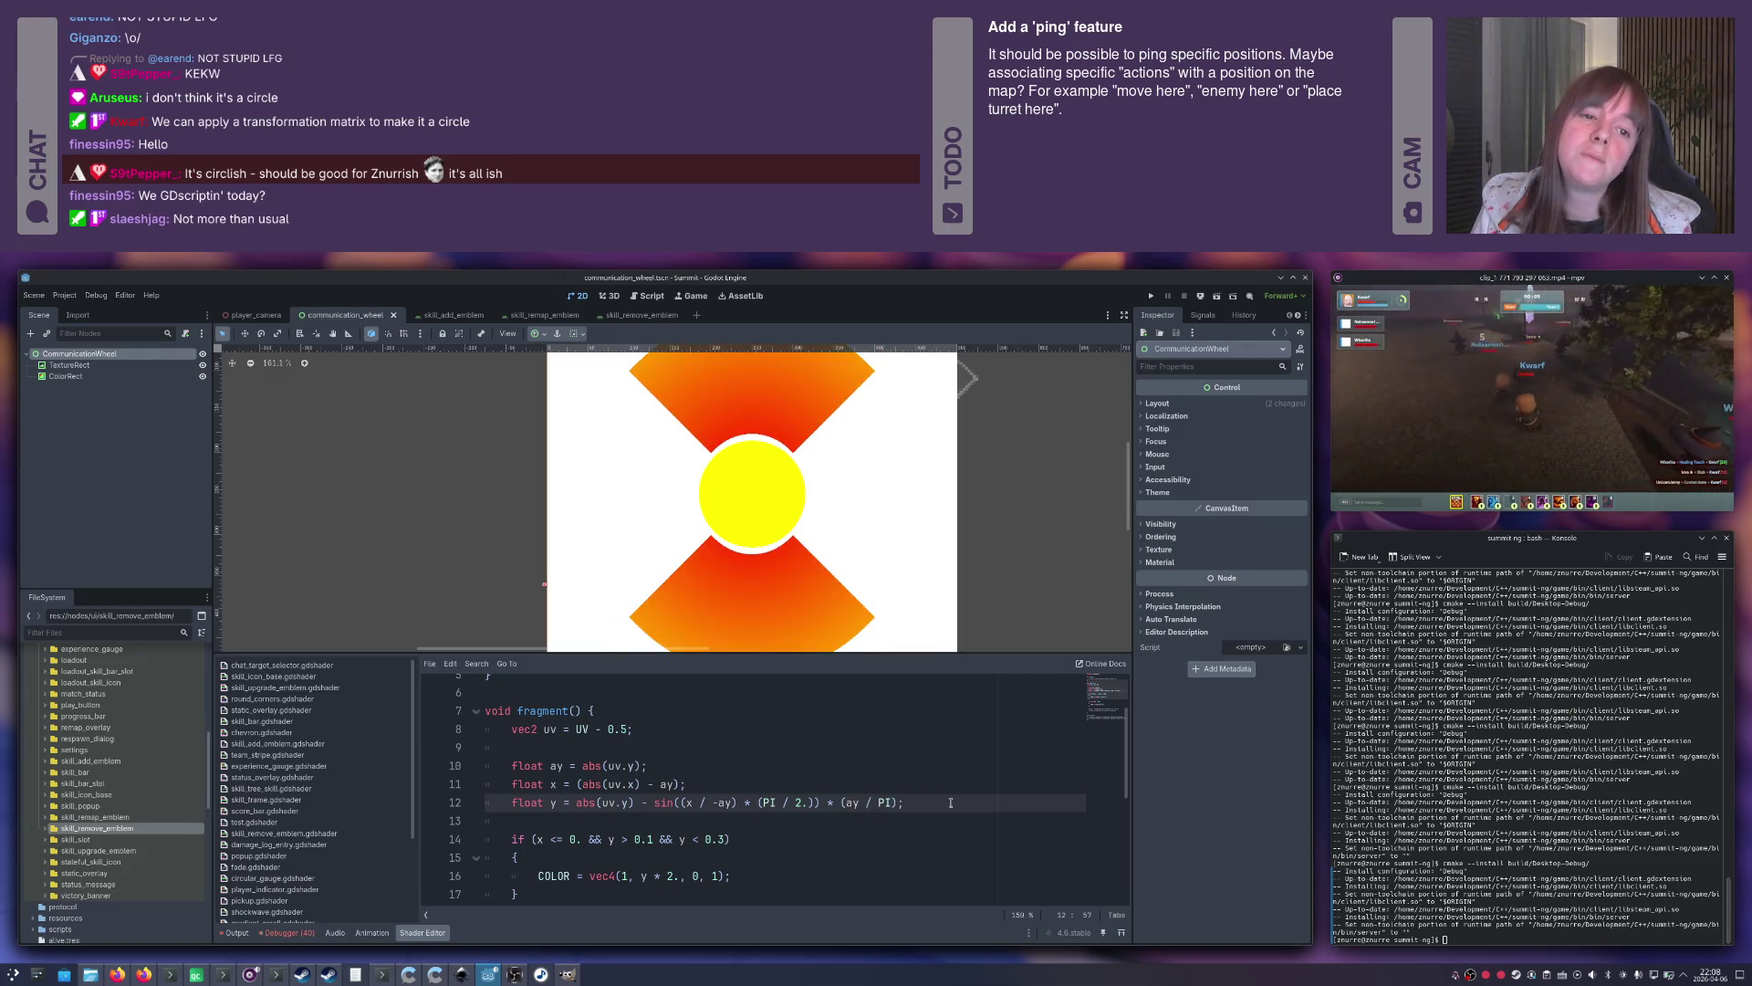
{"action": "left_click_drag", "start_coordinate": [837, 555], "coordinate": [840, 648]}
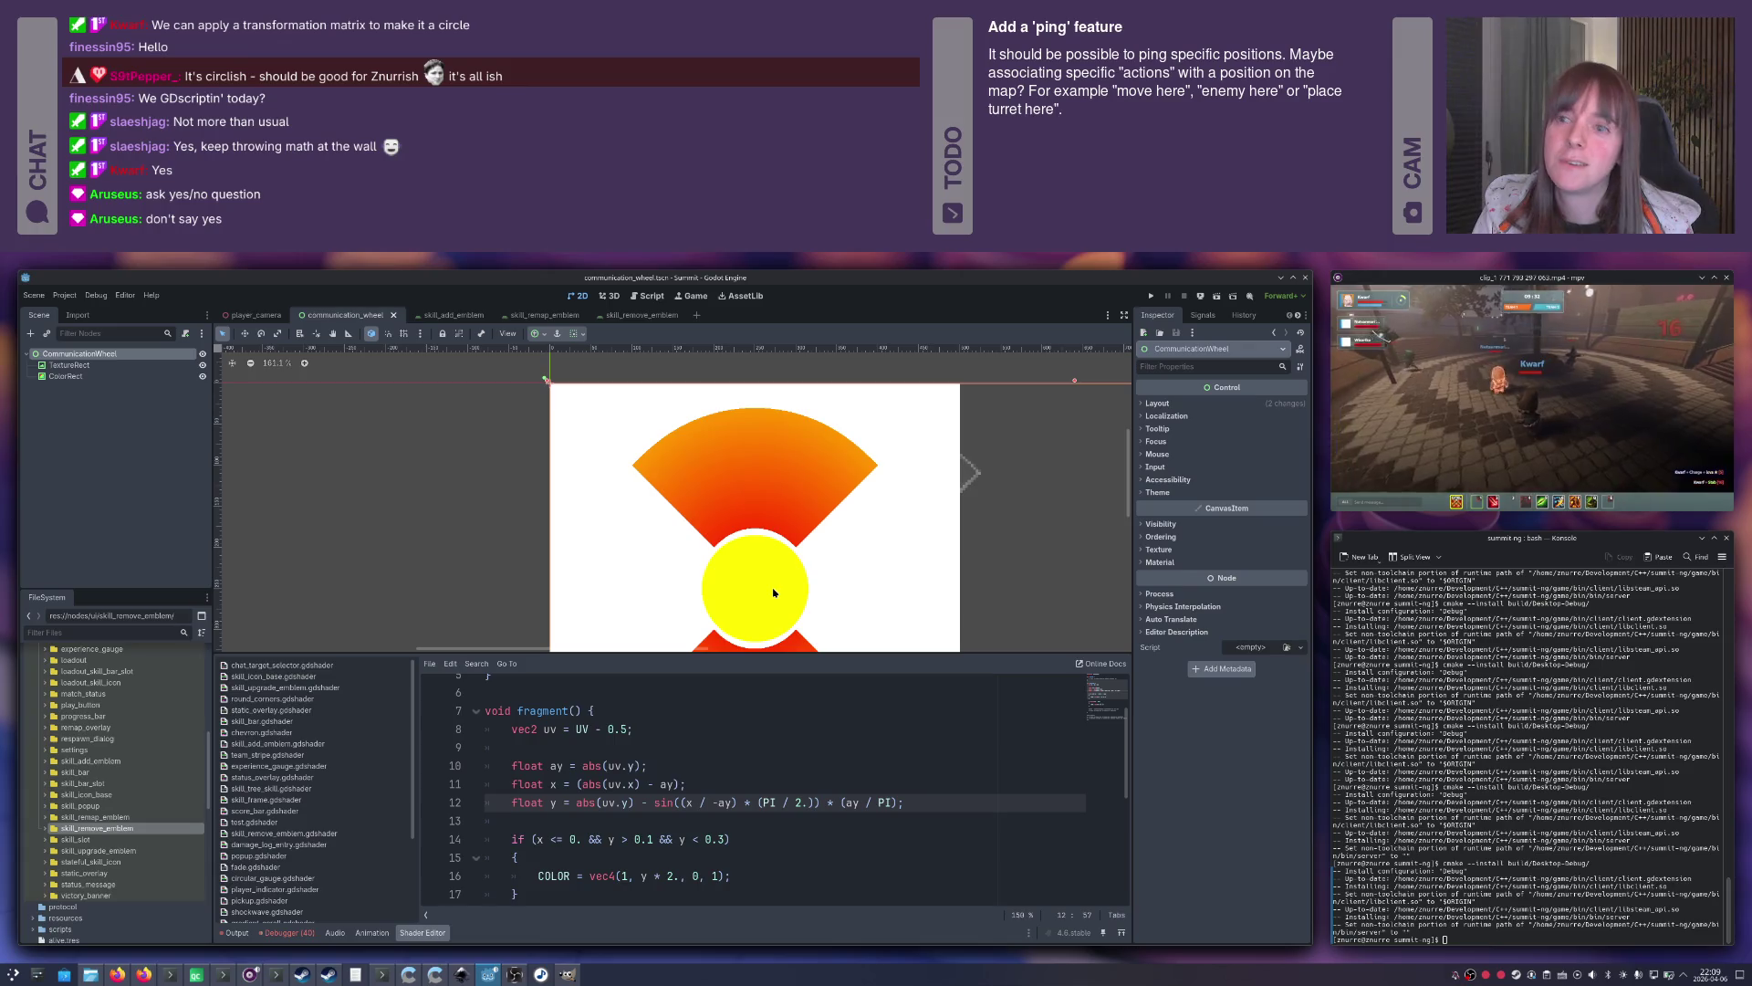
{"action": "scroll", "coordinate": [729, 787], "scroll_direction": "down", "scroll_amount": 1}
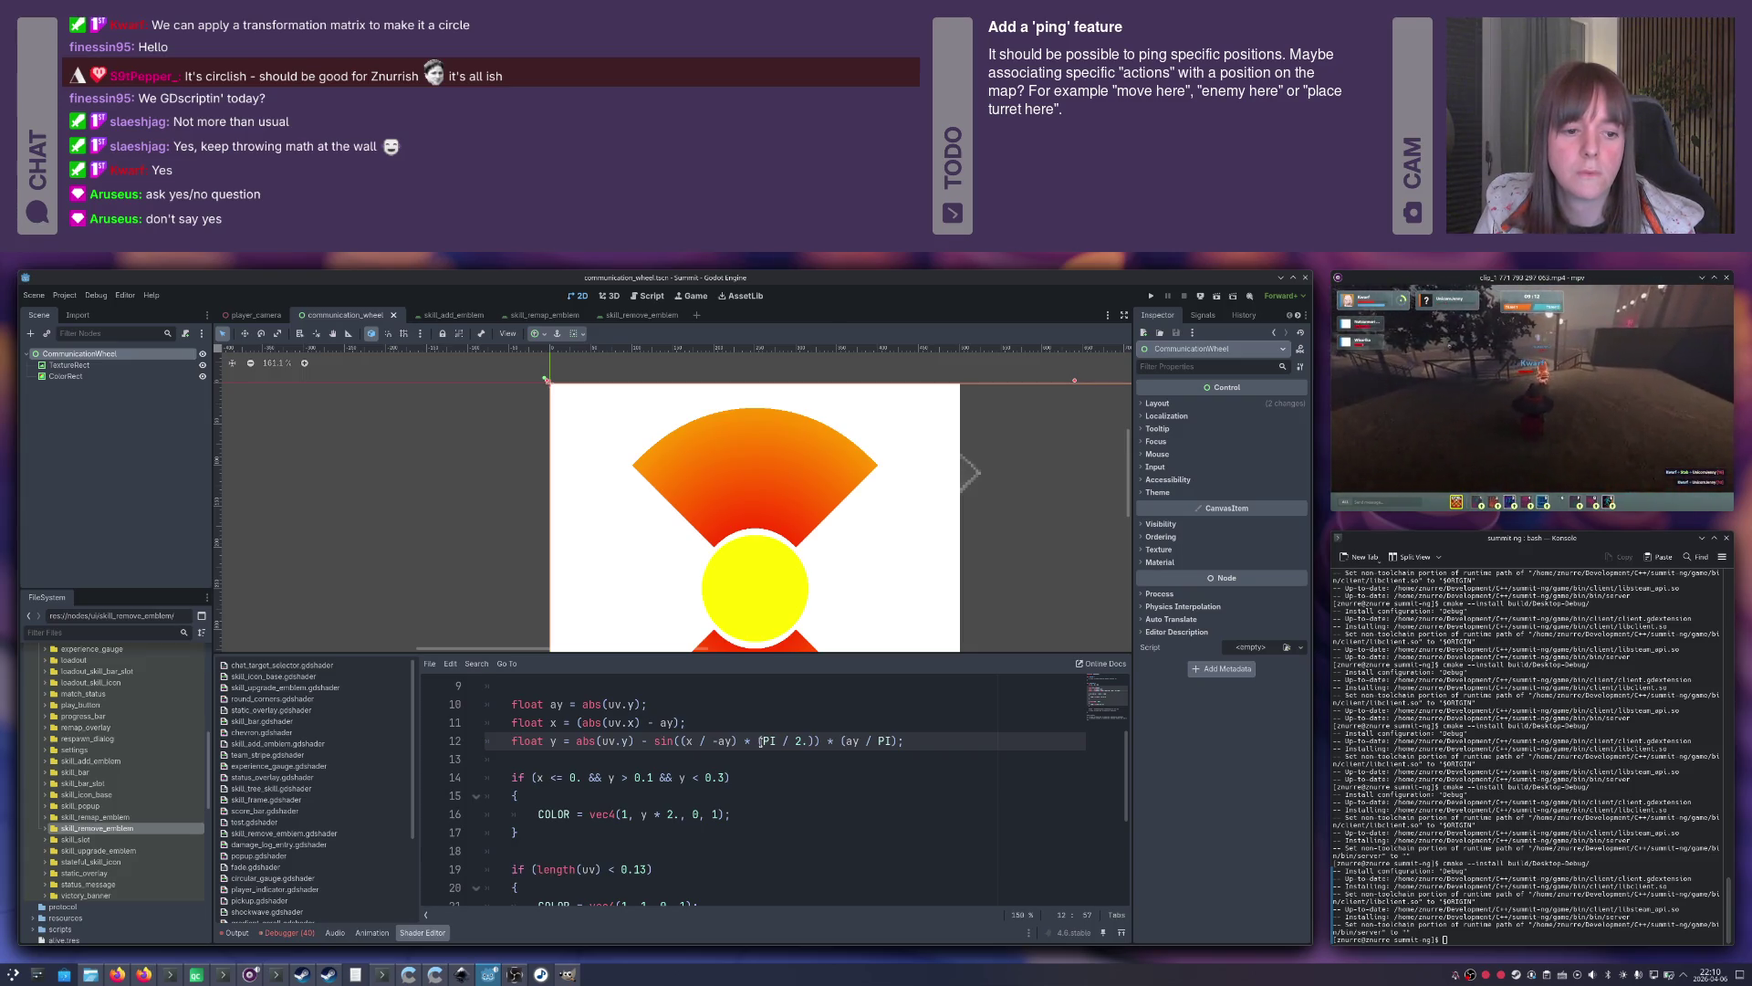
{"action": "key", "text": "shift+End"}
{"action": "key", "text": "shift+Left"}
{"action": "type", "text": "PI"}
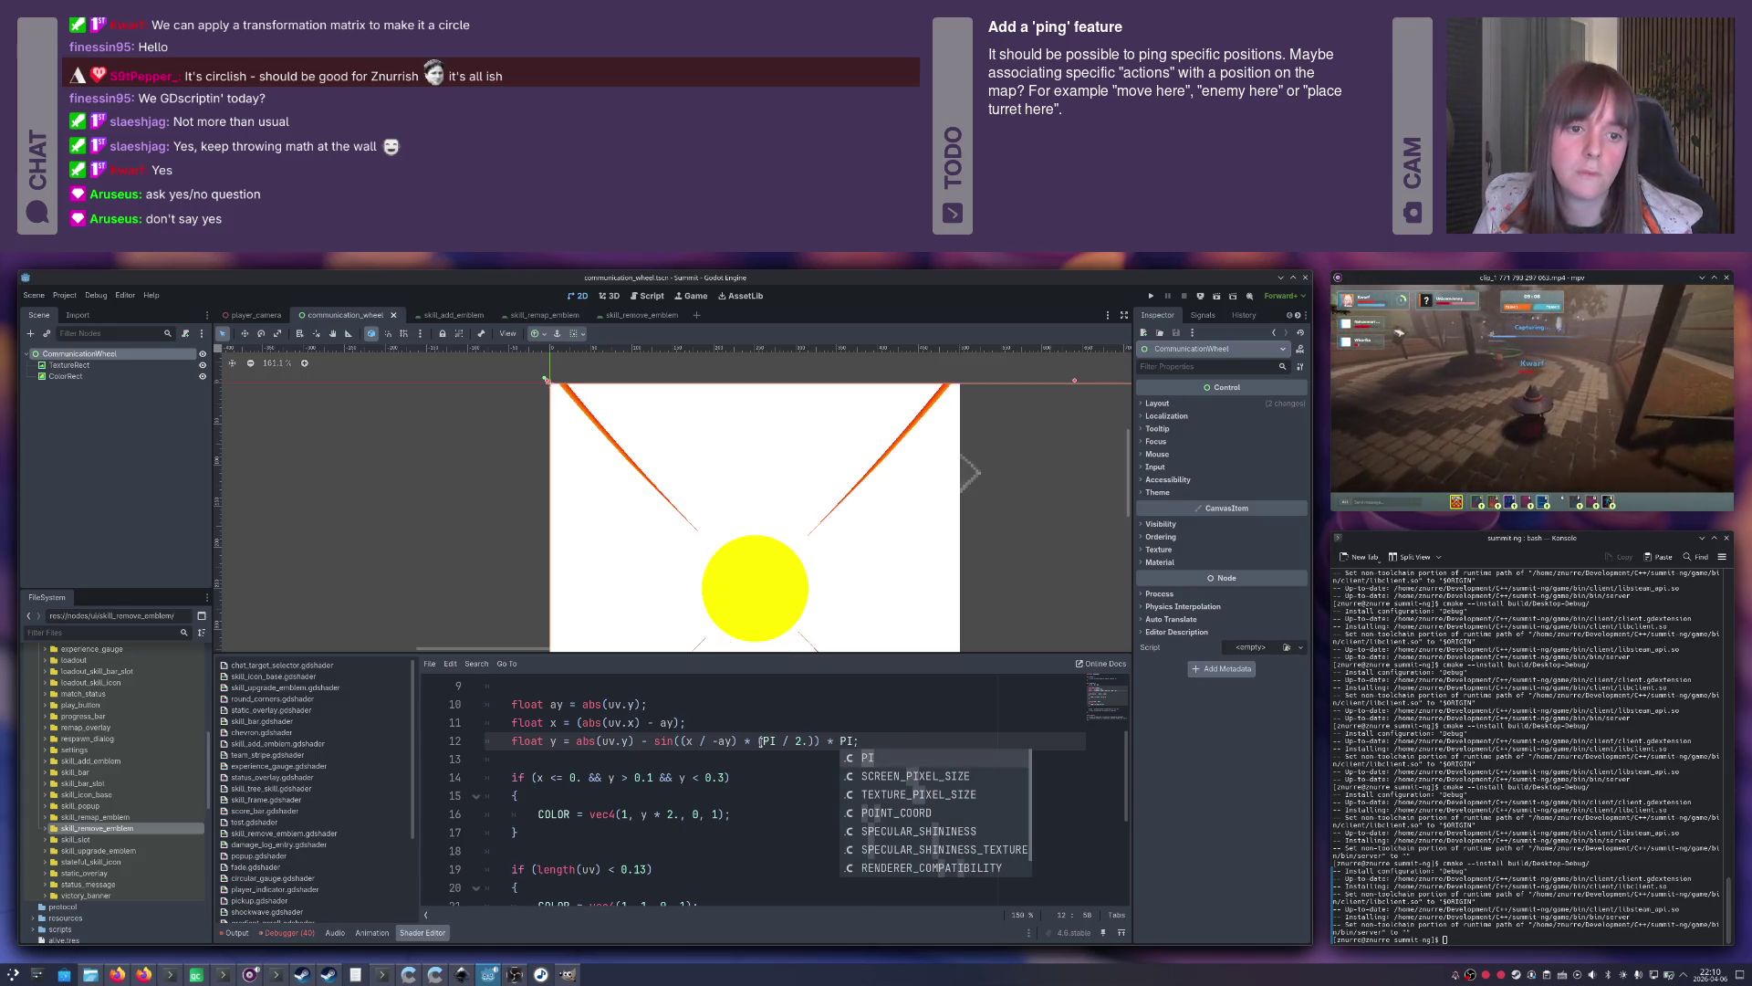
{"action": "key", "text": "Escape"}
{"action": "key", "text": "ctrl+z"}
{"action": "key", "text": "Left"}
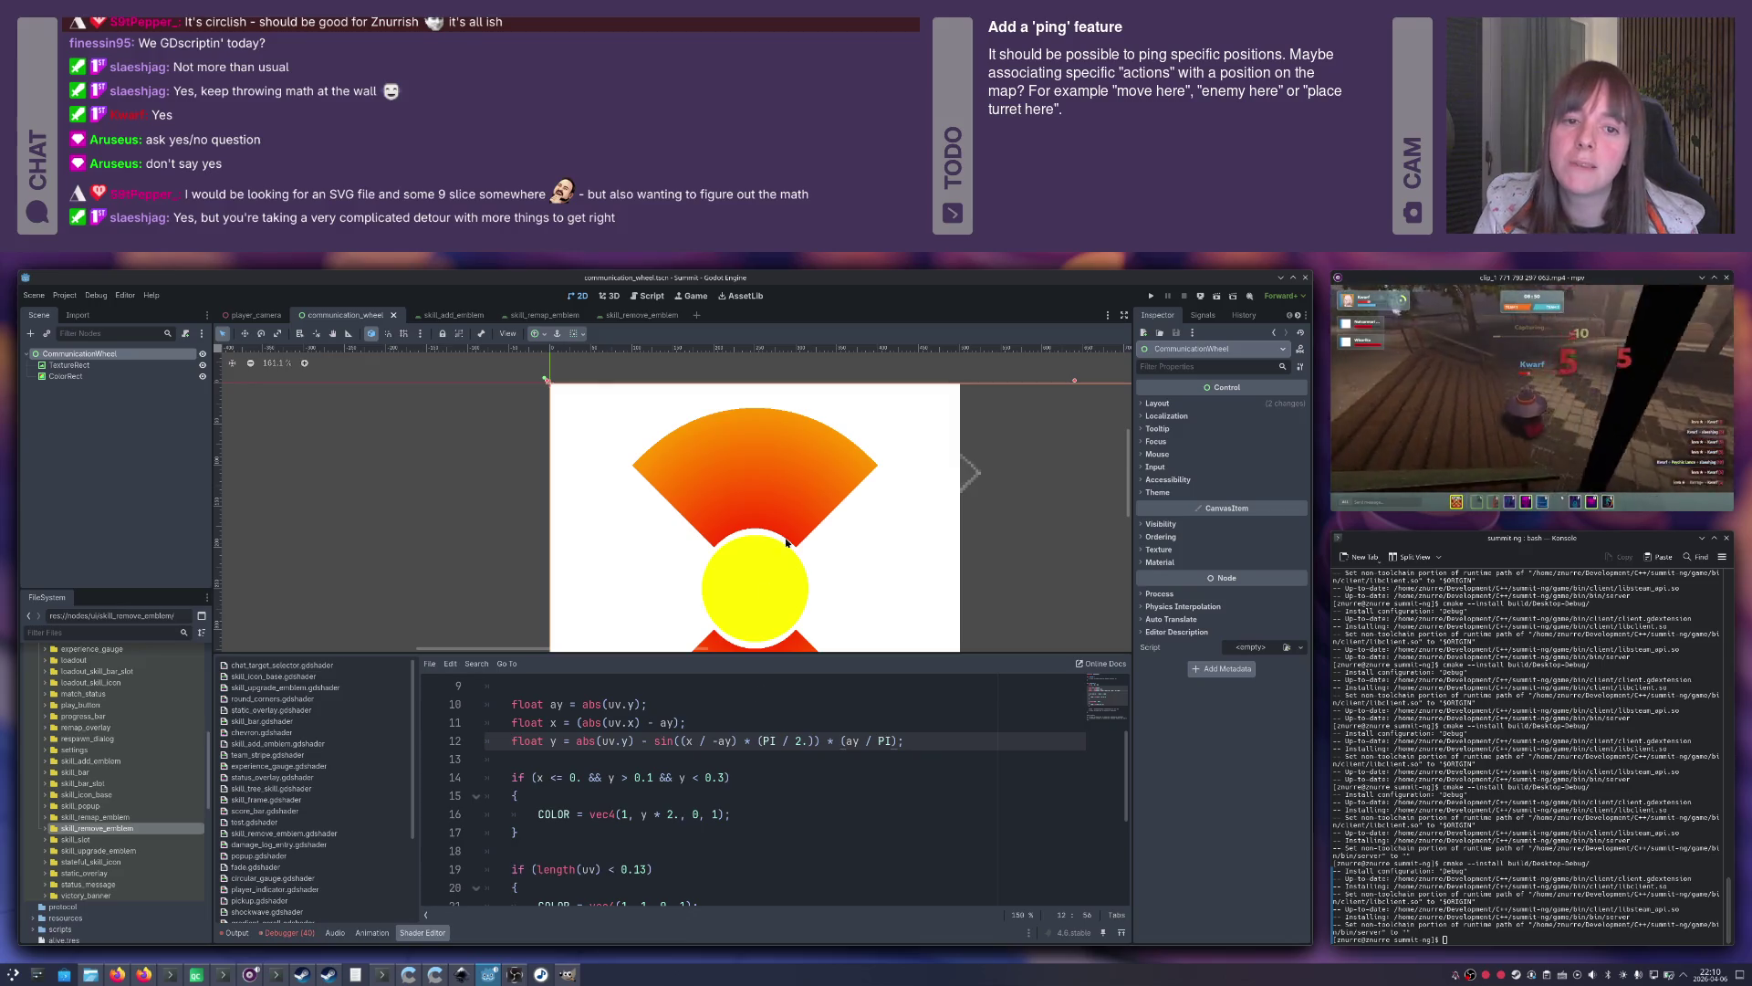
Drag the grey-red ColorRect wedge clear of the shader texture, inspect it, and undo the shader code.
{"action": "scroll", "coordinate": [786, 541], "scroll_direction": "down", "scroll_amount": 5}
{"action": "left_click_drag", "start_coordinate": [798, 515], "coordinate": [1032, 566]}
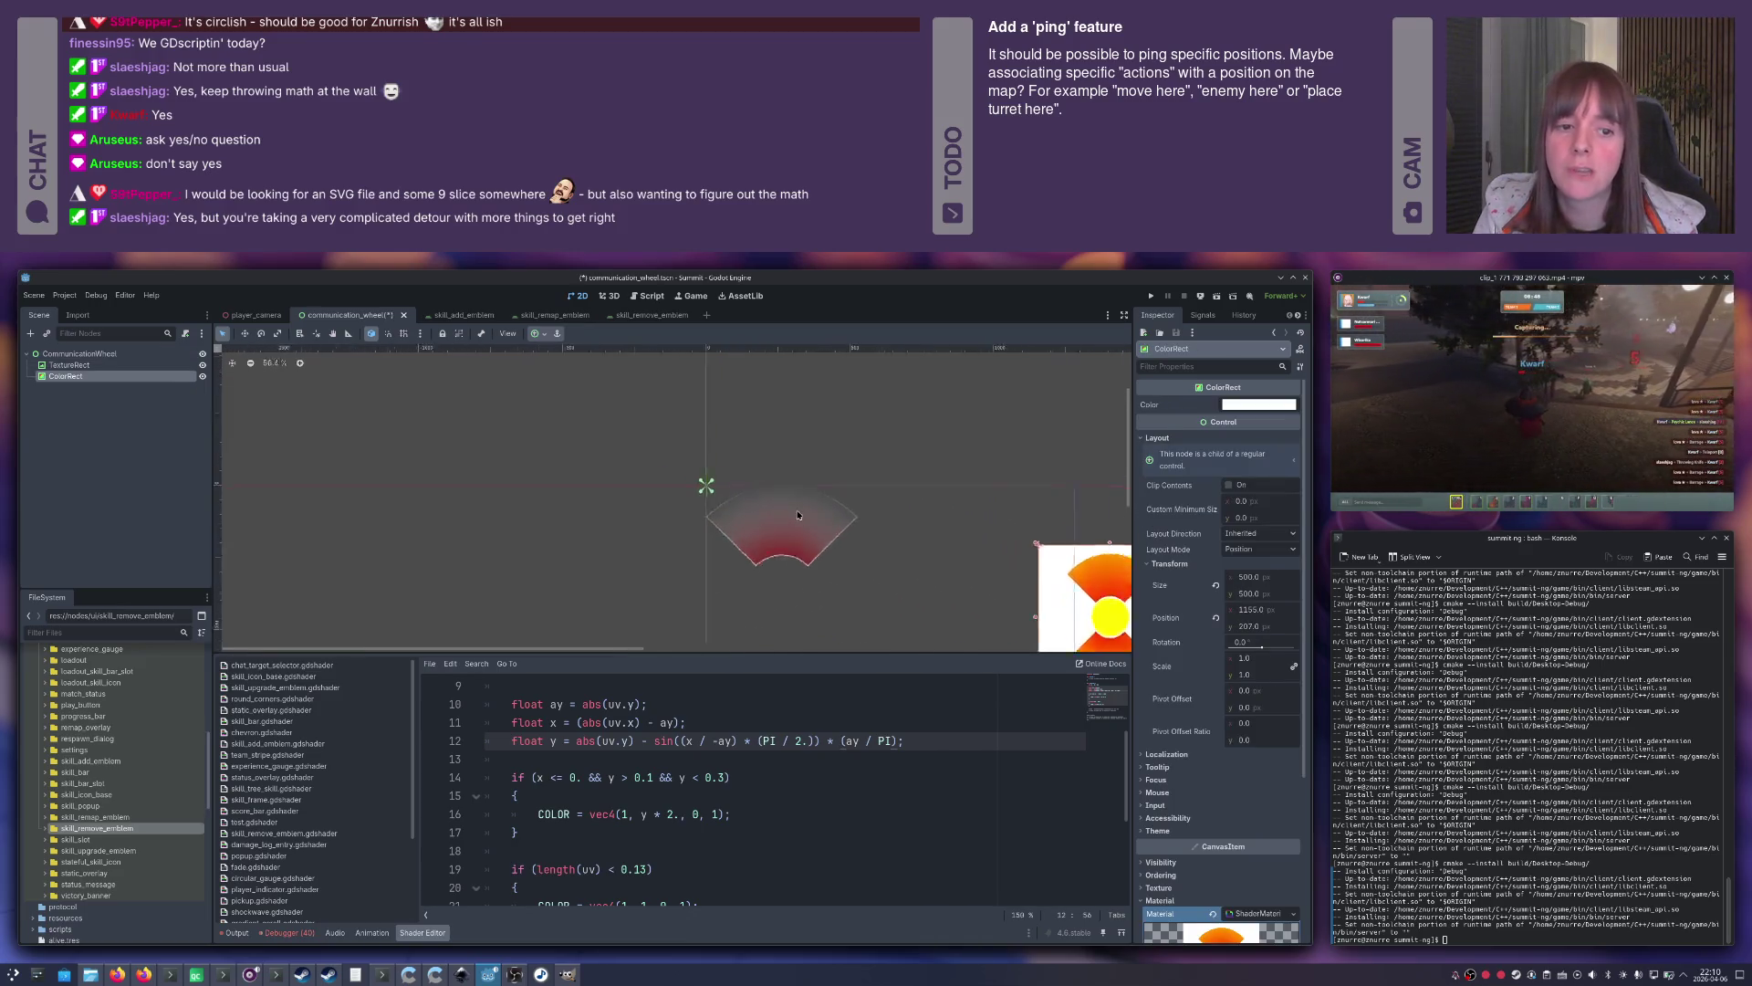
{"action": "scroll", "coordinate": [797, 514], "scroll_direction": "up", "scroll_amount": 4}
{"action": "scroll", "coordinate": [716, 522], "scroll_direction": "up", "scroll_amount": 7}
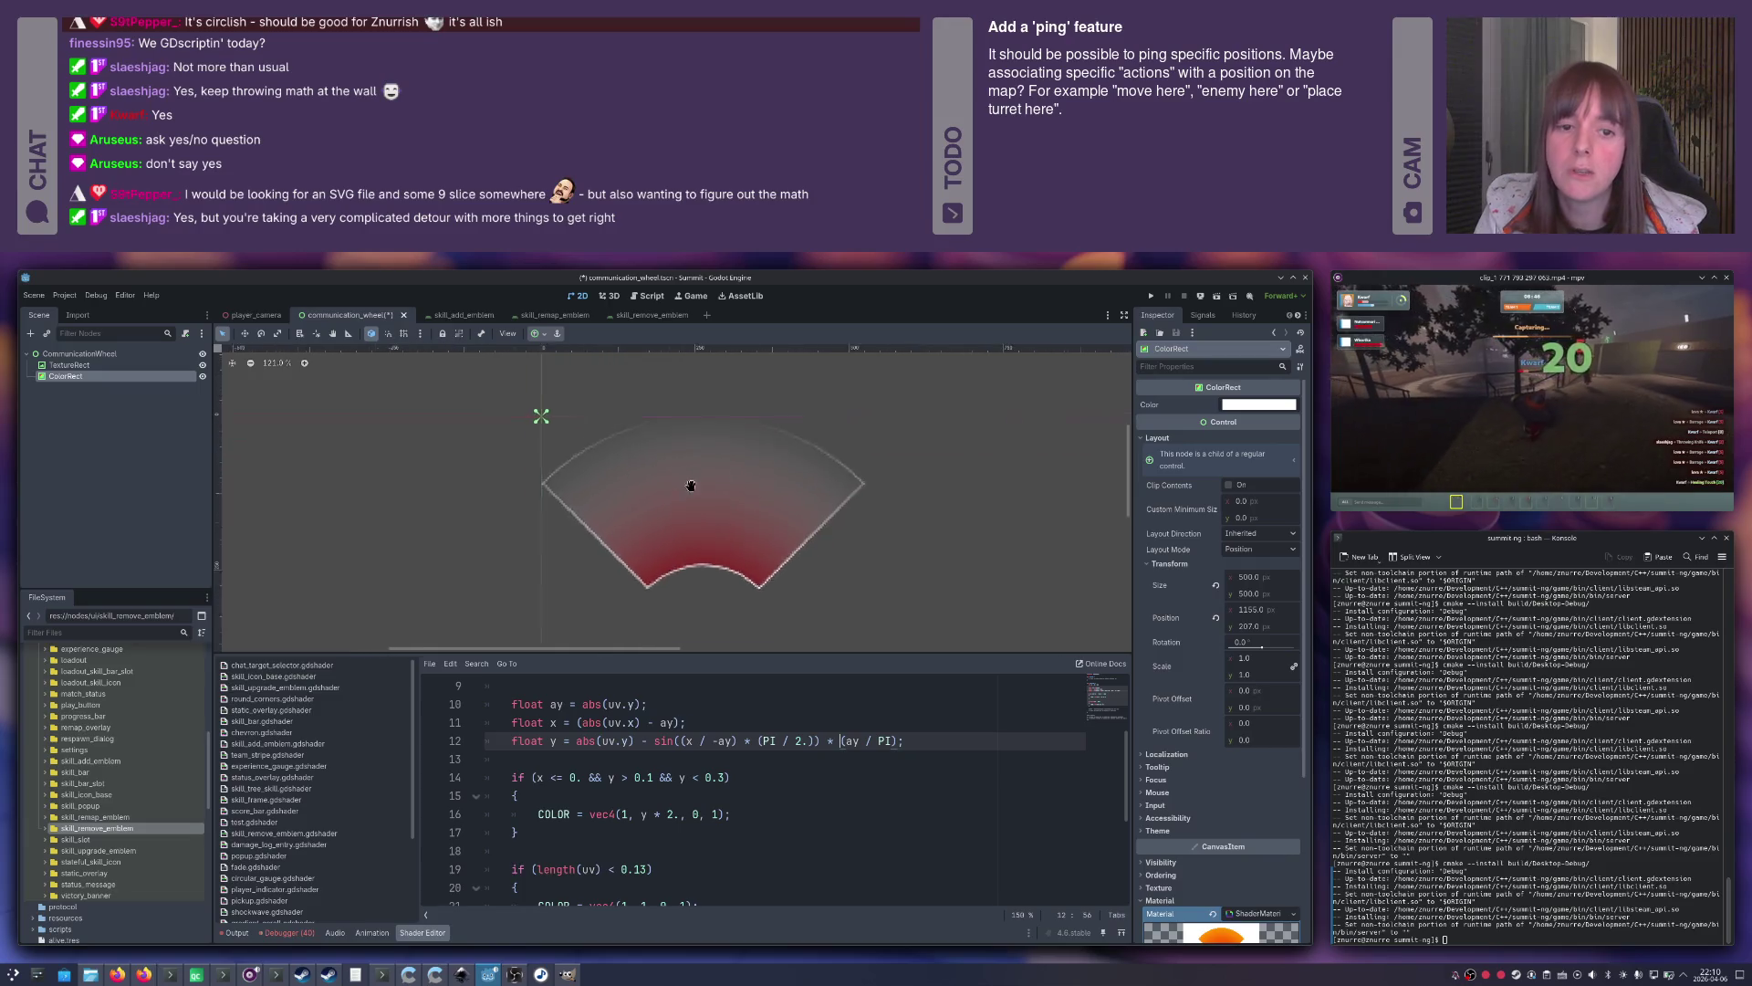
{"action": "scroll", "coordinate": [714, 521], "scroll_direction": "down", "scroll_amount": 7}
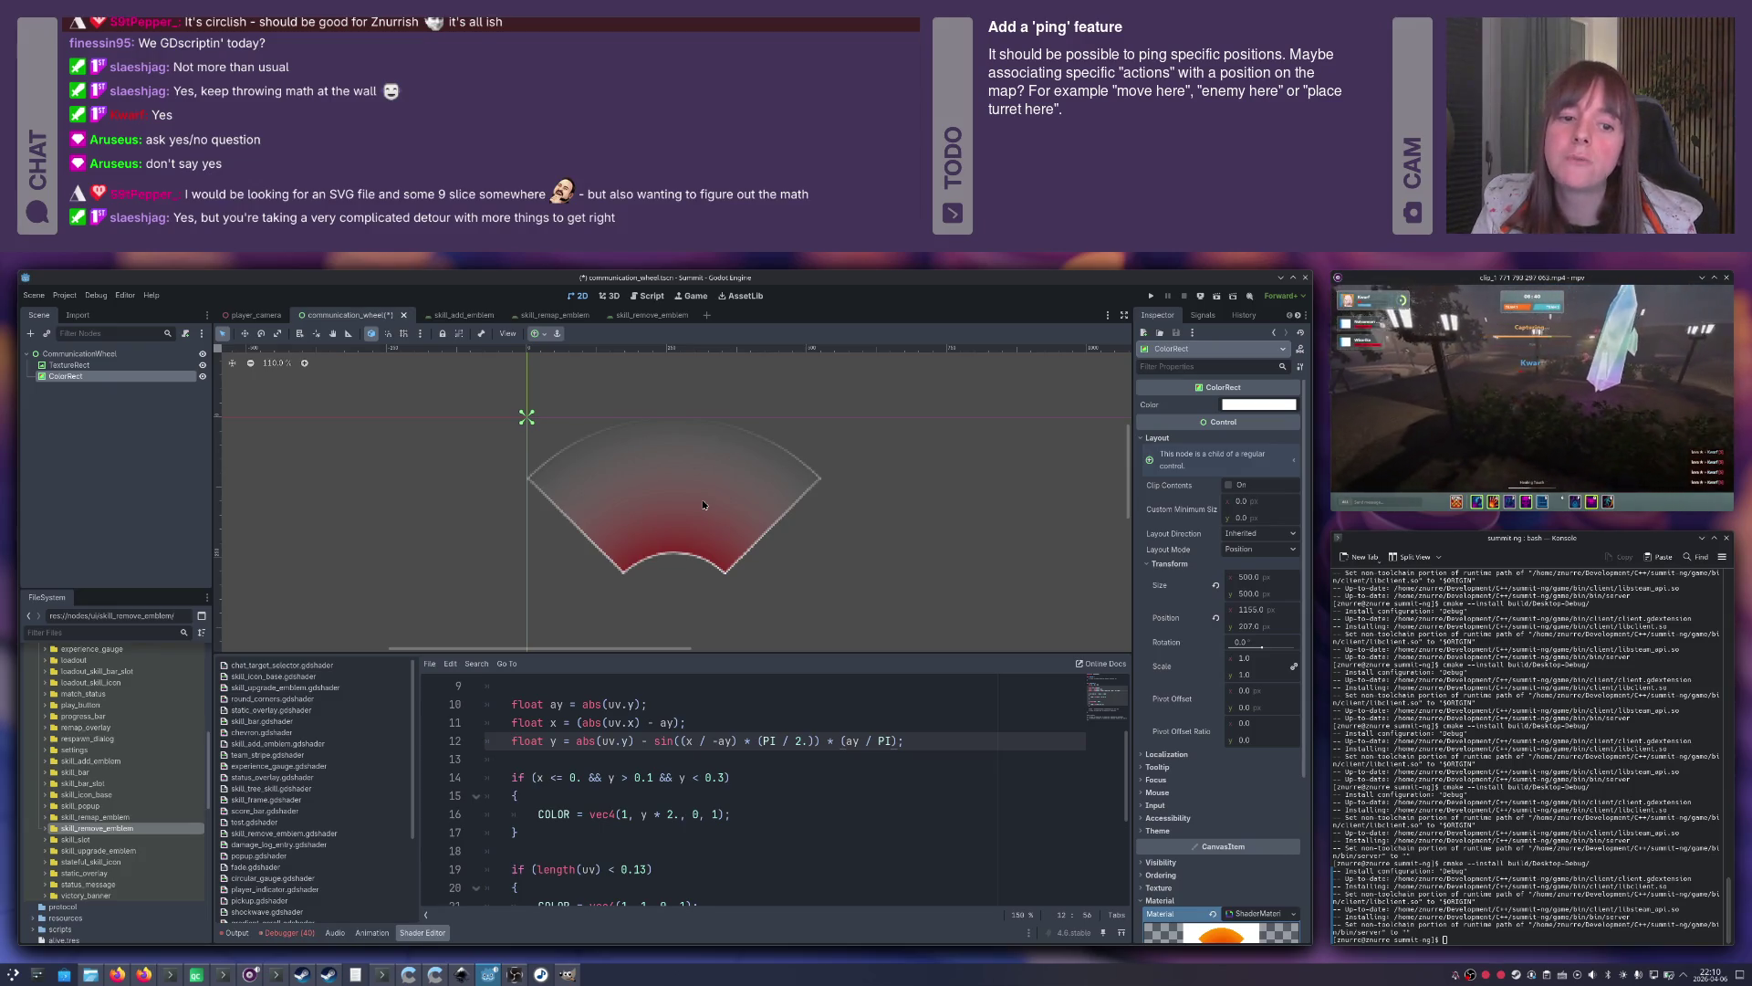
{"action": "scroll", "coordinate": [712, 511], "scroll_direction": "down", "scroll_amount": 3}
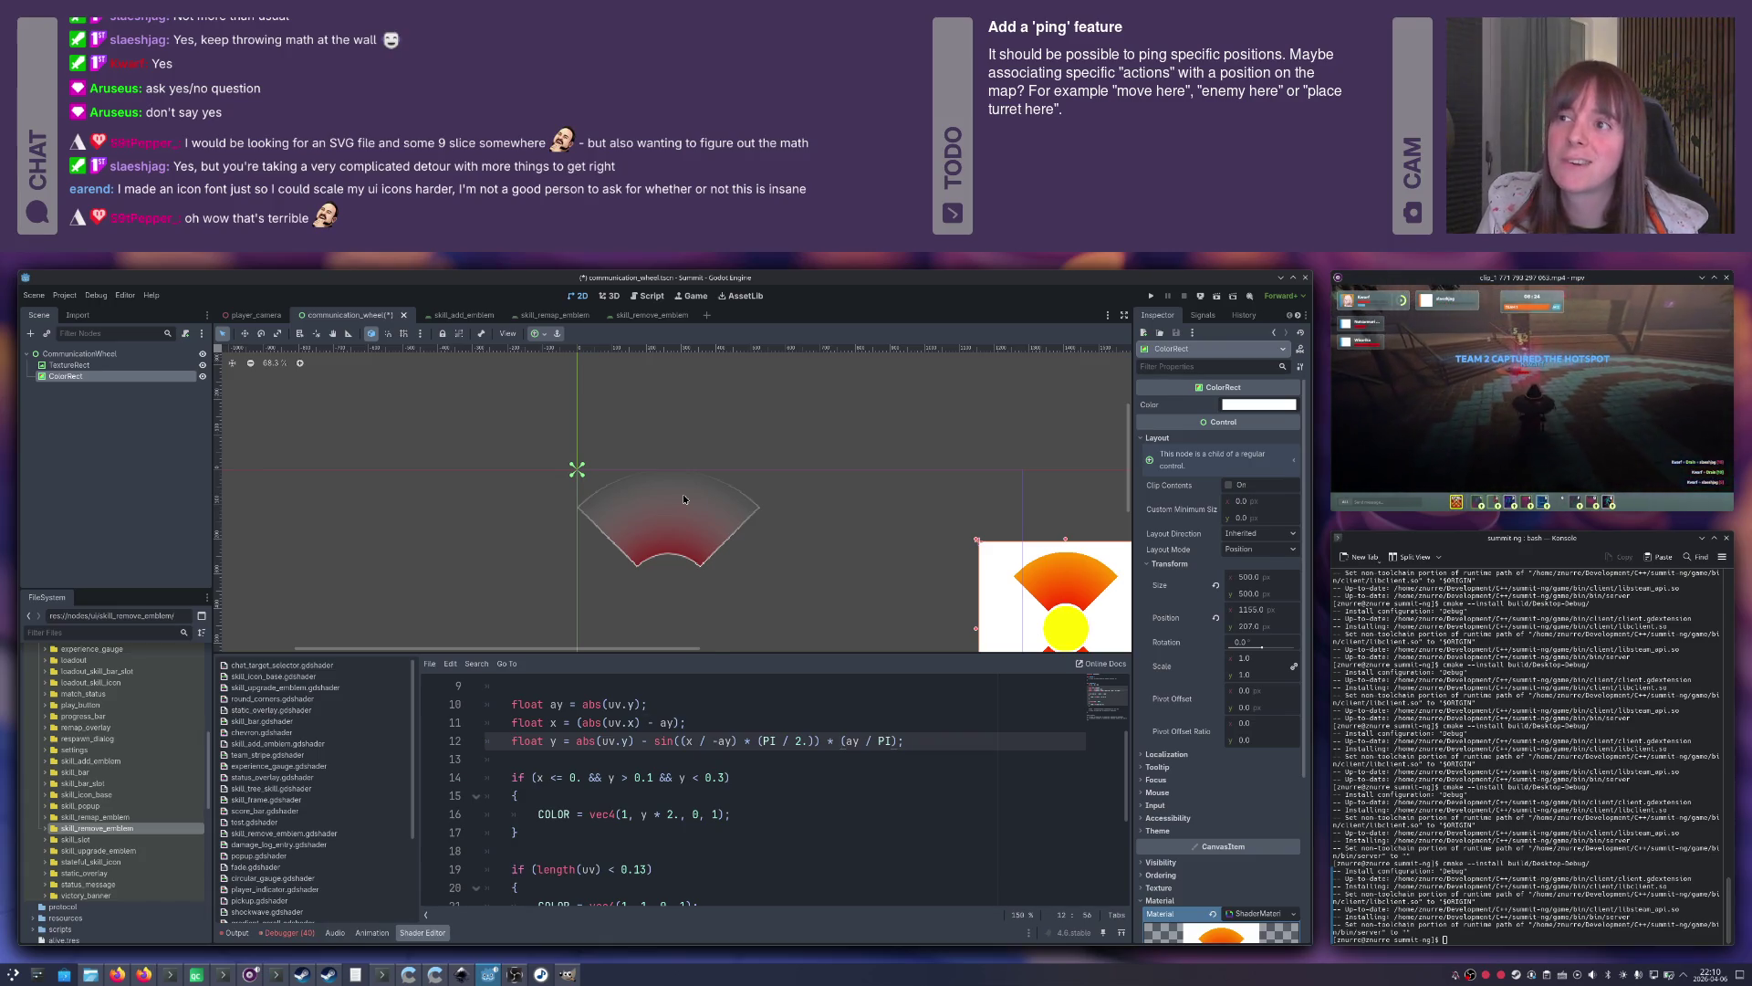
{"action": "key", "text": "ctrl+z"}
{"action": "key", "text": "ctrl+z"}
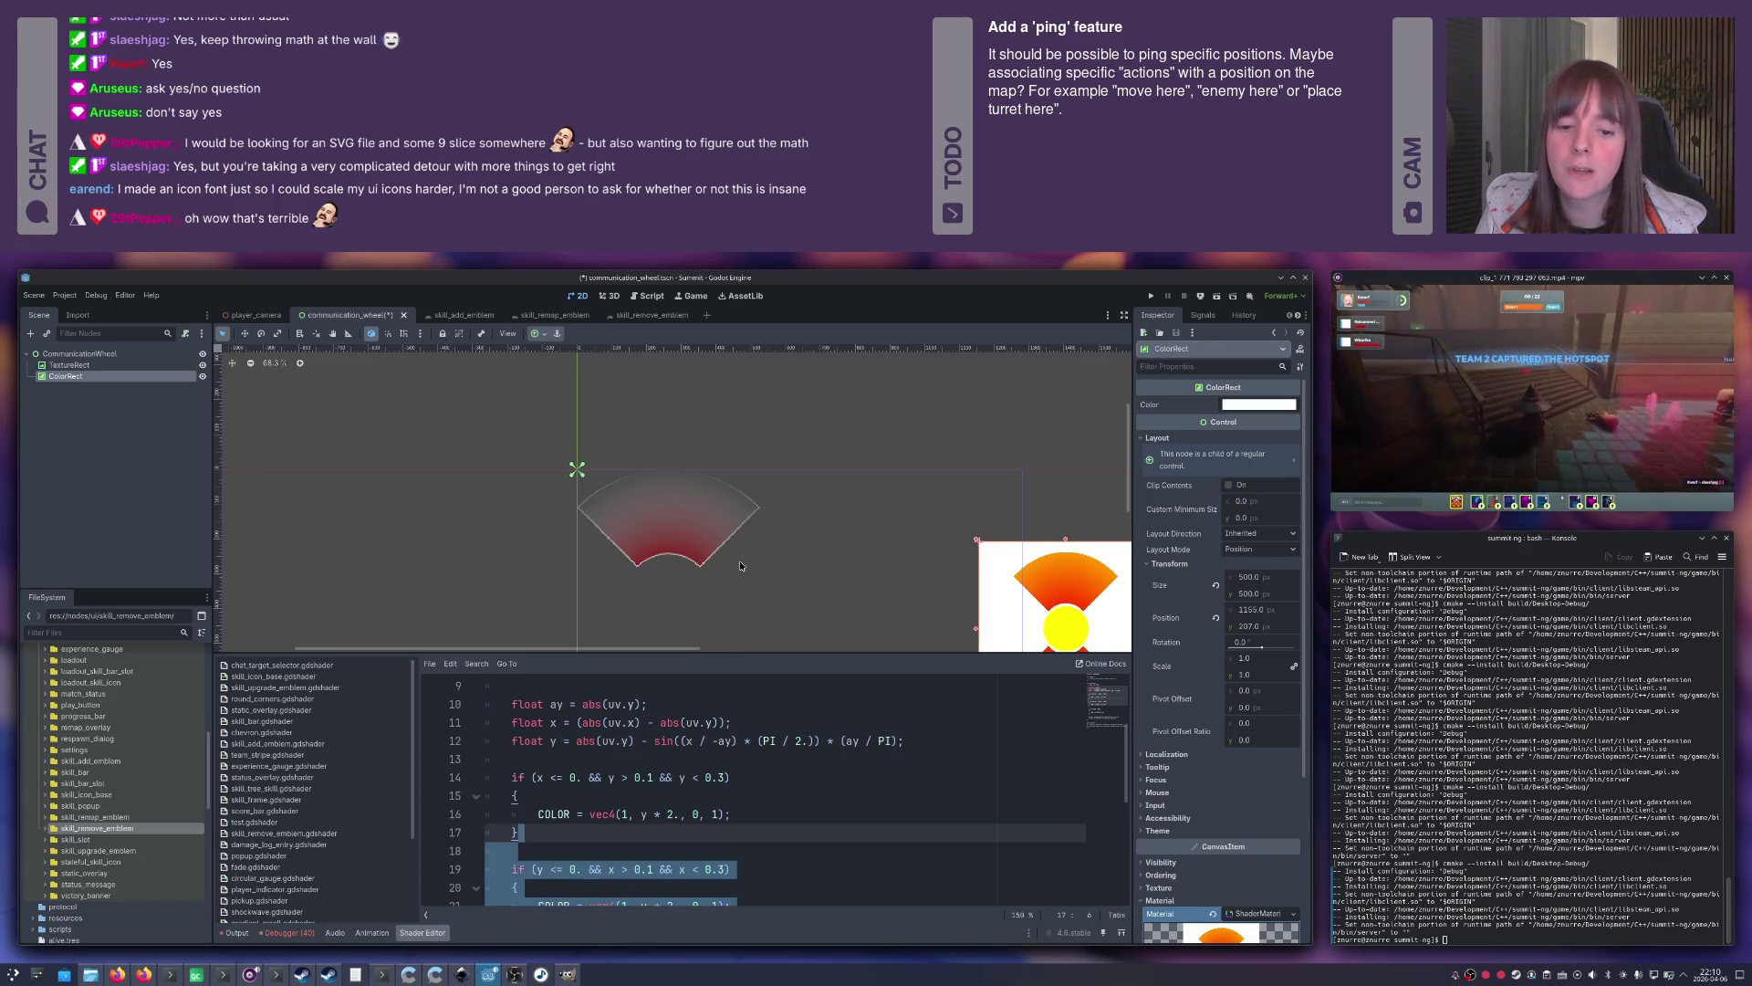
Redo the shader edits to the latest version and save the CommunicationWheel scene.
{"action": "key", "text": "ctrl+shift+z"}
{"action": "key", "text": "ctrl+shift+z"}
{"action": "key", "text": "ctrl+shift+z"}
{"action": "left_click", "coordinate": [830, 593]}
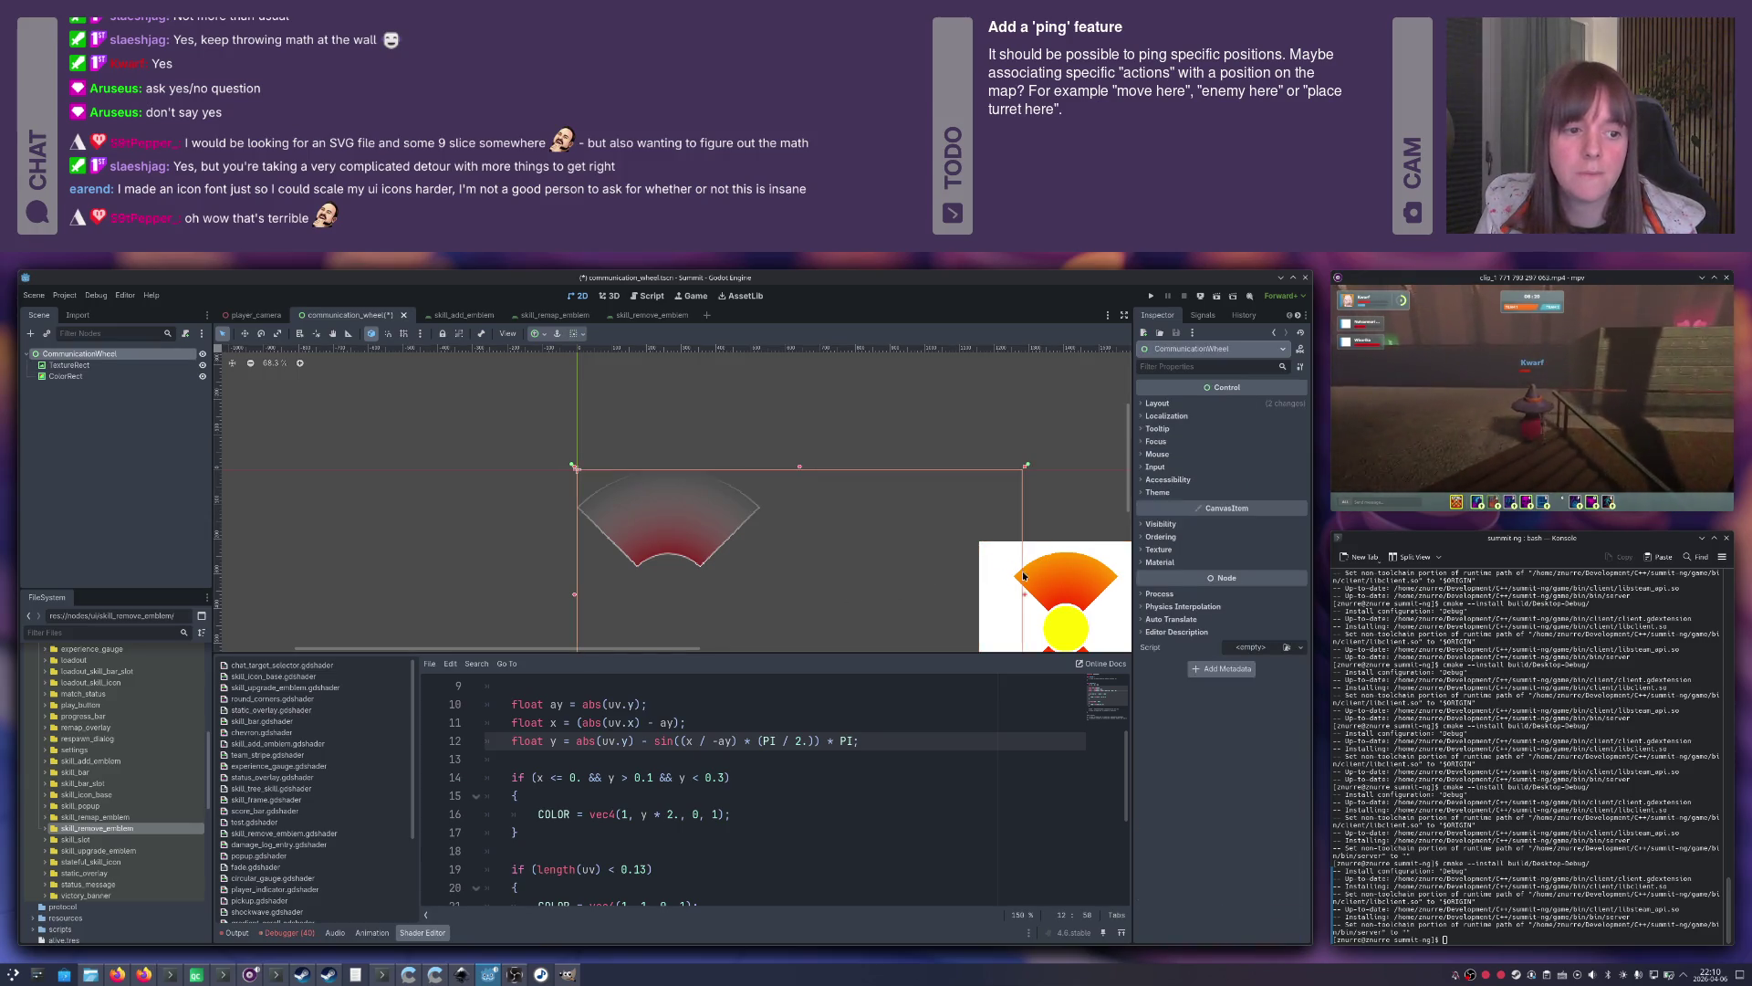
{"action": "key", "text": "ctrl+s"}
Bring back the (ay / PI) term on line 12 so the preview refreshes.
{"action": "left_click", "coordinate": [691, 790]}
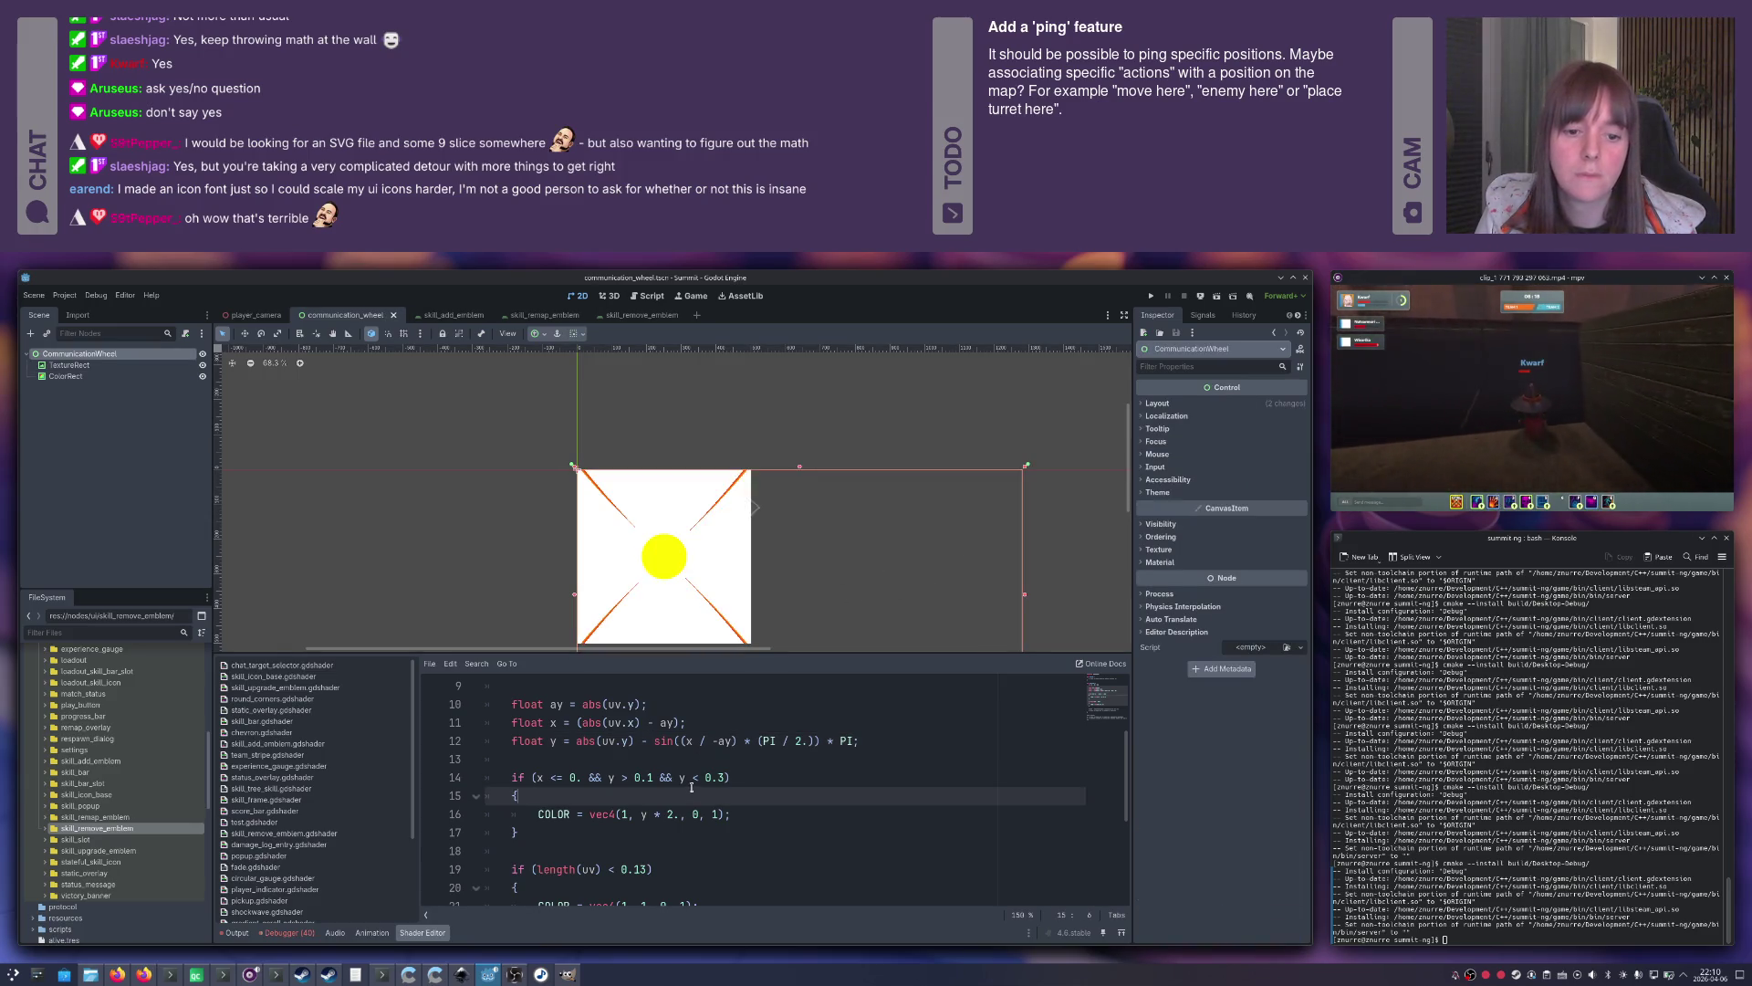
{"action": "key", "text": "ctrl+shift+z"}
{"action": "left_click", "coordinate": [745, 753]}
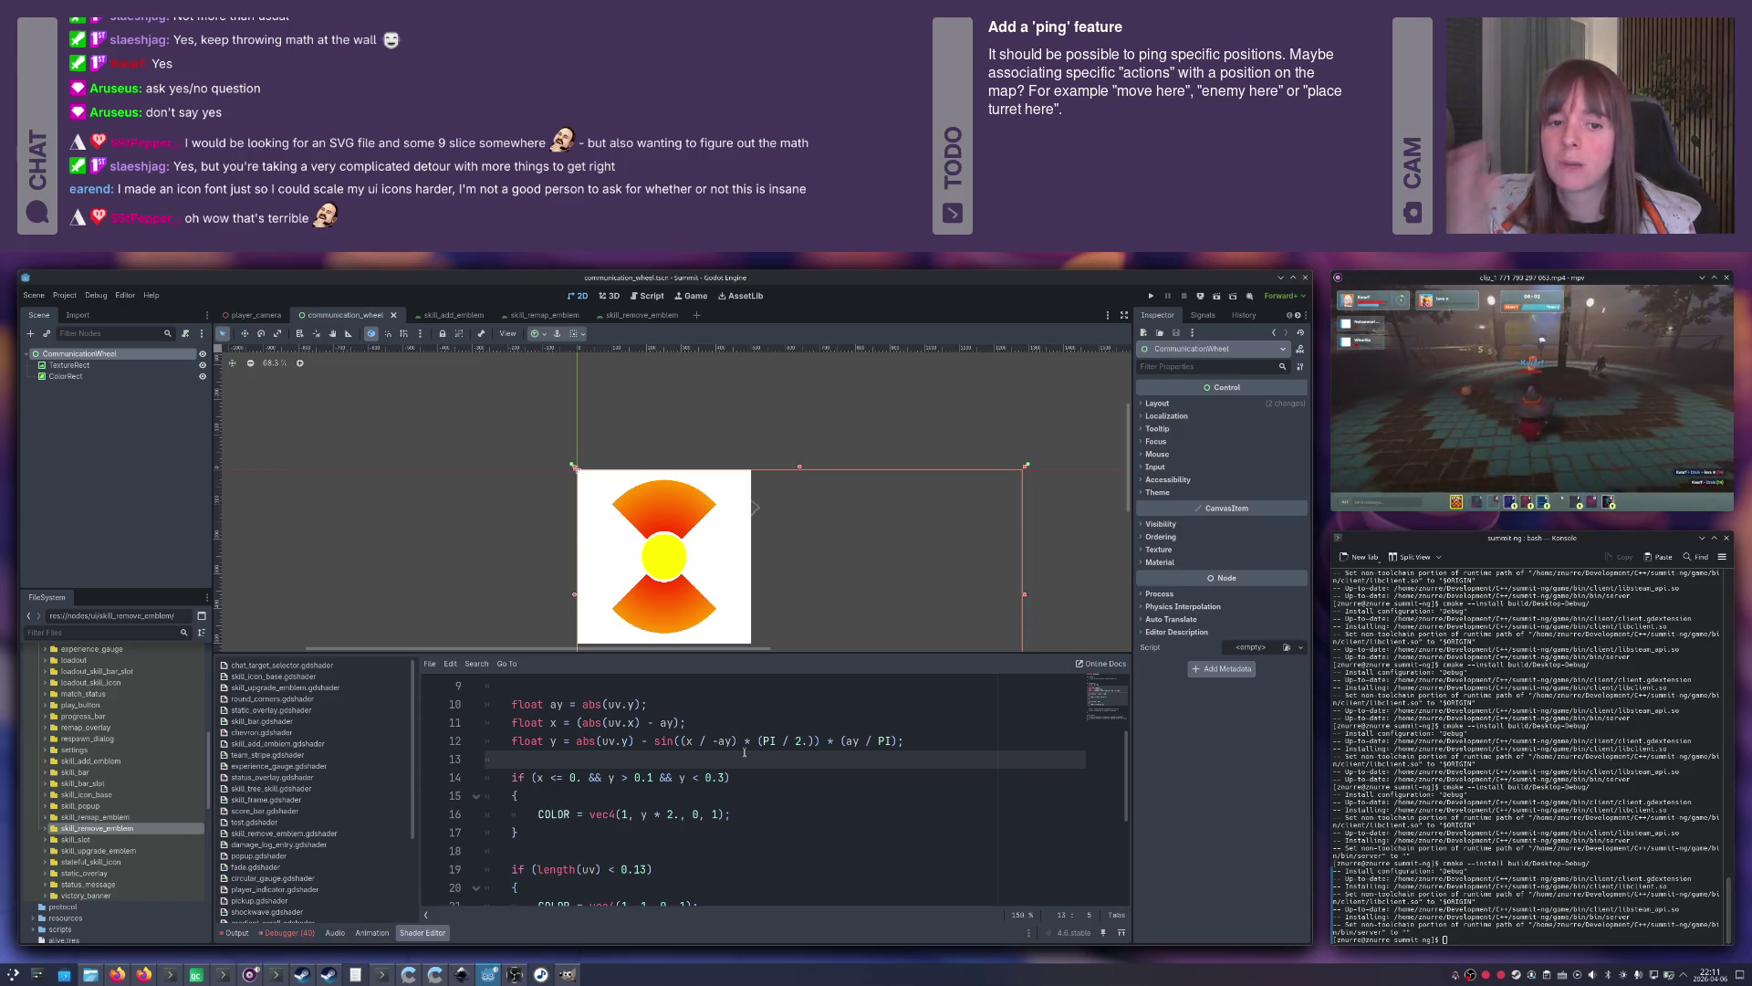
{"action": "scroll", "coordinate": [566, 556], "scroll_direction": "up", "scroll_amount": 7}
{"action": "scroll", "coordinate": [566, 556], "scroll_direction": "down", "scroll_amount": 2}
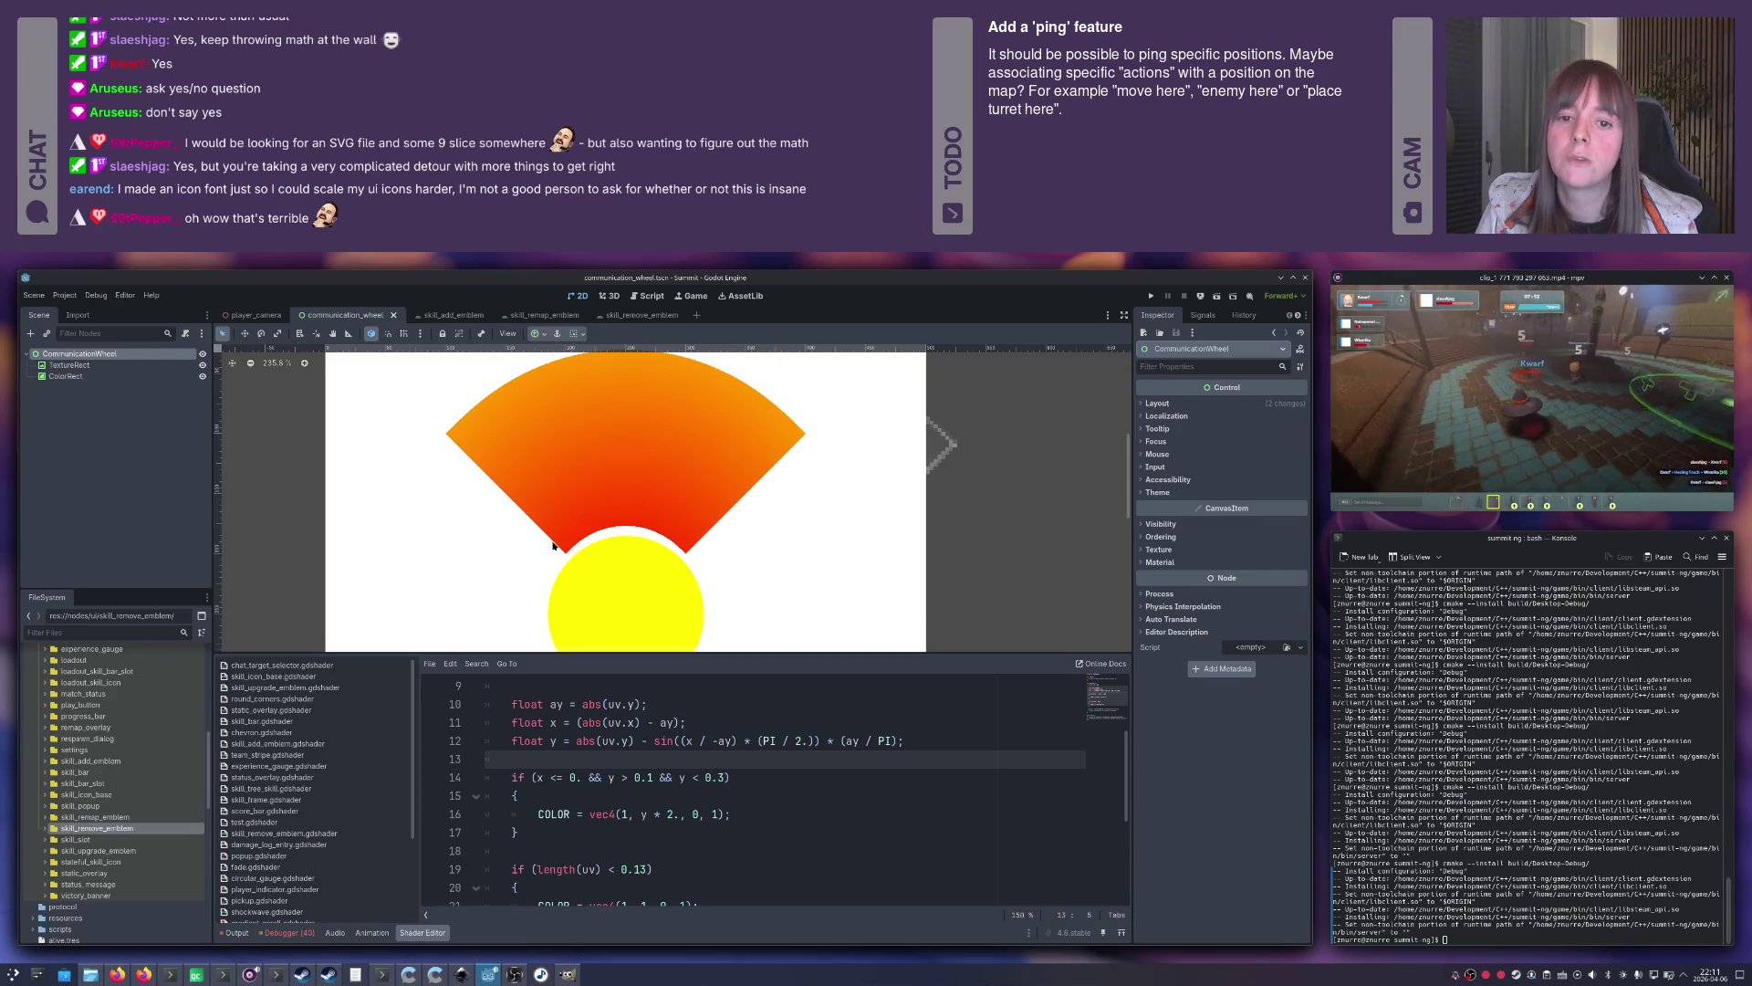
{"action": "scroll", "coordinate": [555, 534], "scroll_direction": "down", "scroll_amount": 6}
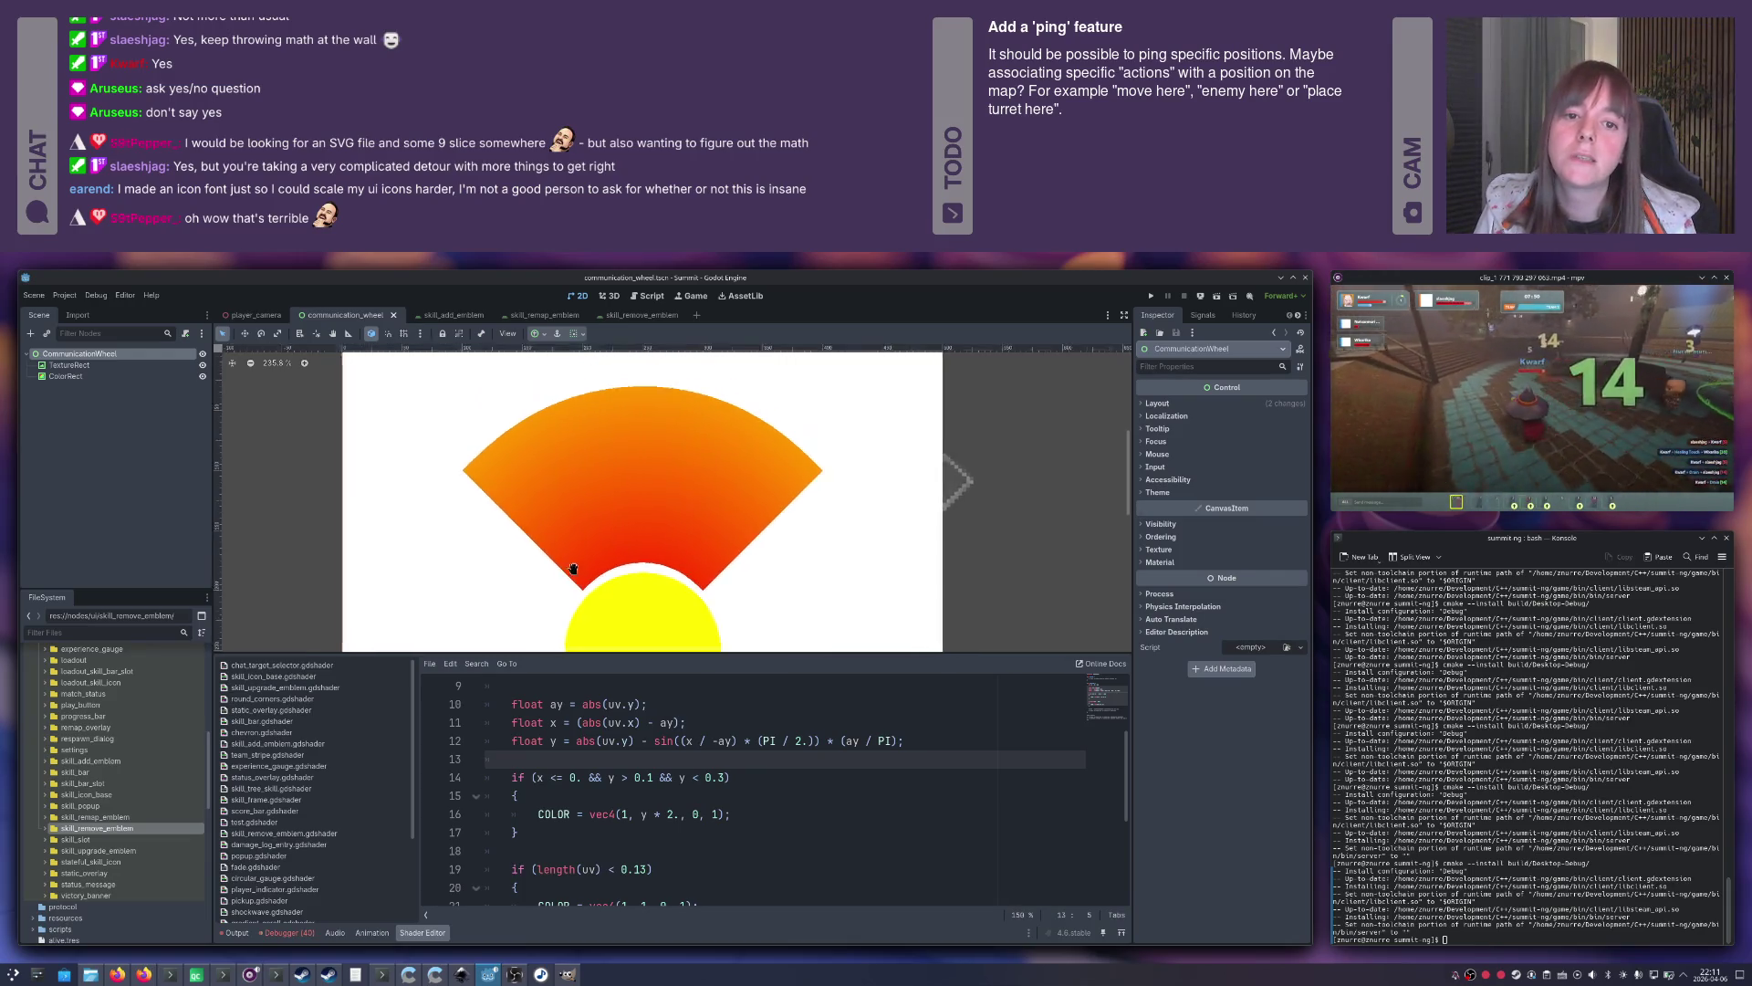
{"action": "scroll", "coordinate": [586, 576], "scroll_direction": "up", "scroll_amount": 3}
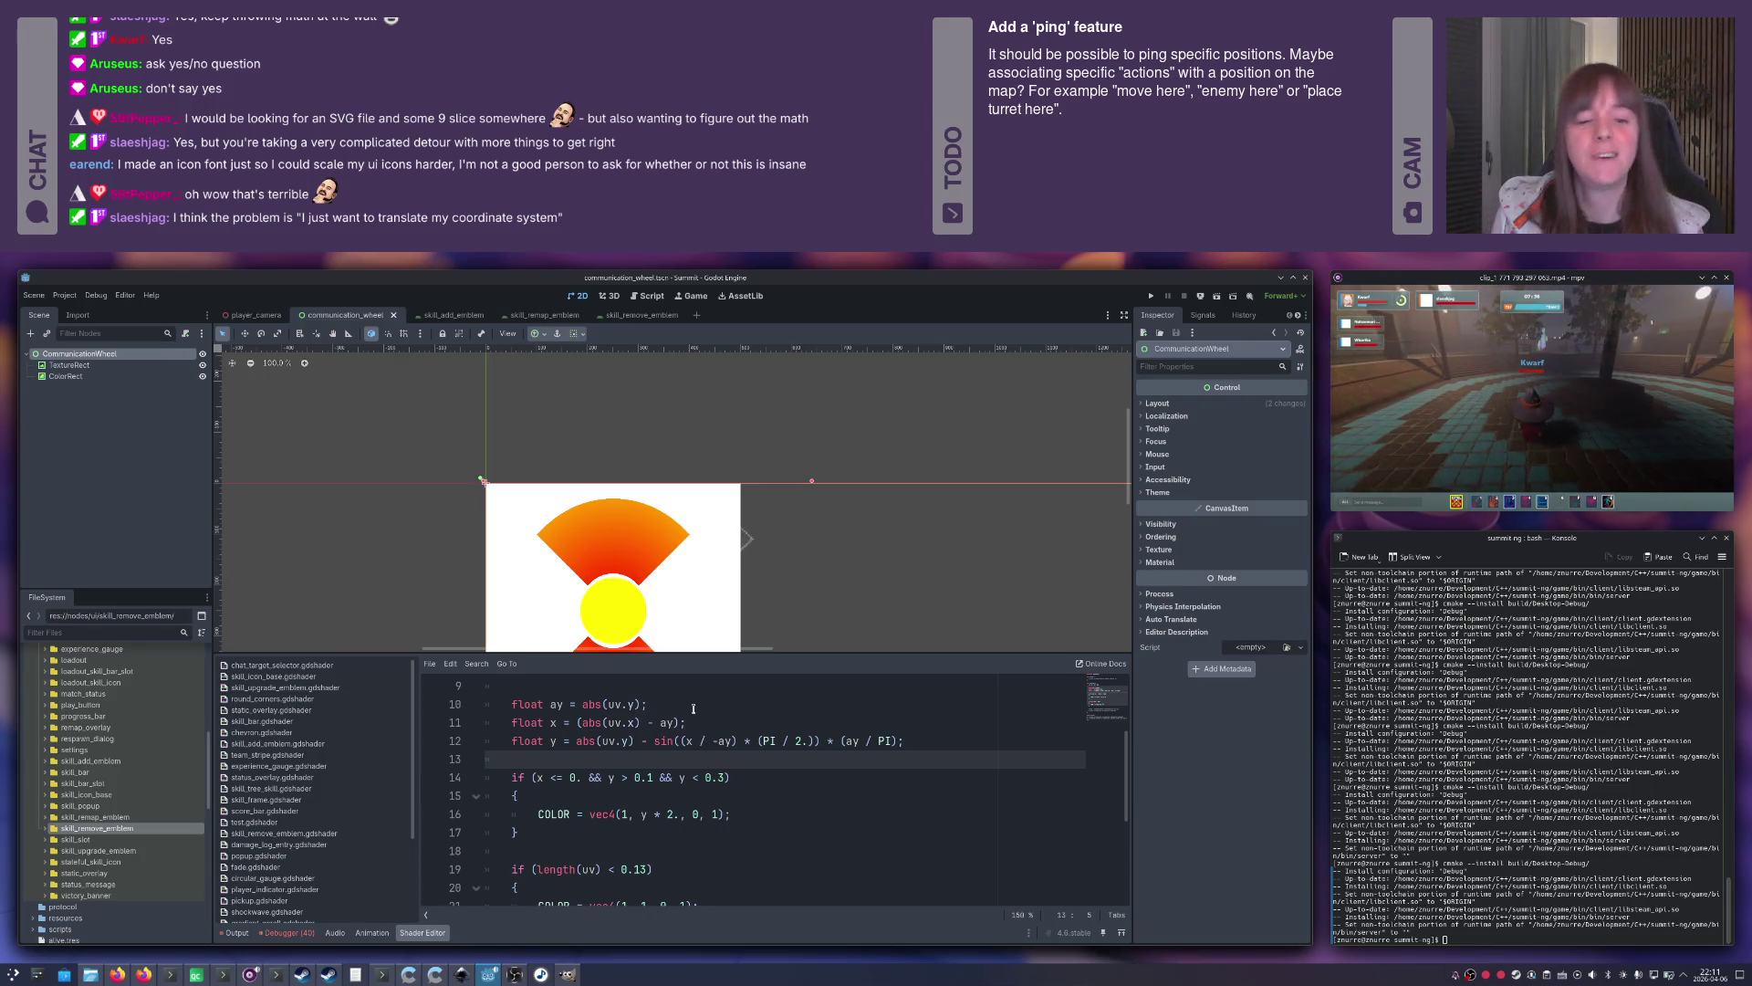
{"action": "left_click", "coordinate": [694, 708]}
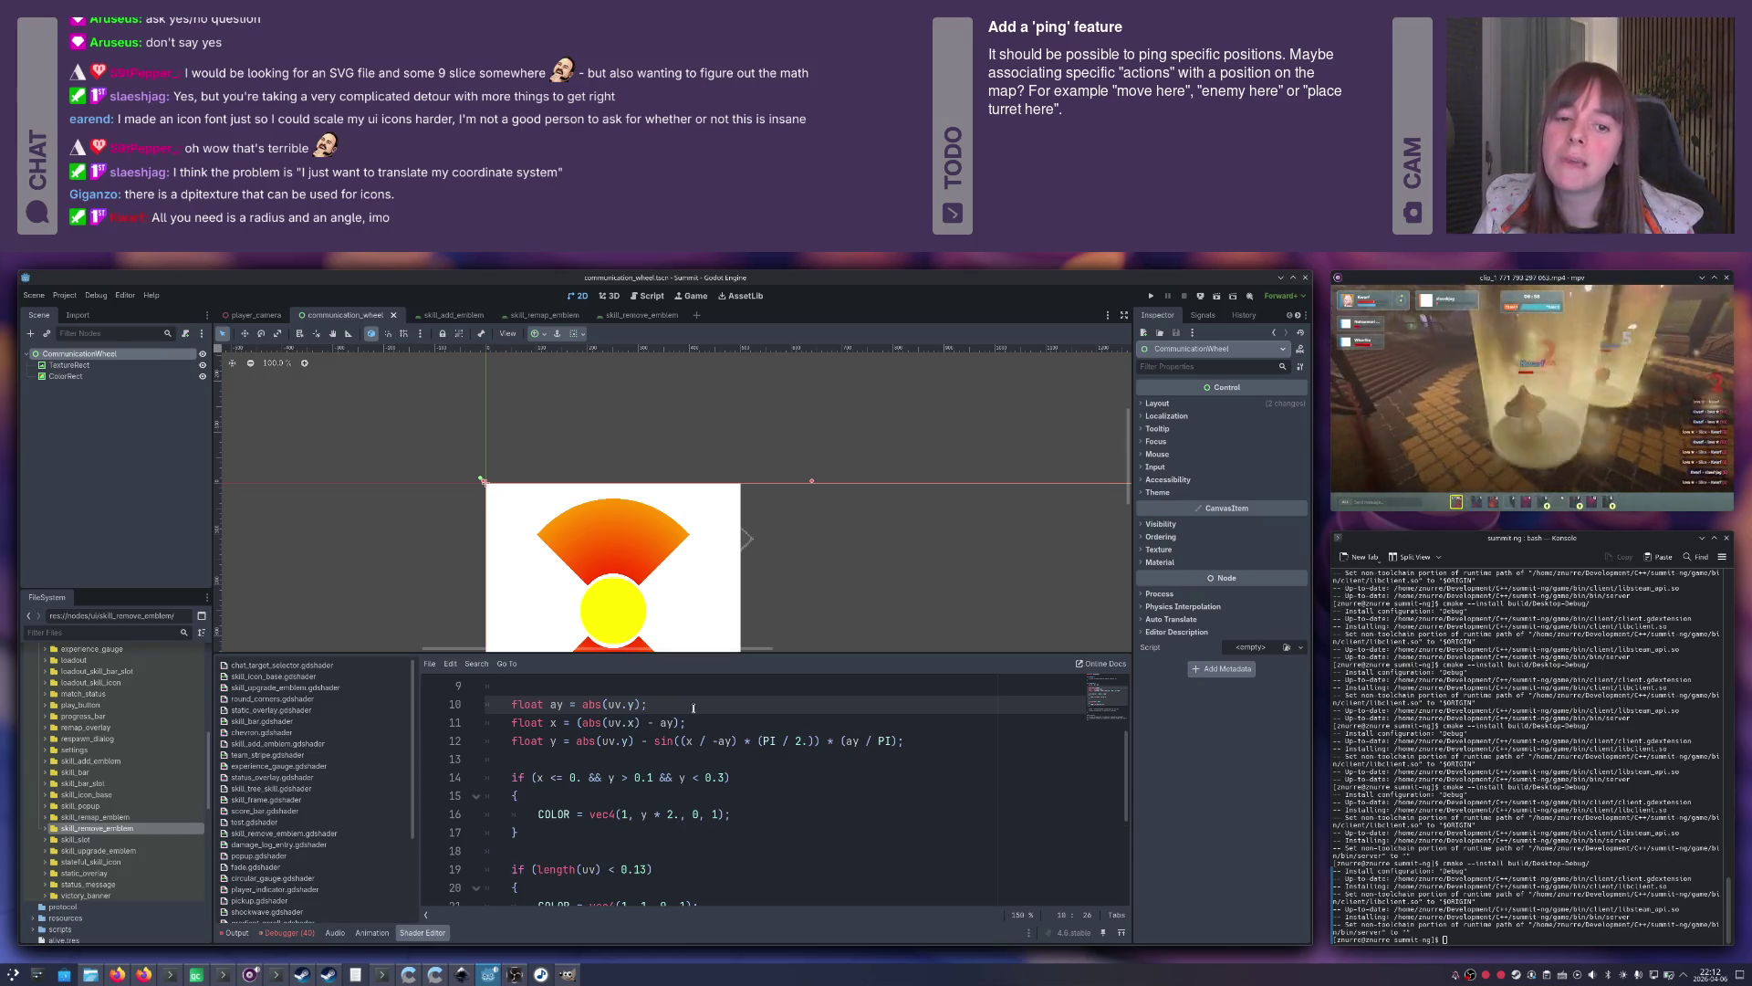
{"action": "key", "text": "alt+Tab"}
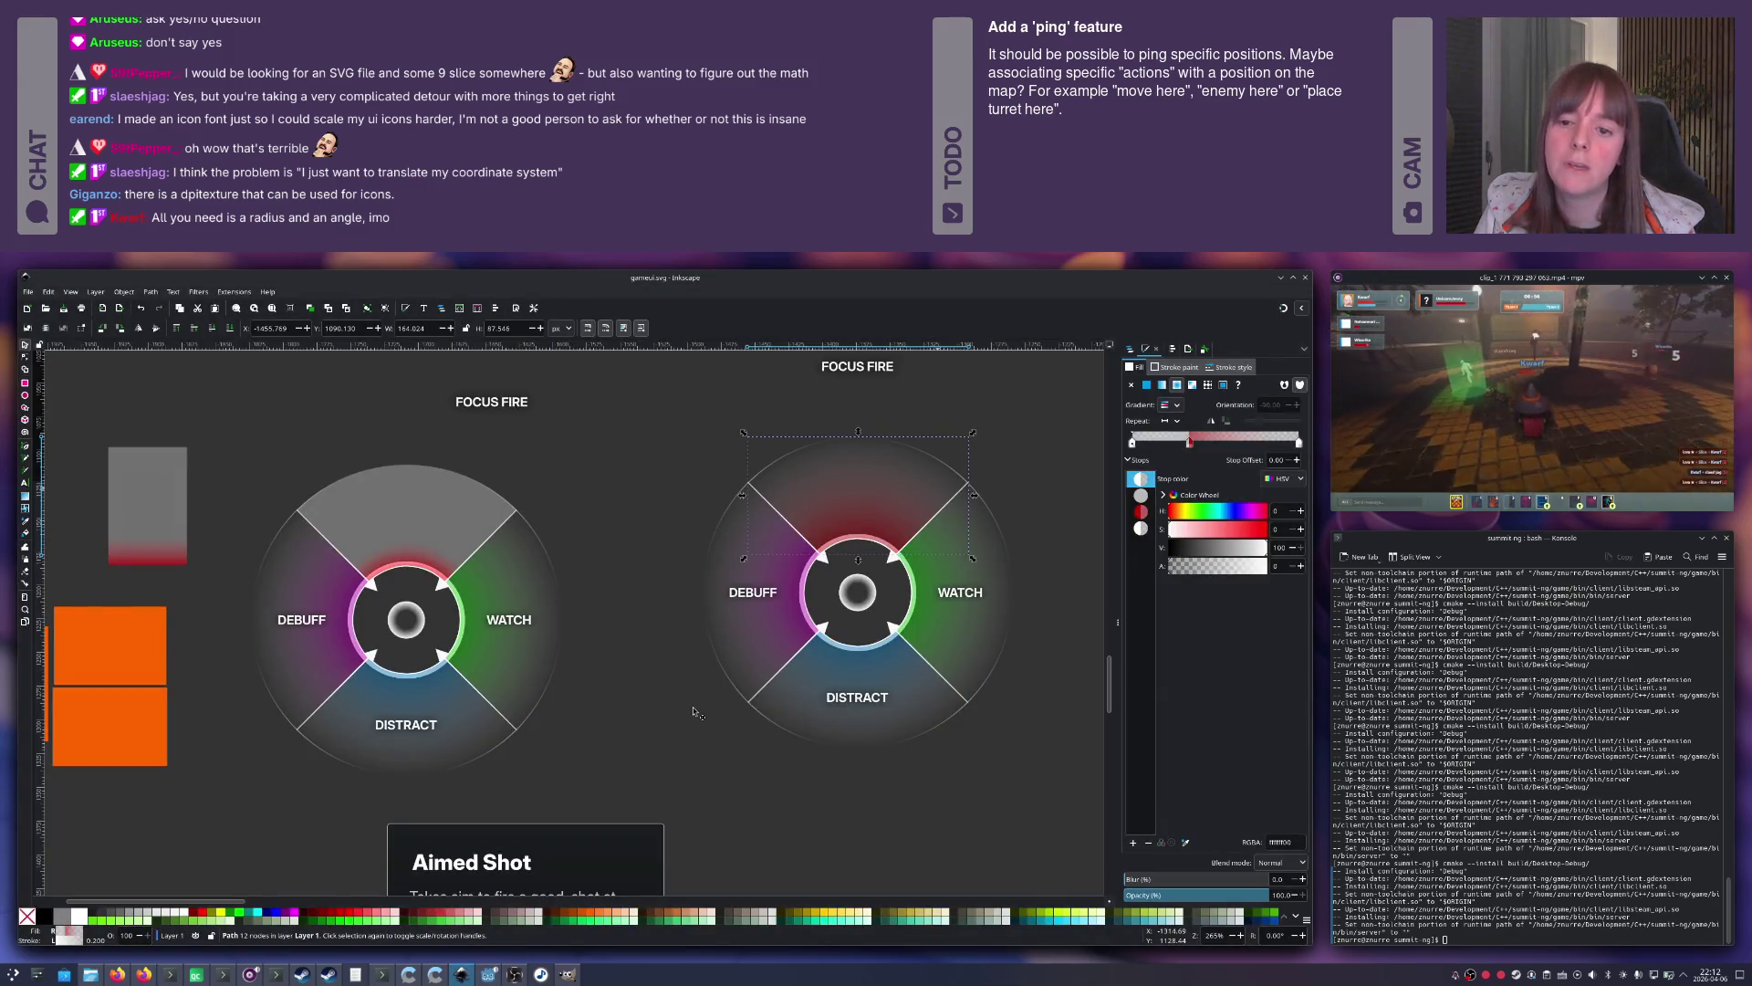
{"action": "mouse_move", "coordinate": [137, 514]}
{"action": "left_mouse_down"}
{"action": "mouse_move", "coordinate": [306, 486]}
{"action": "mouse_move", "coordinate": [396, 516]}
{"action": "mouse_move", "coordinate": [315, 525]}
{"action": "mouse_move", "coordinate": [407, 511]}
{"action": "mouse_move", "coordinate": [388, 514]}
{"action": "left_mouse_up"}
{"action": "key", "text": "Escape"}
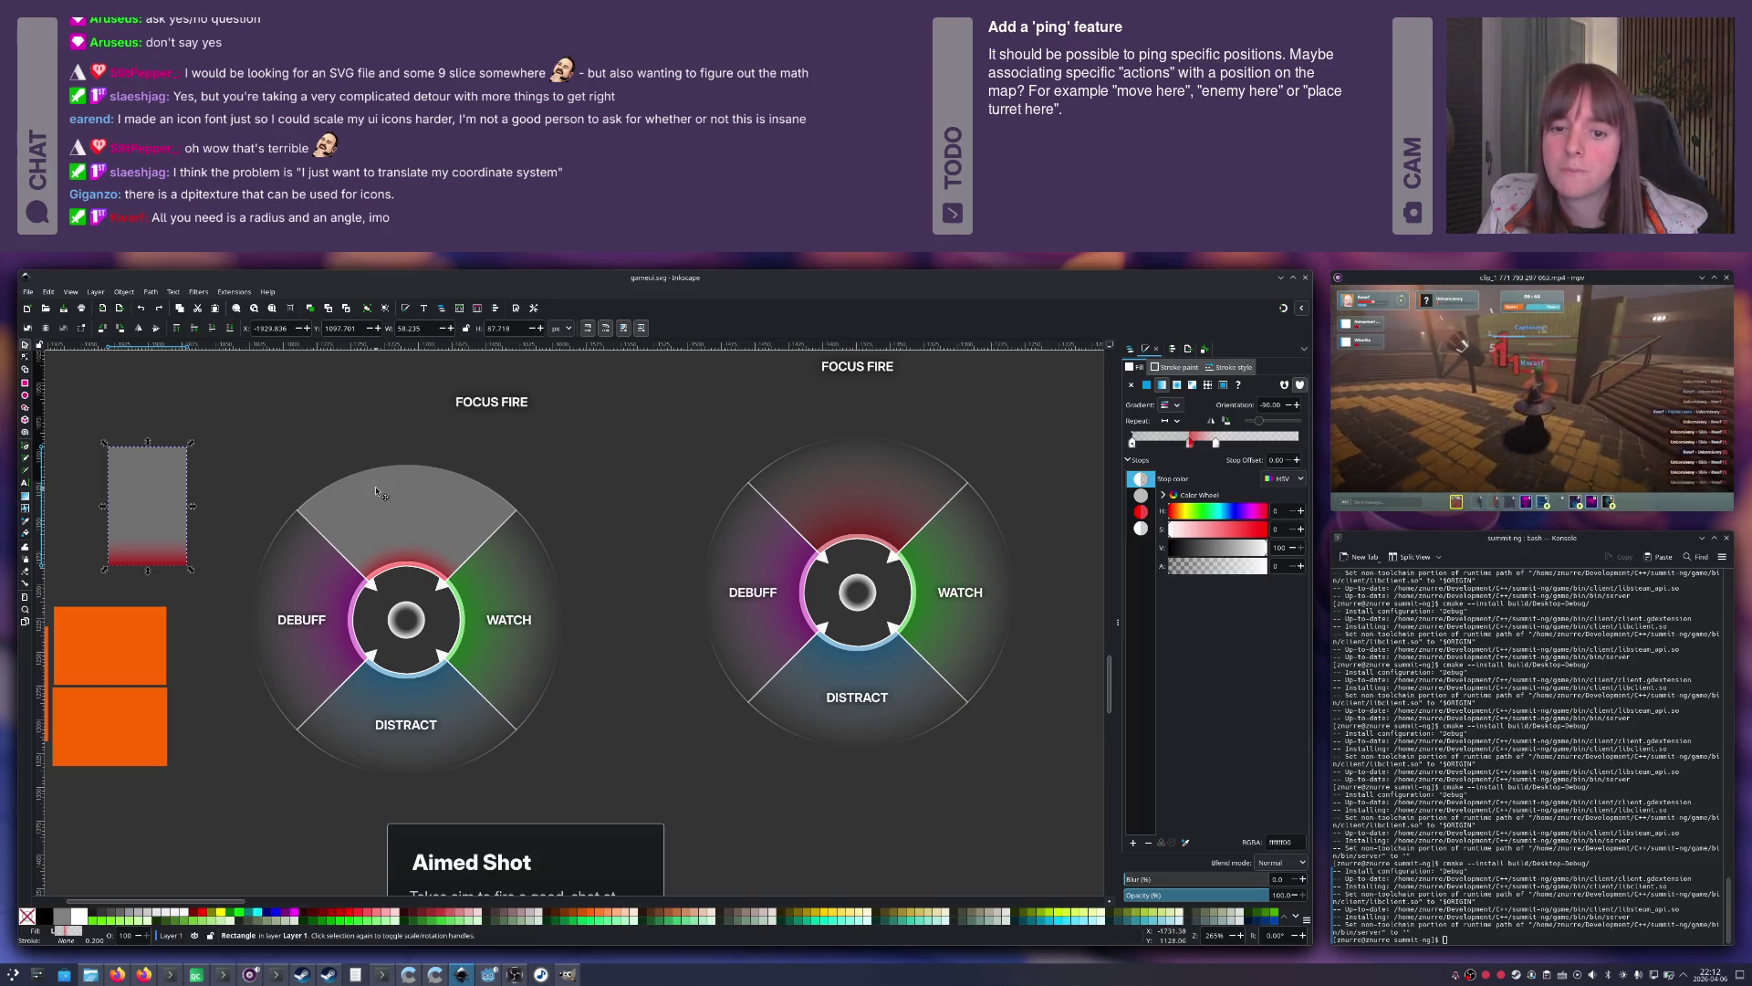
{"action": "scroll", "coordinate": [365, 495], "scroll_direction": "left", "scroll_amount": 2}
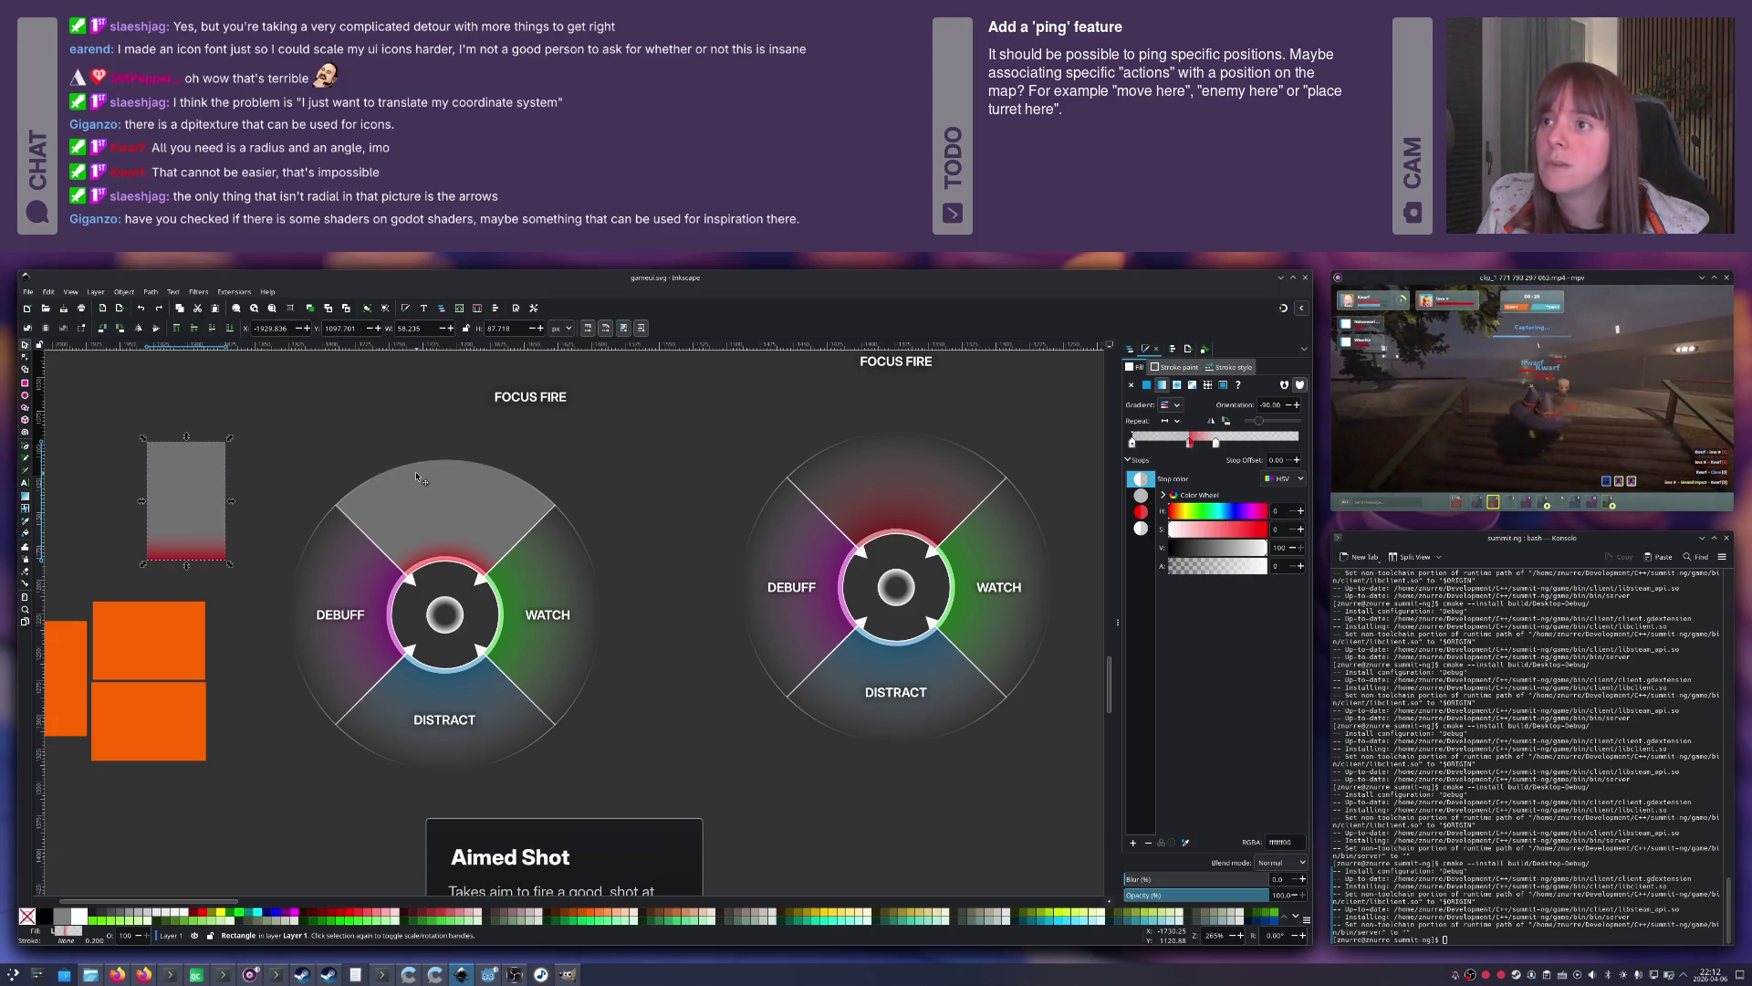
{"action": "key", "text": "alt+Tab"}
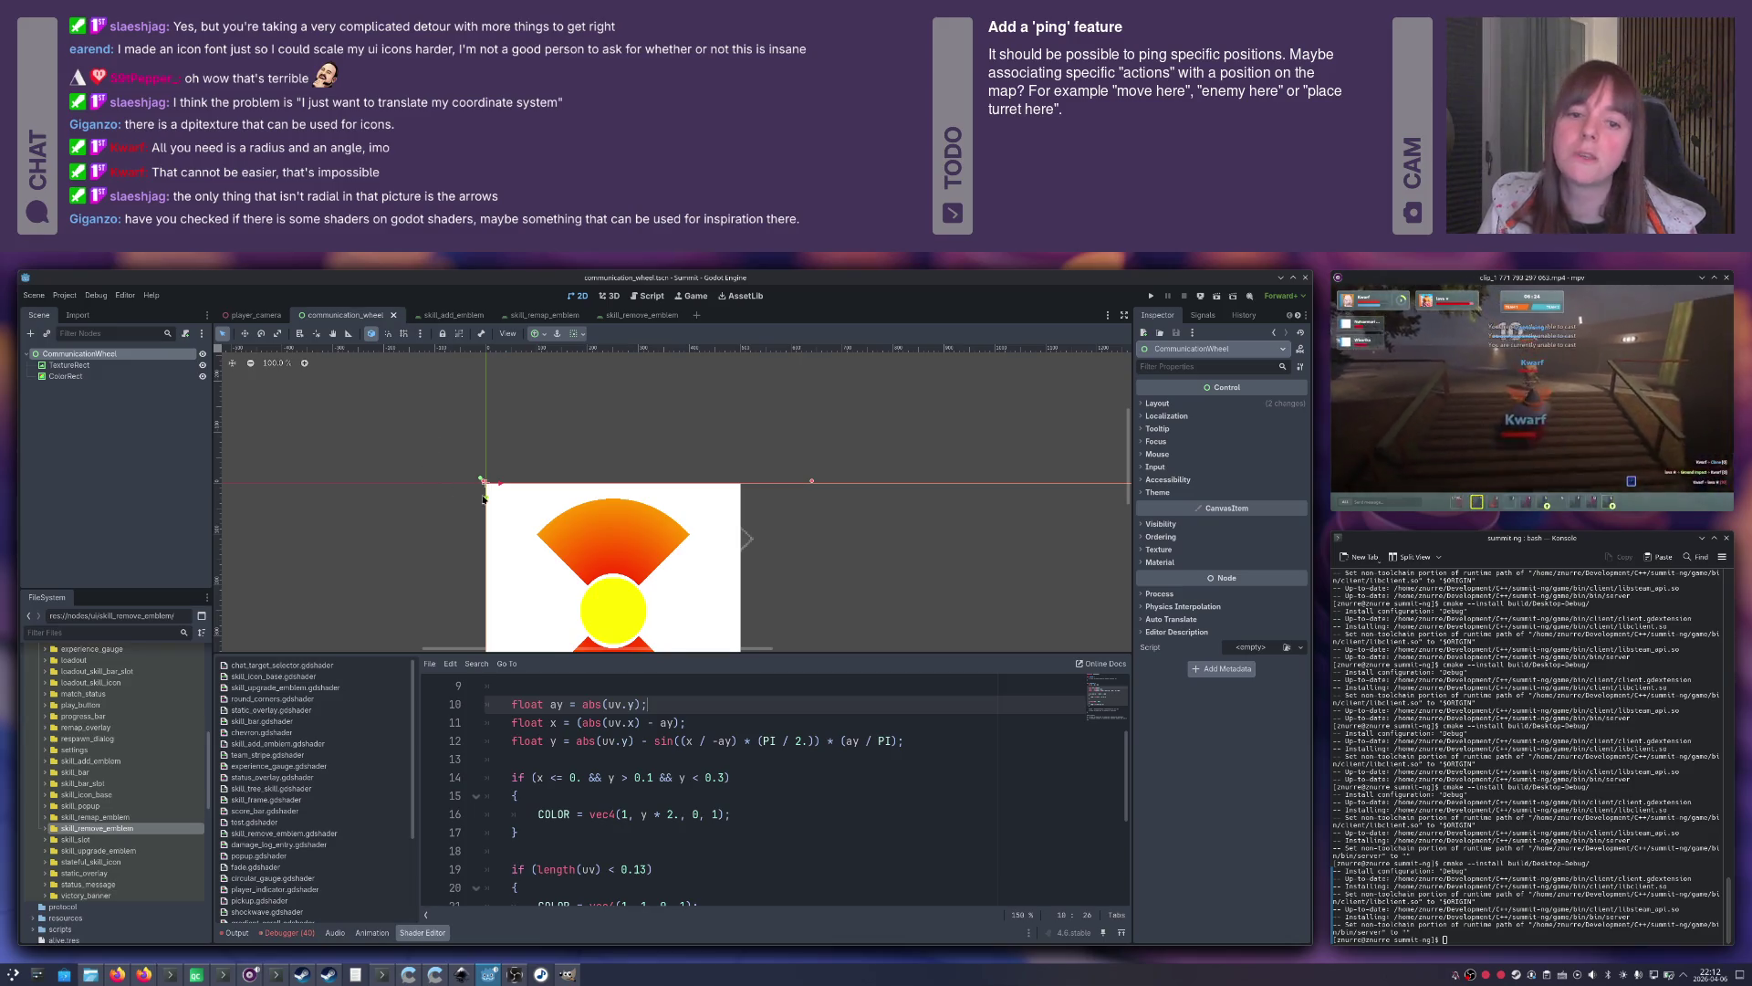
{"action": "scroll", "coordinate": [483, 497], "scroll_direction": "down", "scroll_amount": 2}
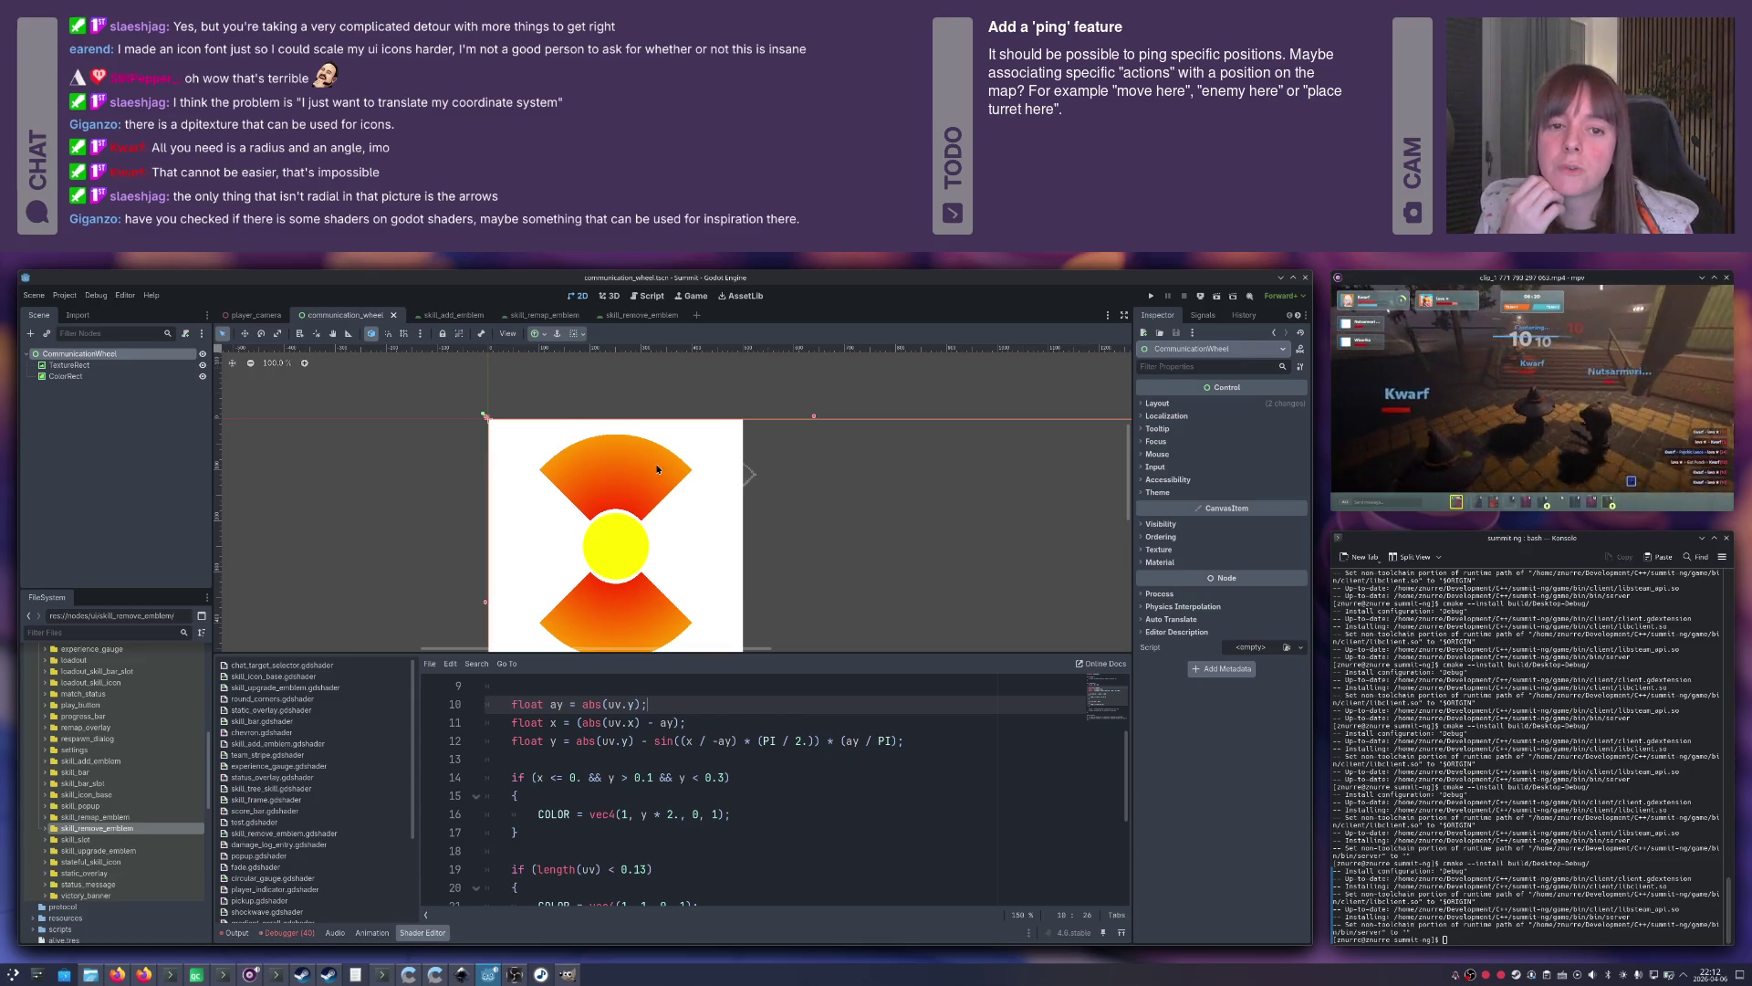
{"action": "scroll", "coordinate": [653, 438], "scroll_direction": "down", "scroll_amount": 2}
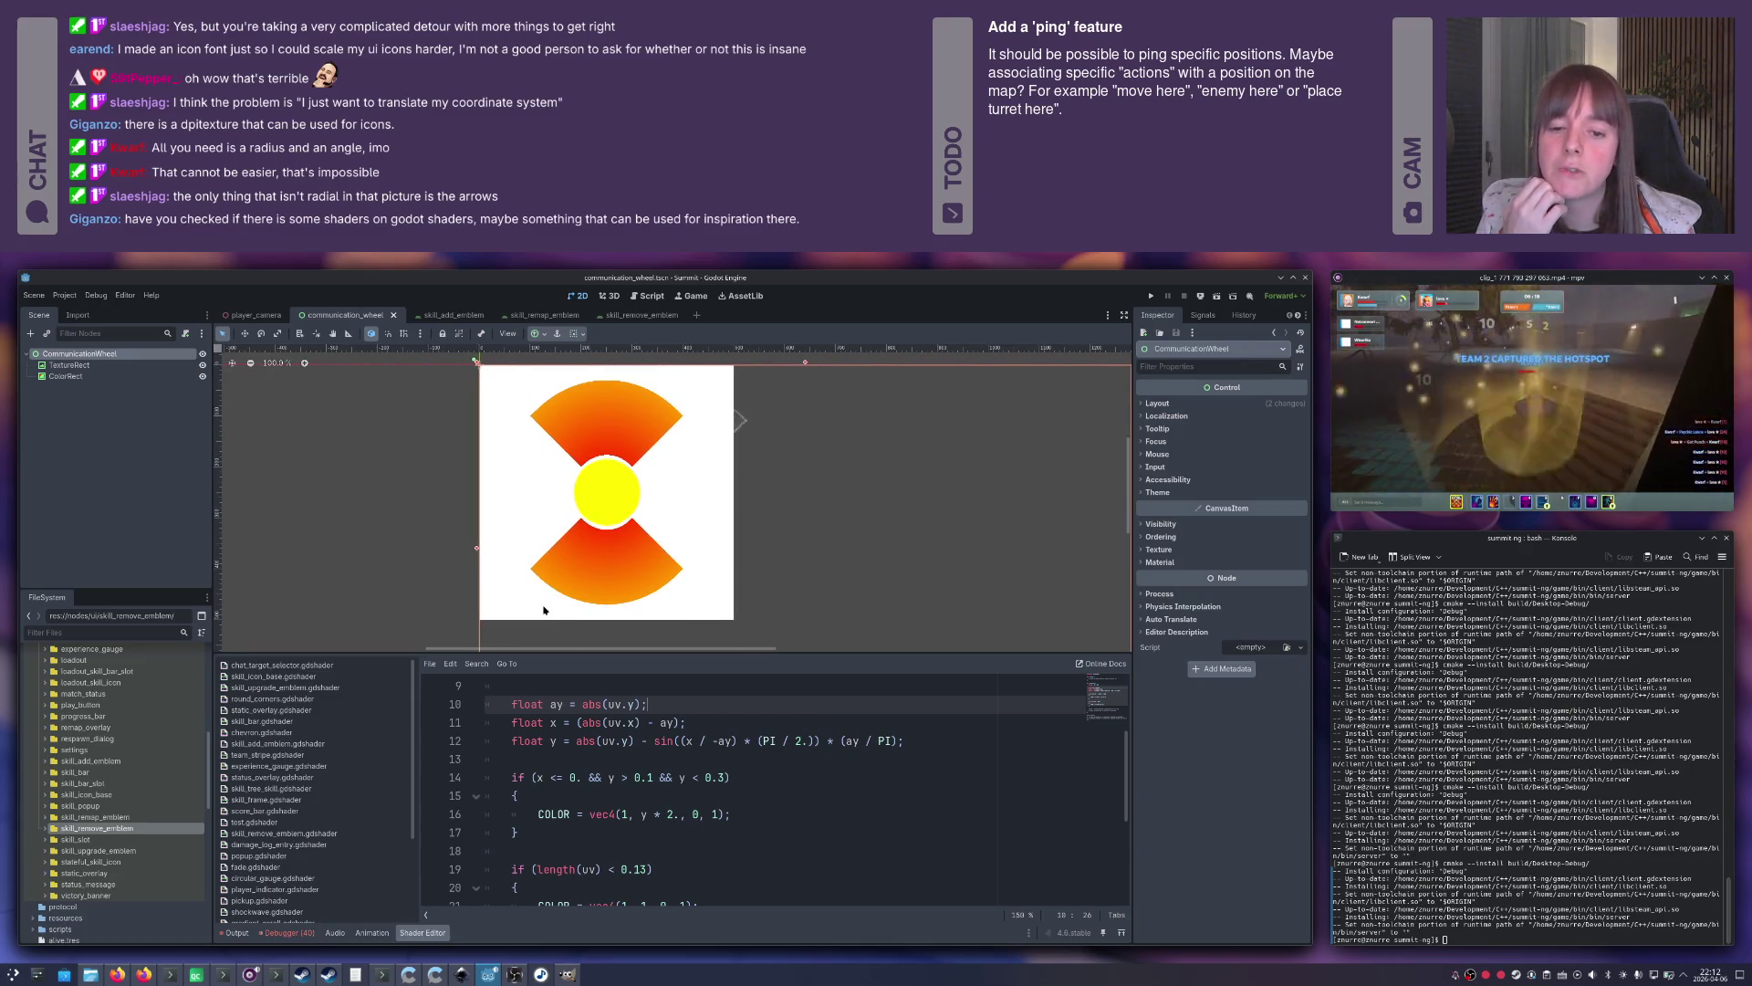
{"action": "left_click_drag", "start_coordinate": [546, 651], "coordinate": [546, 634]}
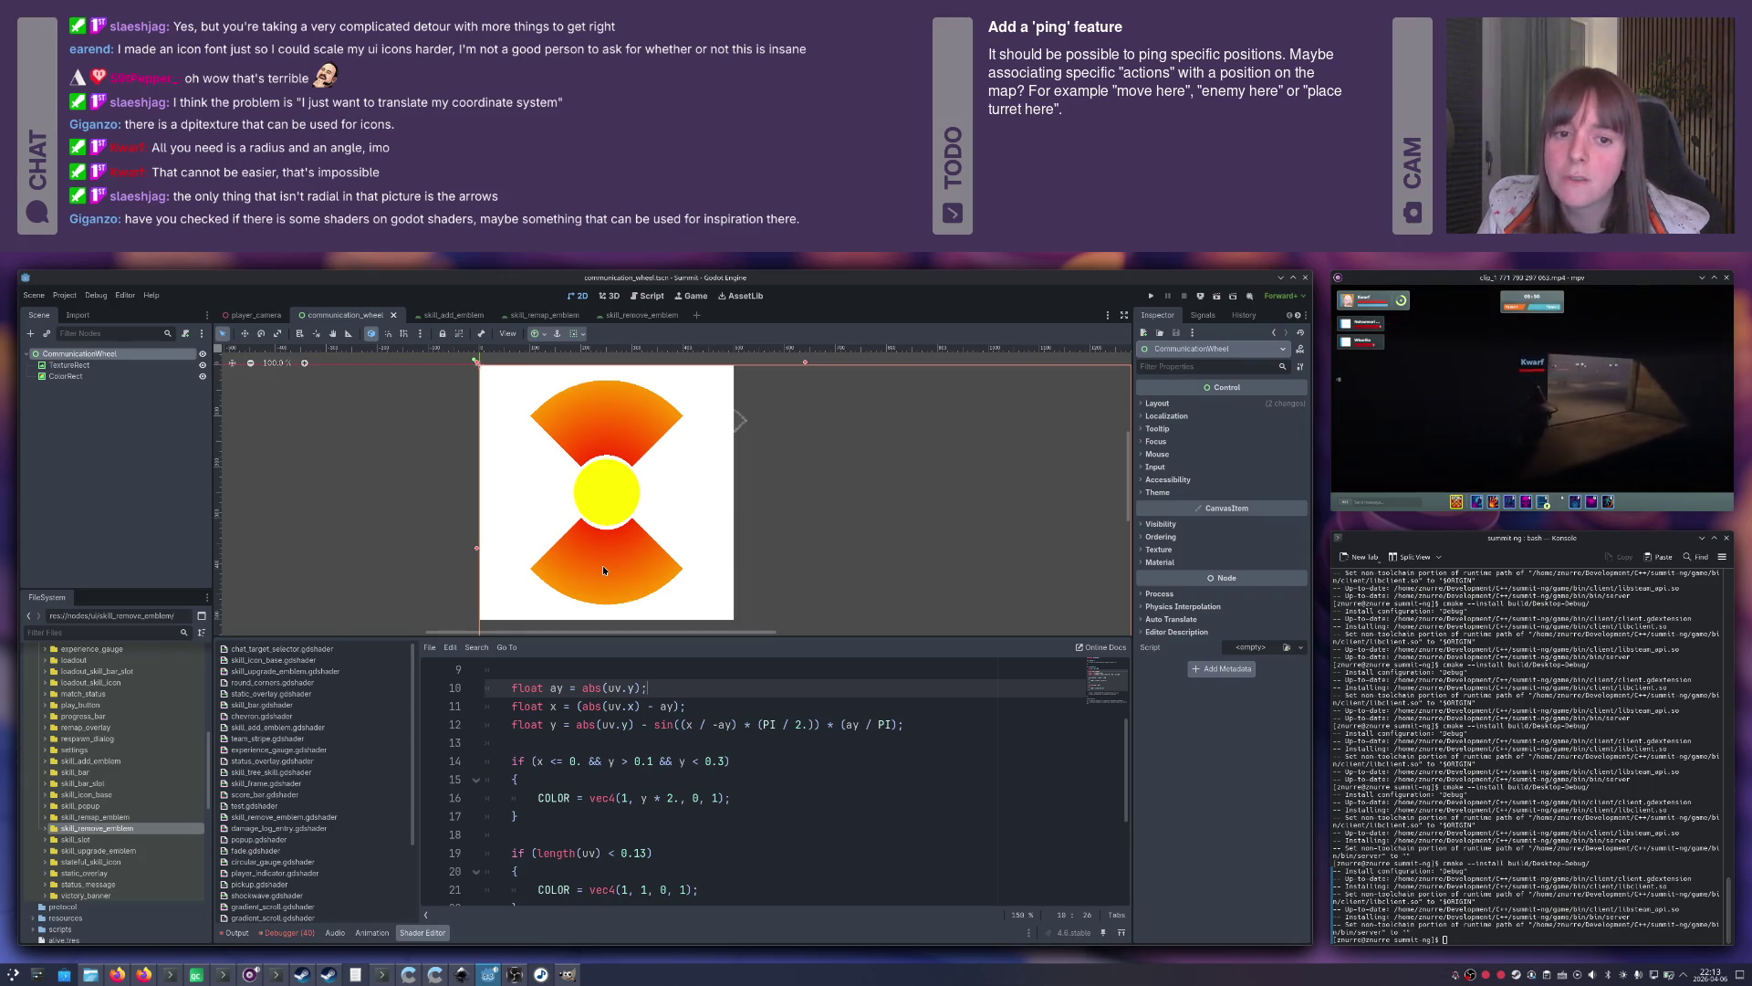
{"action": "scroll", "coordinate": [619, 541], "scroll_direction": "up", "scroll_amount": 5}
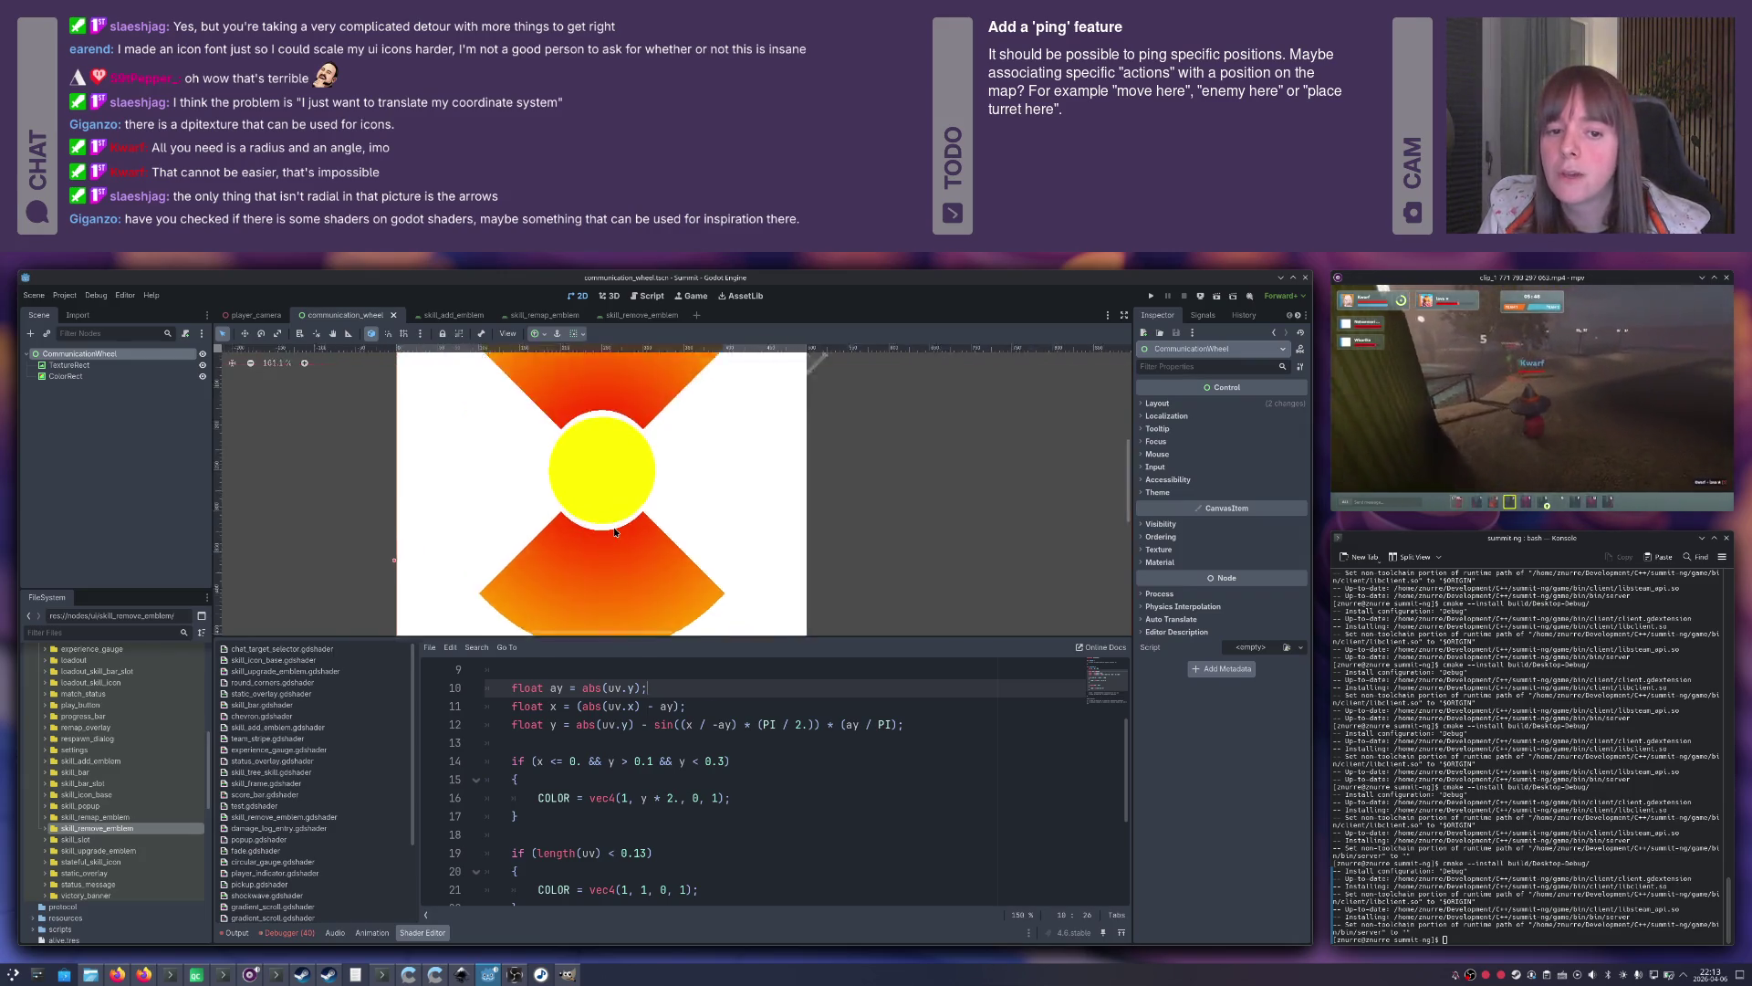
{"action": "scroll", "coordinate": [614, 531], "scroll_direction": "down", "scroll_amount": 2}
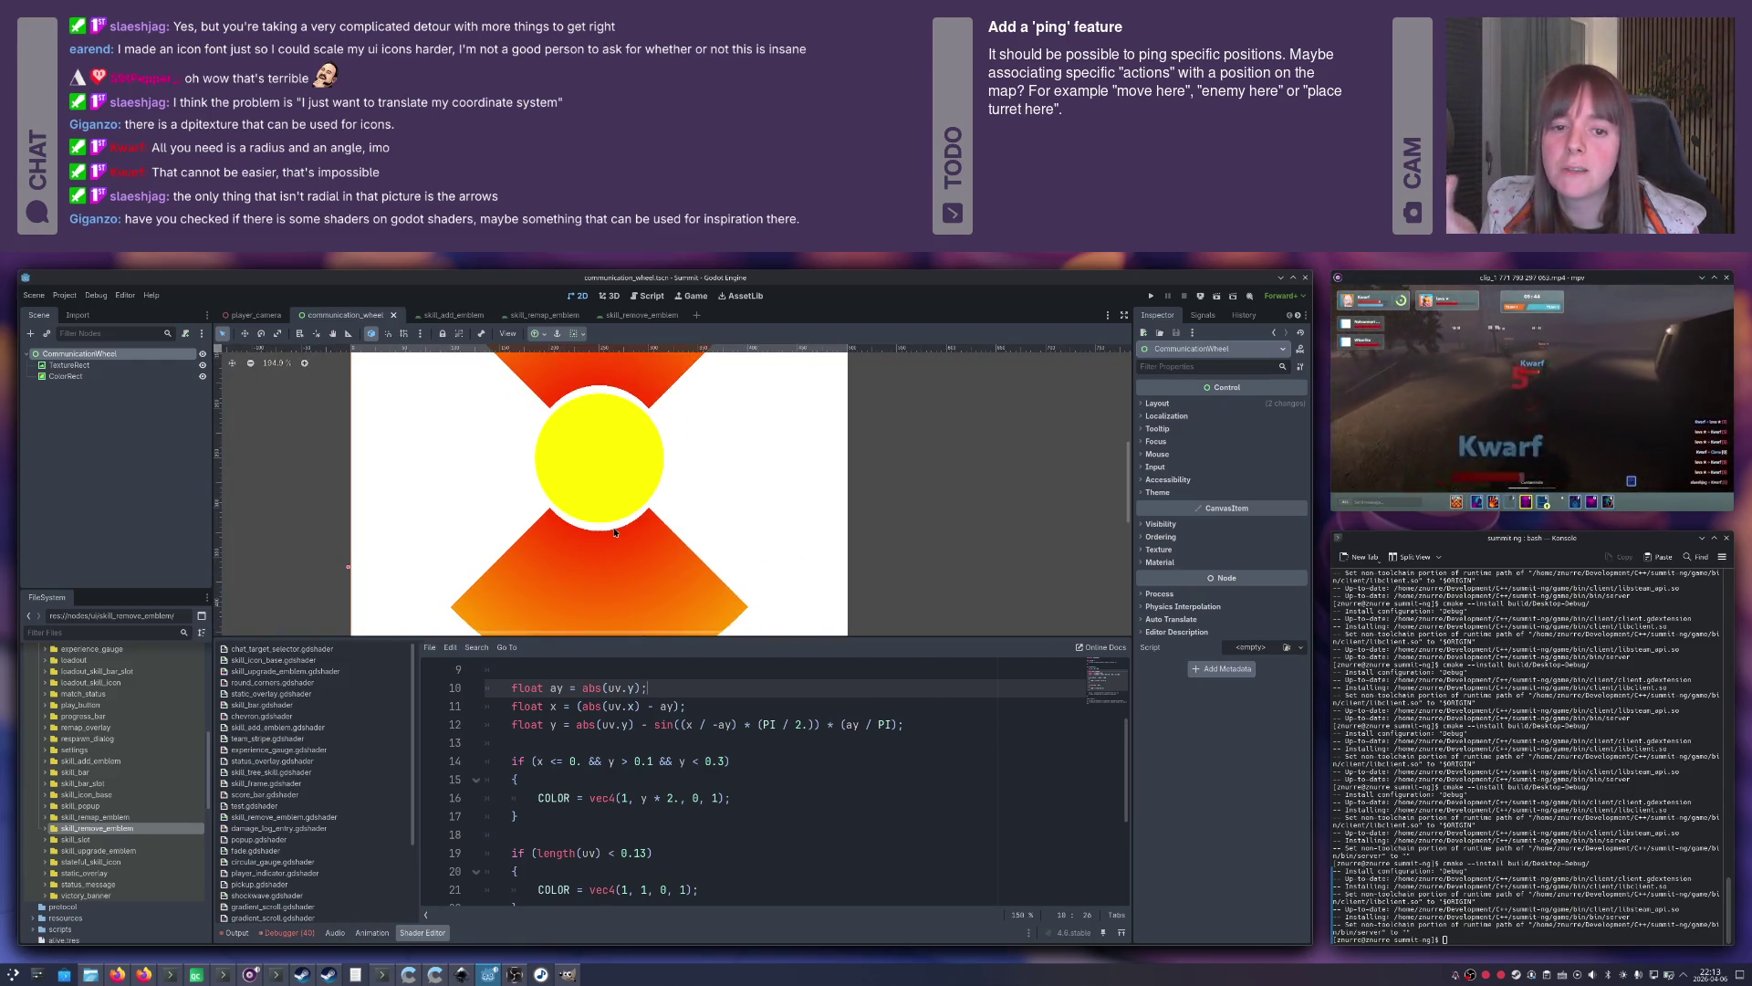
{"action": "scroll", "coordinate": [615, 533], "scroll_direction": "down", "scroll_amount": 2}
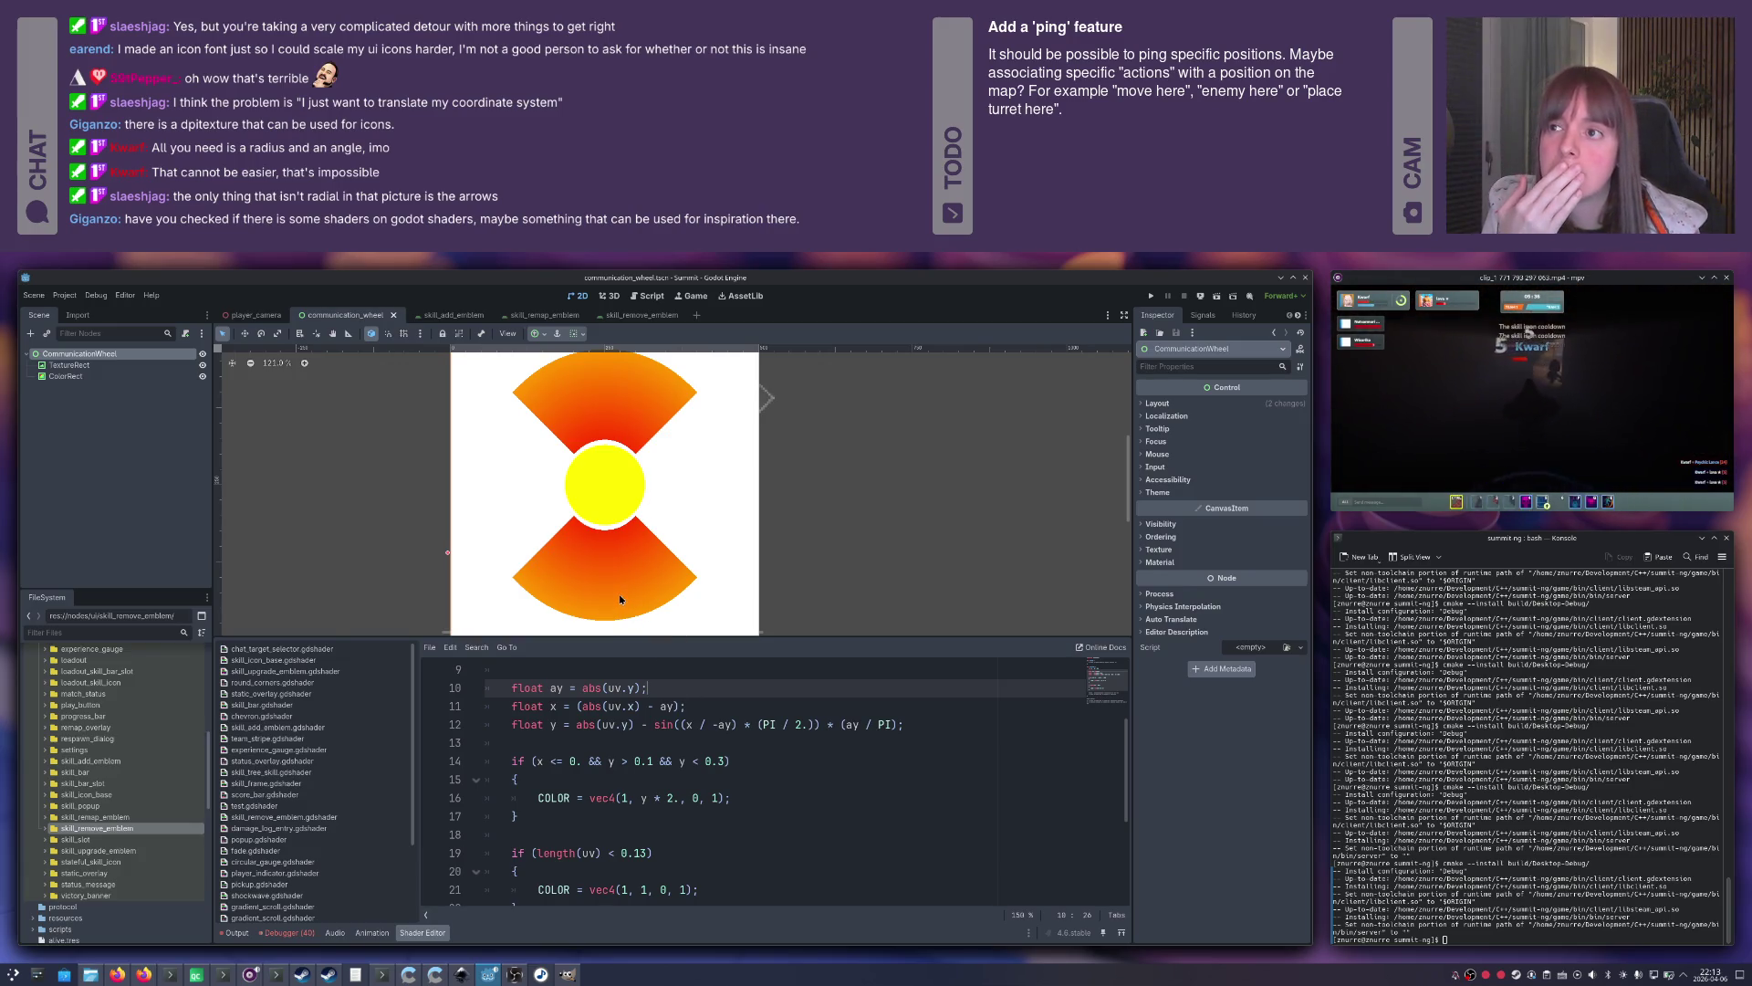
{"action": "left_click", "coordinate": [680, 724]}
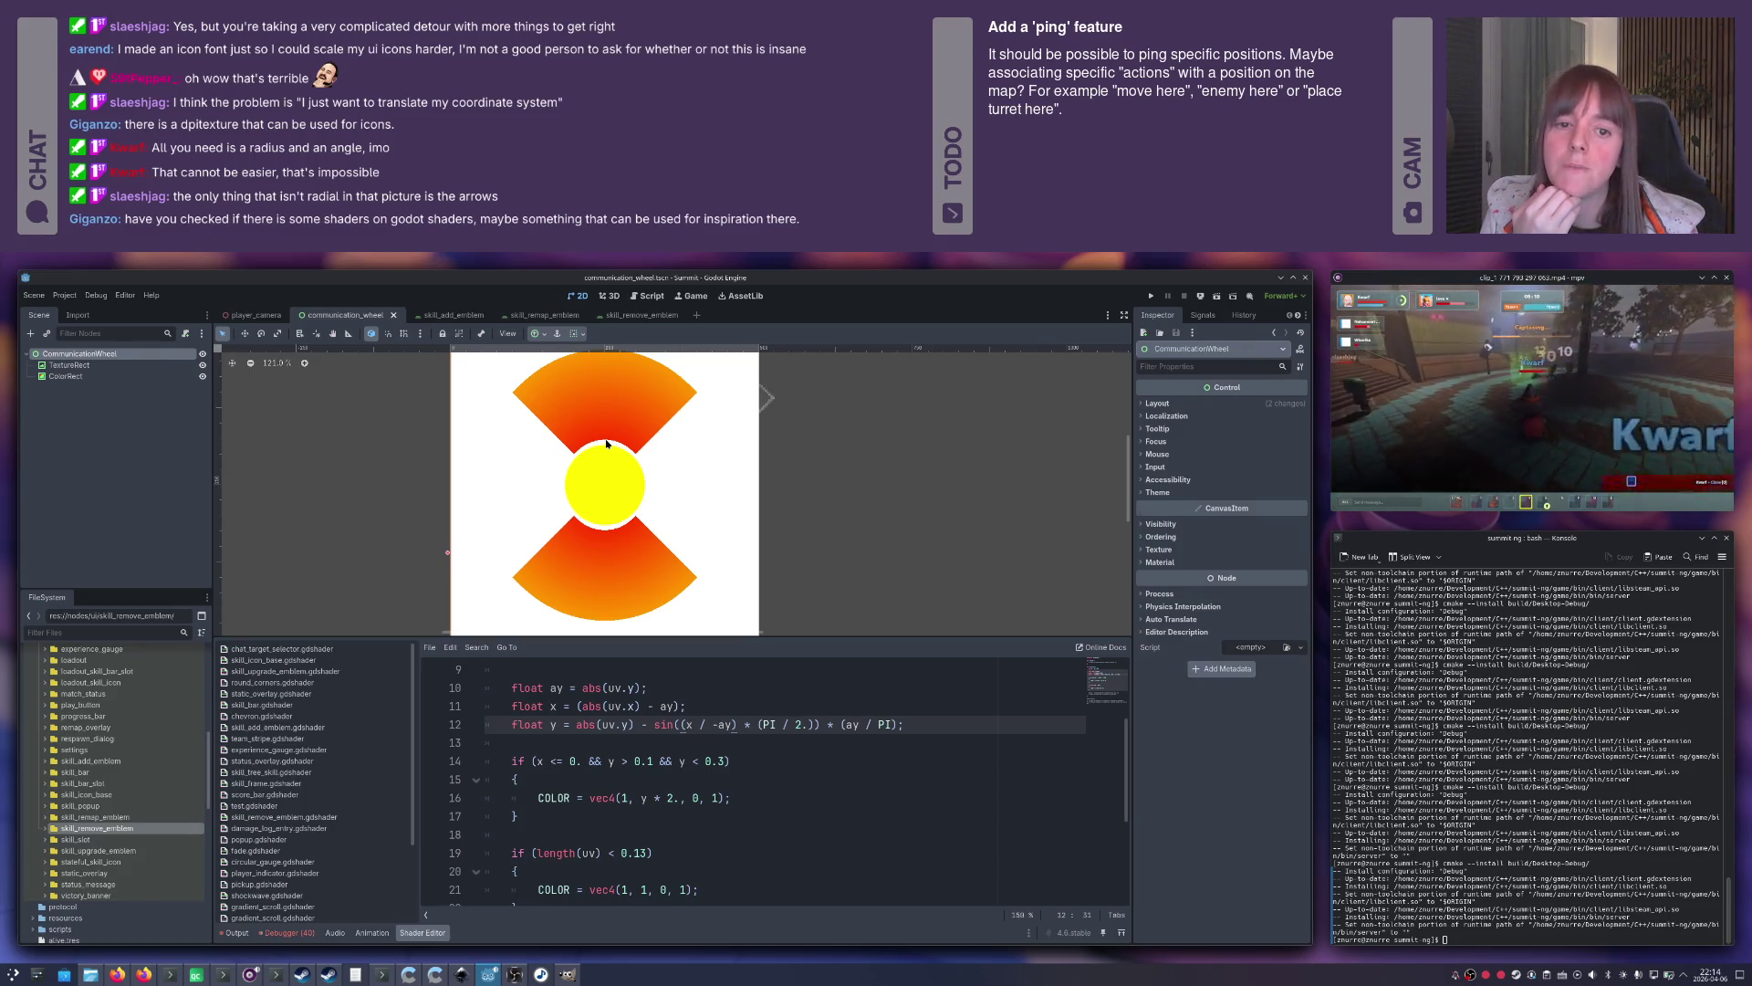
{"action": "scroll", "coordinate": [610, 474], "scroll_direction": "up", "scroll_amount": 1}
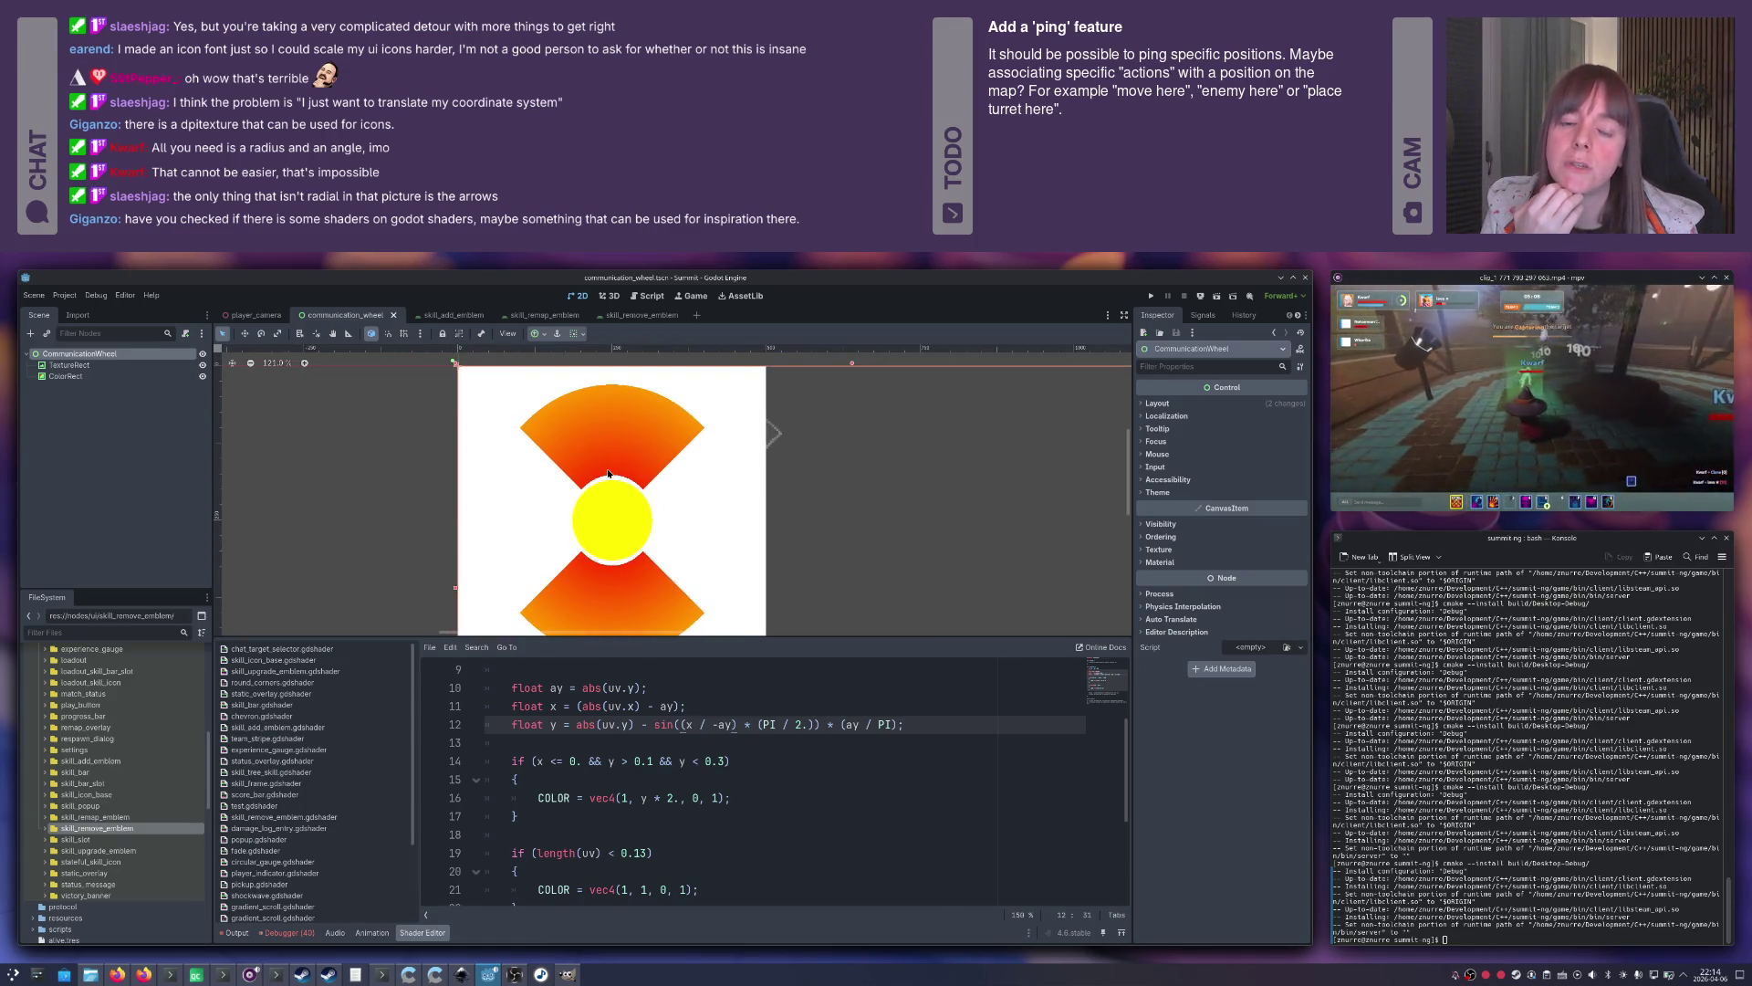
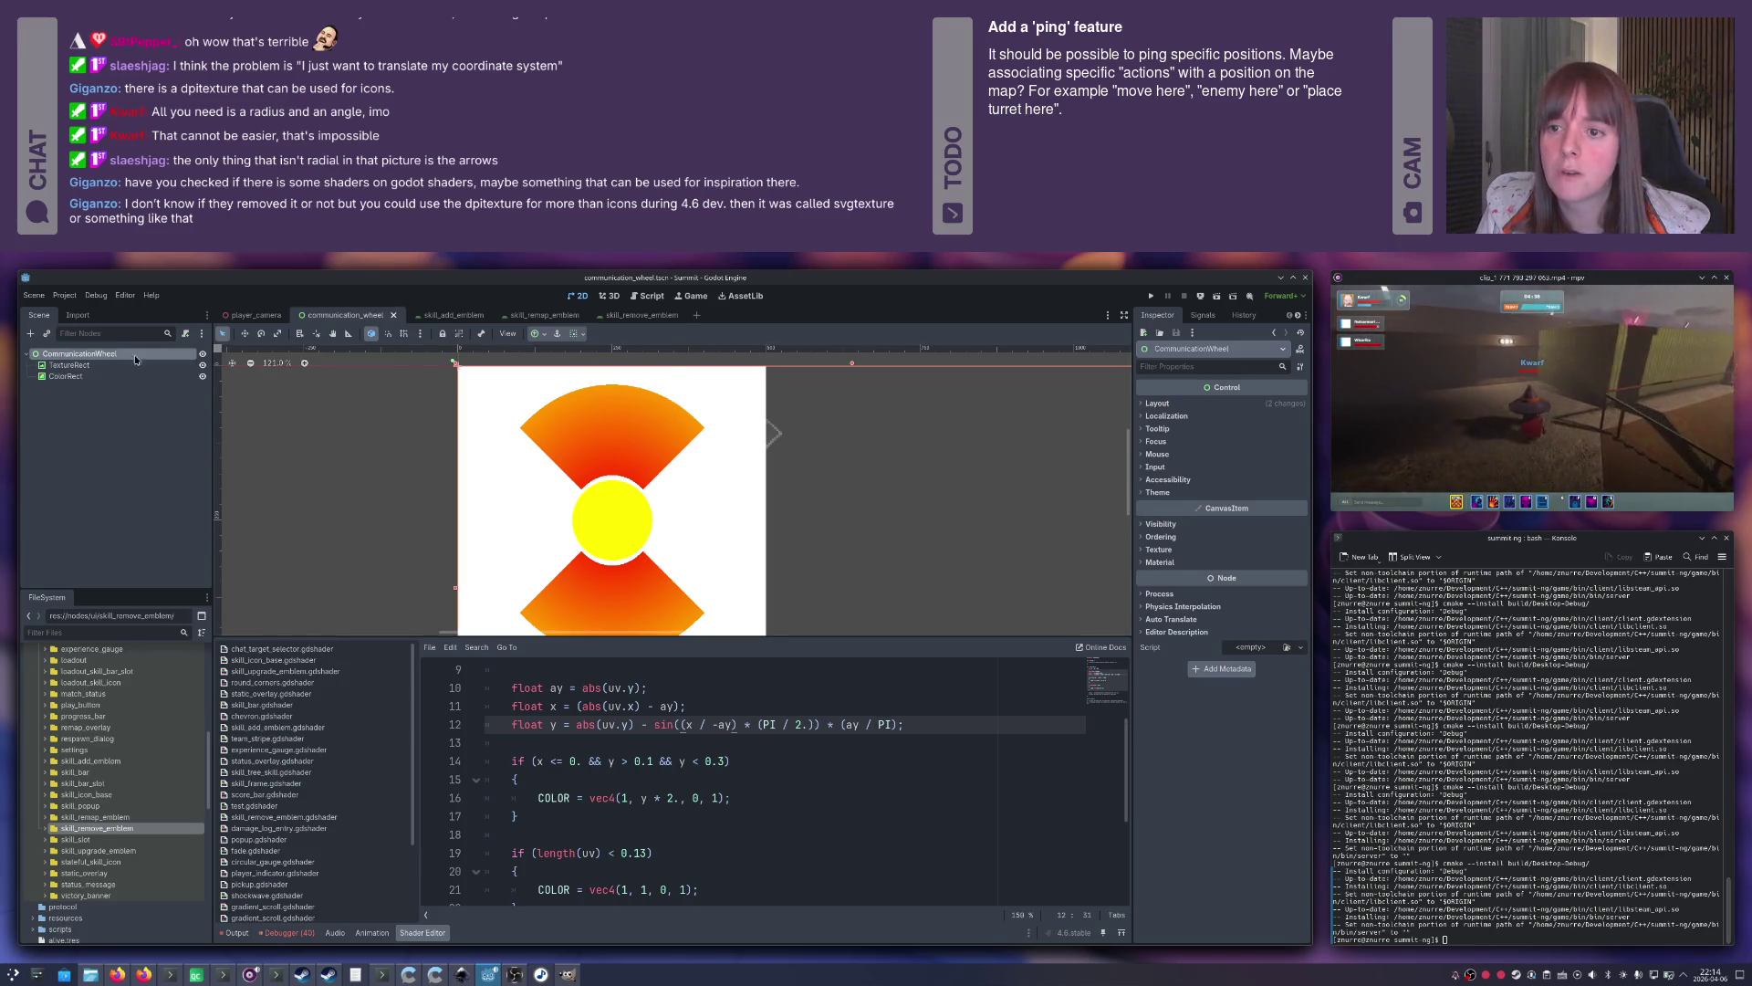
Select the TextureRect and assign it a new, empty DPITexture.
{"action": "key", "text": "ctrl+a"}
{"action": "type", "text": "sv"}
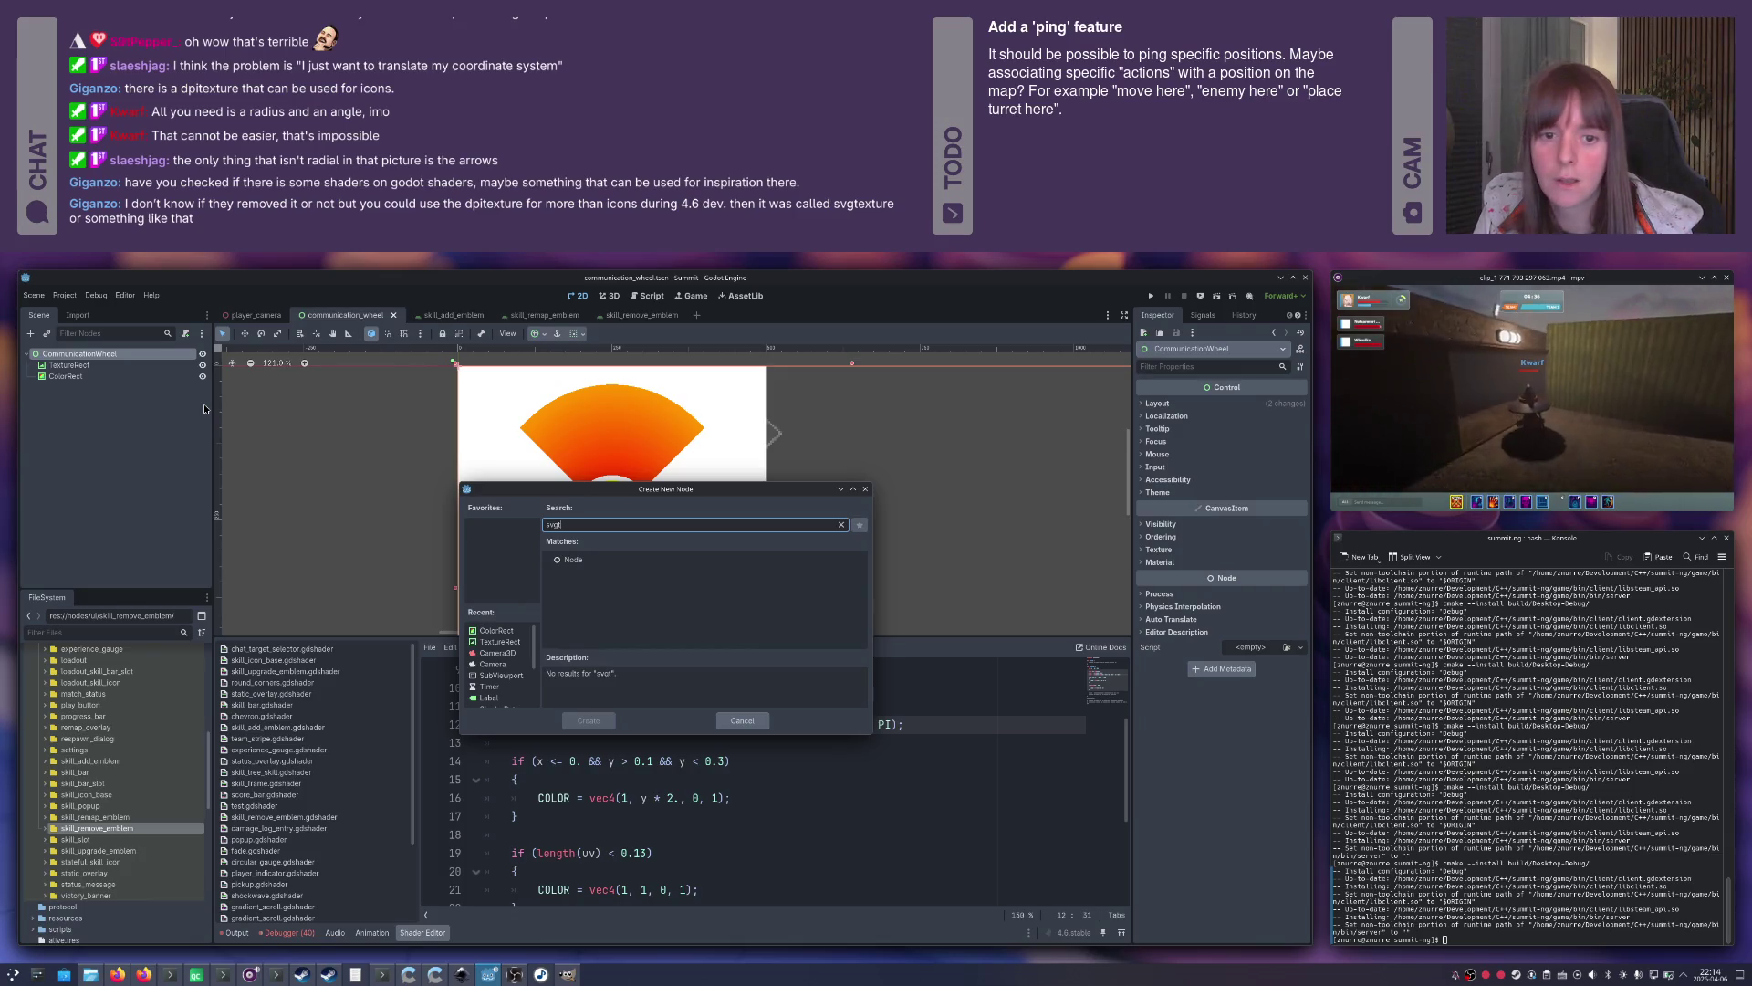
{"action": "key", "text": "Escape"}
{"action": "left_click", "coordinate": [129, 369]}
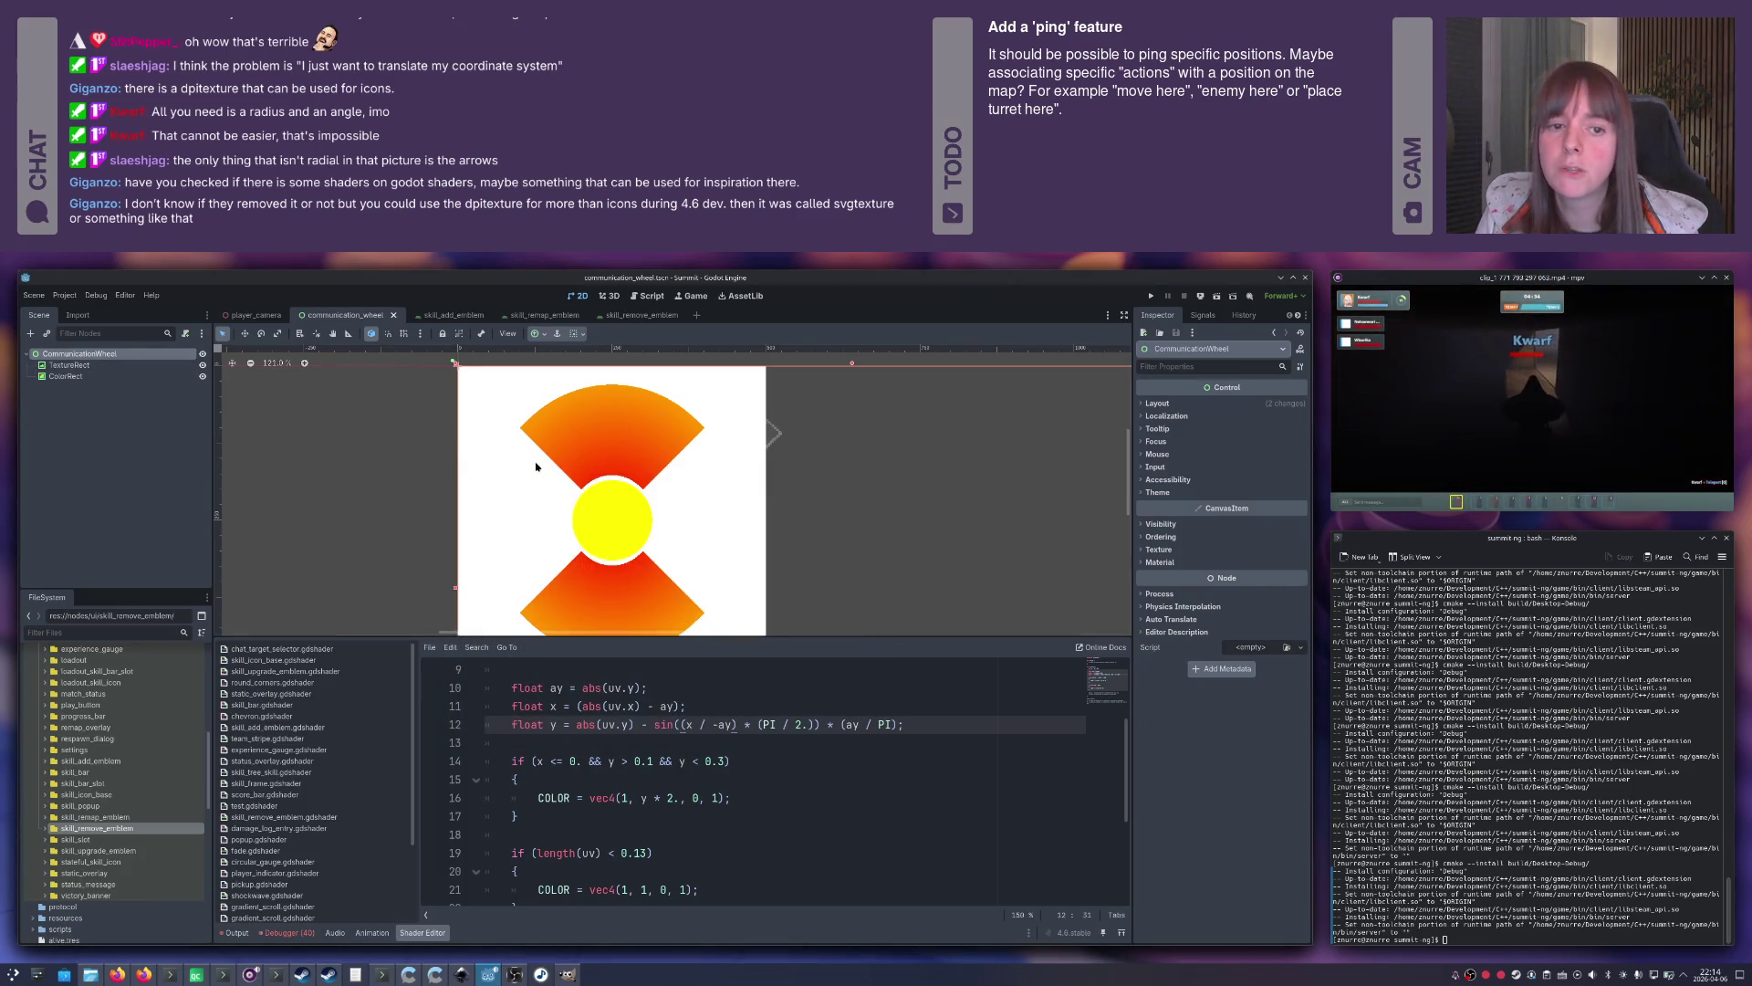
{"action": "left_click_drag", "start_coordinate": [675, 455], "coordinate": [572, 508]}
{"action": "left_click", "coordinate": [1292, 415]}
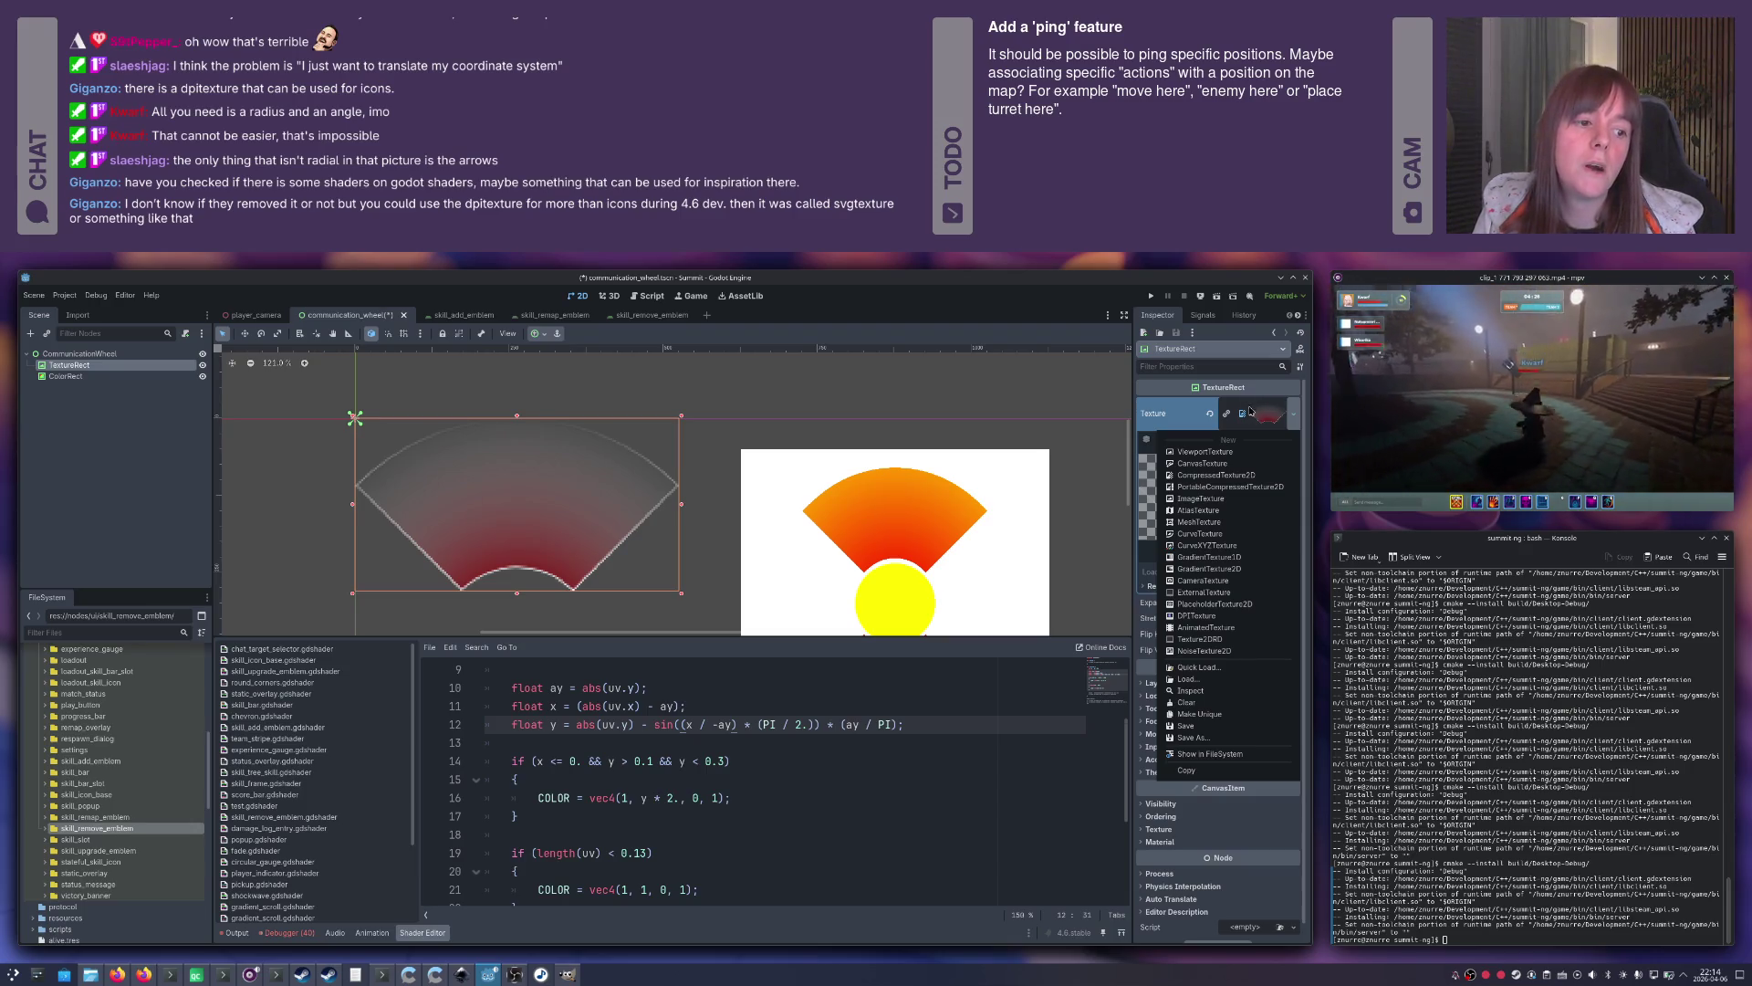
{"action": "left_click", "coordinate": [1191, 616]}
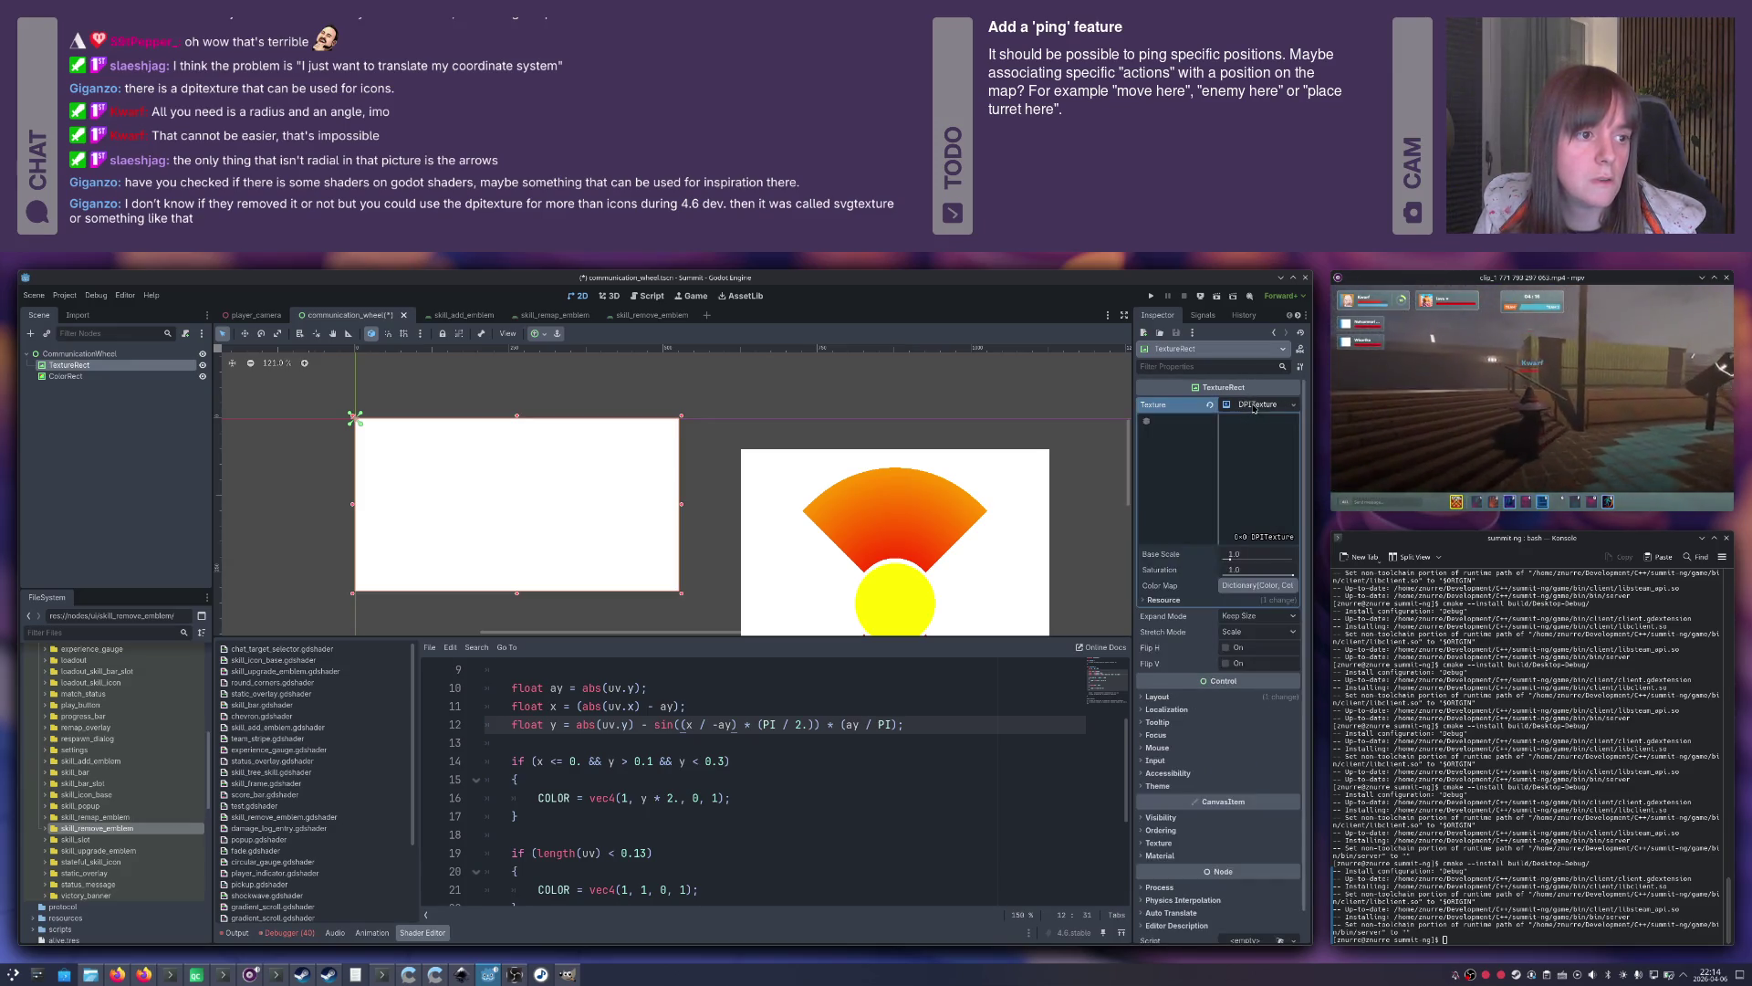
Inspect the new DPITexture's Color Map and resource options, then switch windows.
{"action": "mouse_move", "coordinate": [1242, 473]}
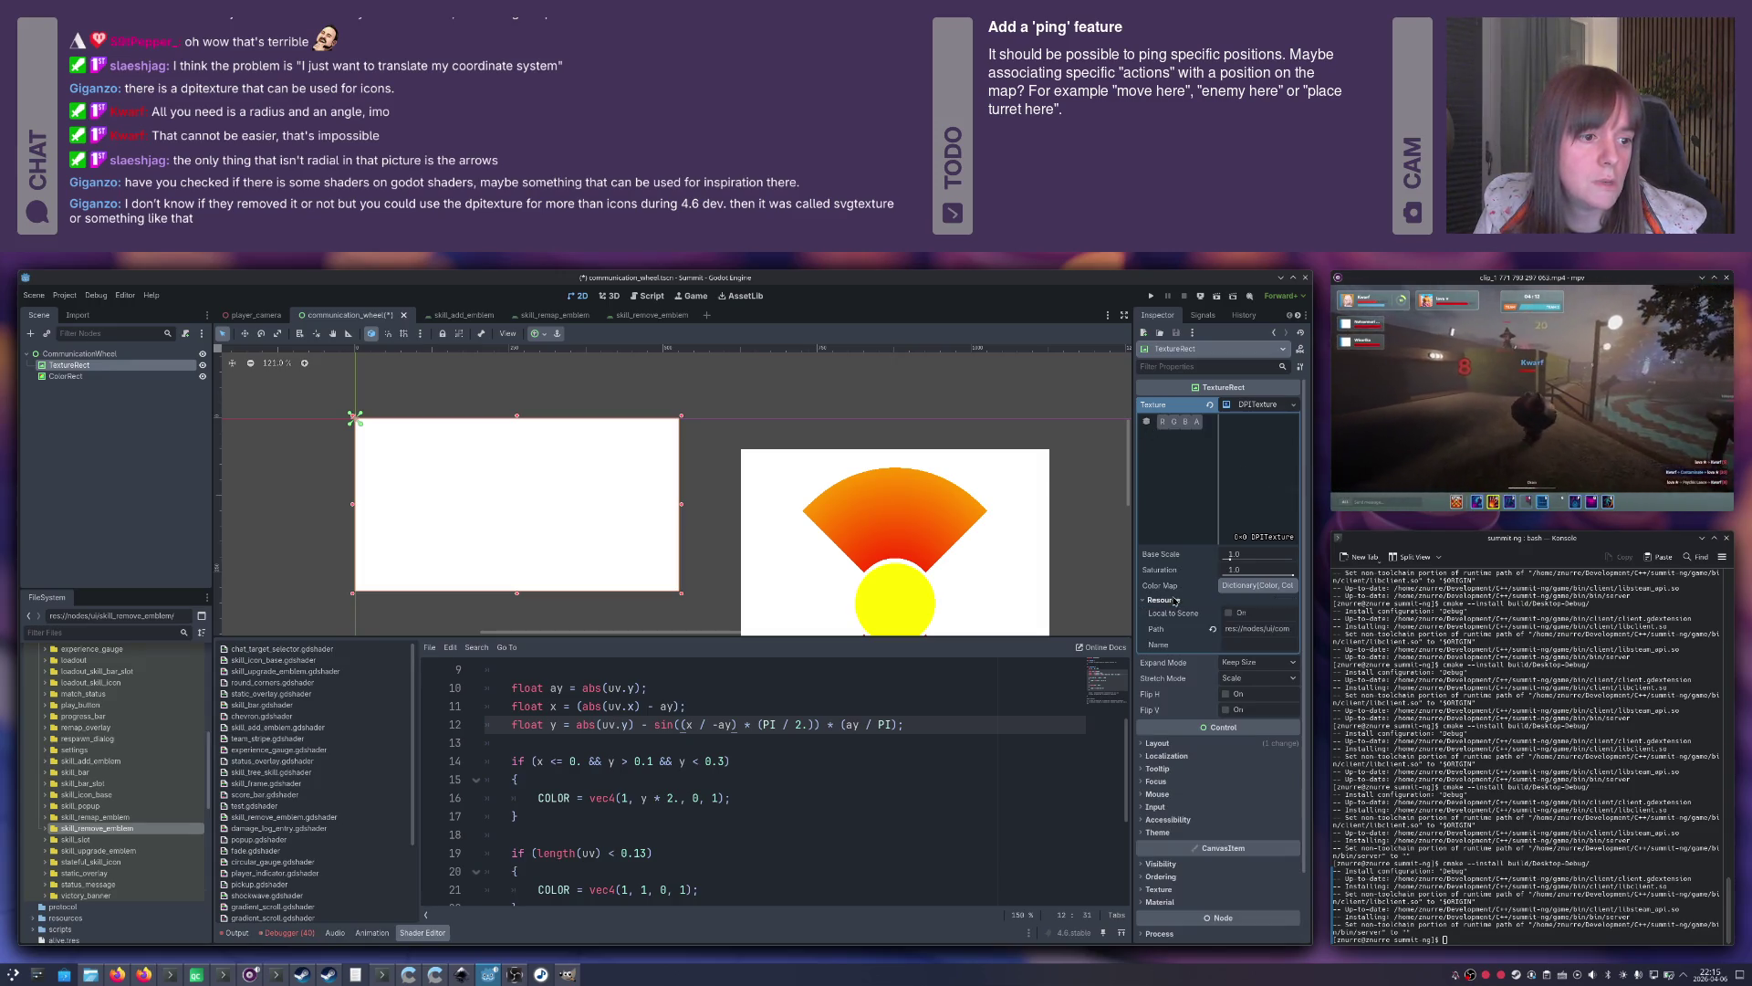
{"action": "left_click", "coordinate": [1266, 586]}
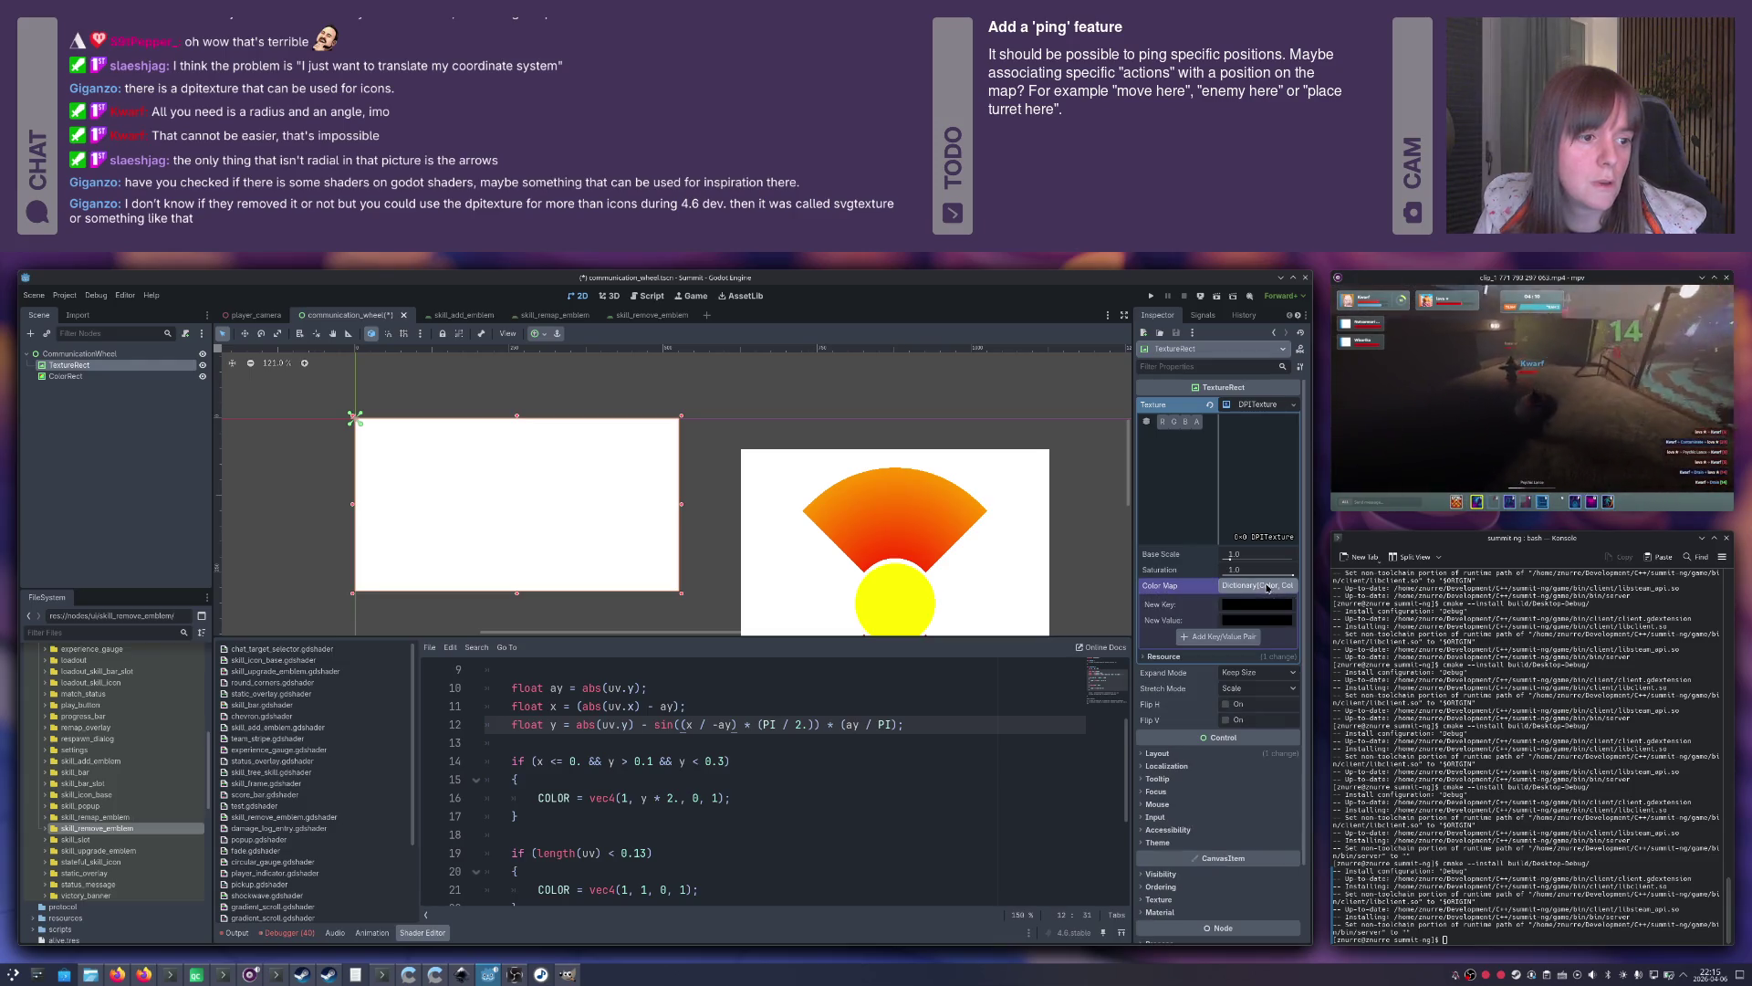
{"action": "left_click", "coordinate": [1266, 587]}
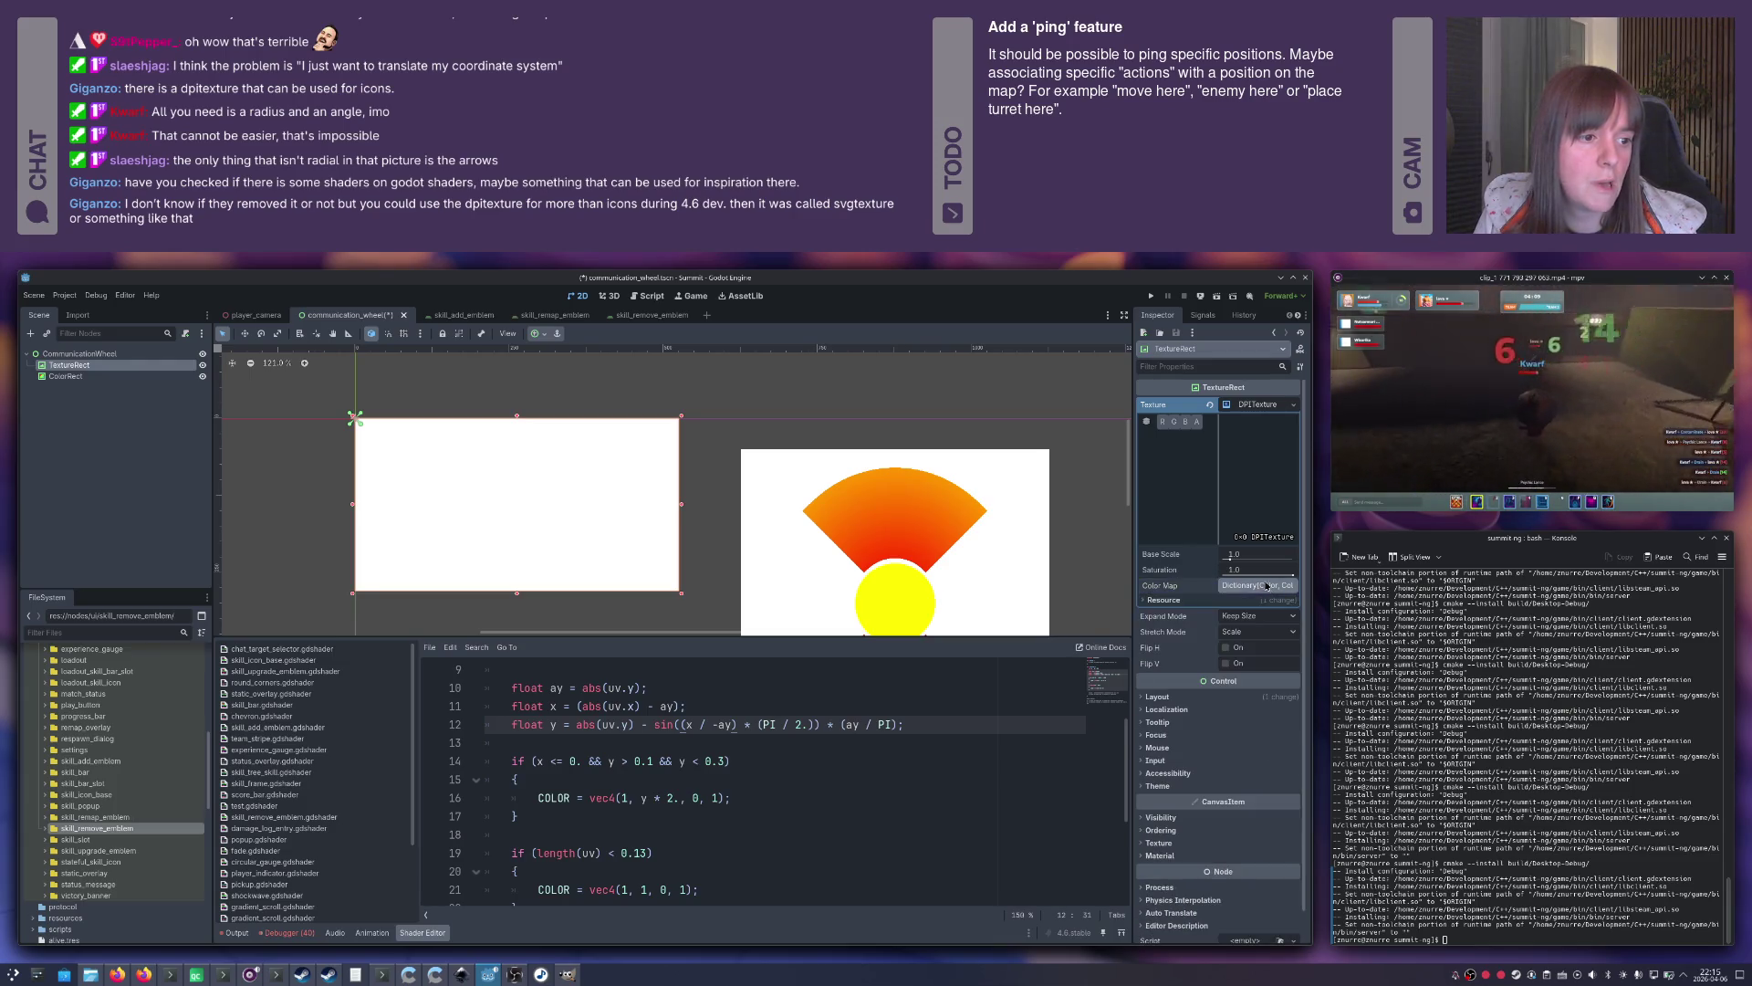
{"action": "right_click", "coordinate": [1249, 408]}
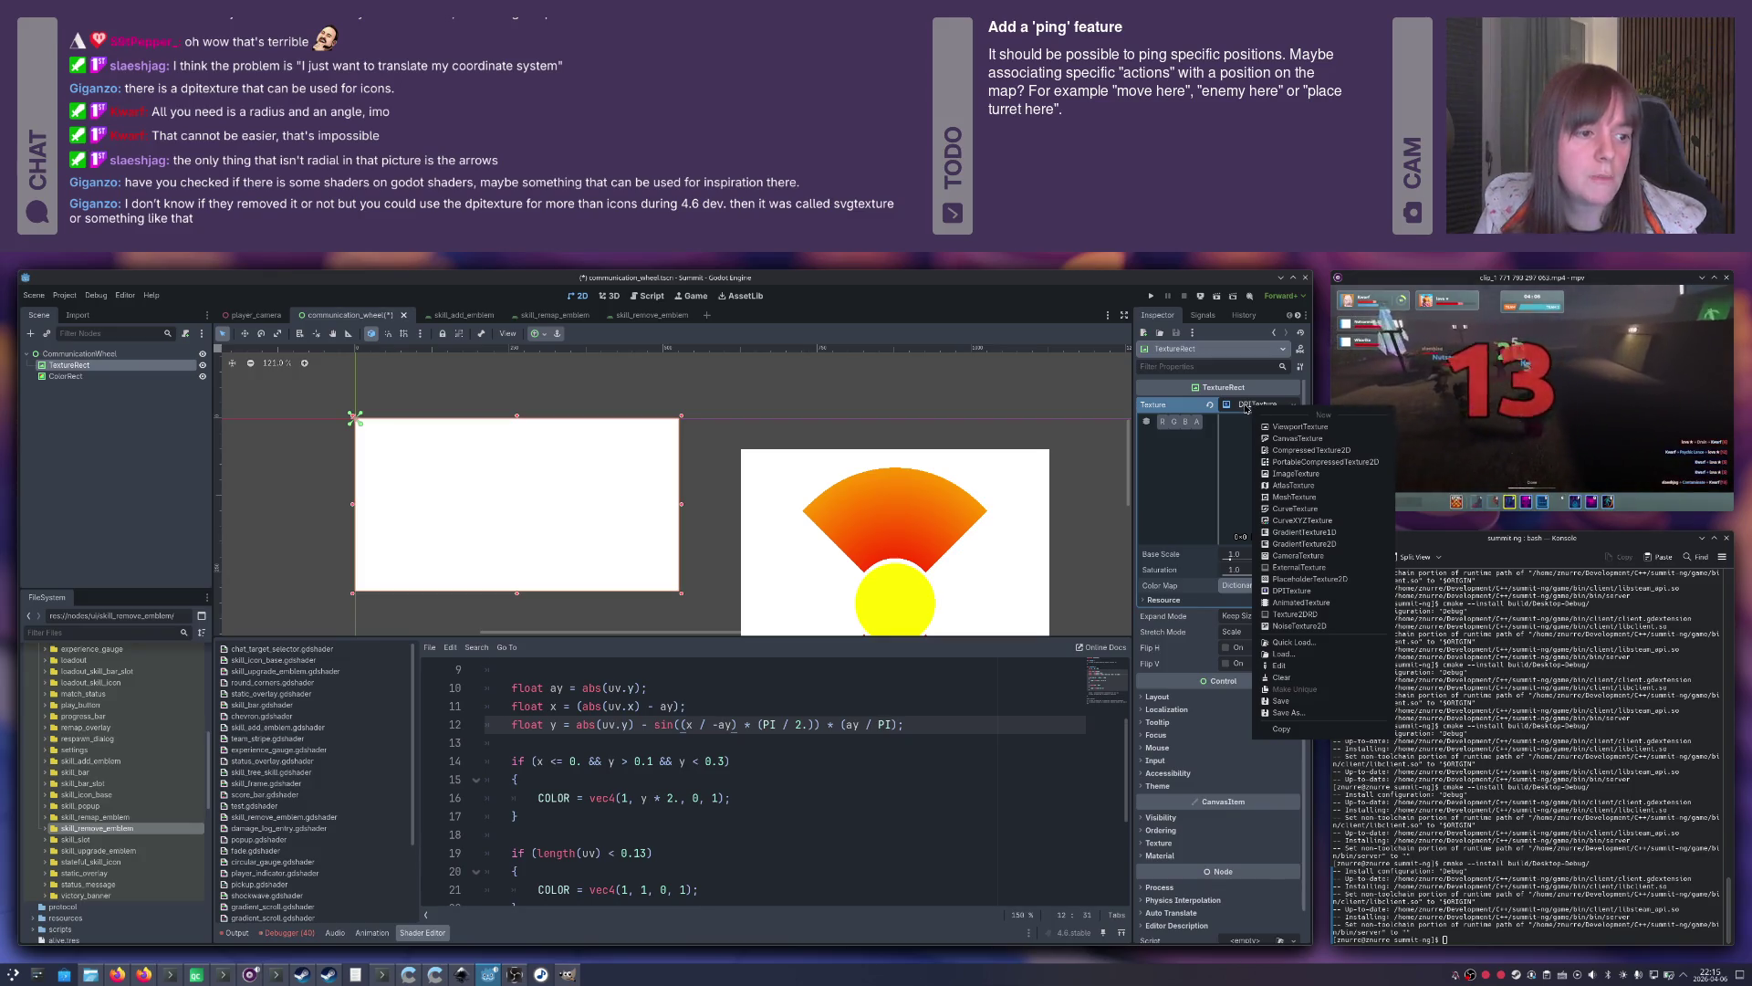
{"action": "key", "text": "Escape"}
{"action": "key", "text": "alt+Tab"}
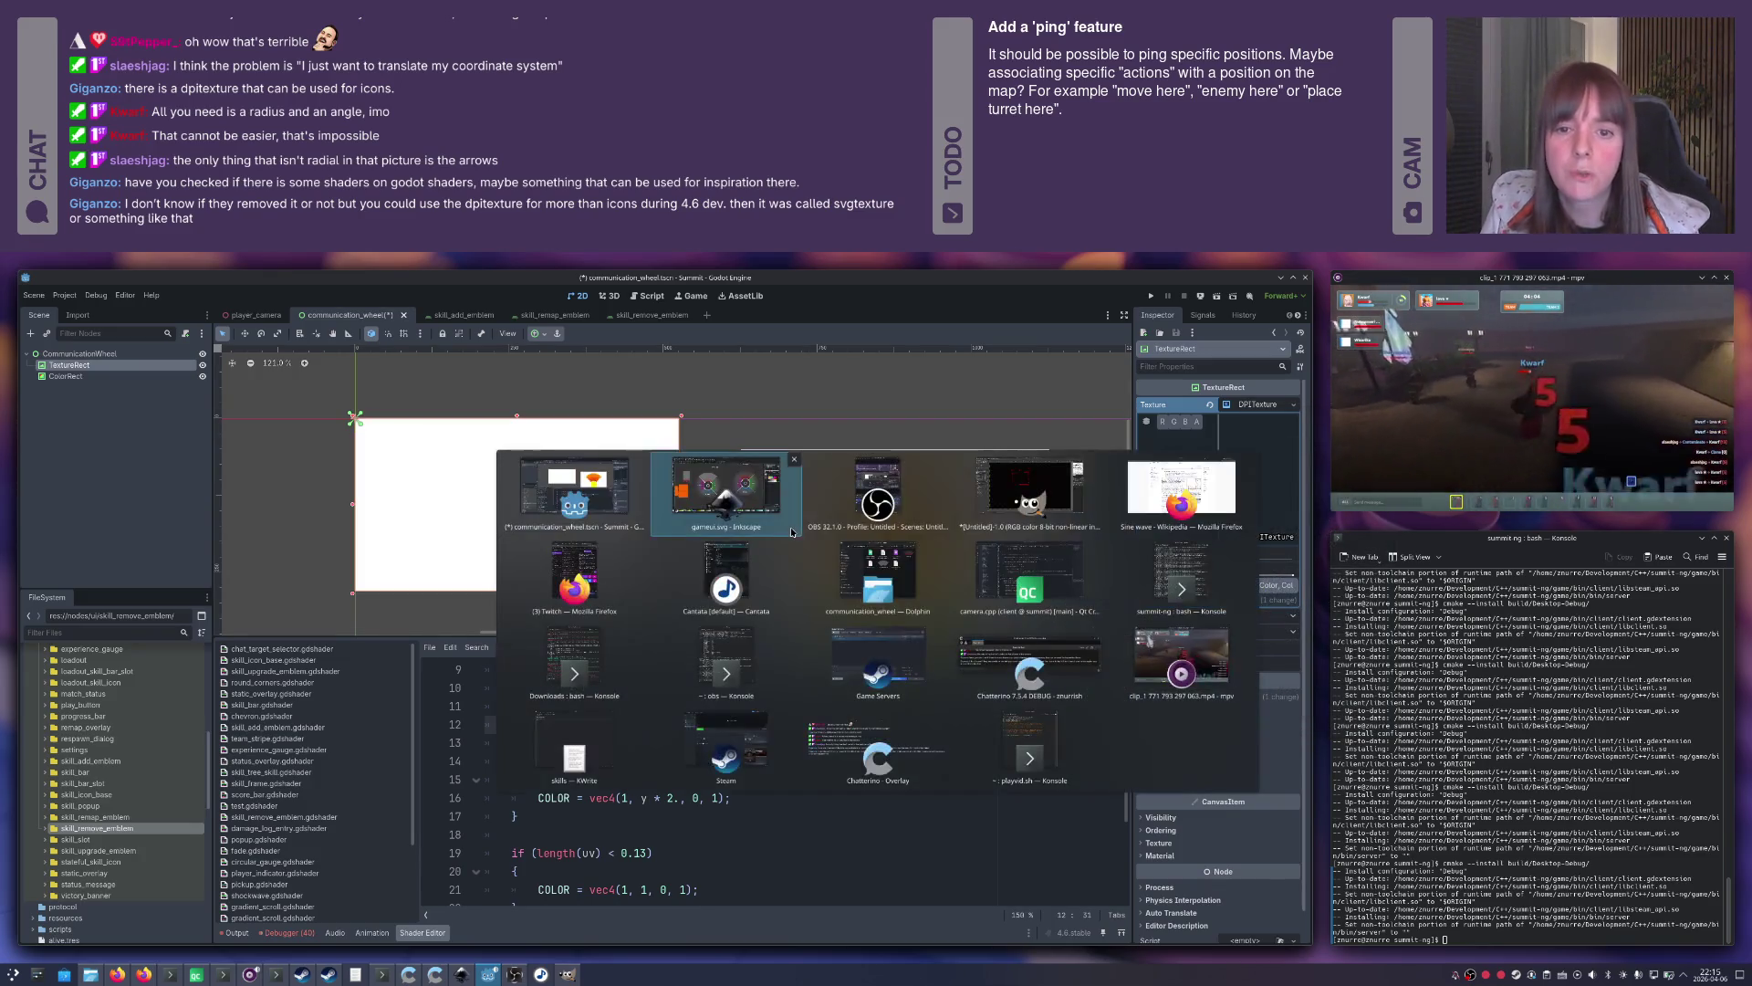
Search the web for 'godot dpitexture' and open the DPITexture docs page.
{"action": "key", "text": "alt+Tab"}
{"action": "key", "text": "alt+Tab"}
{"action": "key", "text": "ctrl+t"}
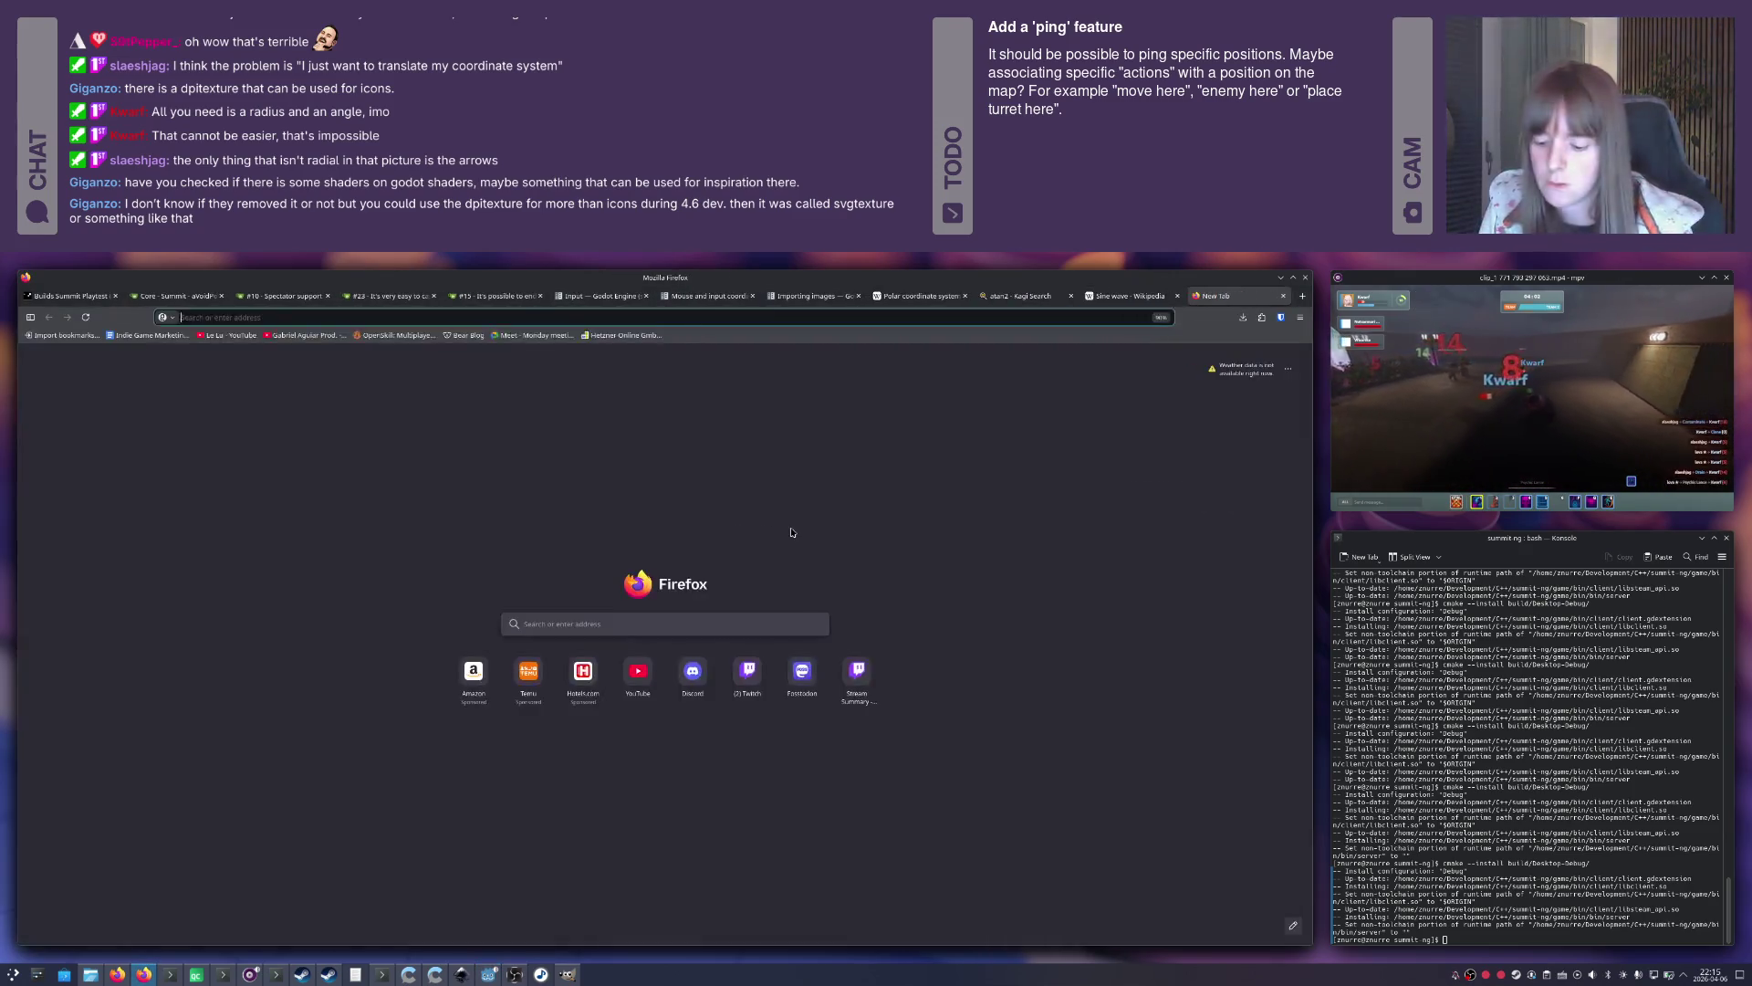
{"action": "type", "text": "godot dpitexture"}
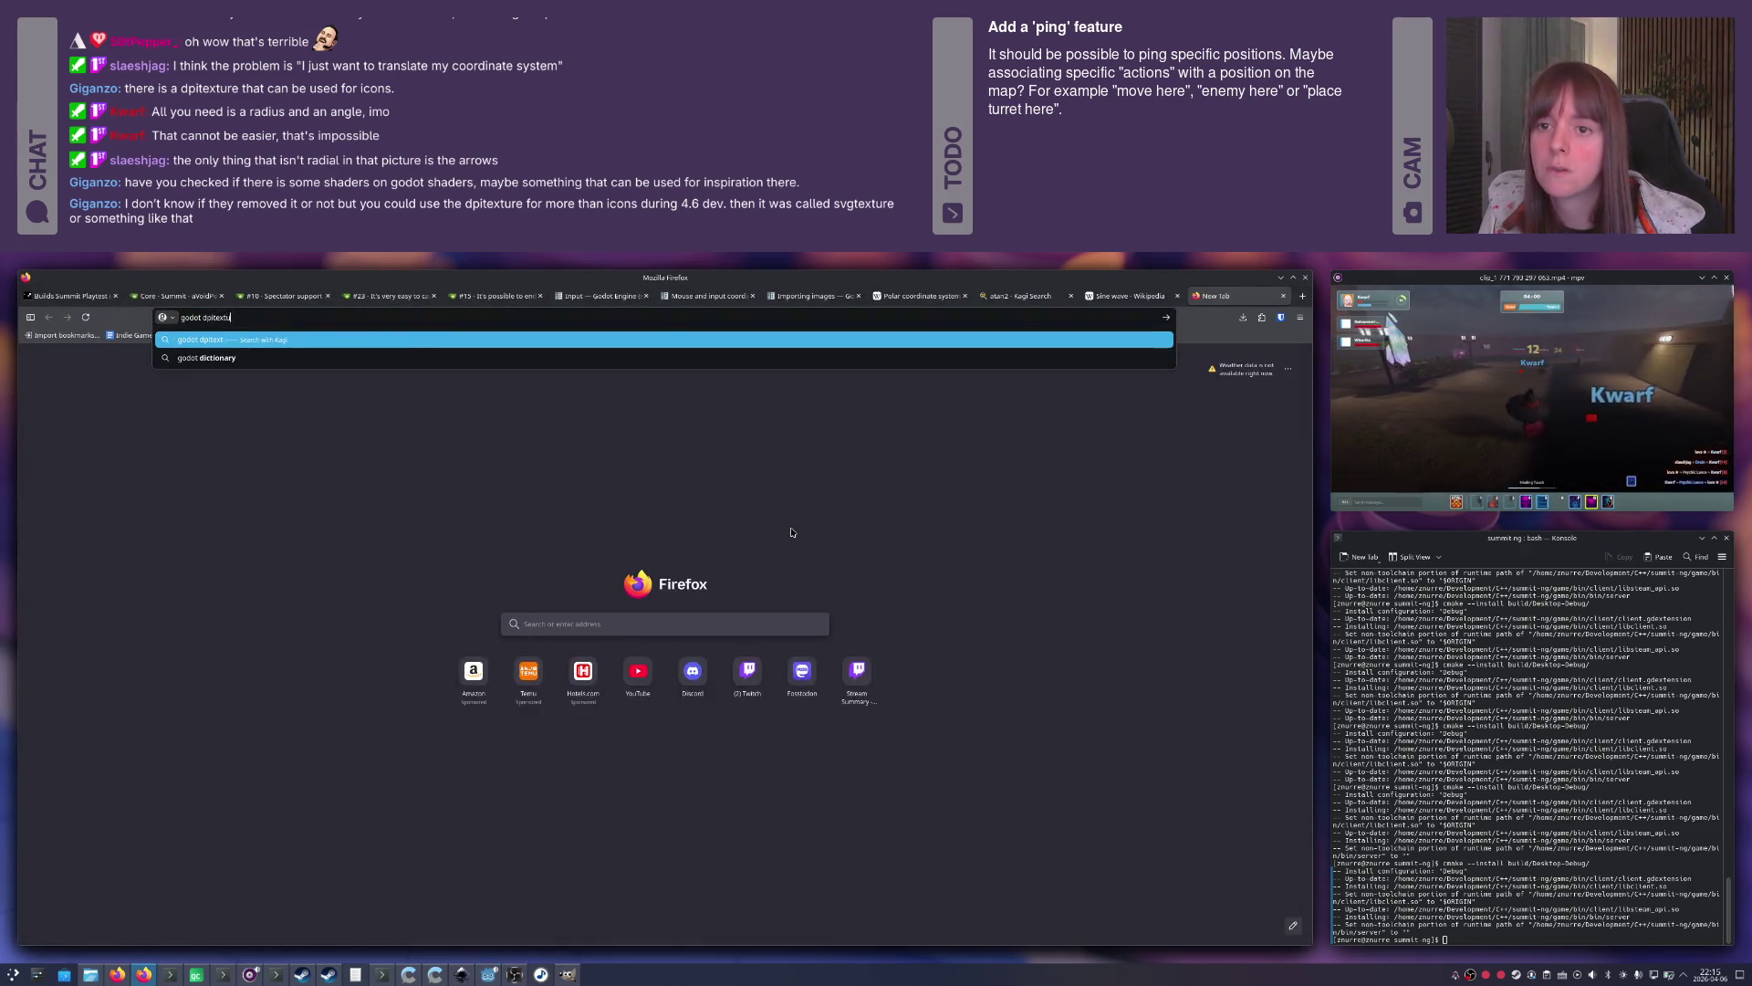
{"action": "key", "text": "Return"}
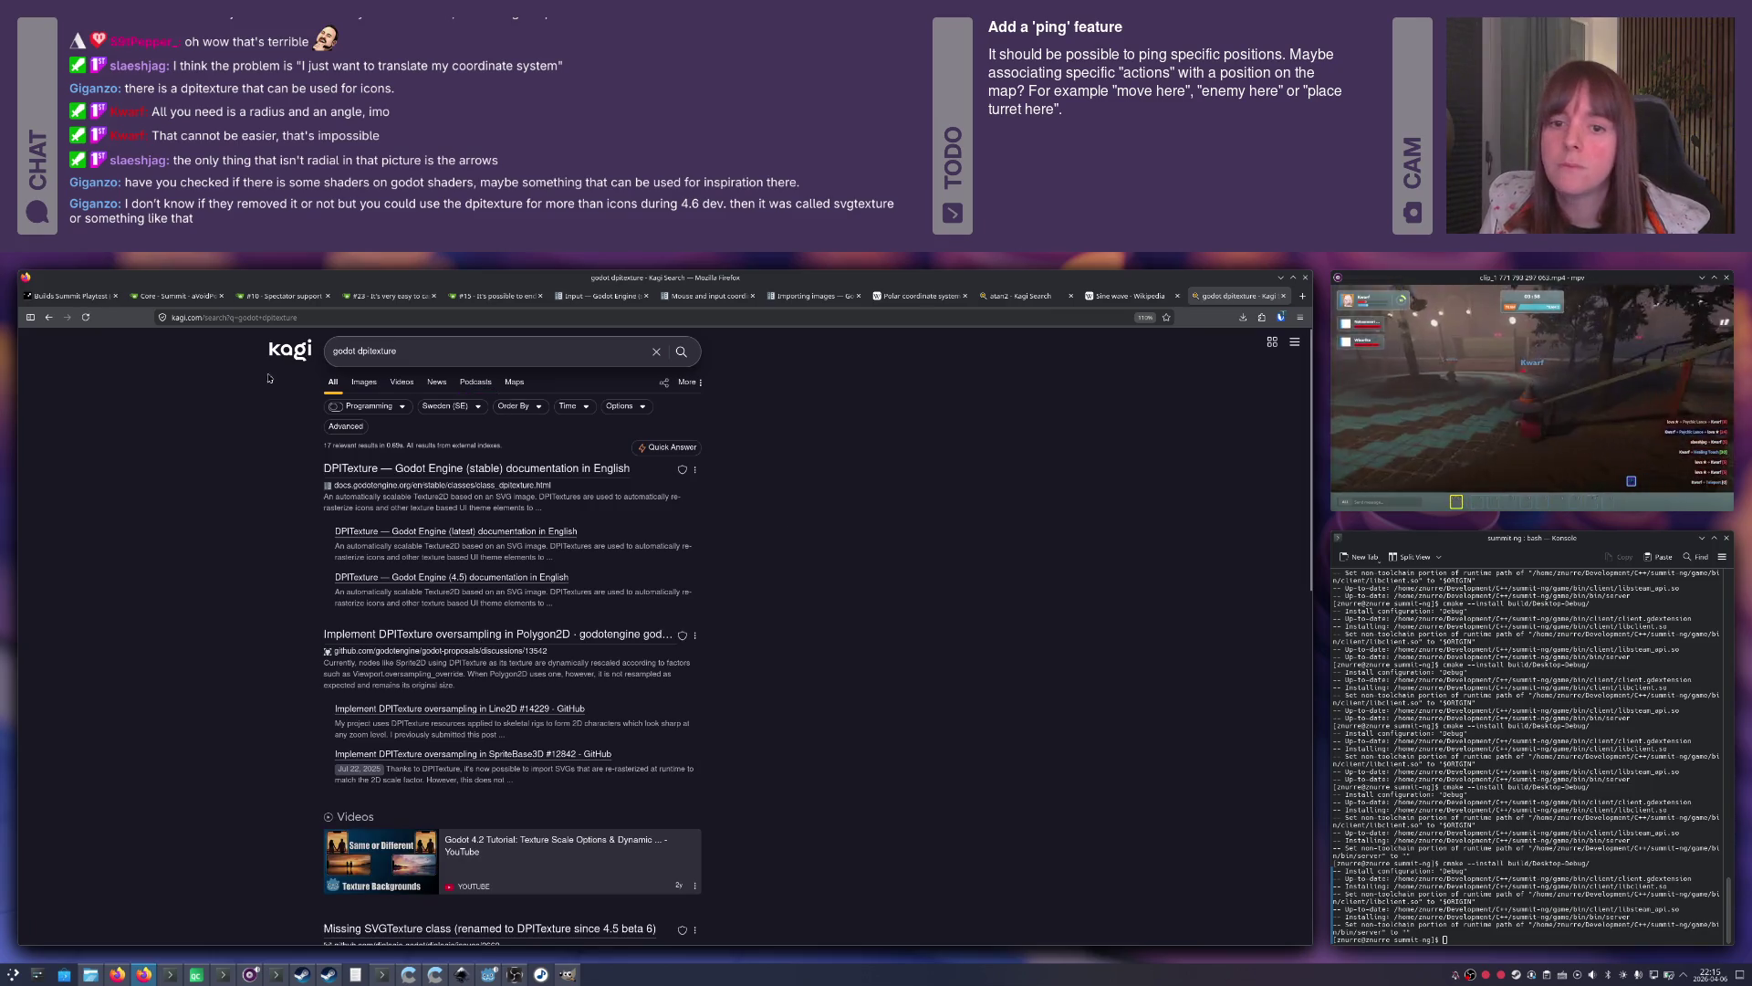
{"action": "left_click", "coordinate": [359, 468]}
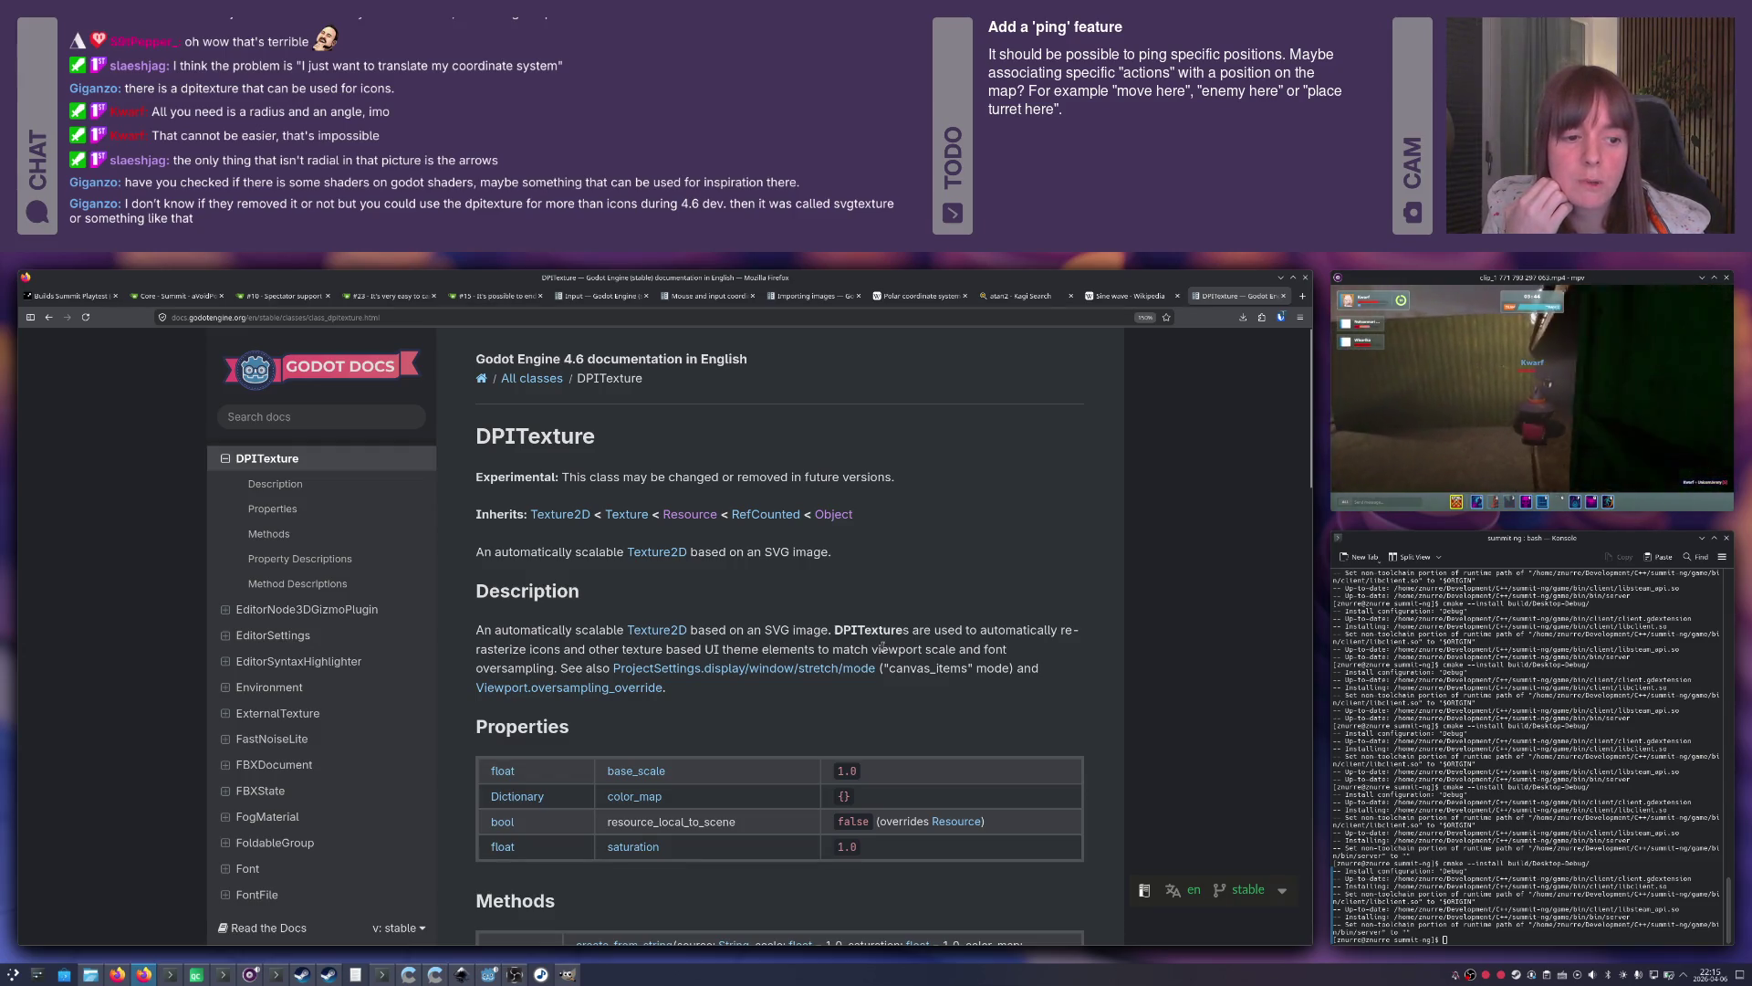
Read through the DPITexture reference, highlighting 'SVG', then return to Godot.
{"action": "scroll", "coordinate": [553, 663], "scroll_direction": "down", "scroll_amount": 5}
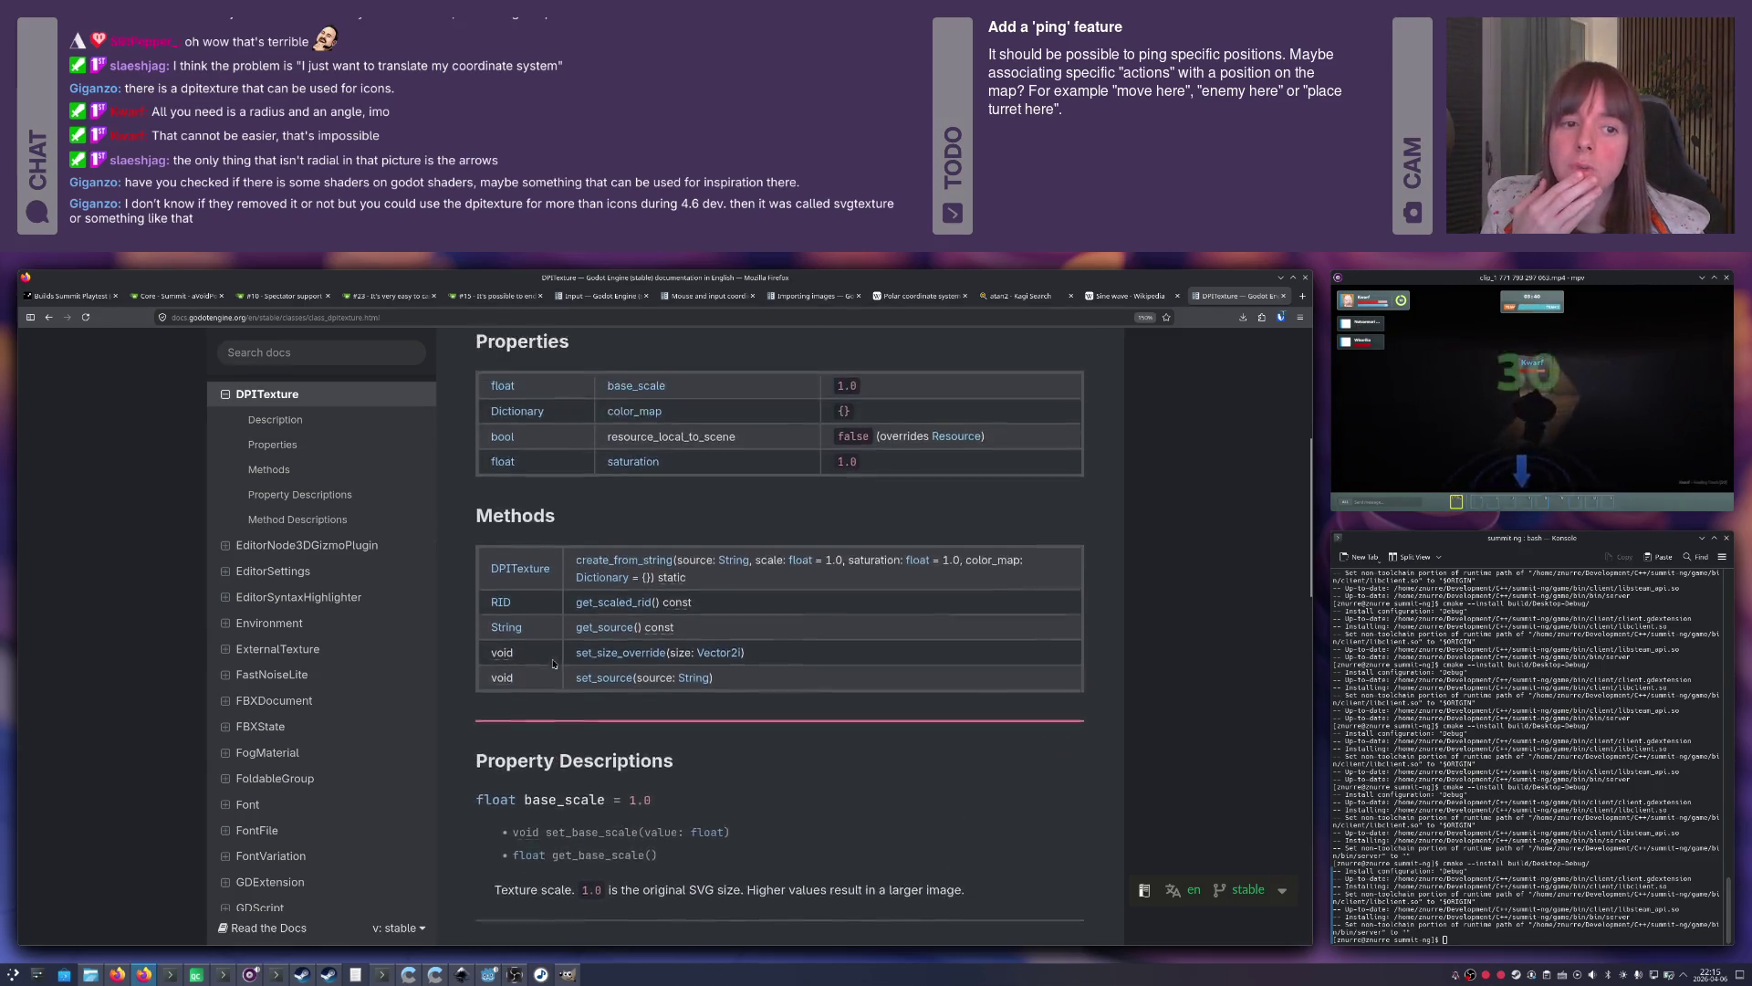
{"action": "scroll", "coordinate": [553, 664], "scroll_direction": "down", "scroll_amount": 2}
{"action": "scroll", "coordinate": [553, 664], "scroll_direction": "up", "scroll_amount": 3}
{"action": "scroll", "coordinate": [554, 664], "scroll_direction": "up", "scroll_amount": 1}
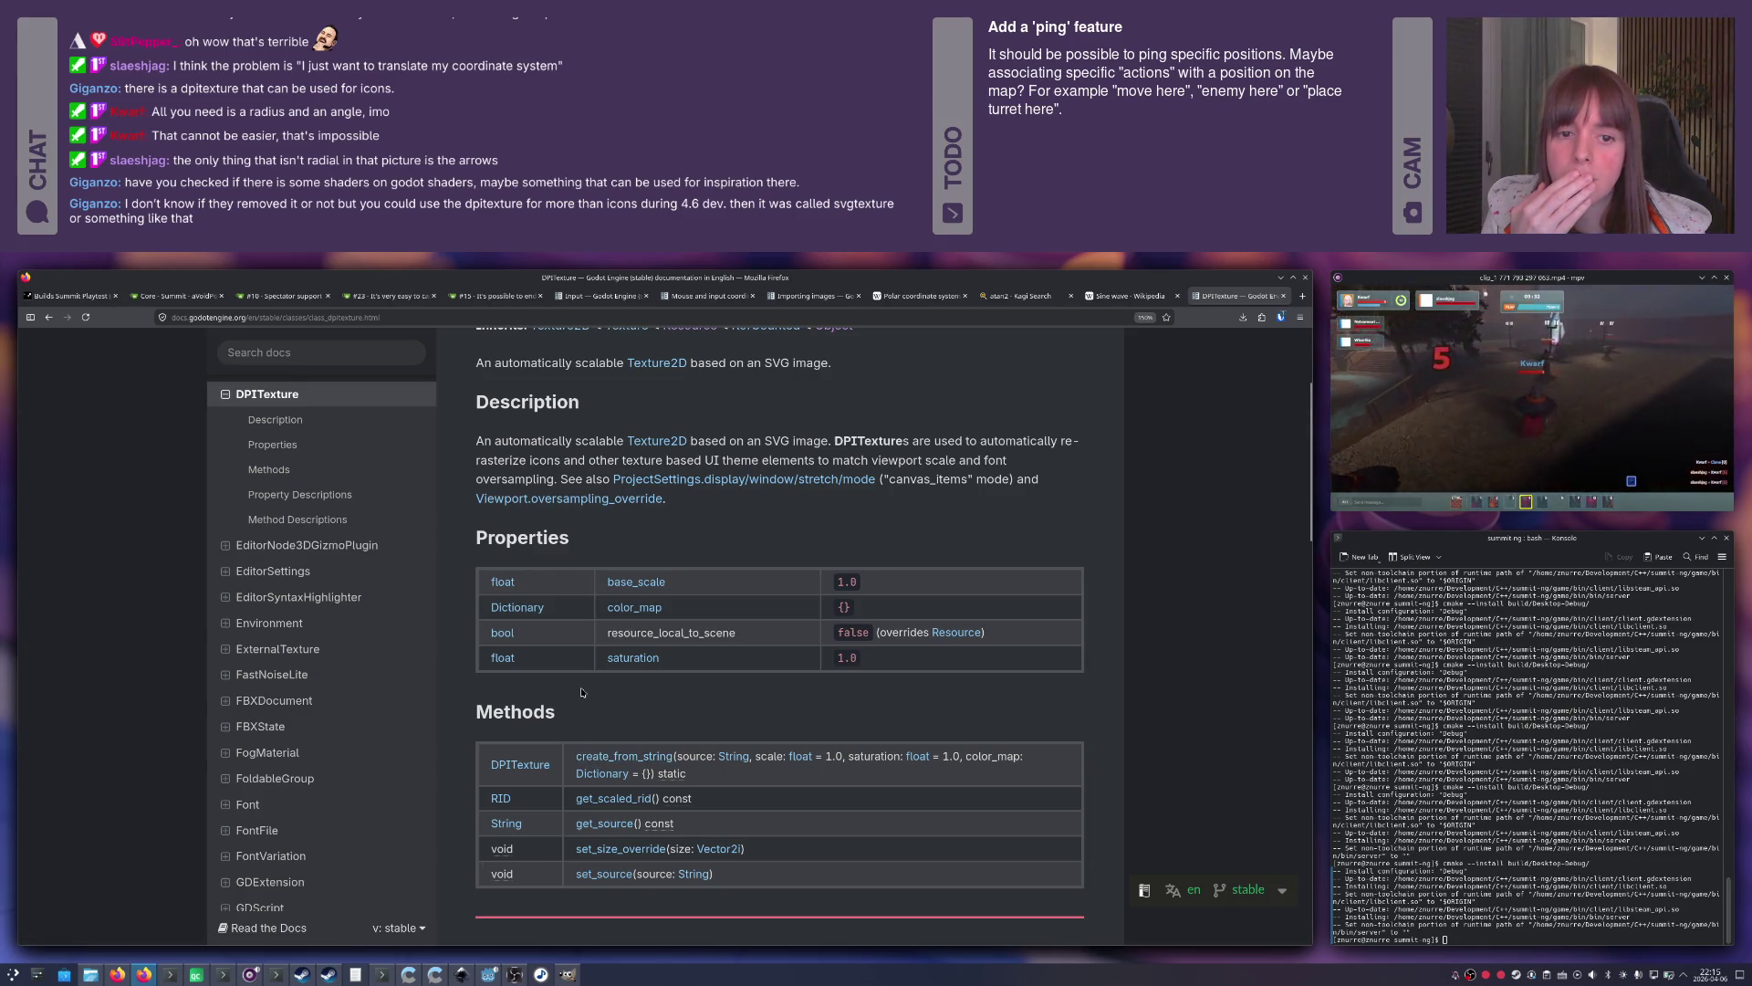
{"action": "scroll", "coordinate": [582, 693], "scroll_direction": "down", "scroll_amount": 10}
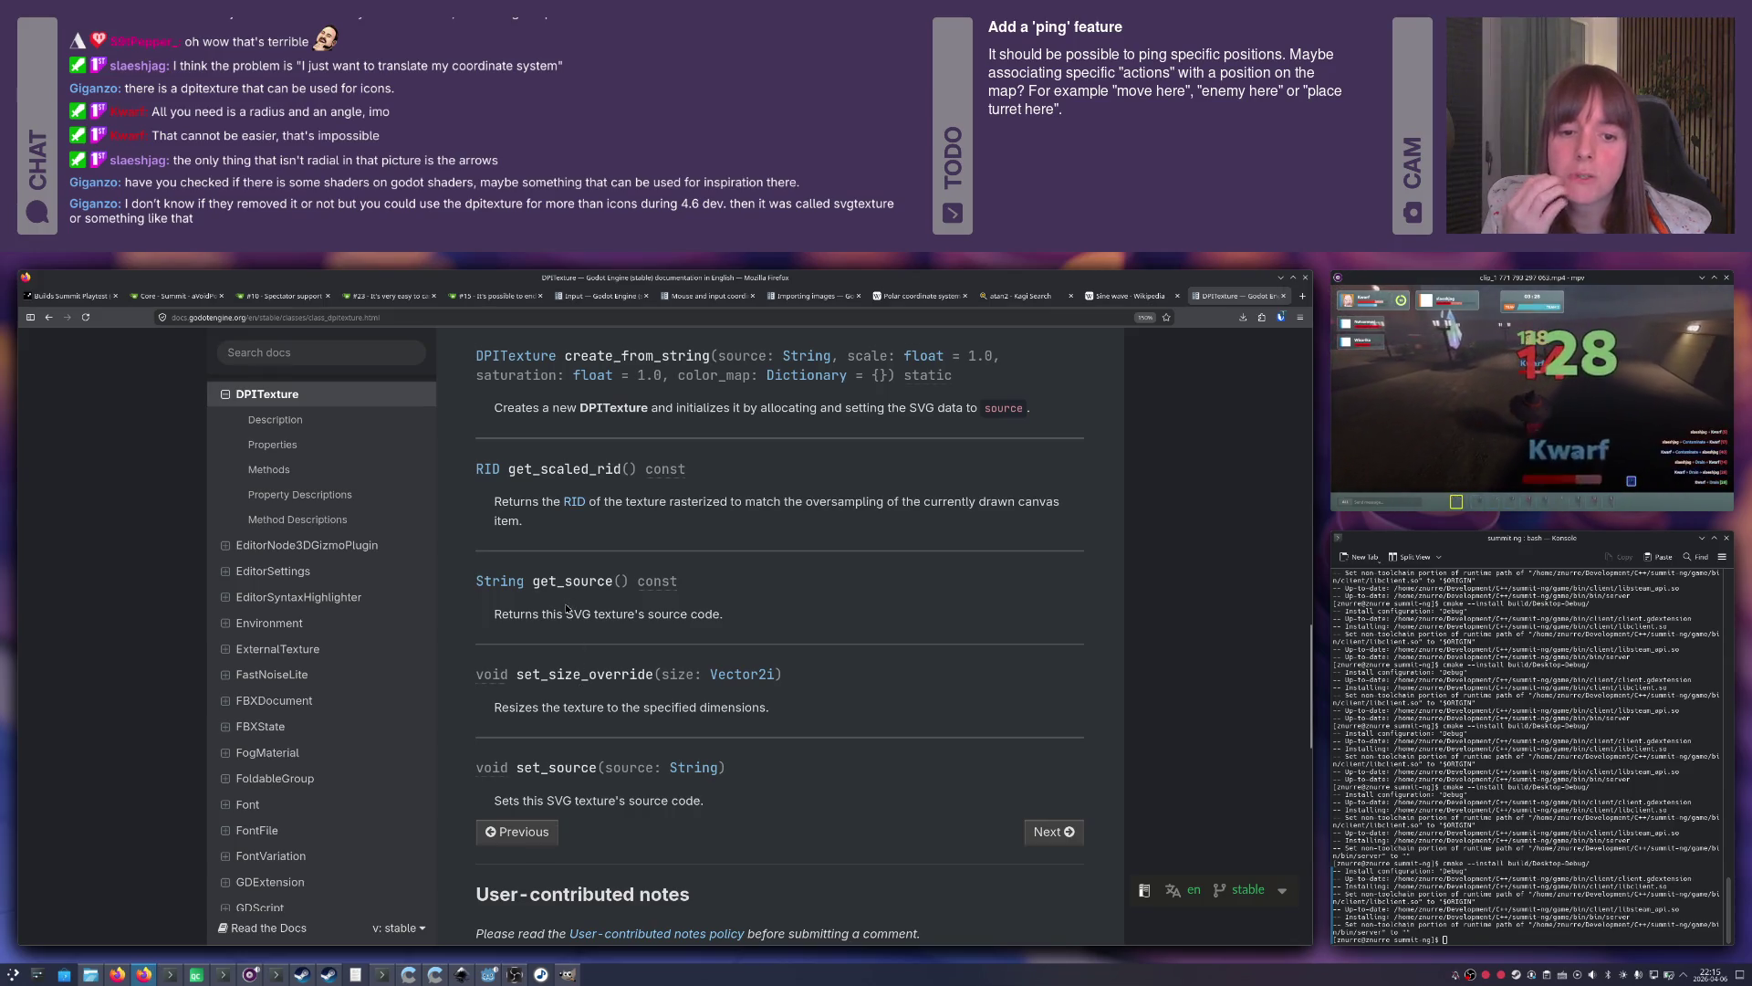
{"action": "scroll", "coordinate": [618, 620], "scroll_direction": "up", "scroll_amount": 3}
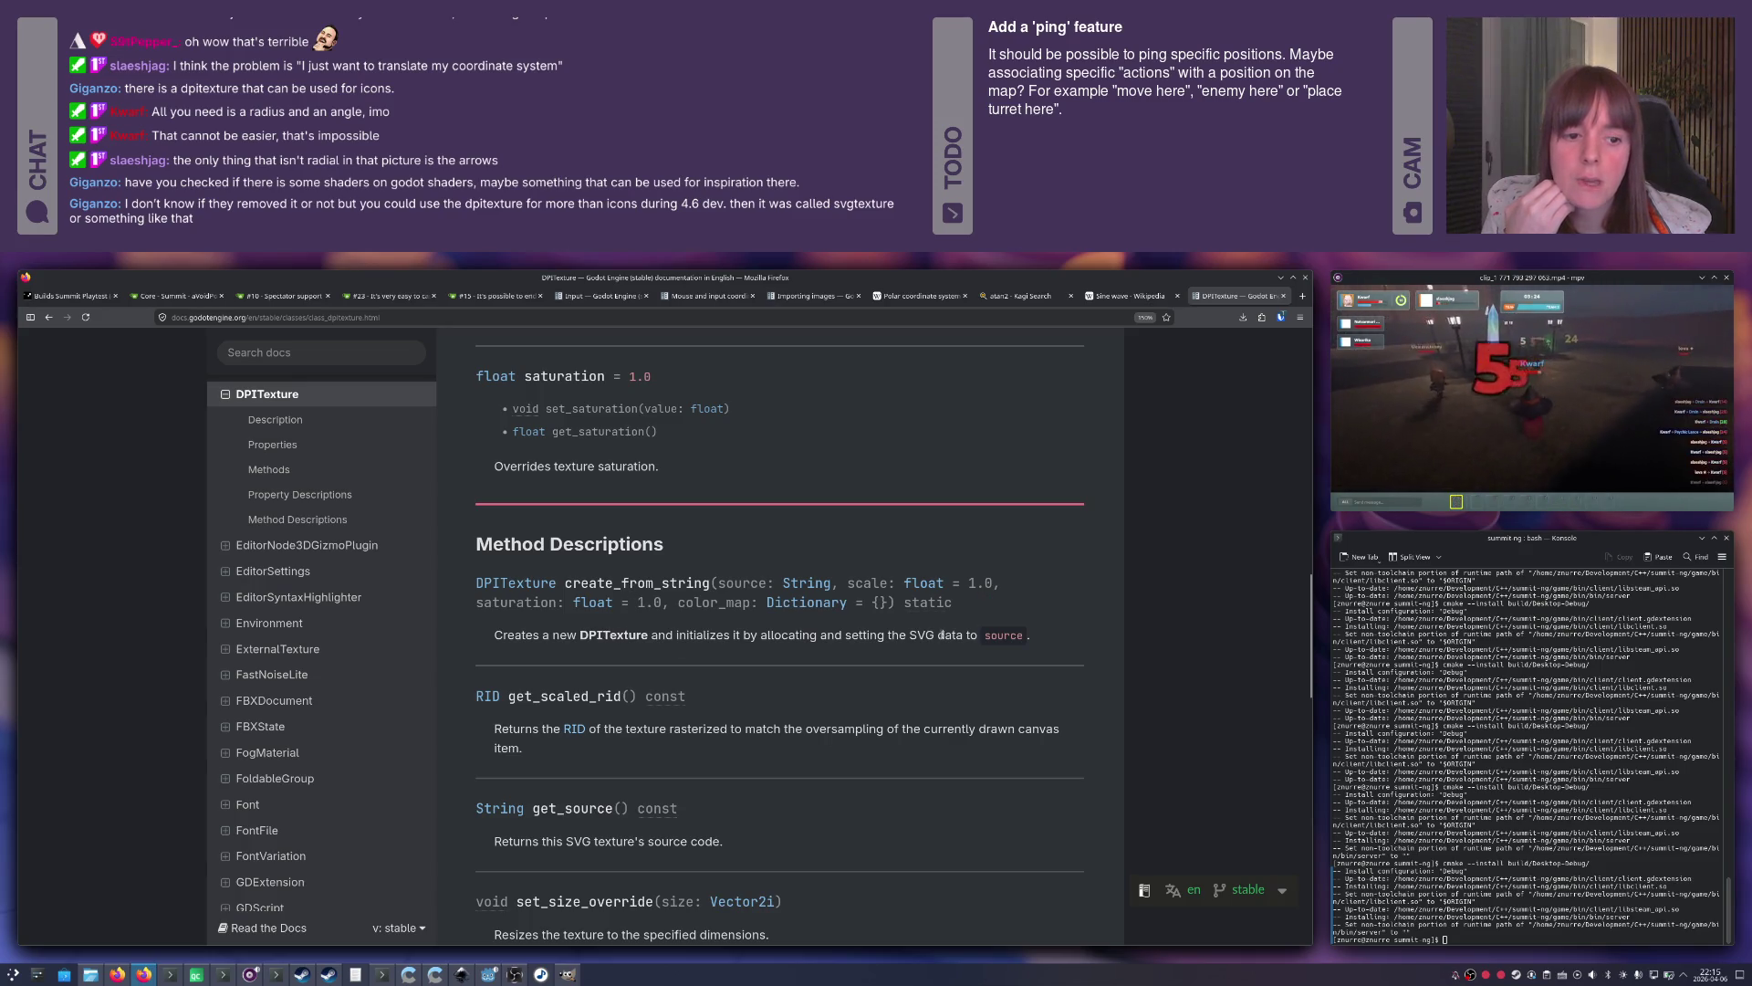
{"action": "double_click", "coordinate": [921, 635]}
{"action": "key", "text": "alt+Tab"}
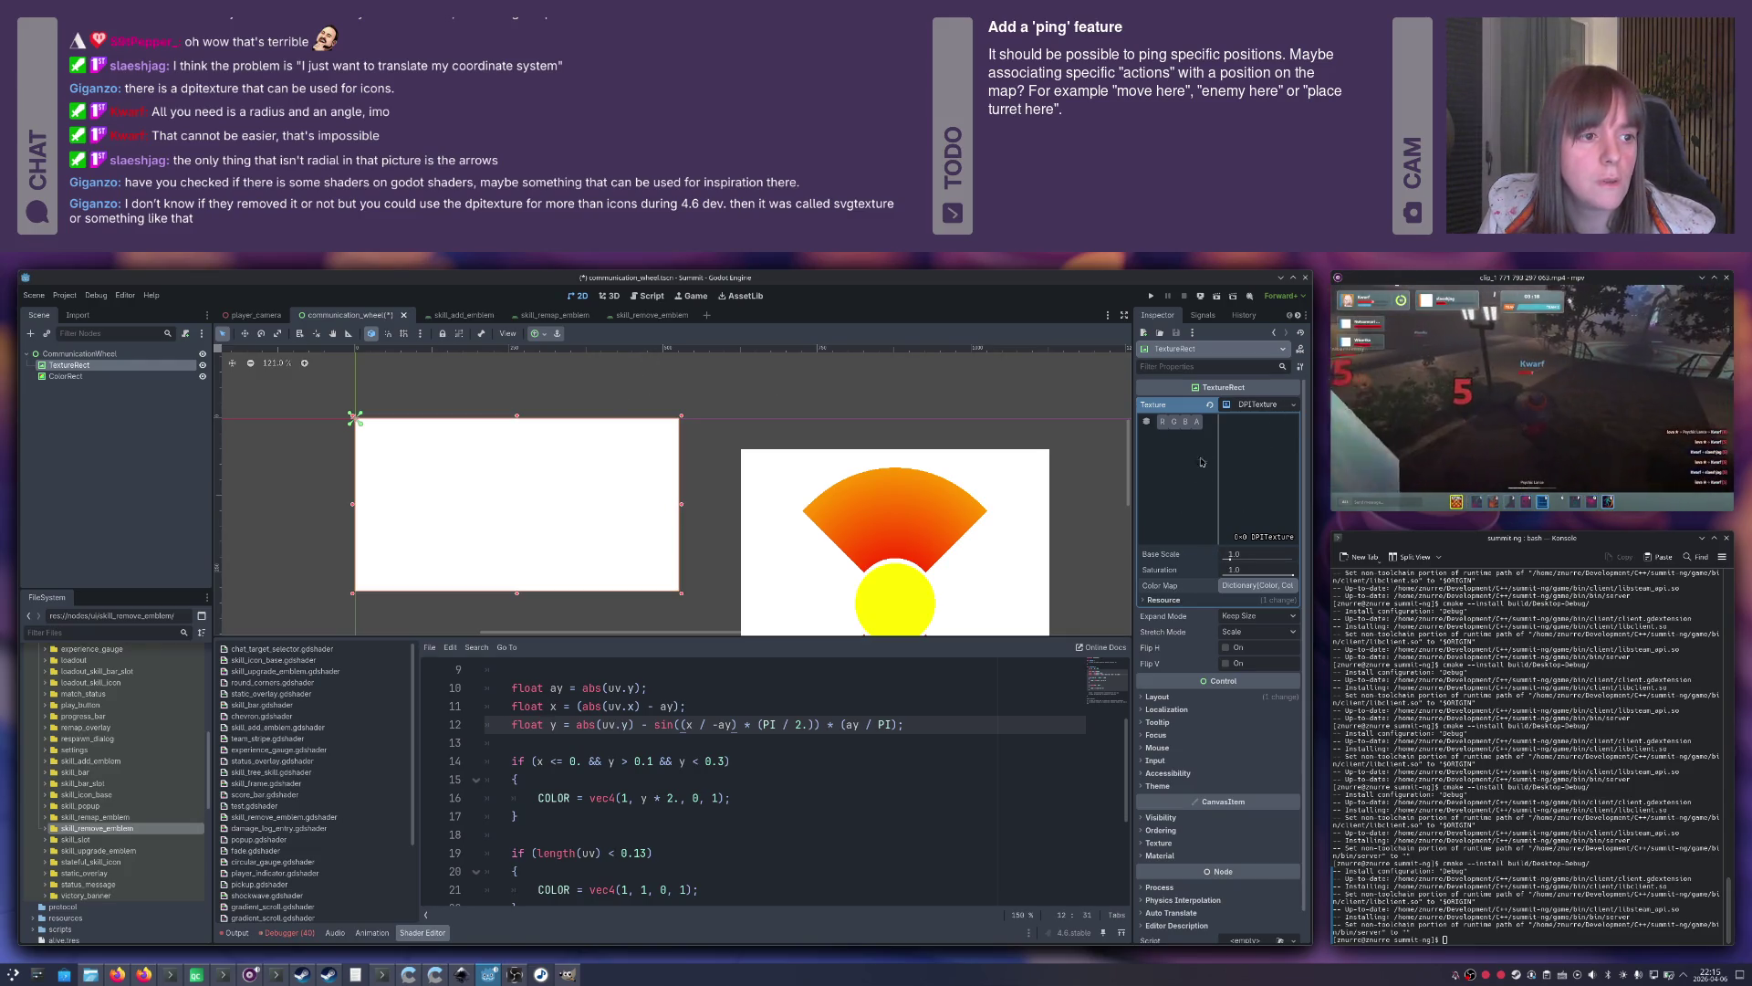
{"action": "right_click", "coordinate": [1249, 407]}
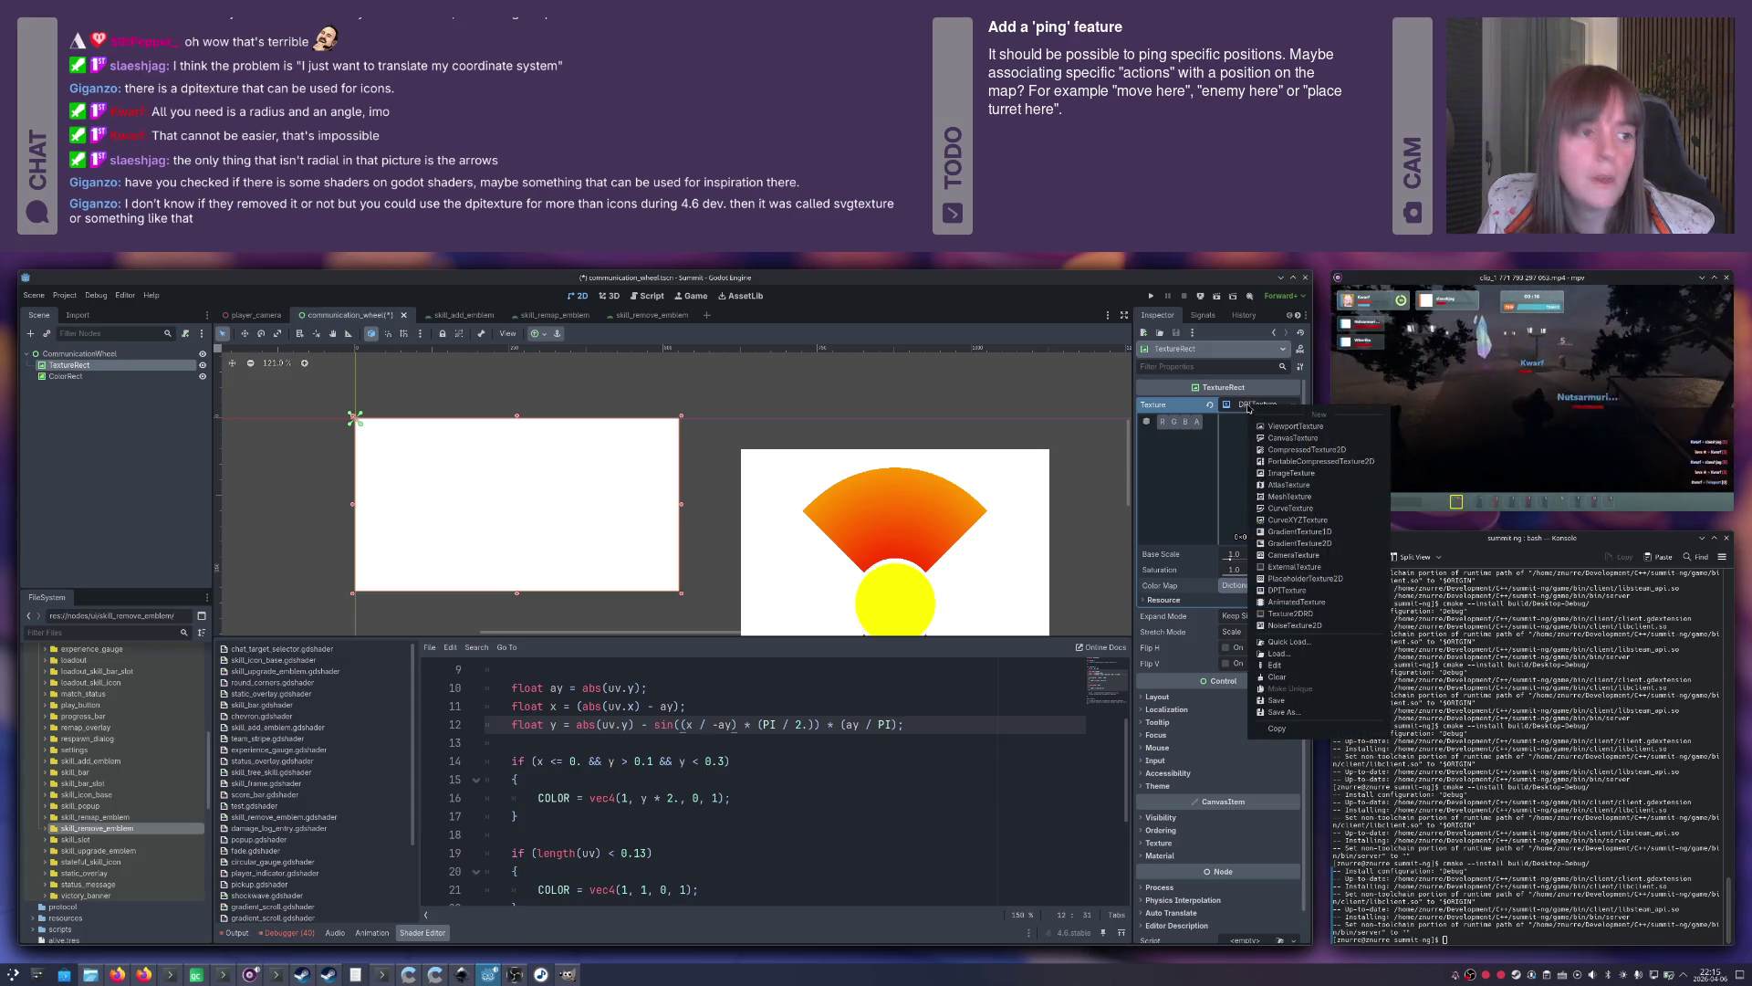
{"action": "left_click", "coordinate": [1283, 653]}
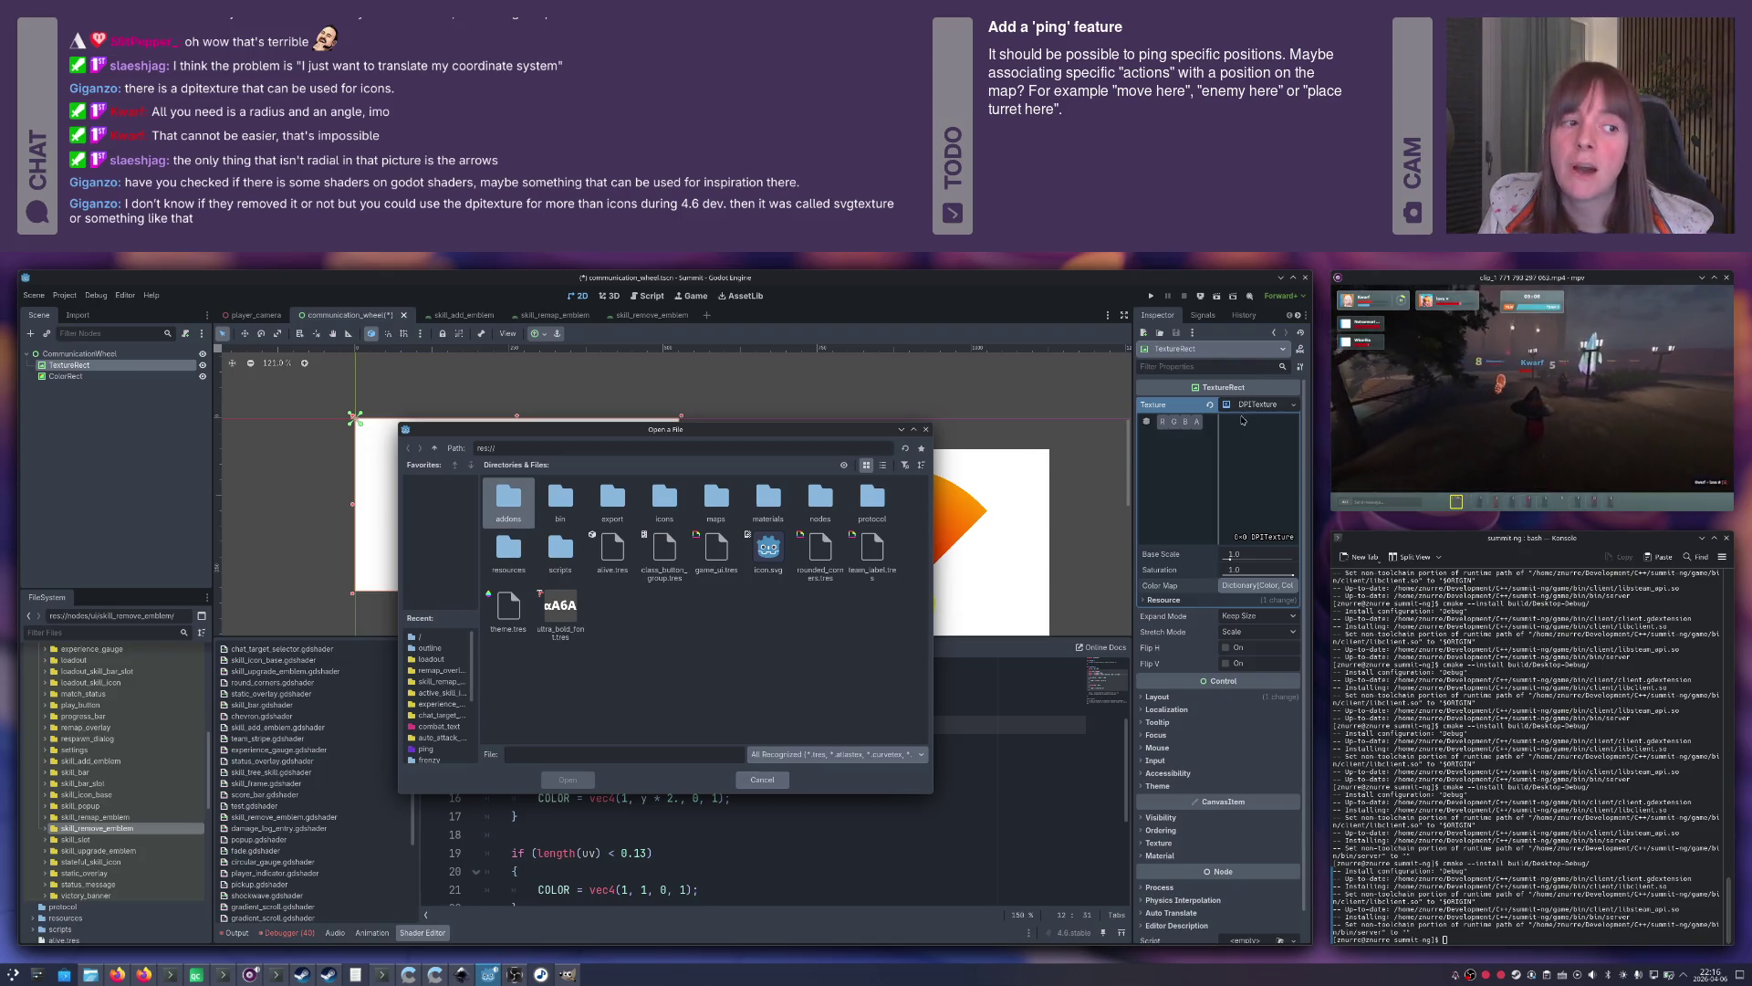
{"action": "left_click", "coordinate": [926, 429]}
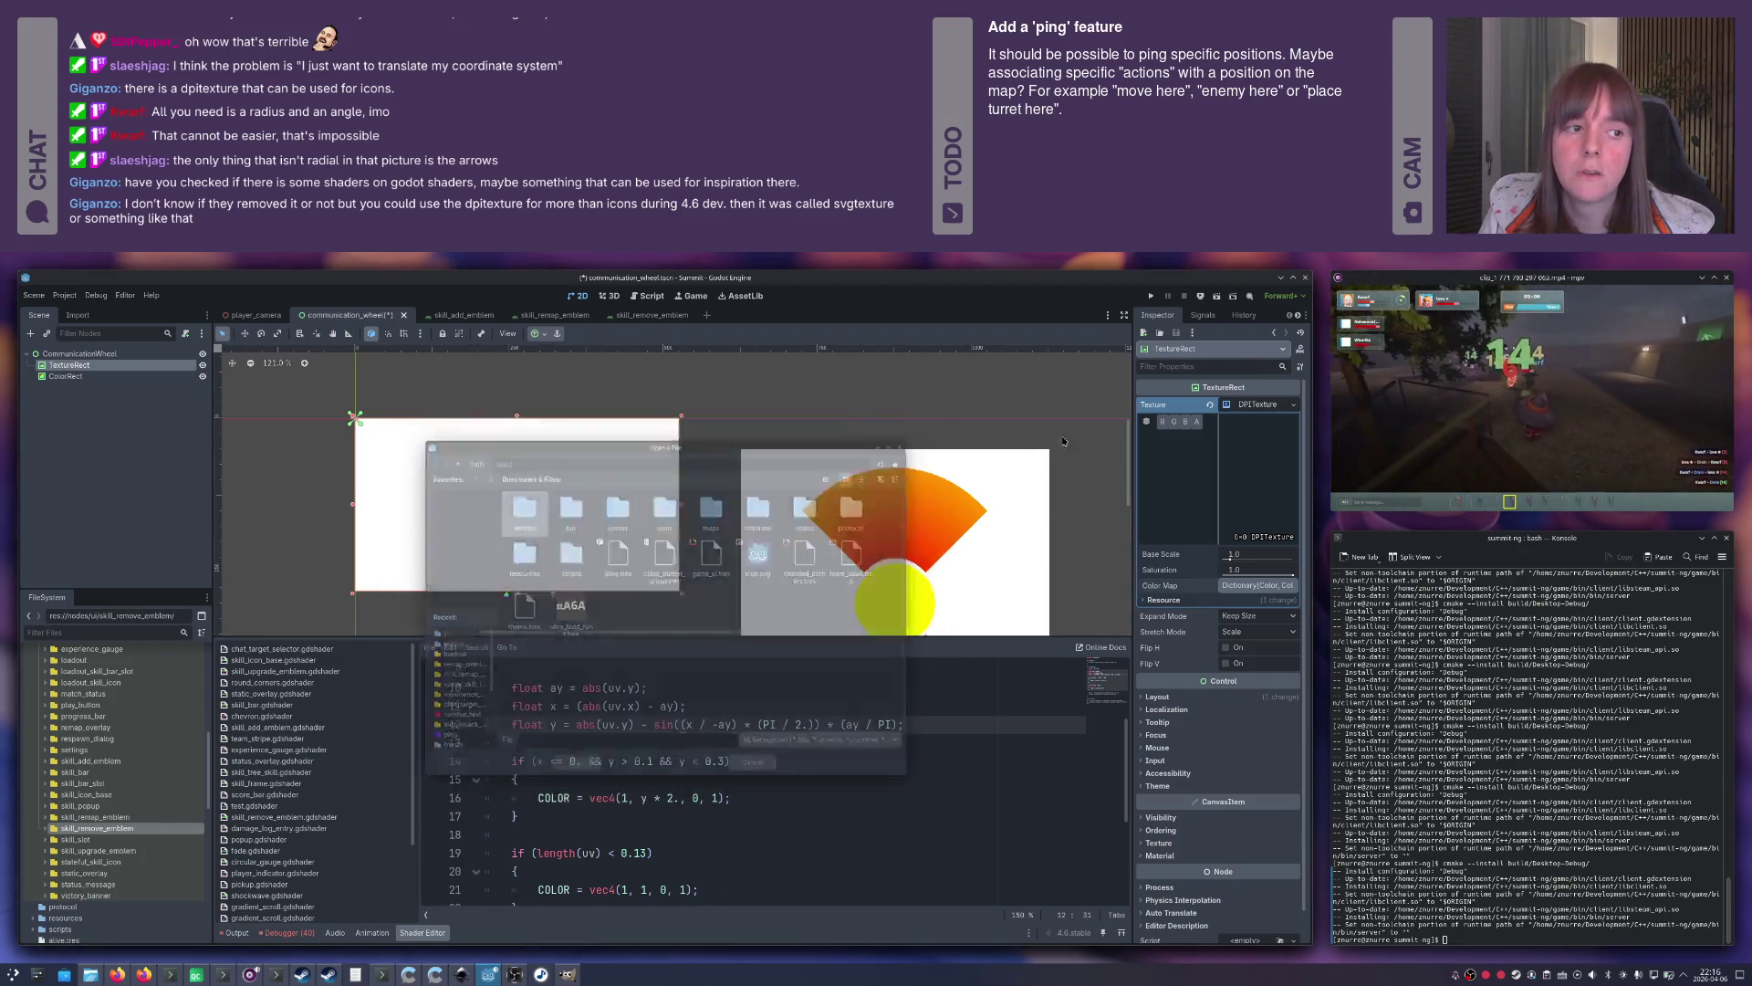
{"action": "left_click", "coordinate": [1260, 410]}
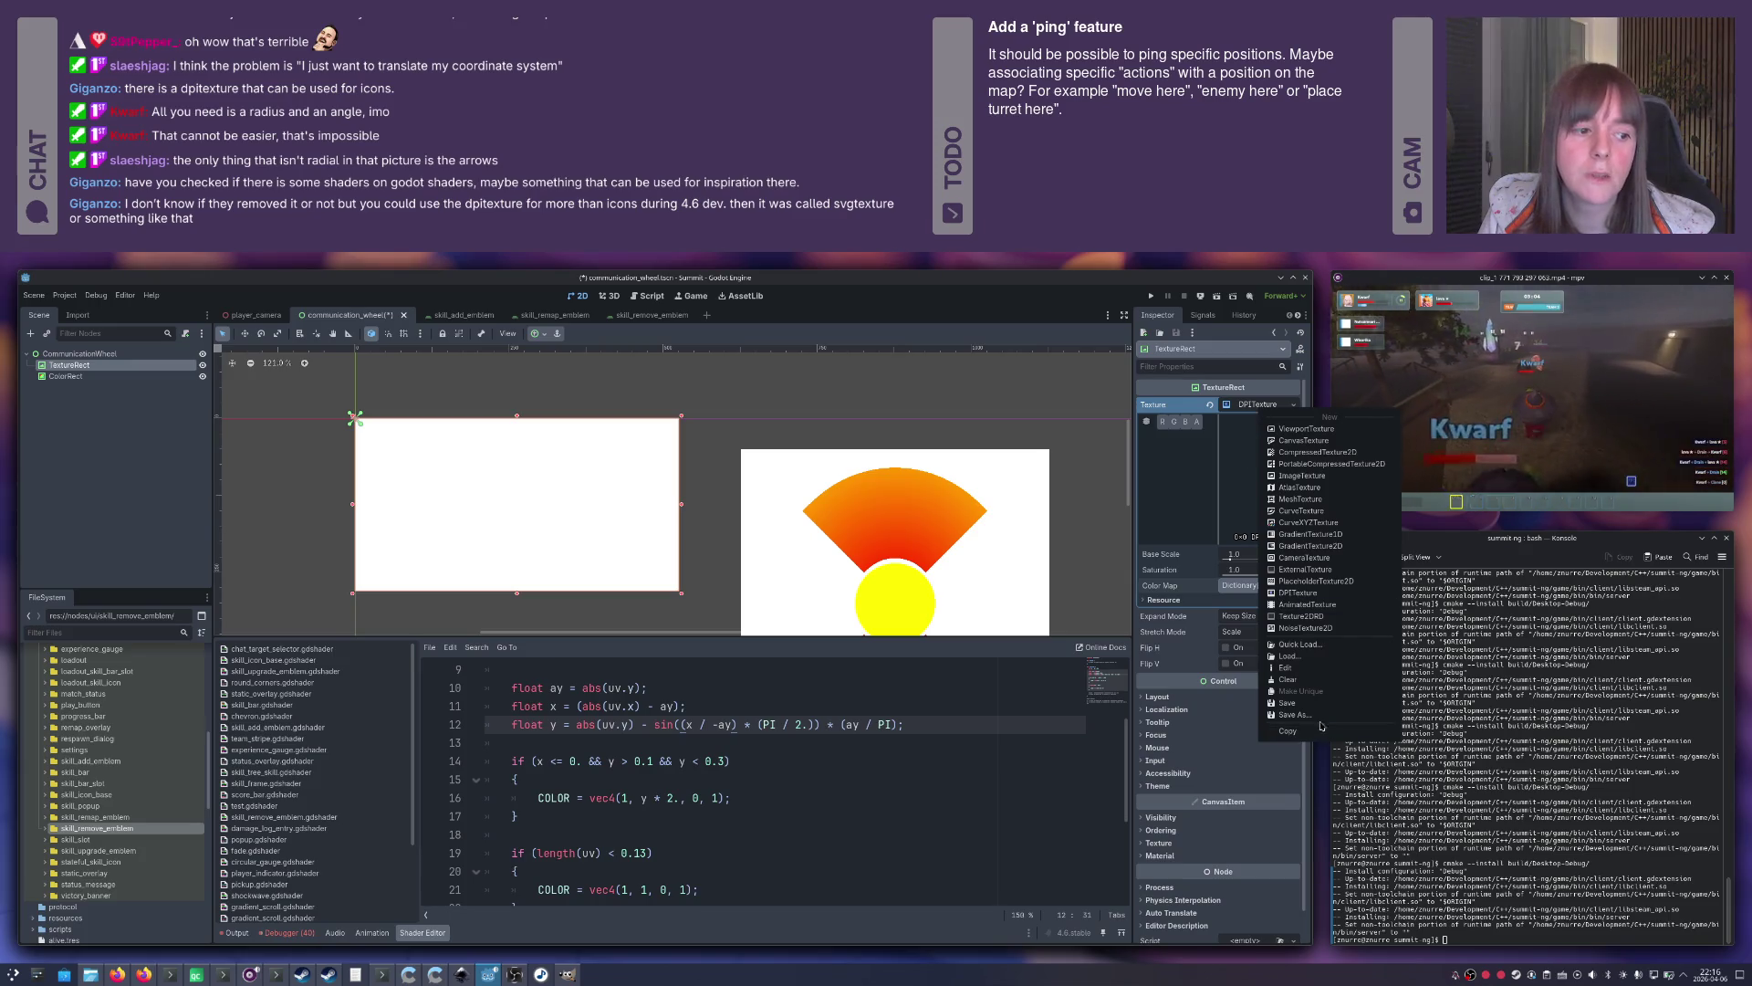
{"action": "left_click", "coordinate": [1309, 650]}
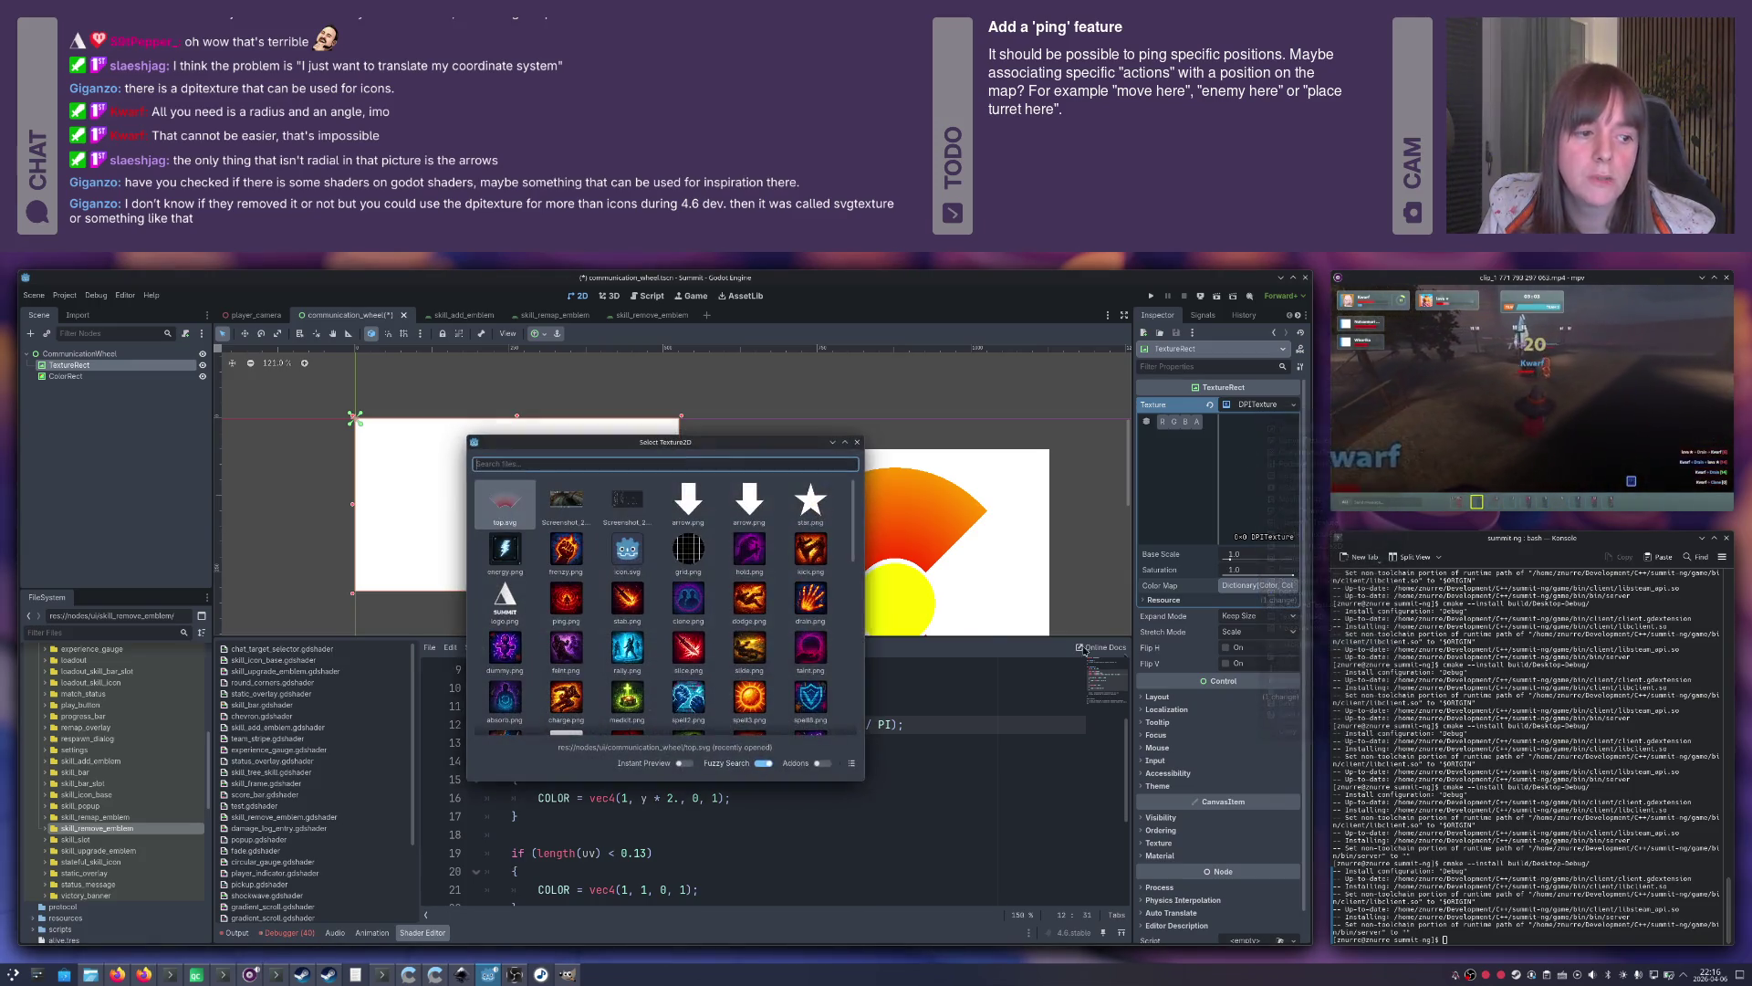
{"action": "double_click", "coordinate": [526, 508]}
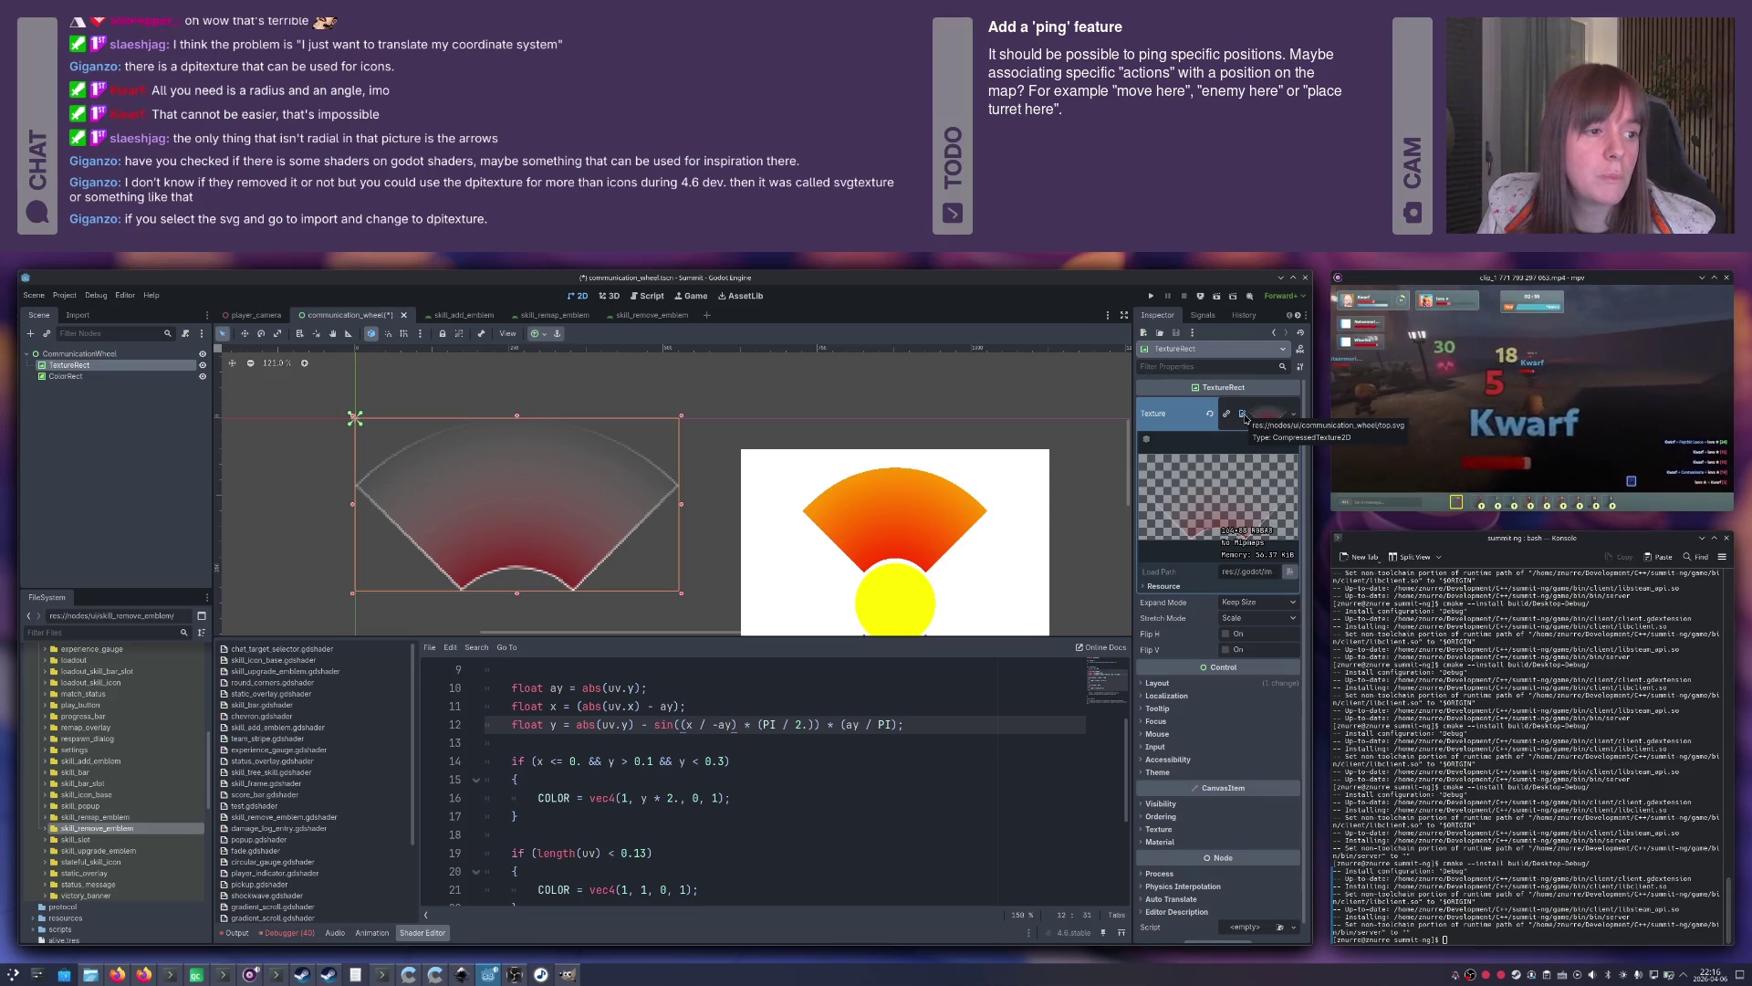
{"action": "right_click", "coordinate": [1243, 420]}
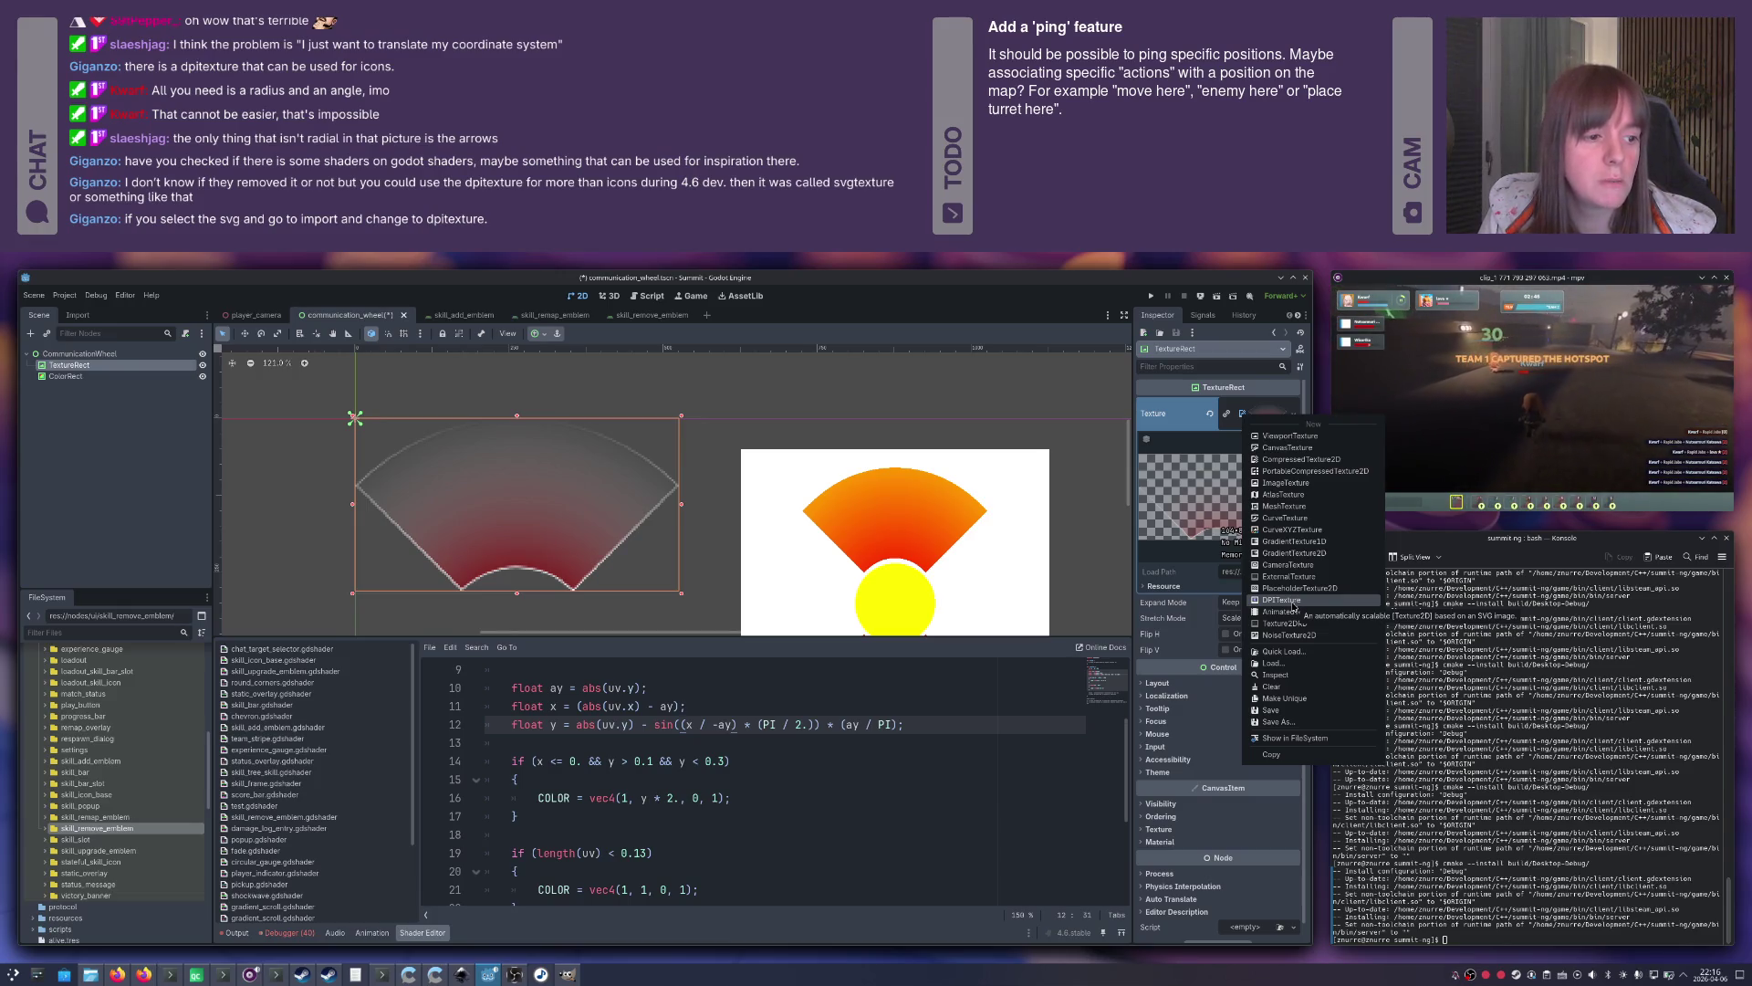
{"action": "left_click", "coordinate": [1282, 599]}
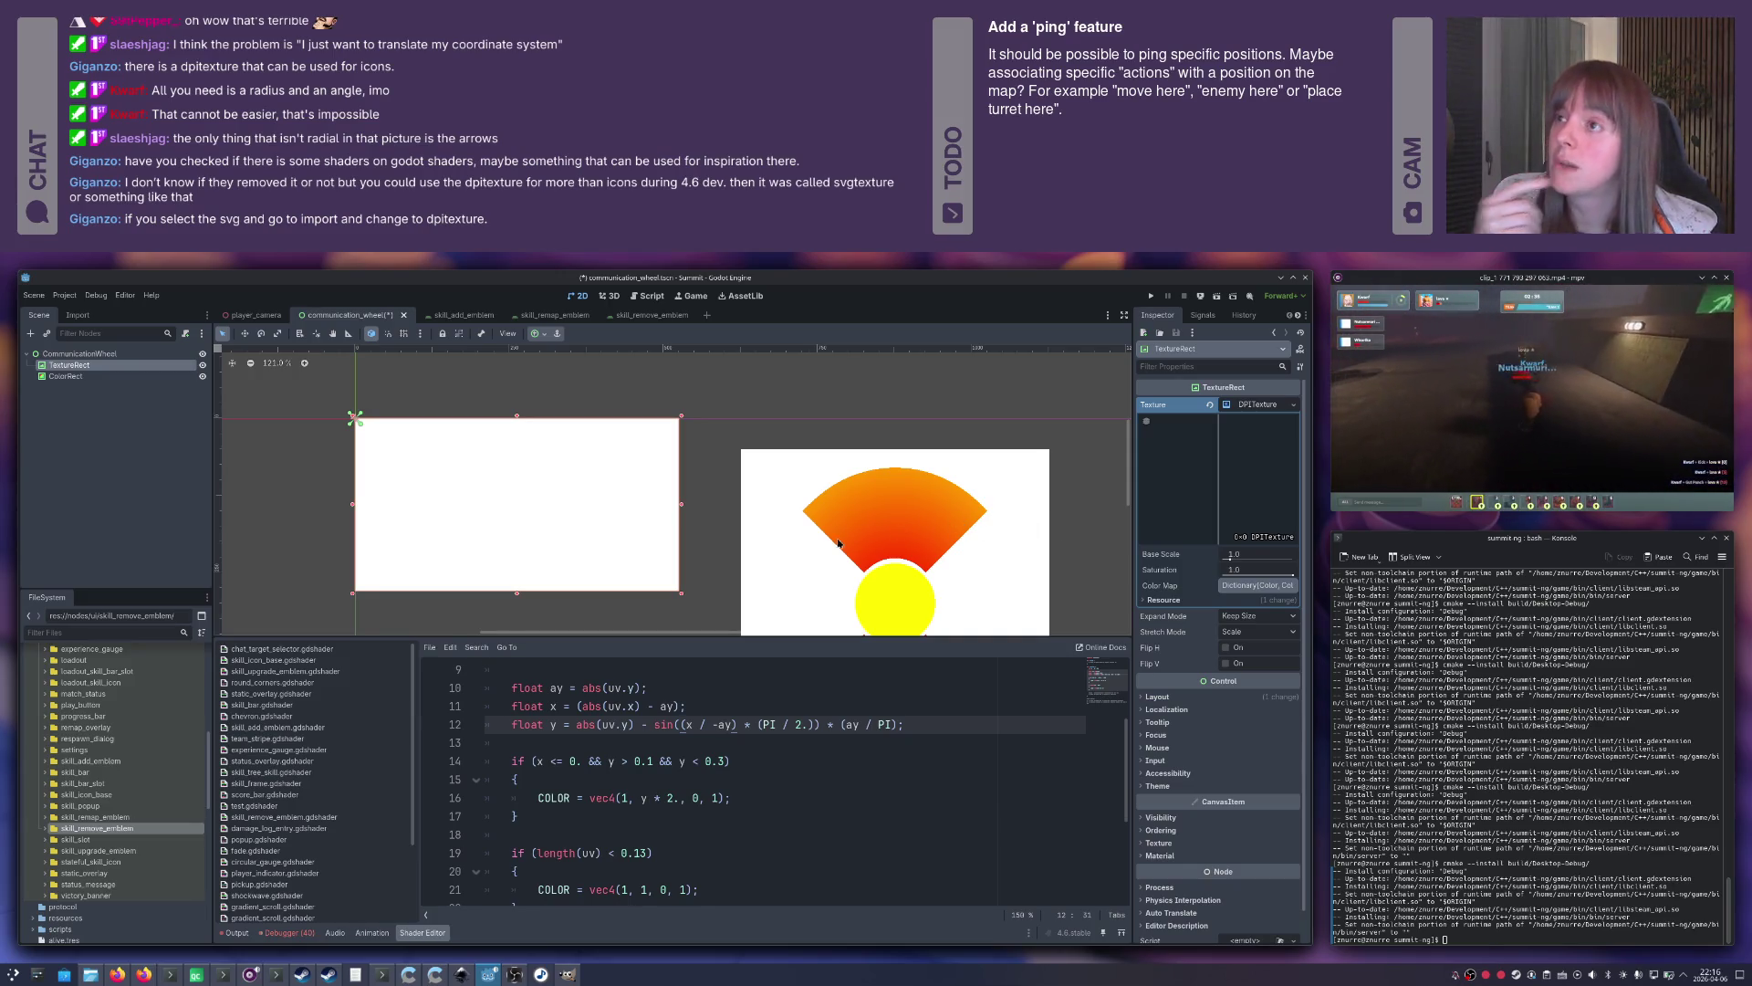
Filter the FileSystem for 'top' and select top.svg.
{"action": "scroll", "coordinate": [118, 730], "scroll_direction": "down", "scroll_amount": 5}
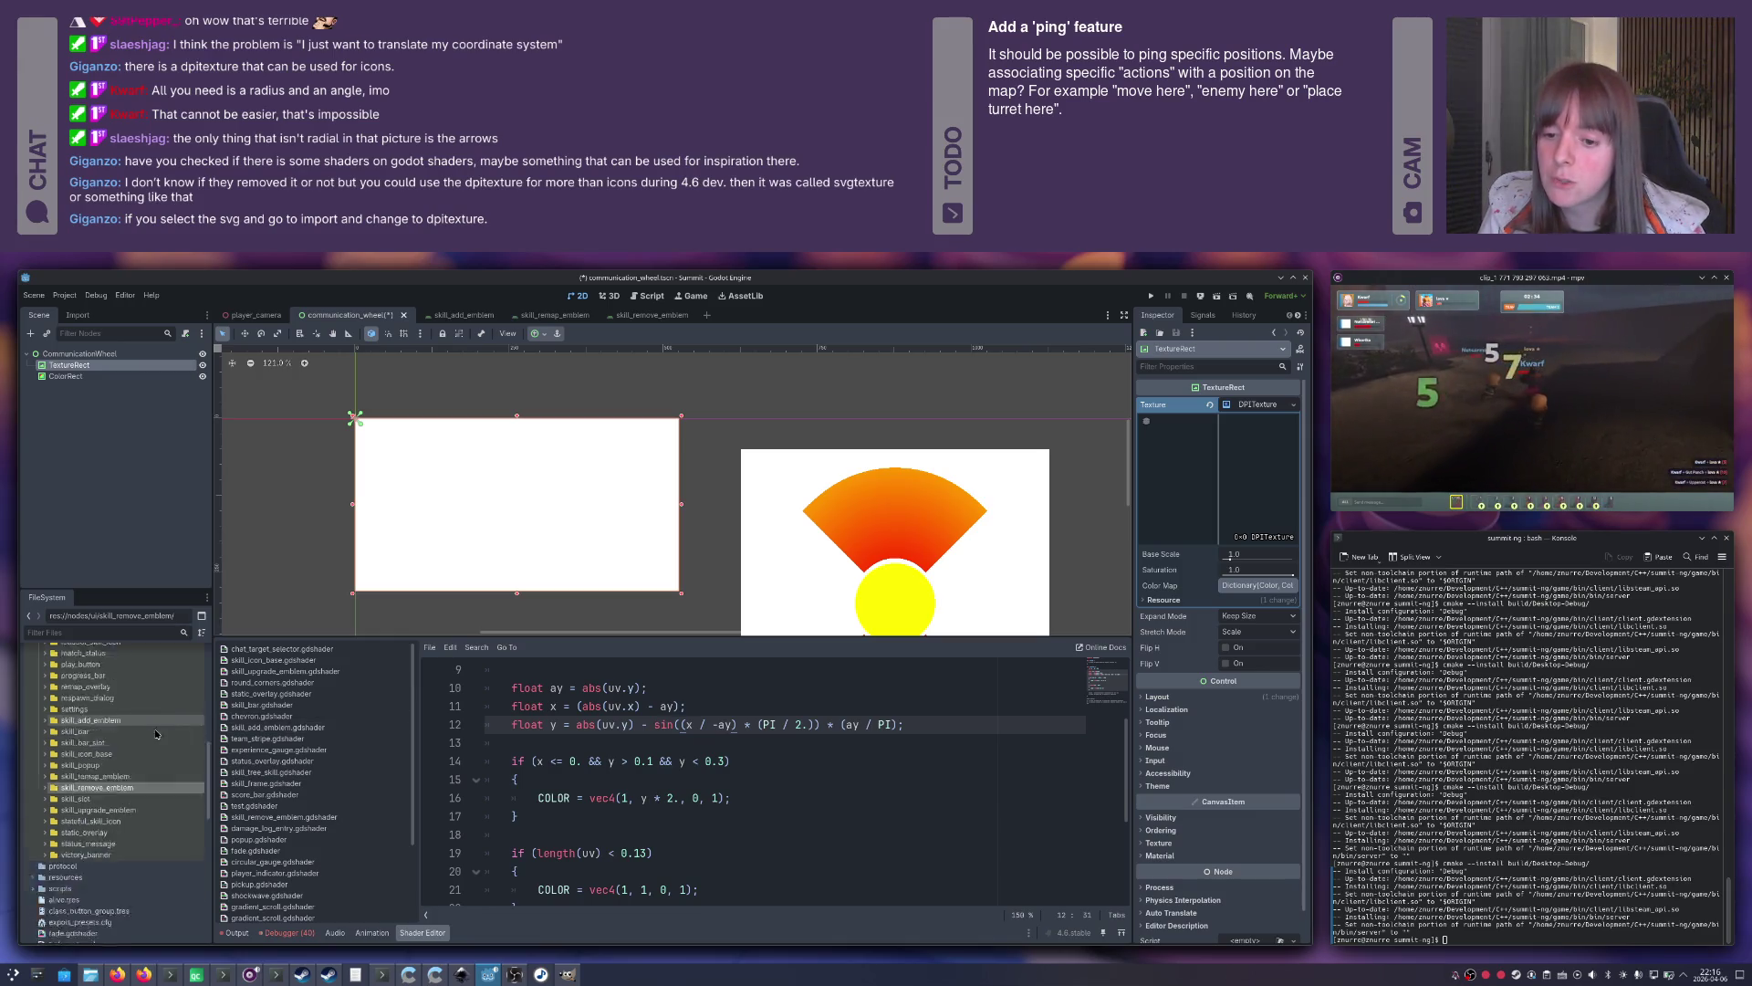
{"action": "left_click", "coordinate": [121, 629]}
{"action": "type", "text": "top."}
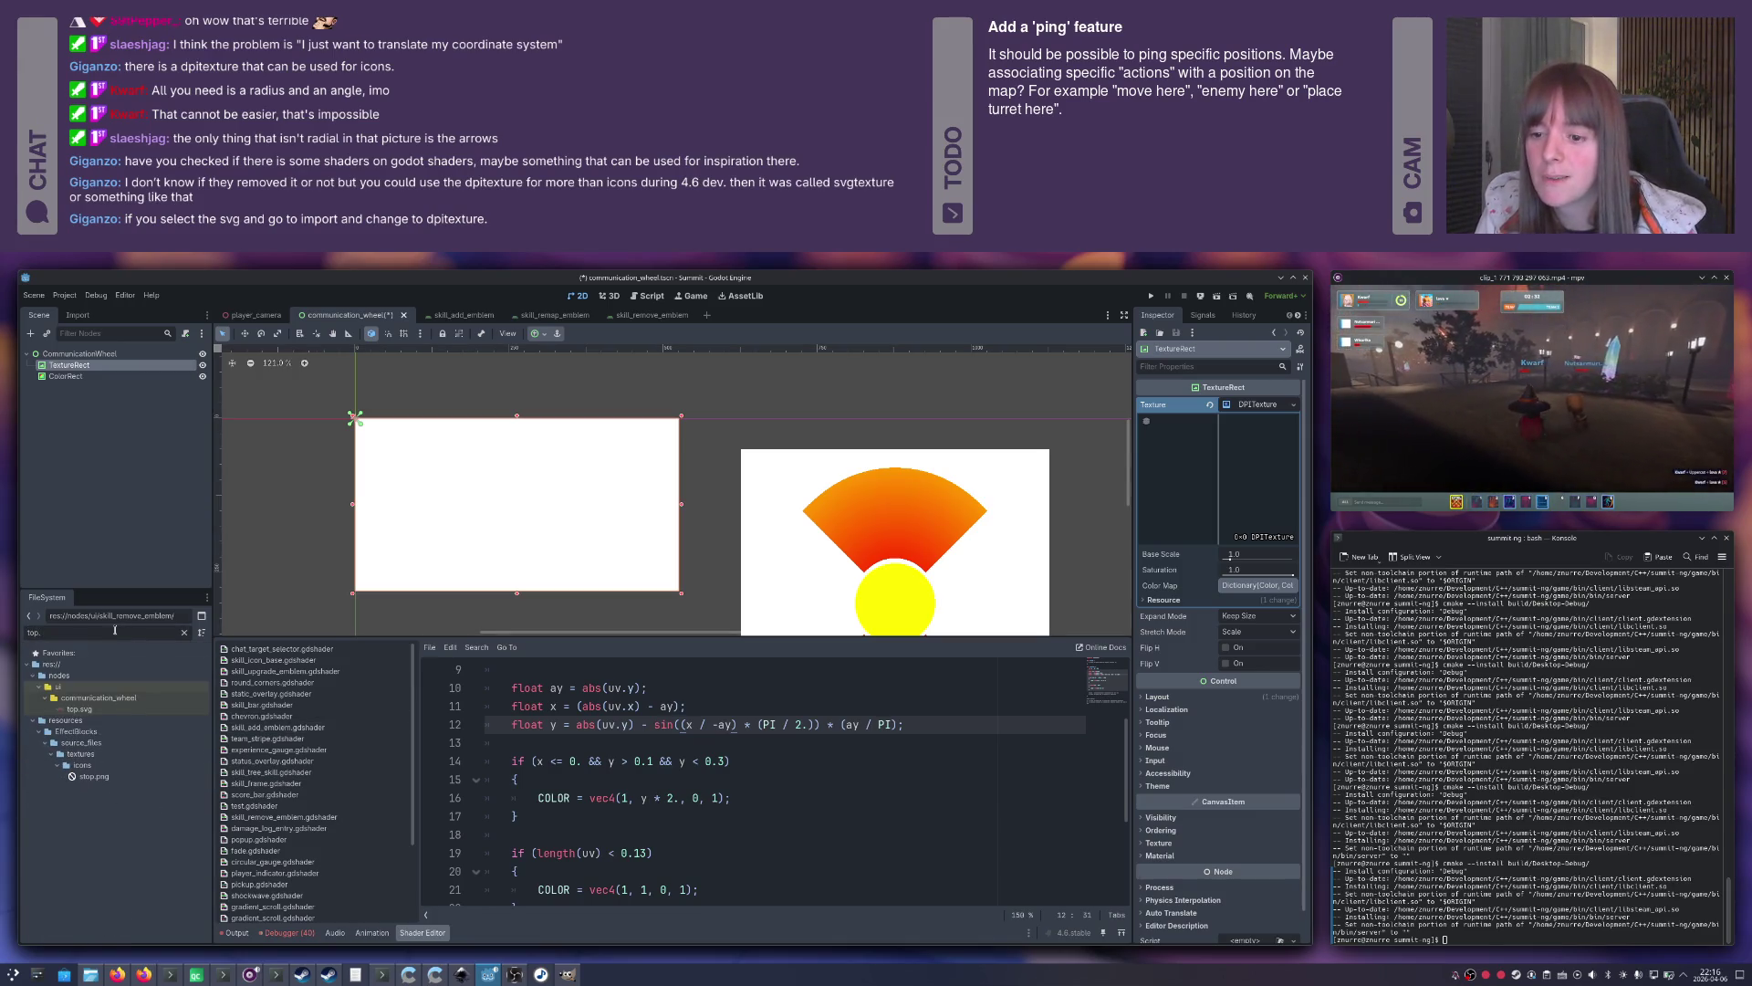
{"action": "left_click", "coordinate": [69, 709]}
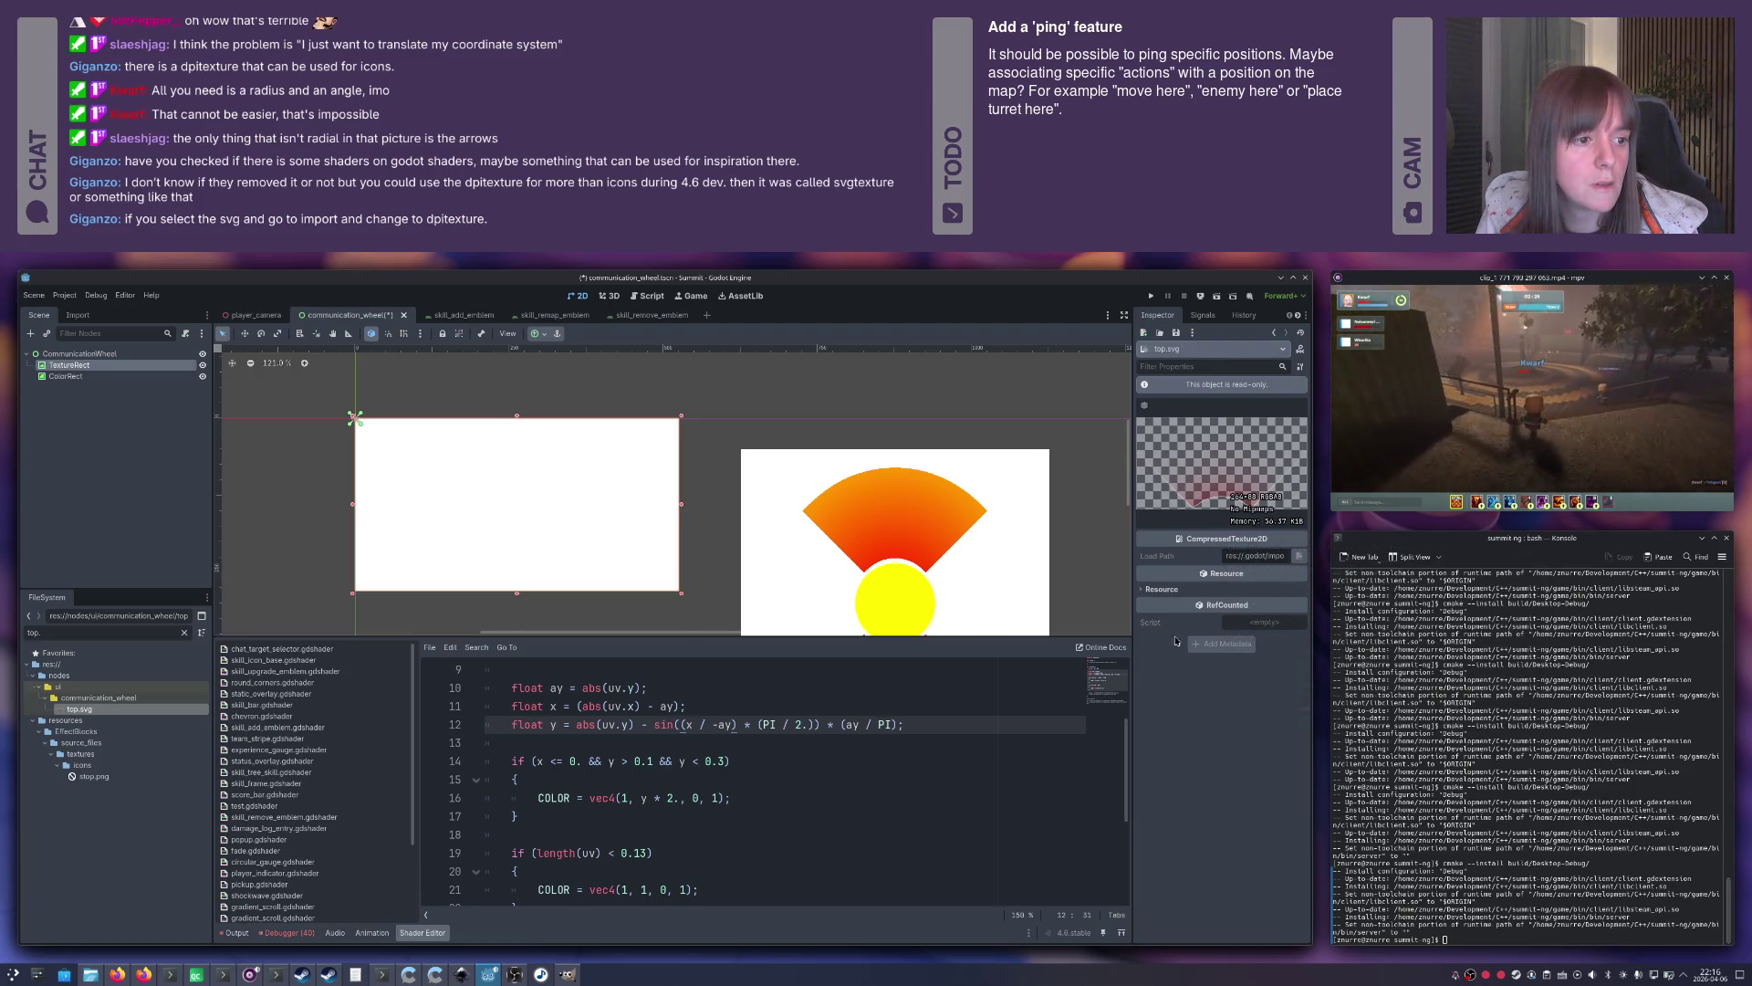
Reimport top.svg as a DPITexture and clear the TextureRect's old texture.
{"action": "left_click", "coordinate": [79, 316]}
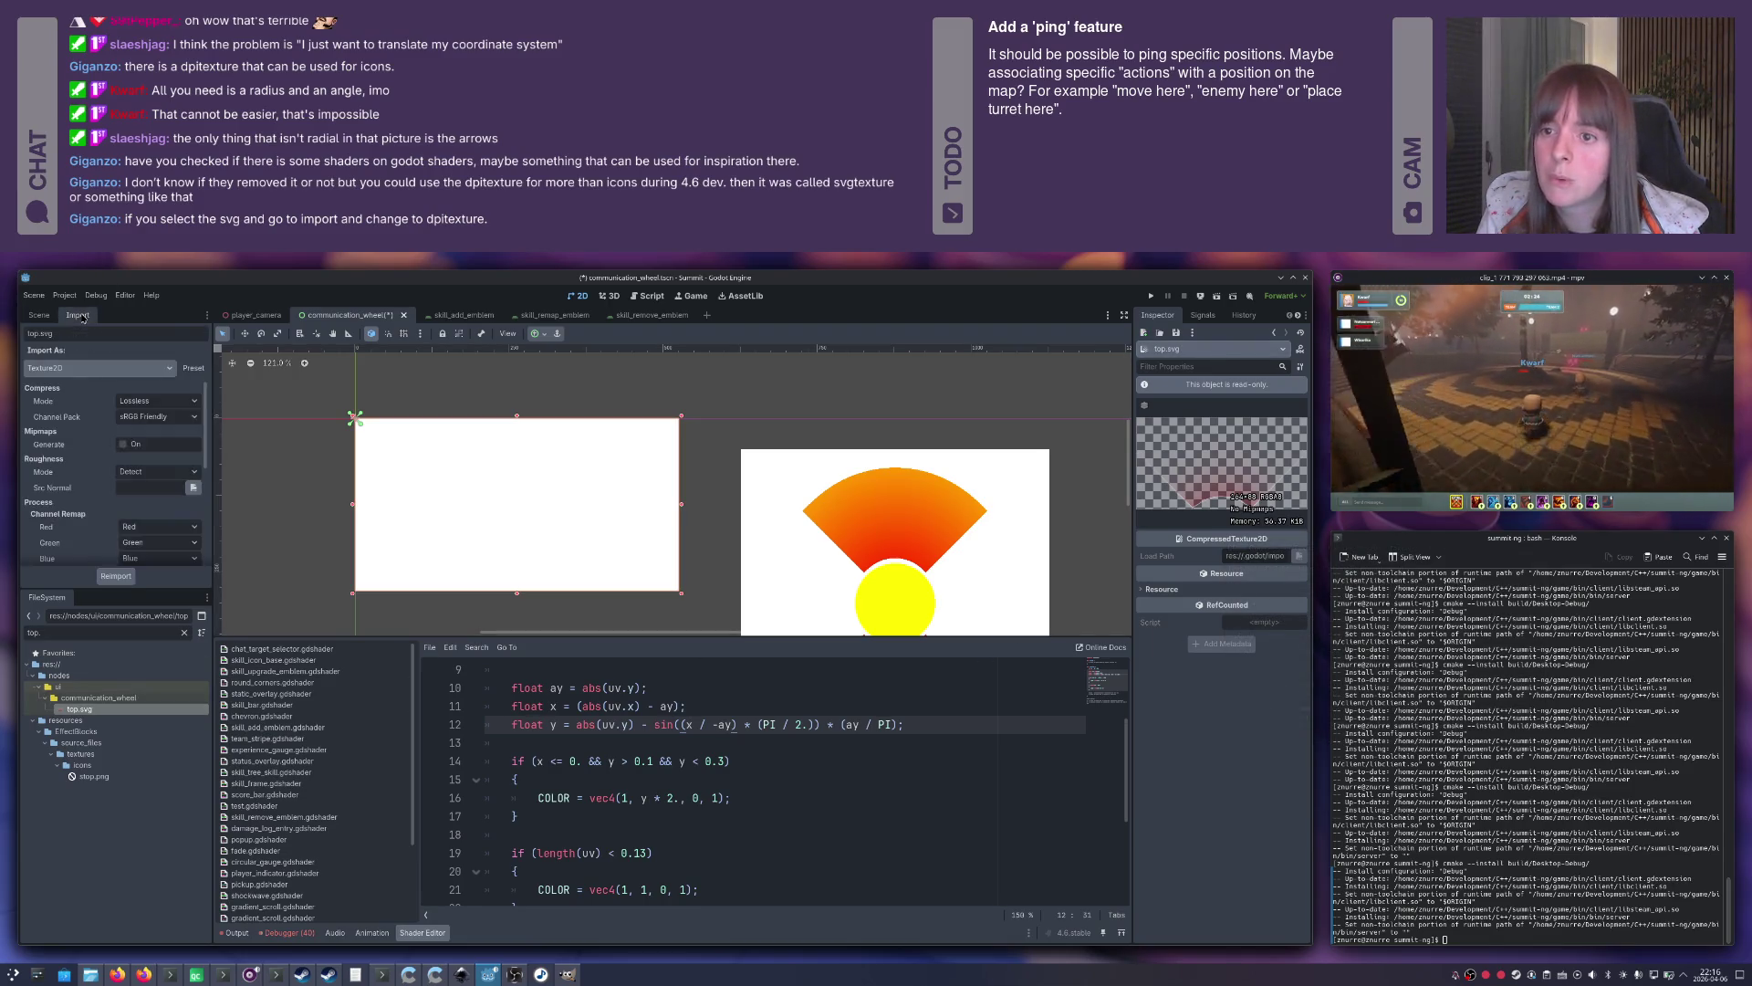
{"action": "left_click", "coordinate": [82, 369]}
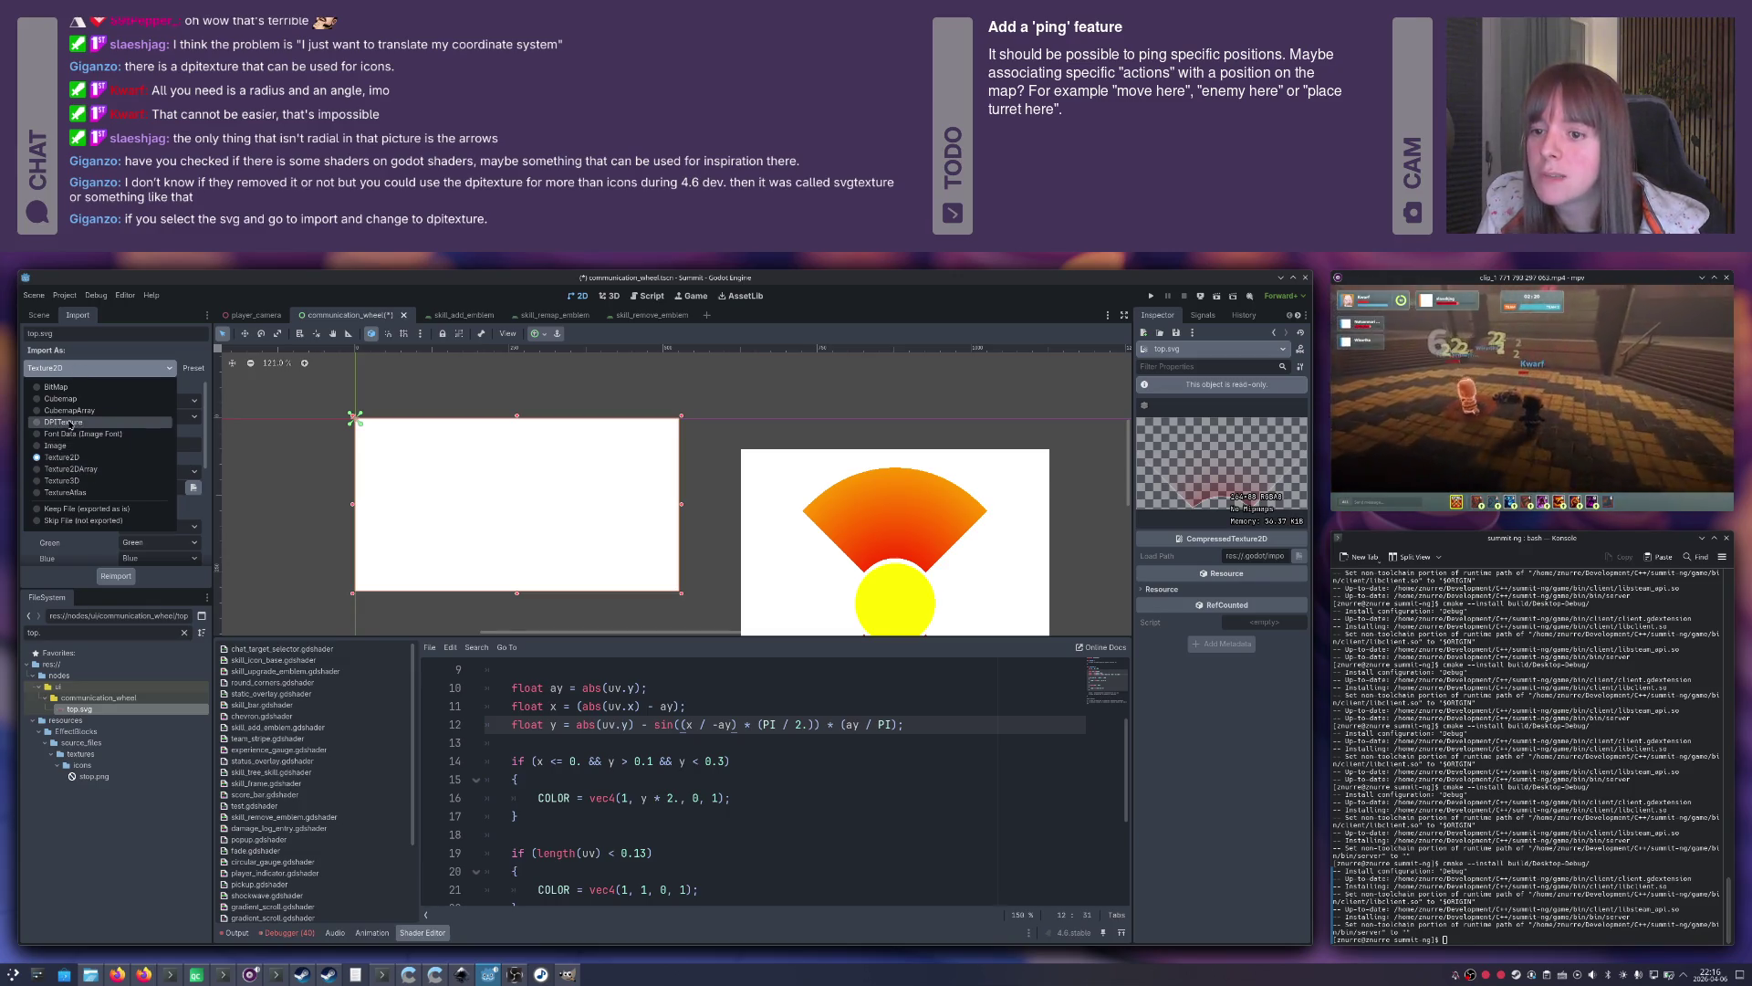
{"action": "left_click", "coordinate": [70, 424]}
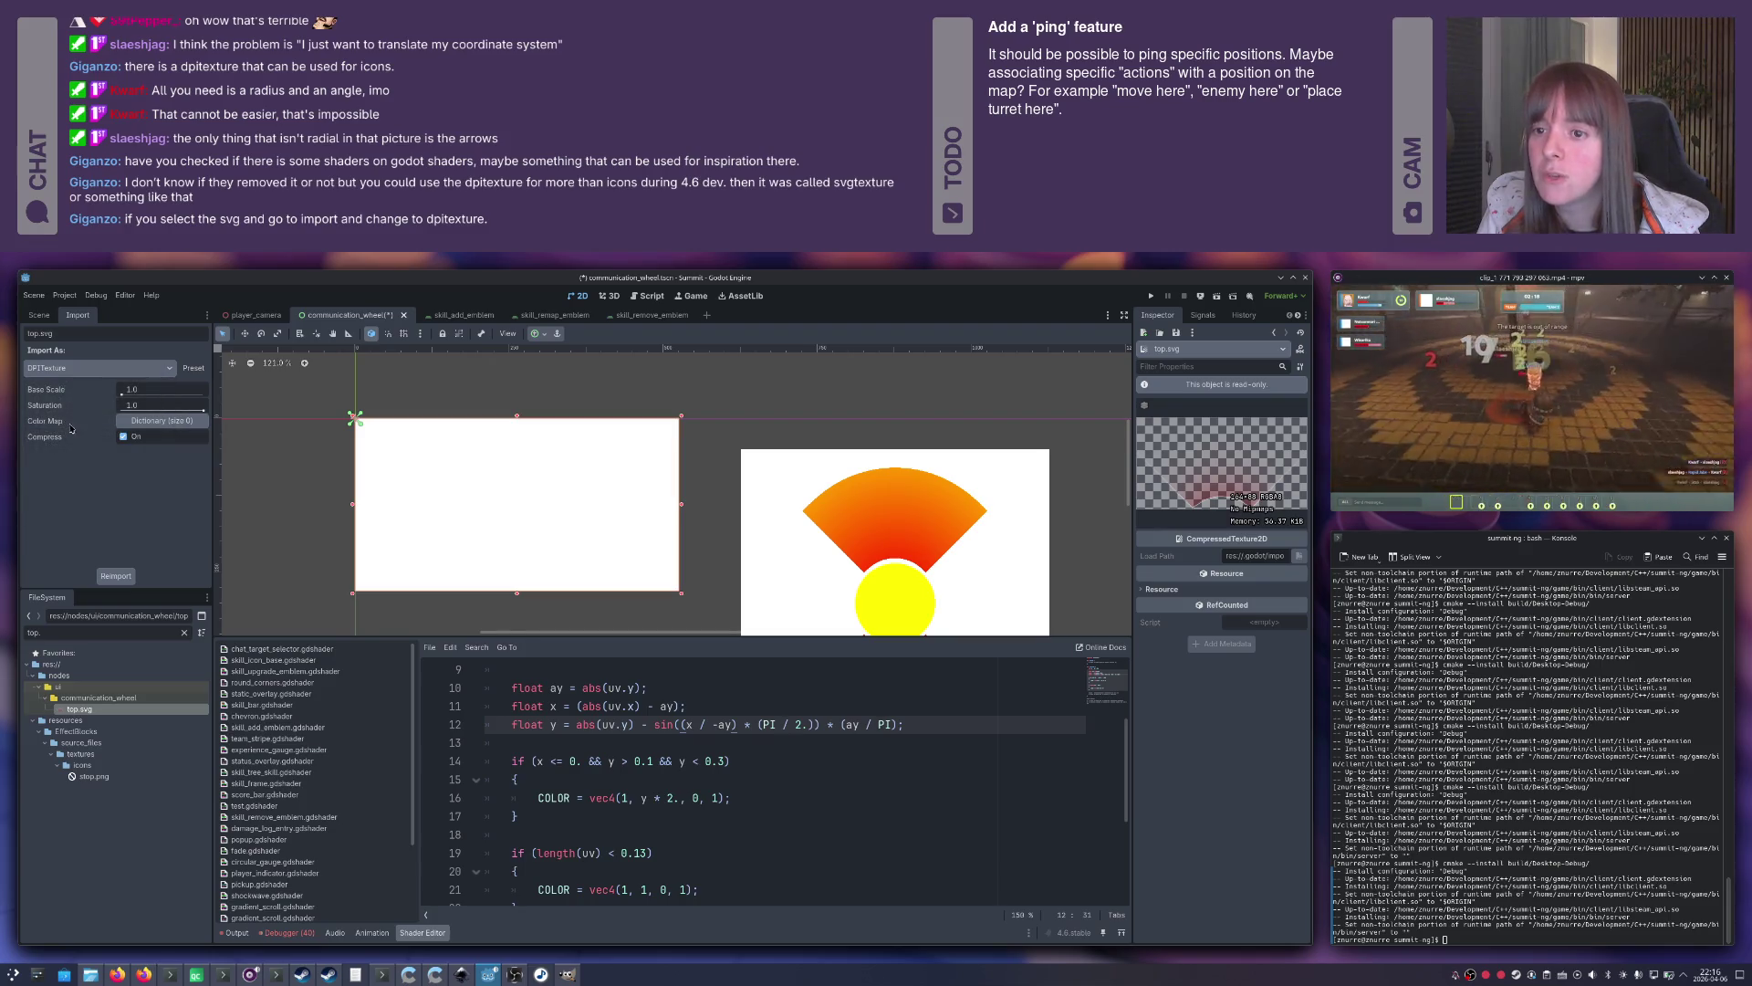
{"action": "left_click", "coordinate": [116, 574]}
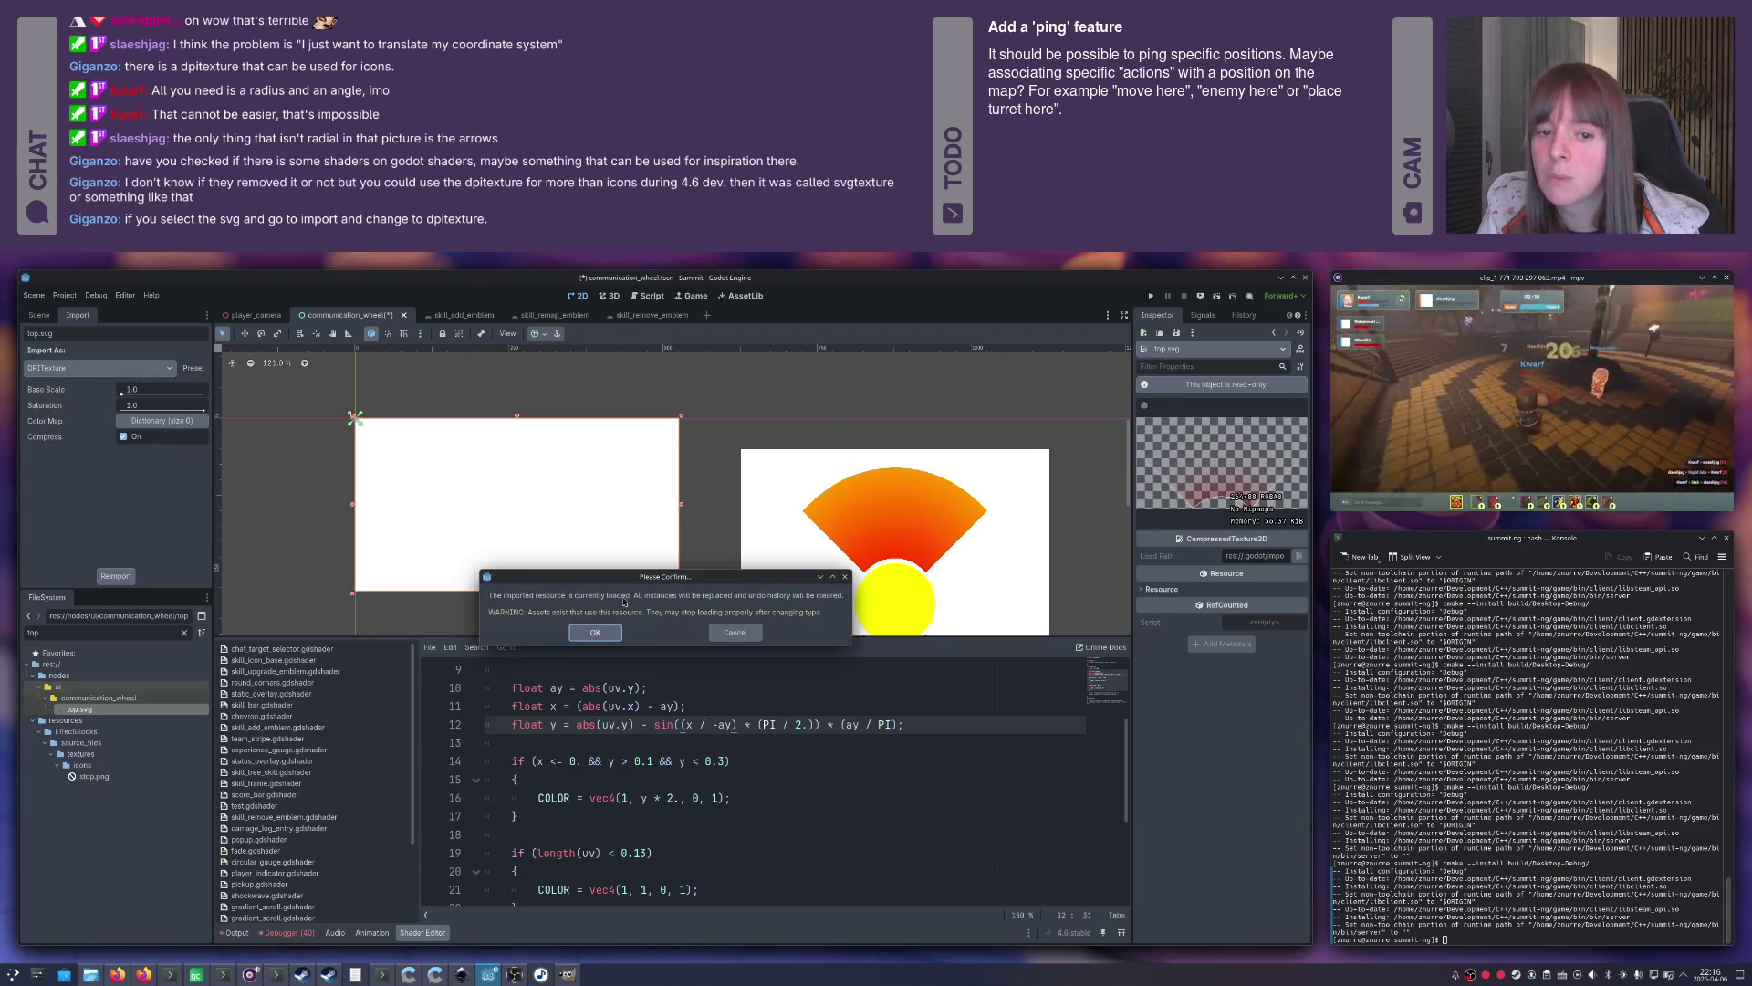
{"action": "left_click", "coordinate": [595, 633]}
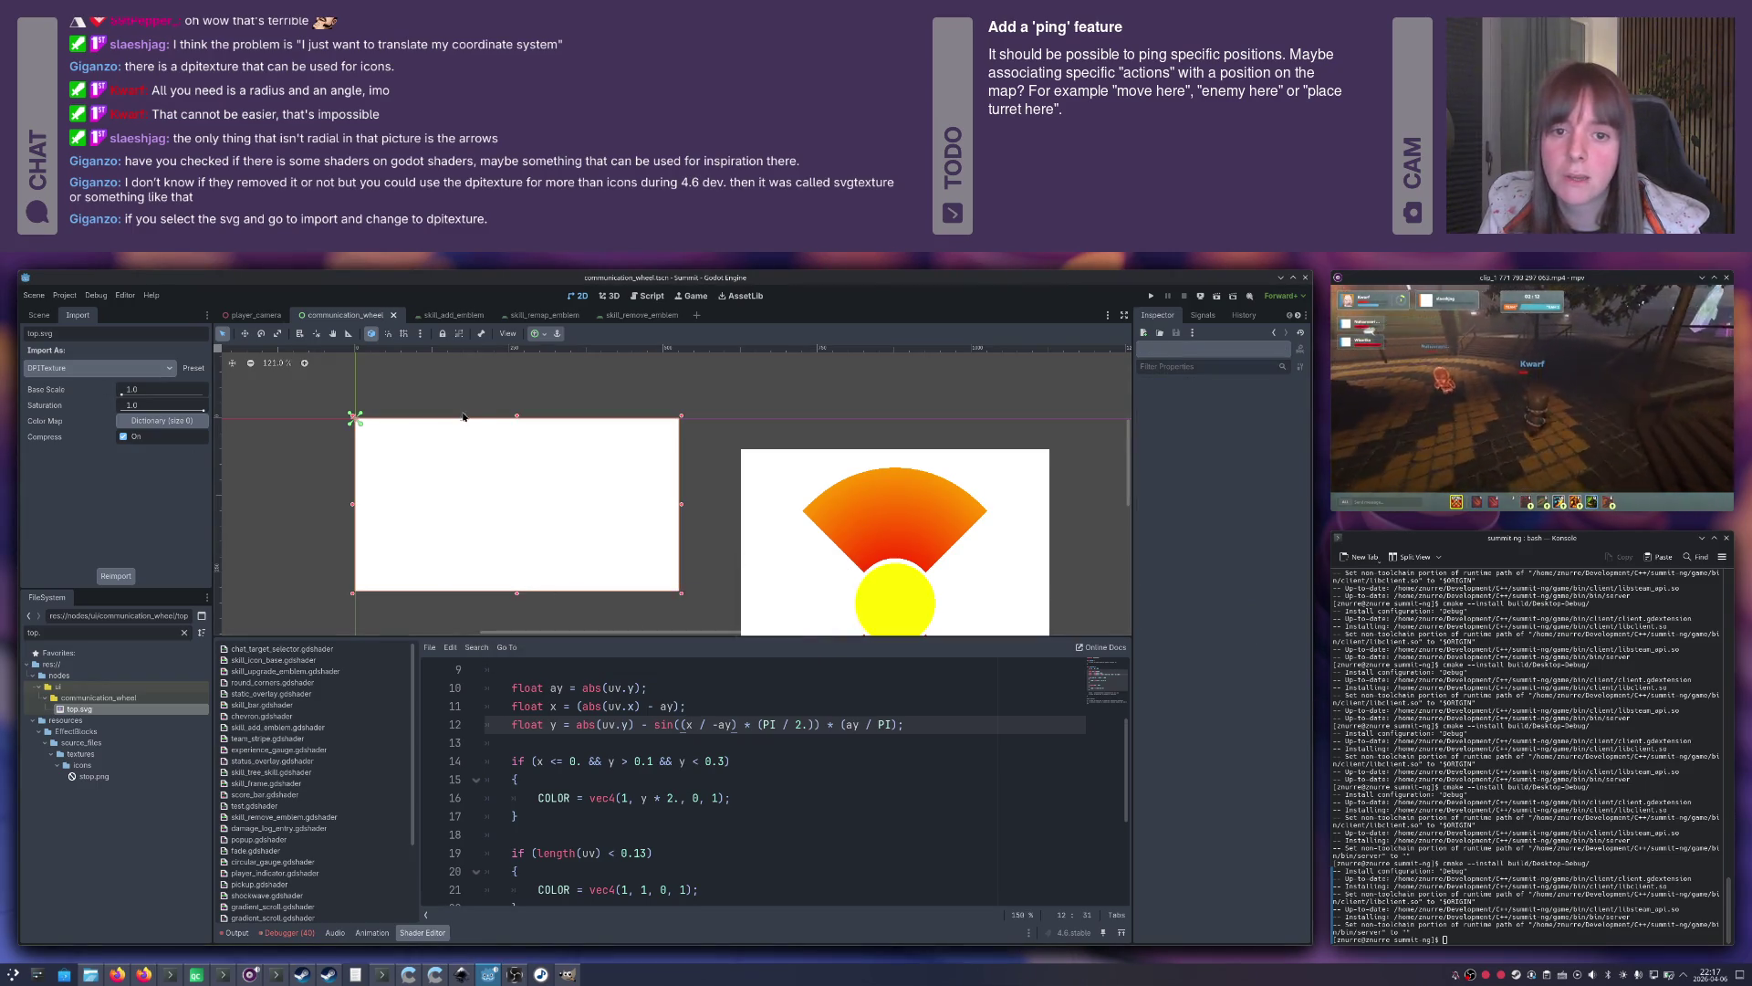
{"action": "left_click", "coordinate": [430, 465]}
{"action": "left_click", "coordinate": [1210, 404]}
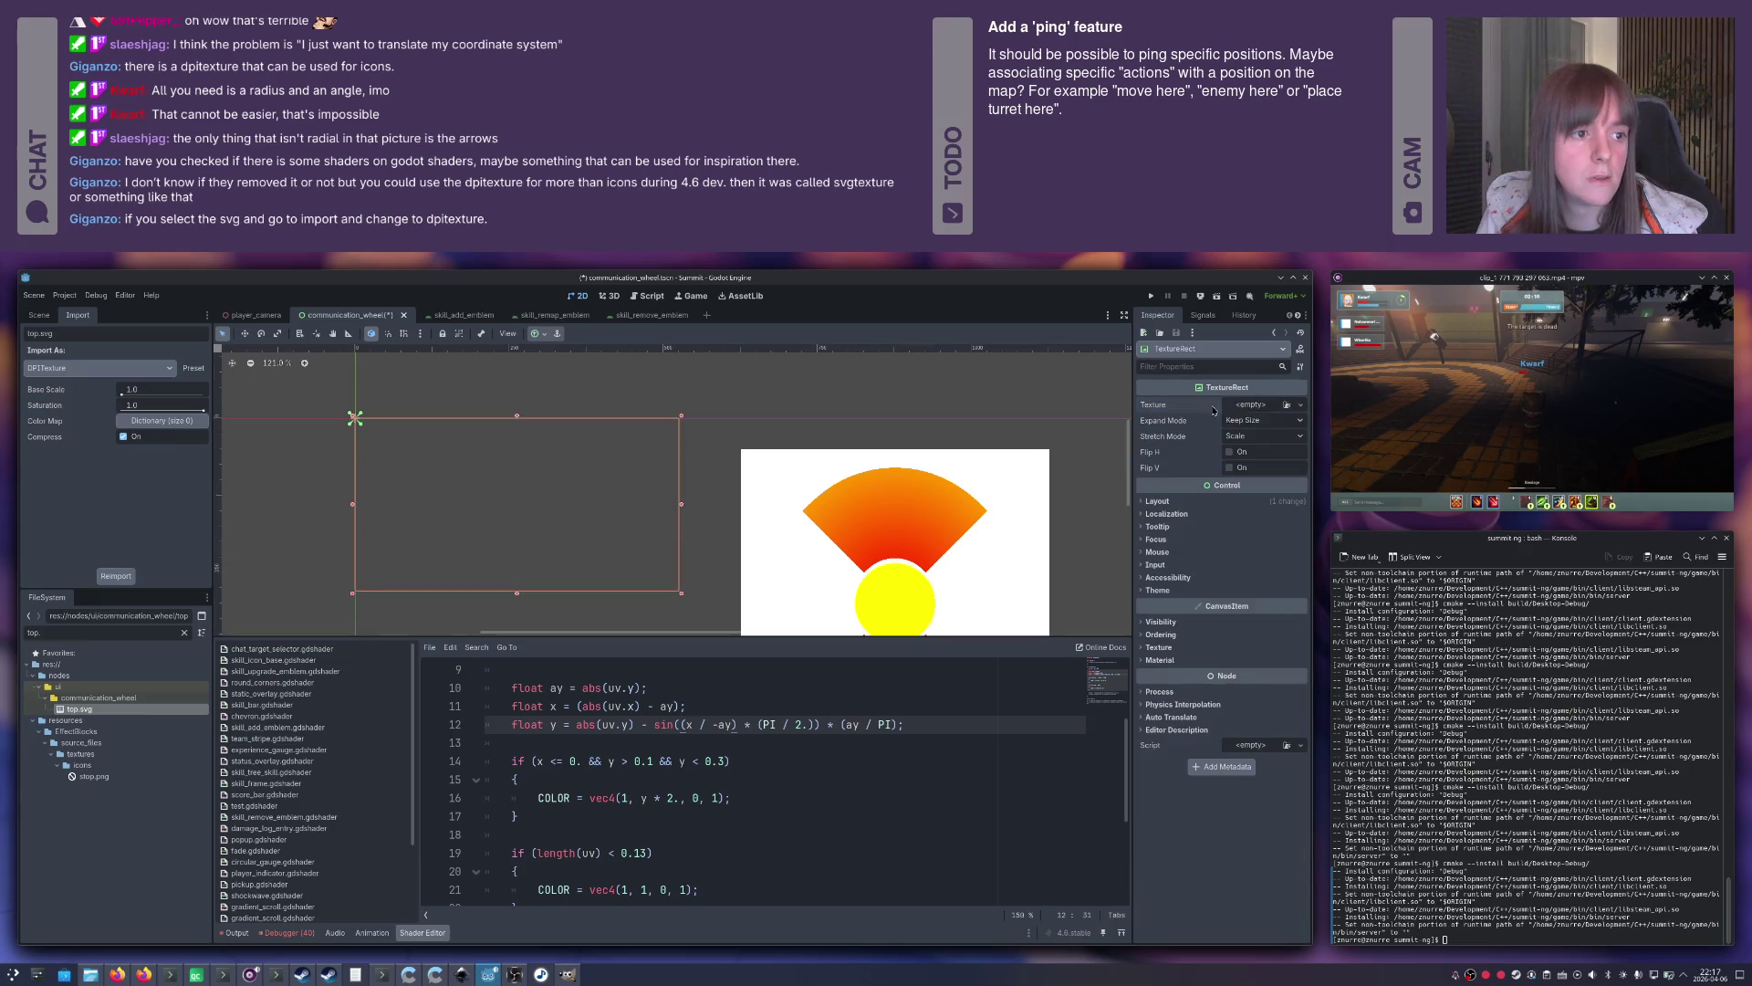
Quick-load top.svg into the TextureRect's Texture and inspect the wedge outline.
{"action": "left_click", "coordinate": [1300, 405]}
{"action": "left_click", "coordinate": [1203, 649]}
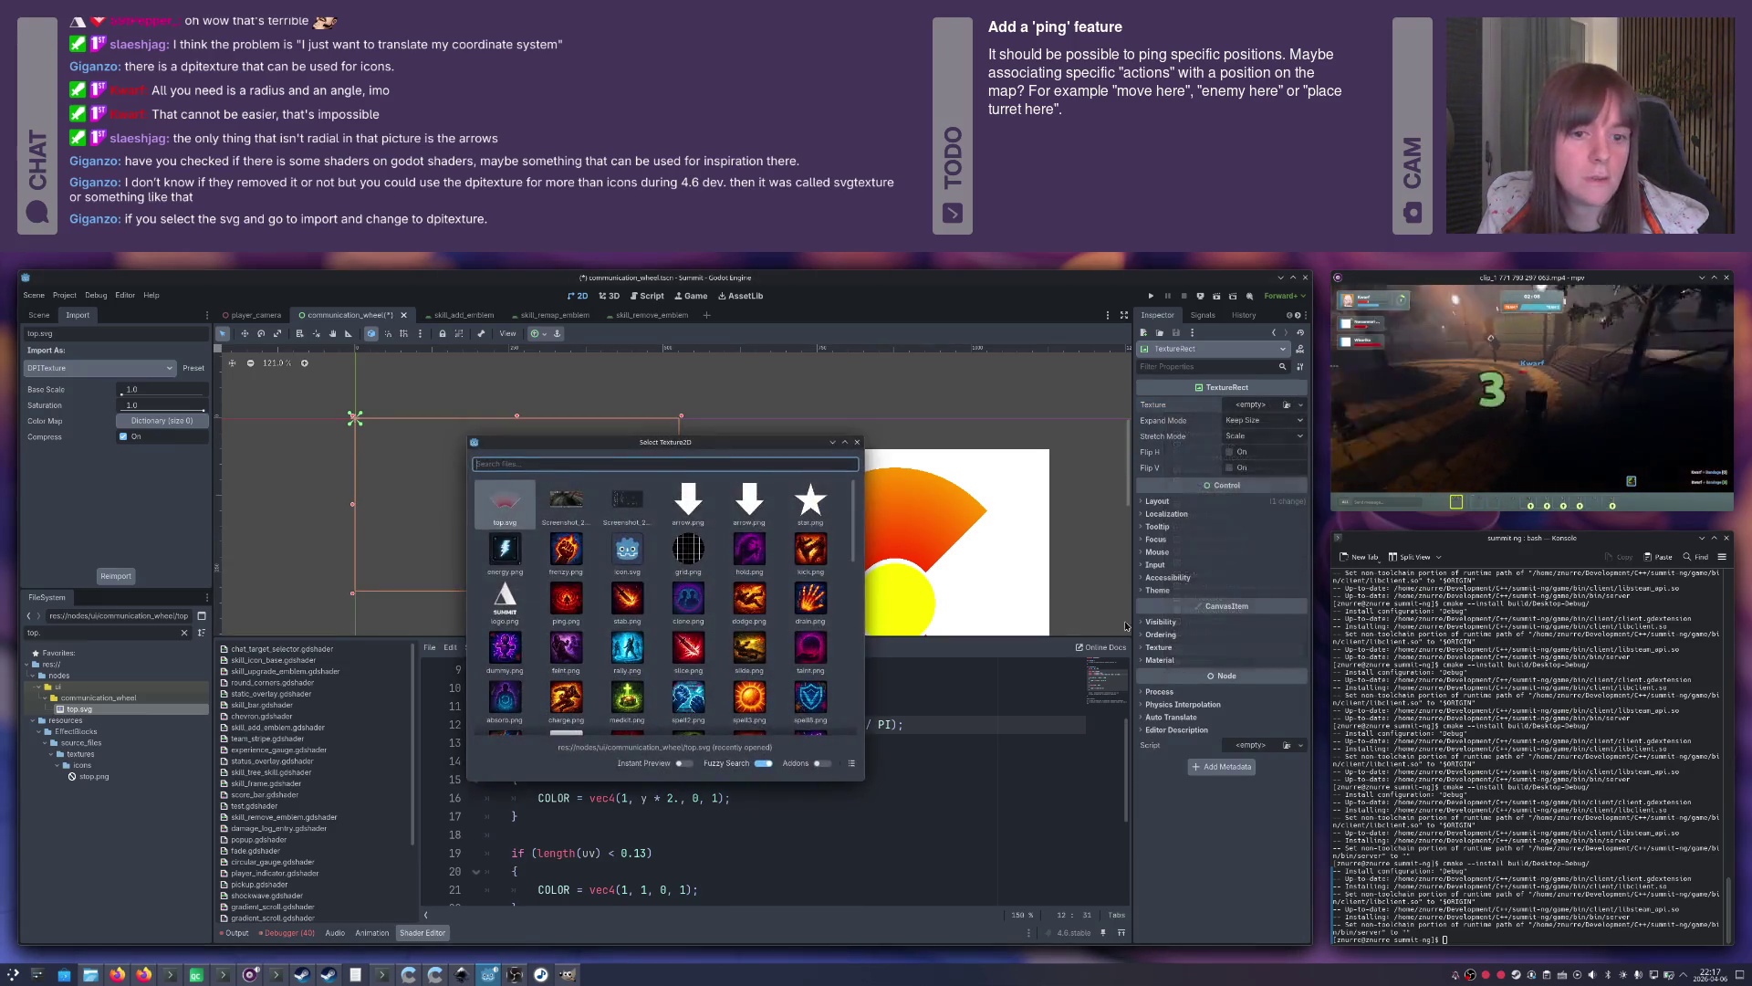
{"action": "double_click", "coordinate": [509, 517]}
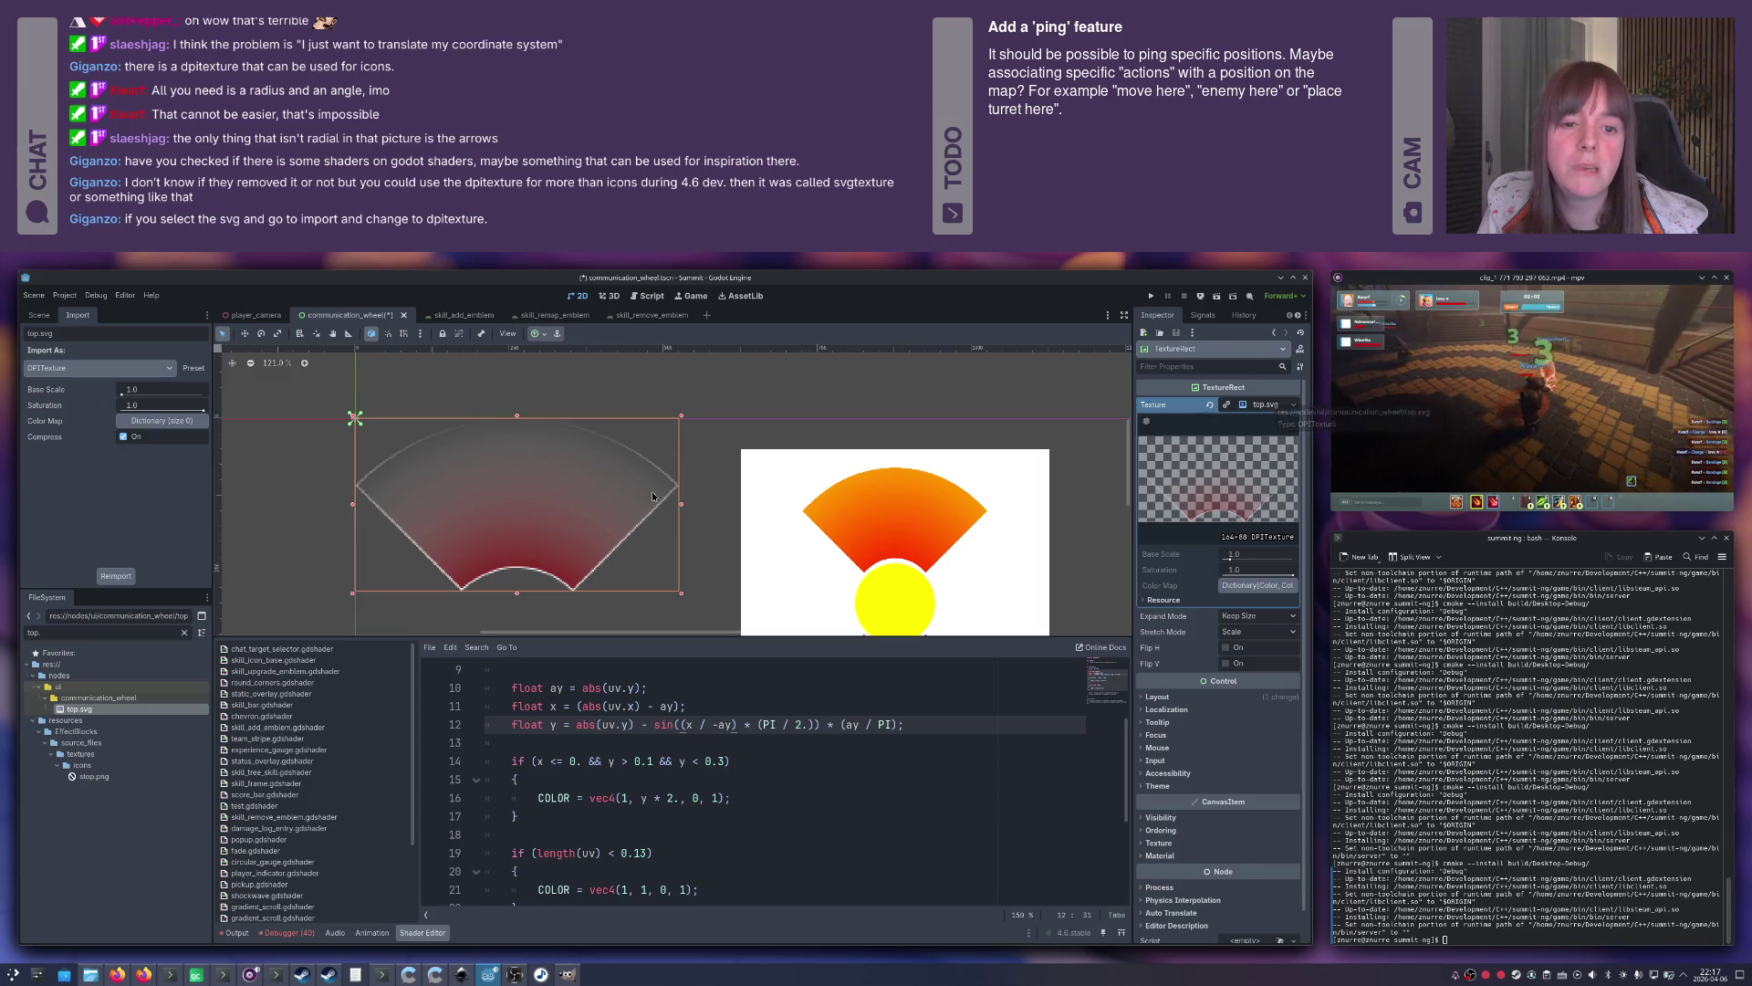
{"action": "scroll", "coordinate": [653, 497], "scroll_direction": "up", "scroll_amount": 8}
{"action": "scroll", "coordinate": [582, 576], "scroll_direction": "down", "scroll_amount": 5}
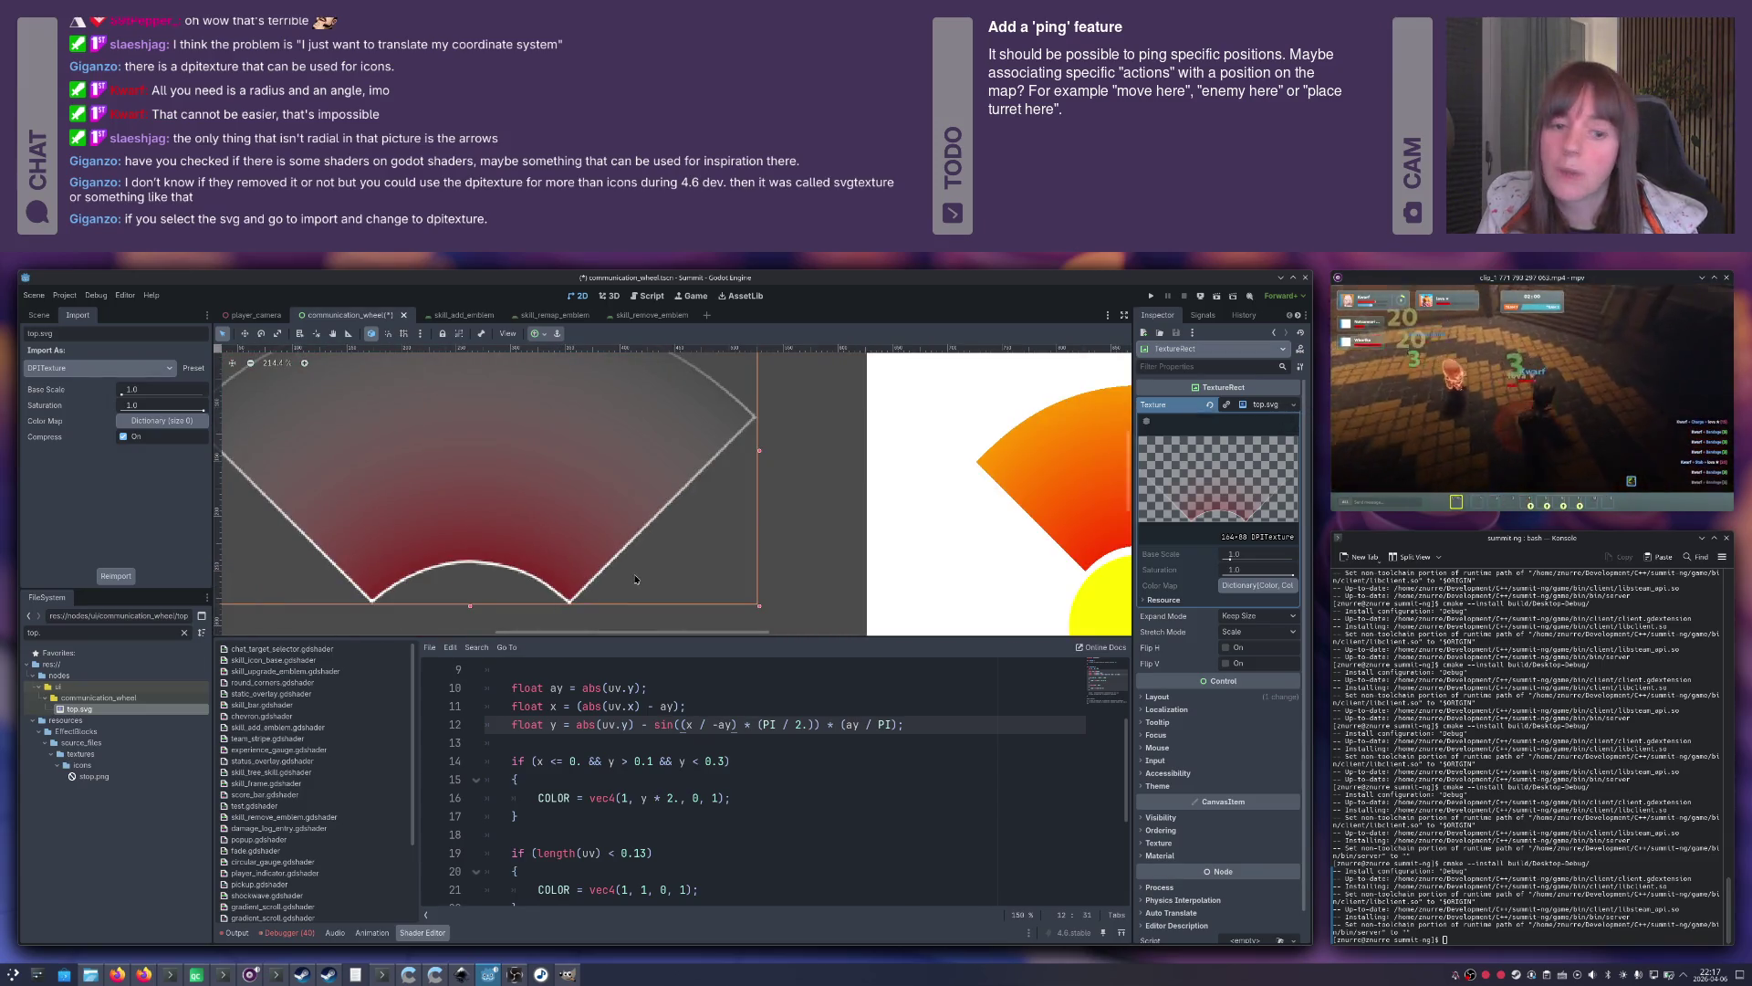
{"action": "scroll", "coordinate": [602, 557], "scroll_direction": "up", "scroll_amount": 5}
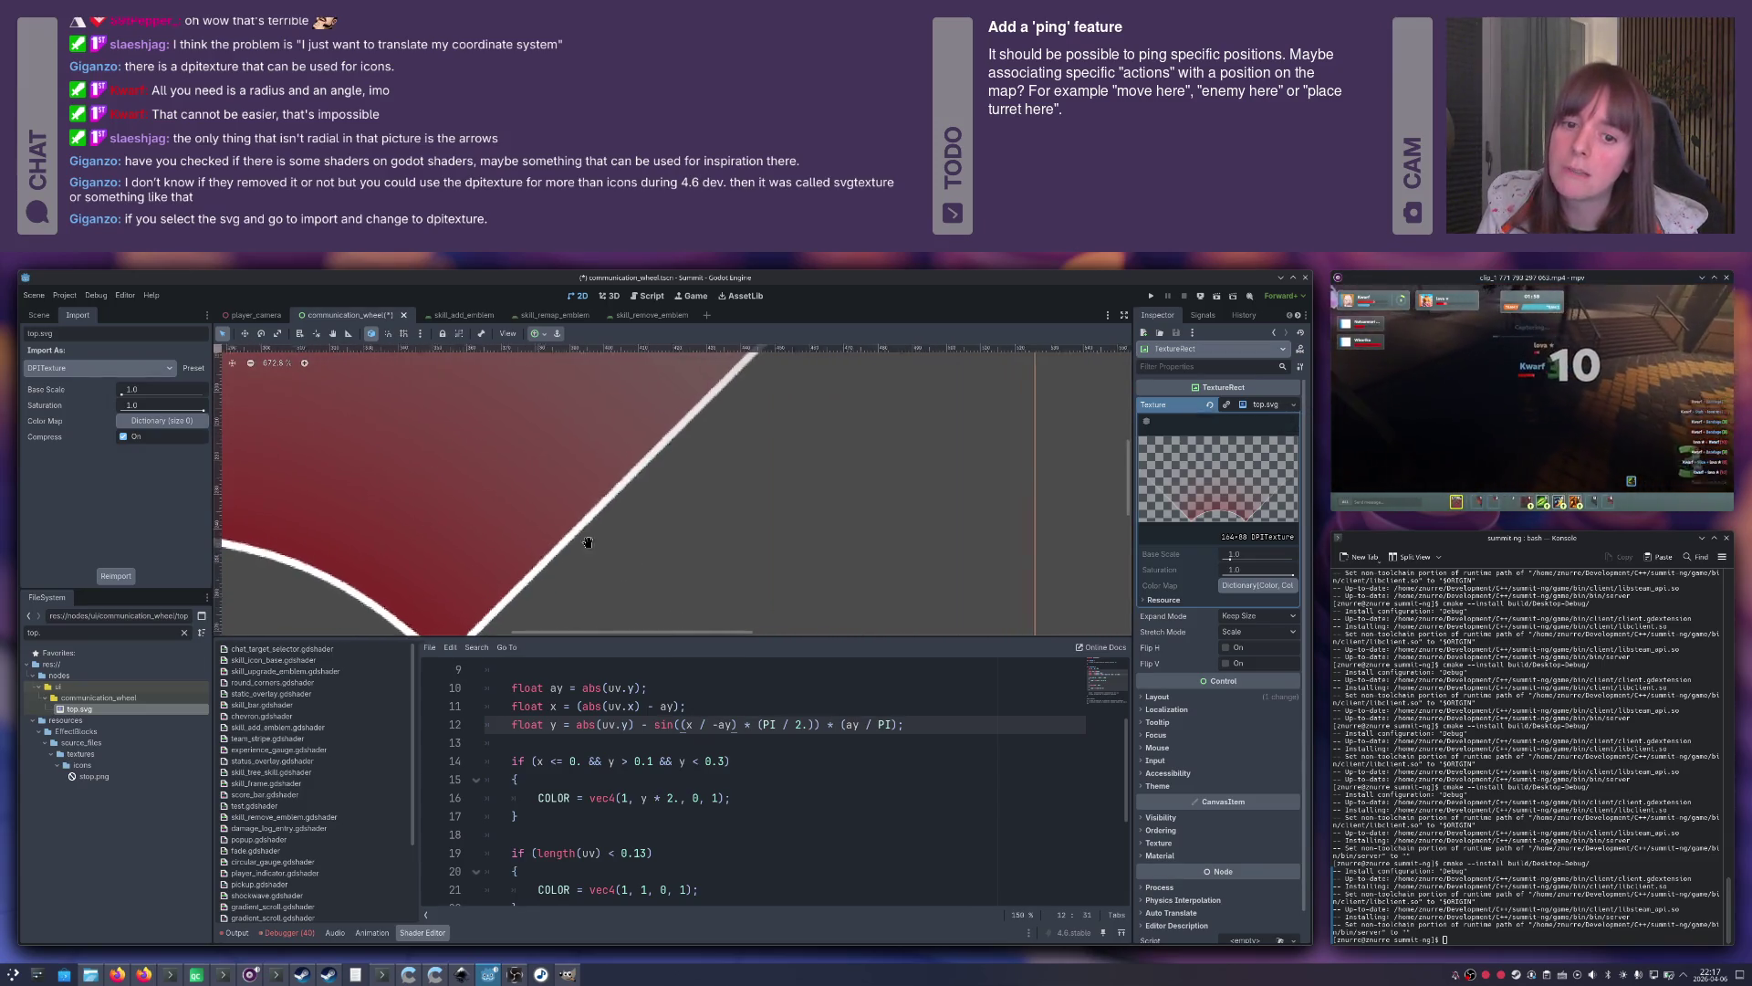
{"action": "left_click_drag", "start_coordinate": [588, 542], "coordinate": [728, 550]}
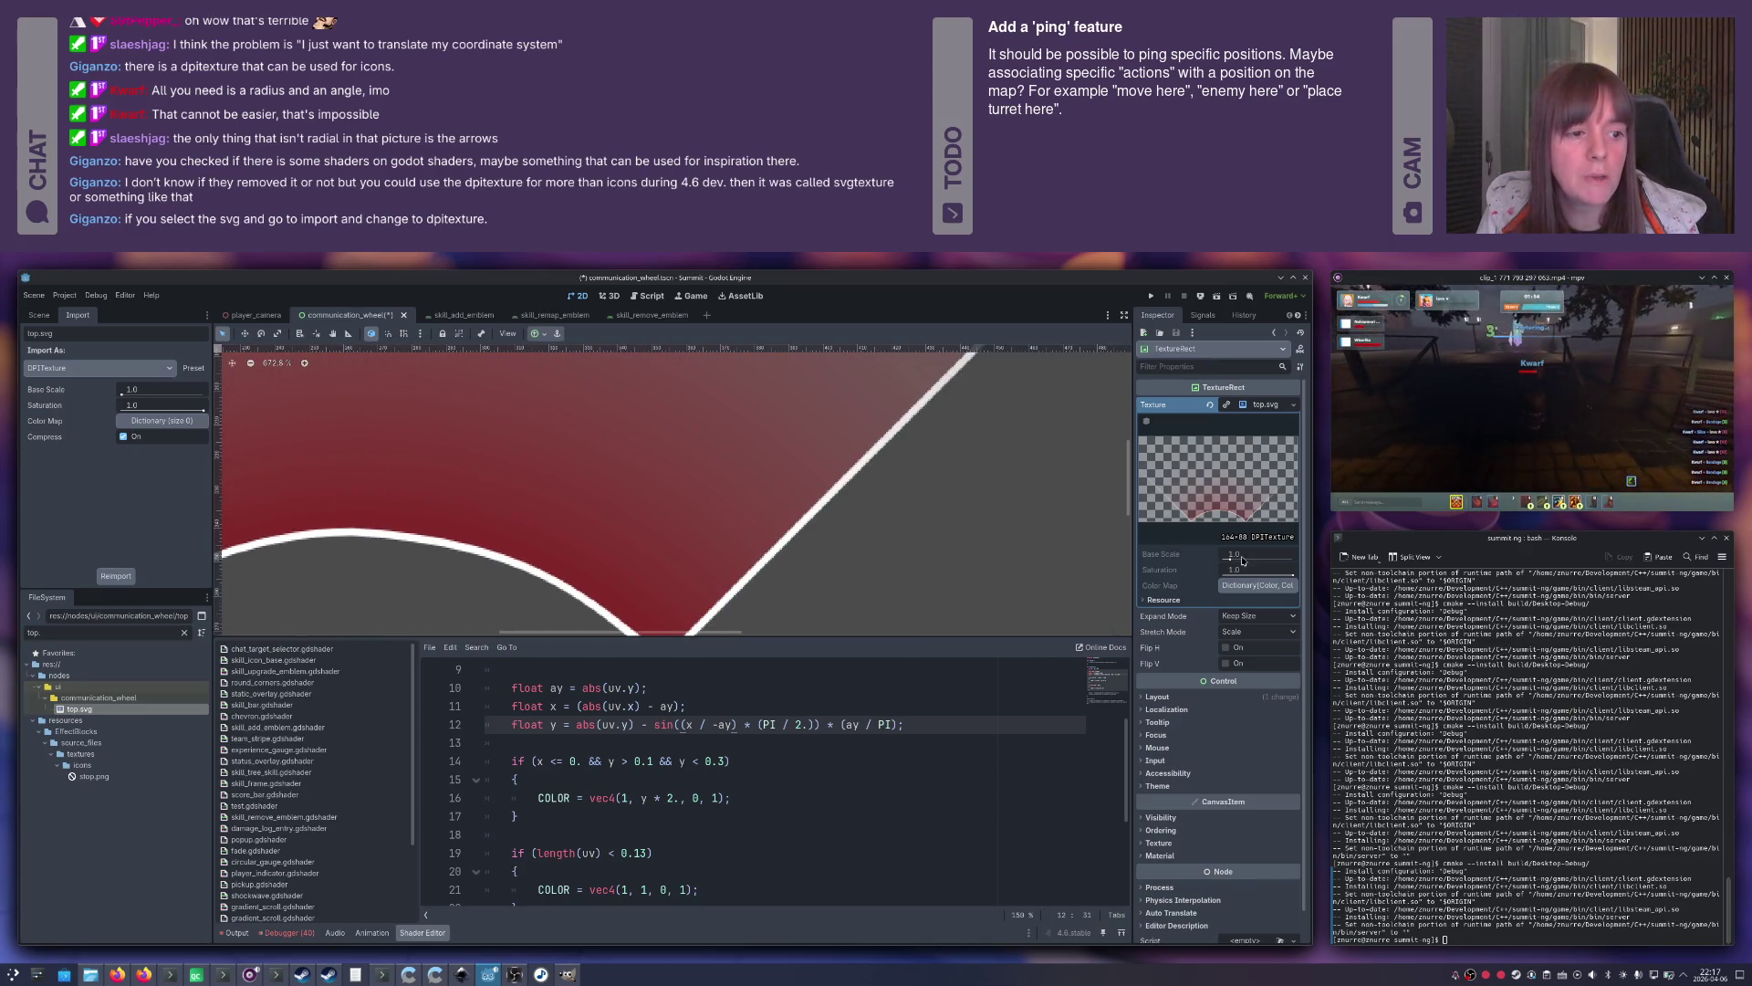
{"action": "scroll", "coordinate": [806, 537], "scroll_direction": "down", "scroll_amount": 8}
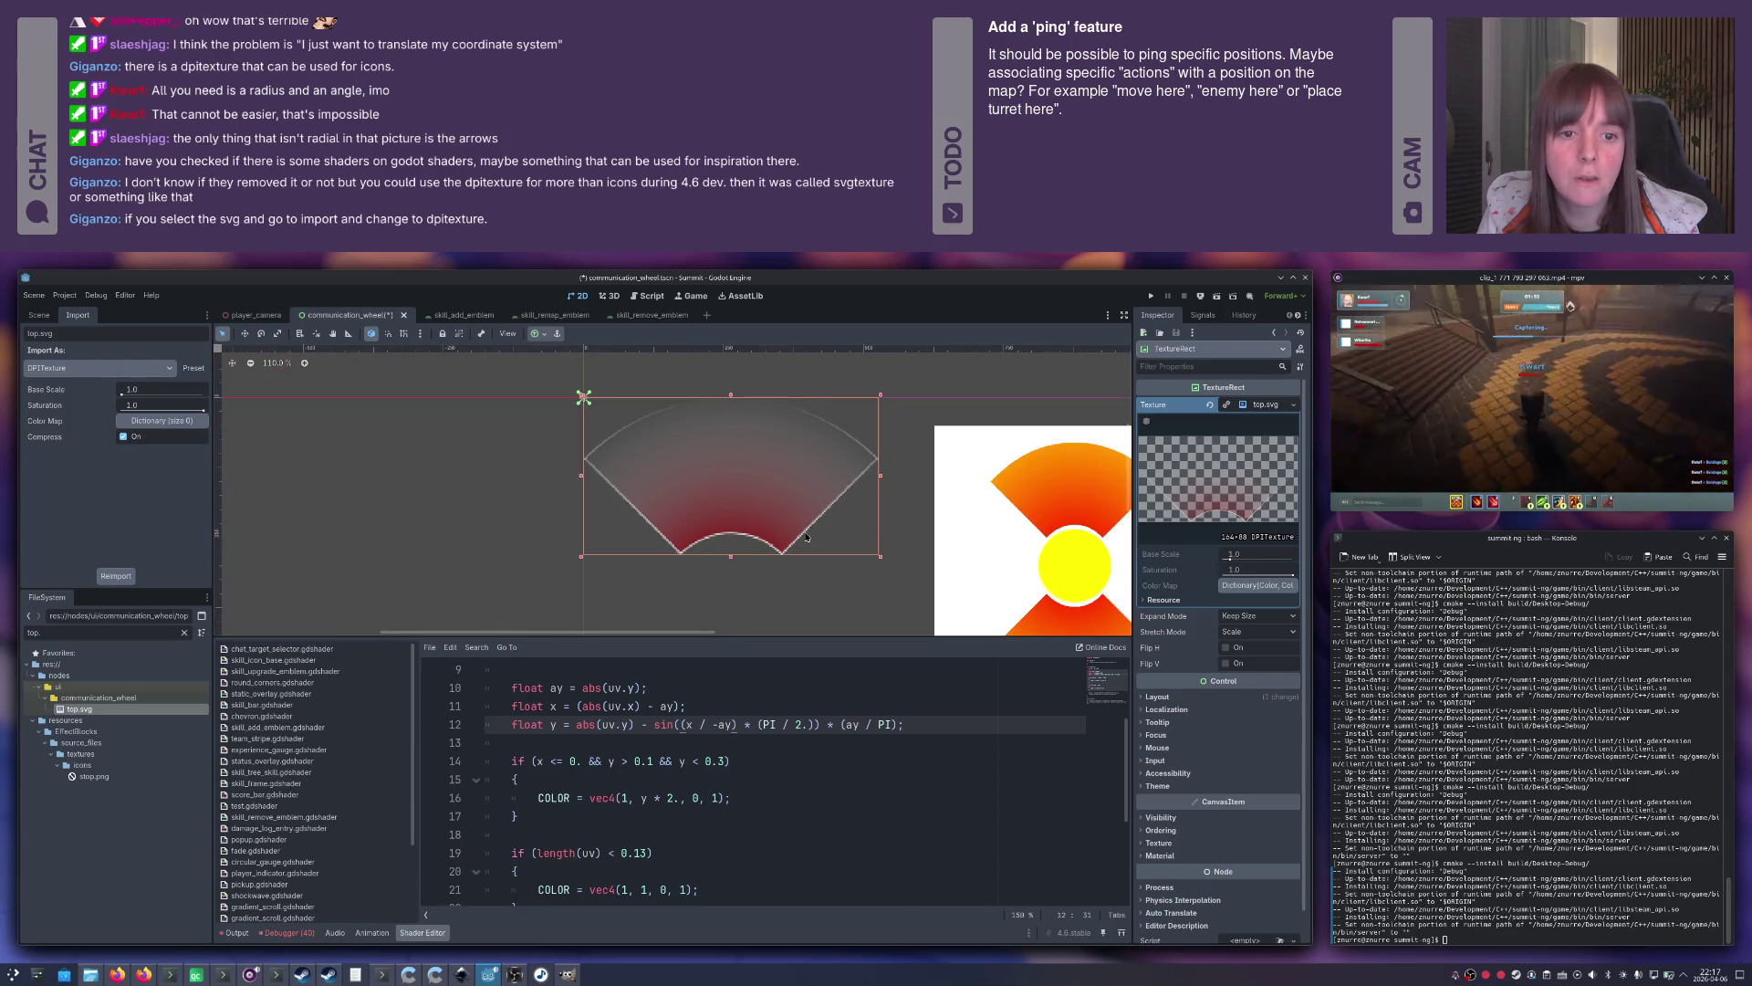
{"action": "scroll", "coordinate": [806, 537], "scroll_direction": "down", "scroll_amount": 3}
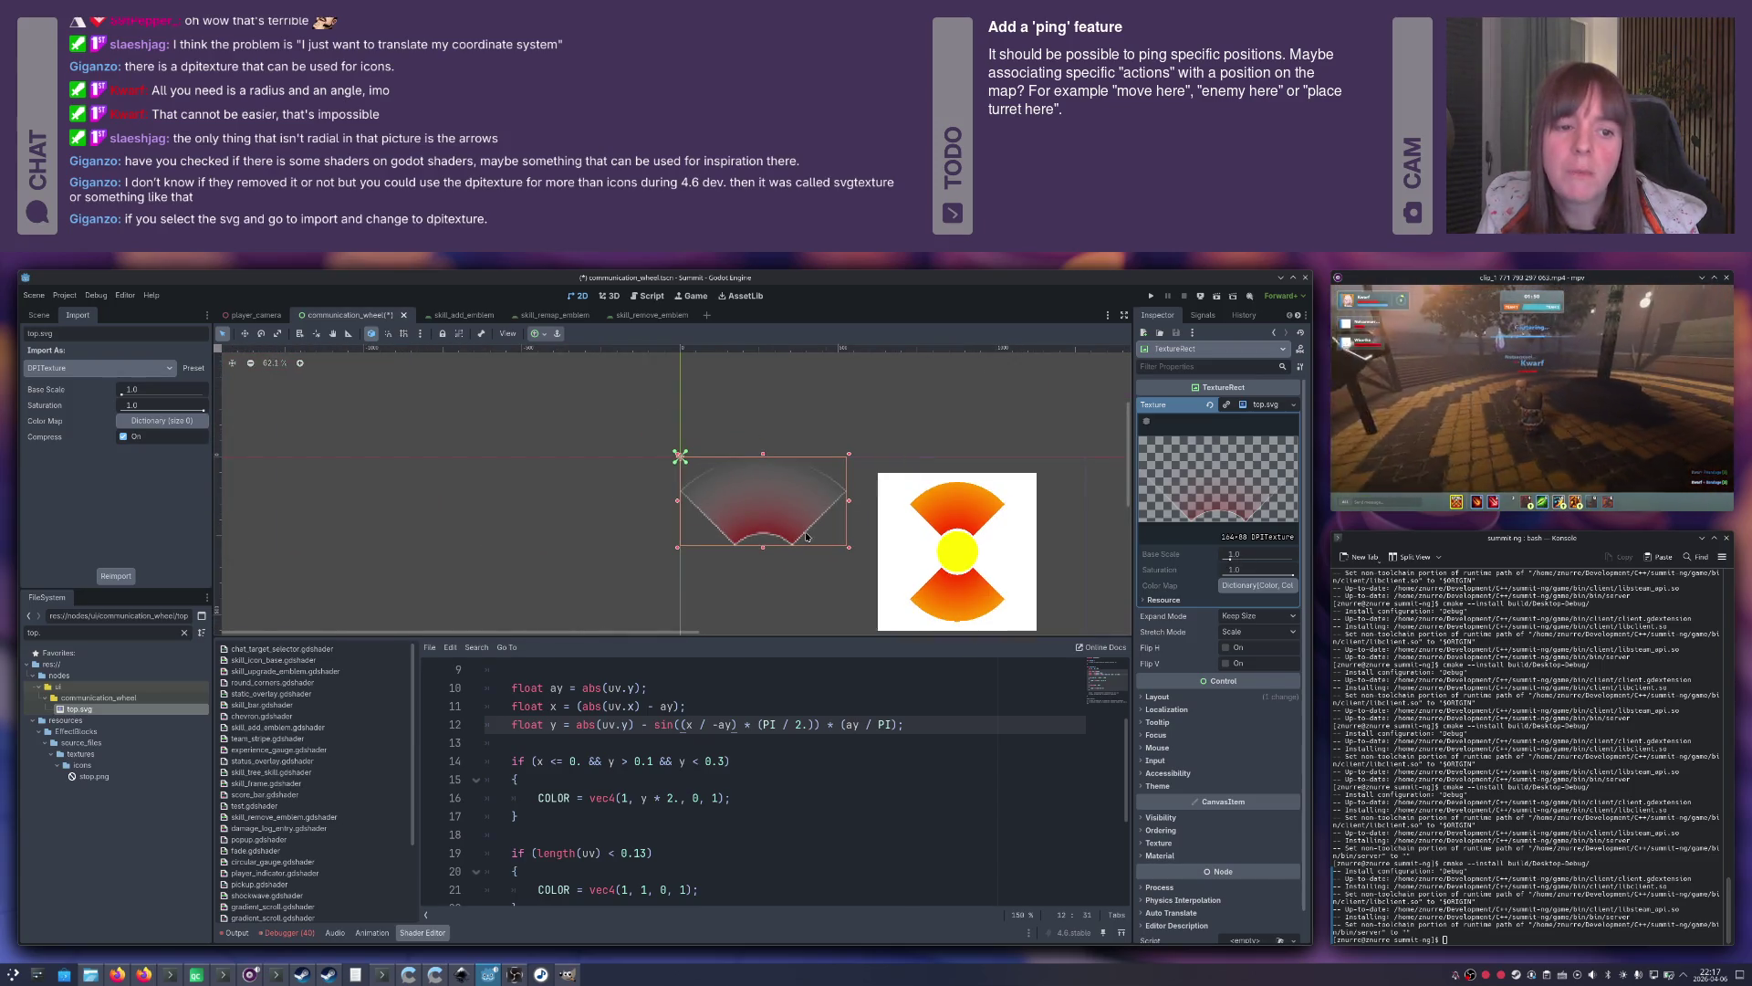
{"action": "scroll", "coordinate": [806, 538], "scroll_direction": "up", "scroll_amount": 4}
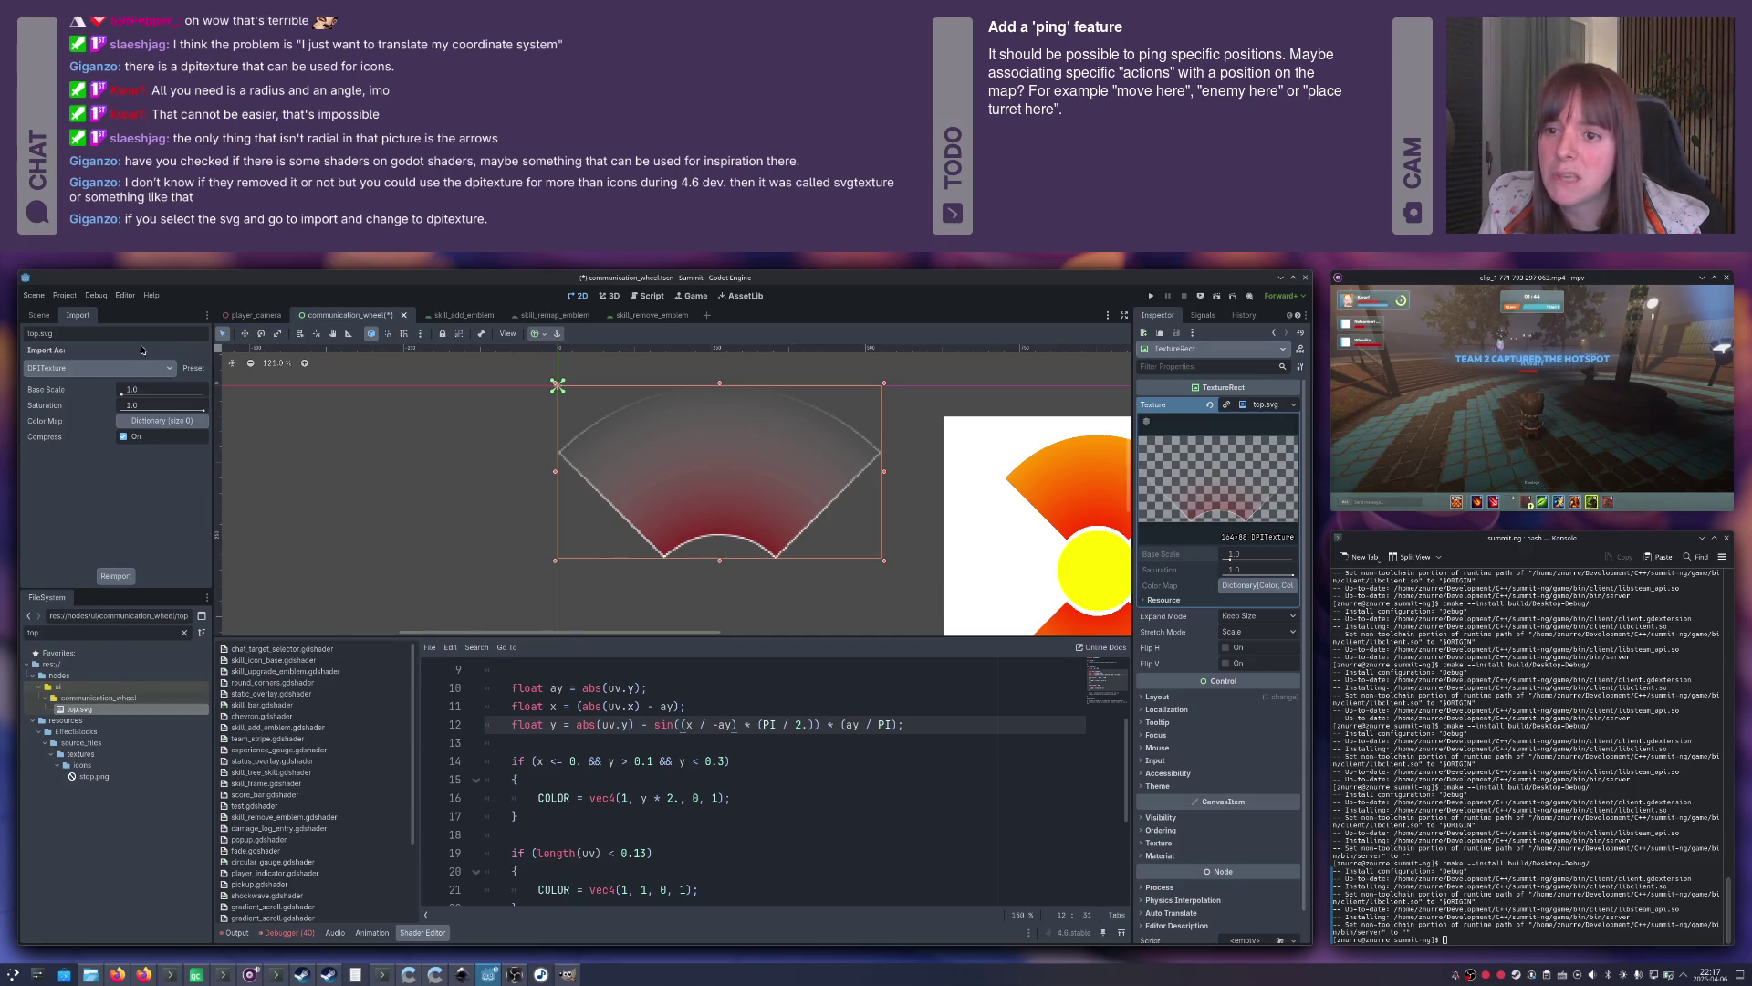
Reimport top.svg with Base Scale 10.0 for sharper edges.
{"action": "left_click", "coordinate": [121, 396]}
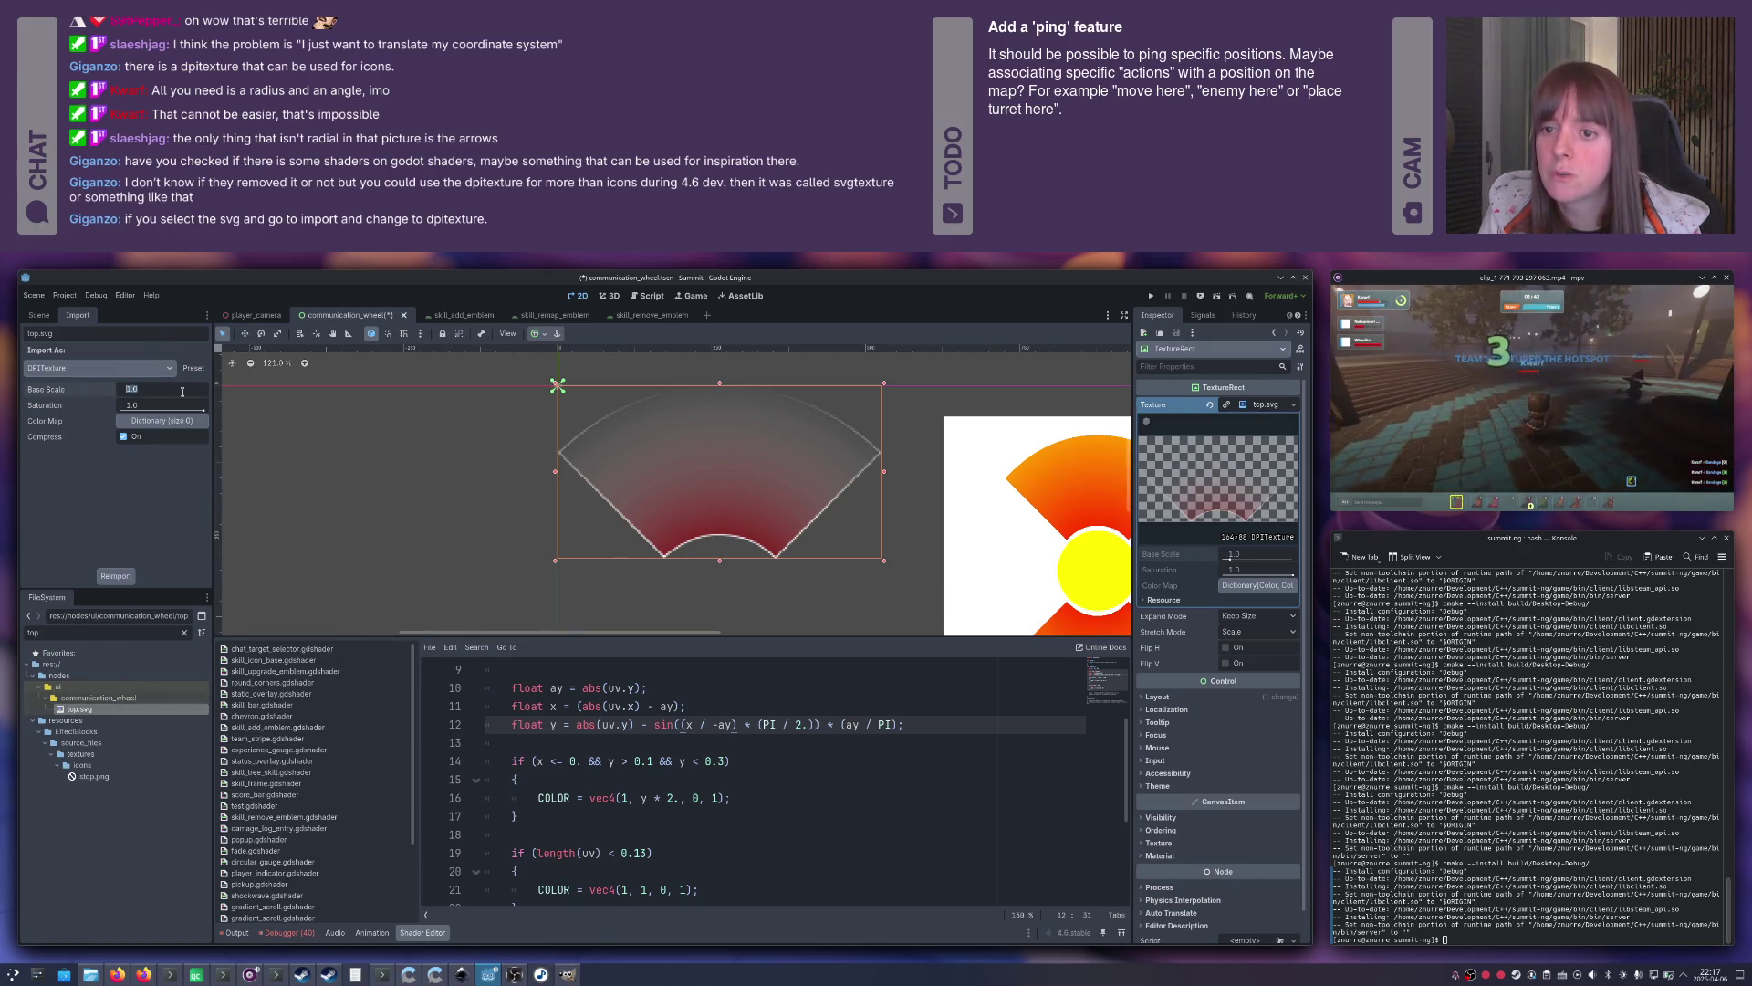
{"action": "type", "text": "10"}
{"action": "key", "text": "Return"}
{"action": "left_click", "coordinate": [116, 576]}
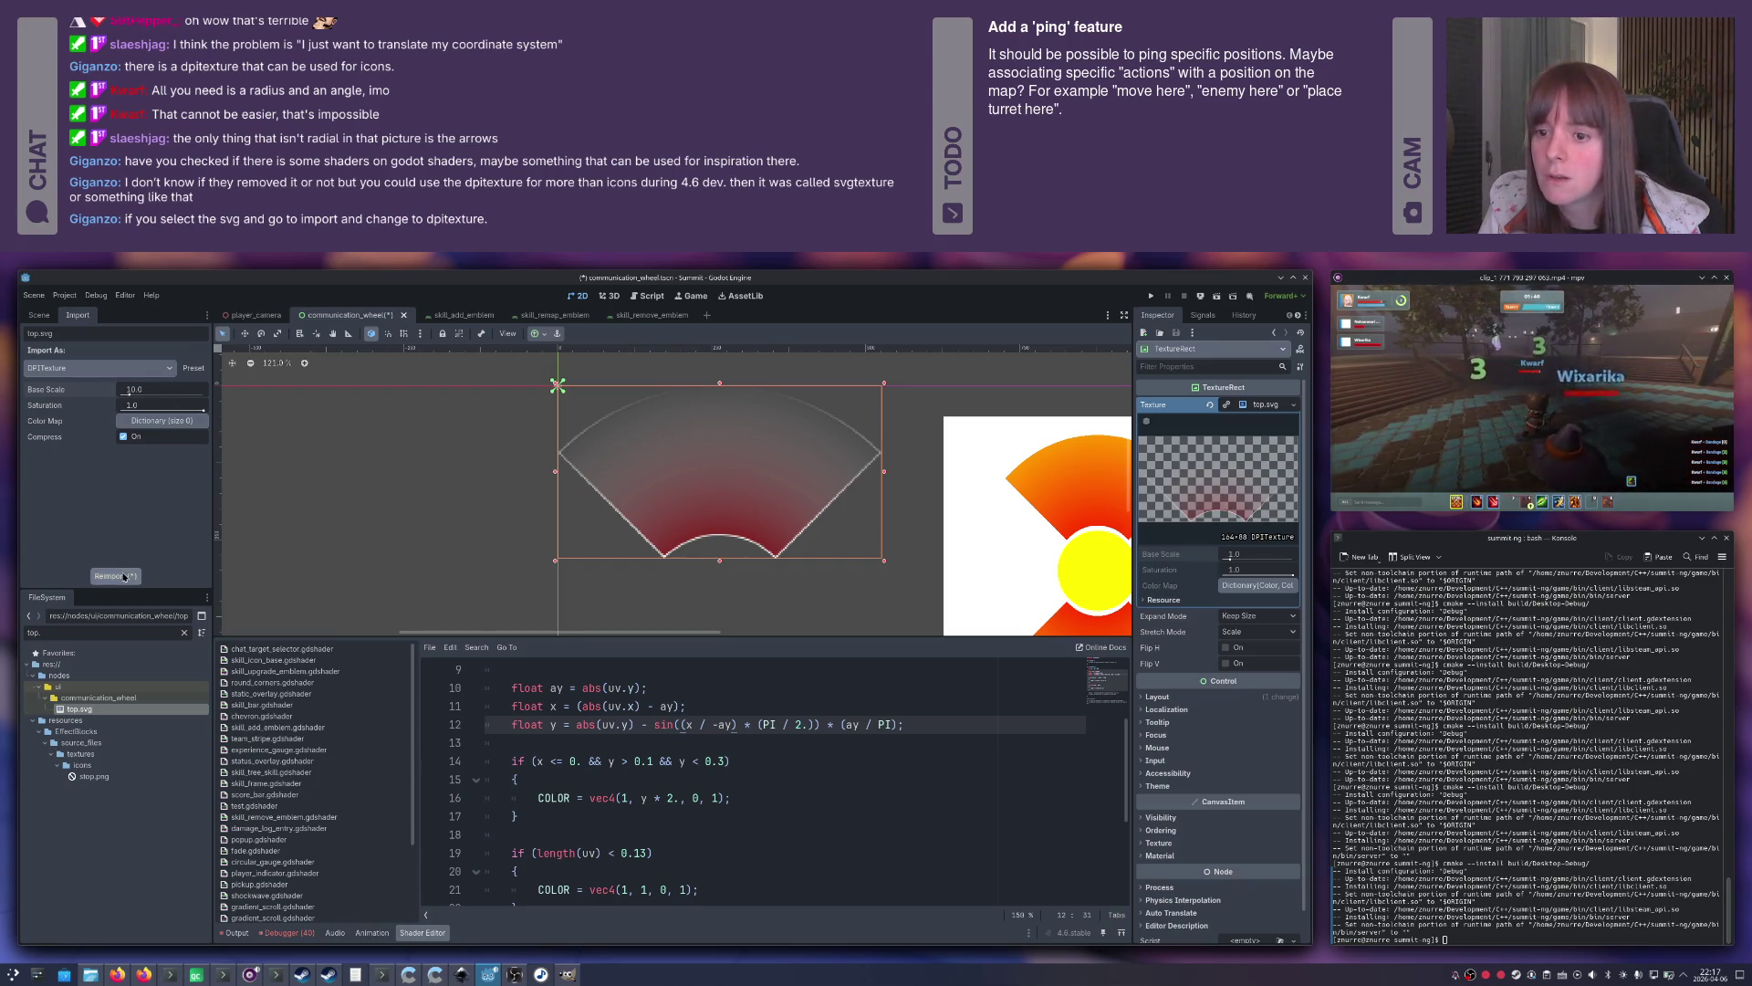
{"action": "scroll", "coordinate": [568, 500], "scroll_direction": "down", "scroll_amount": 7}
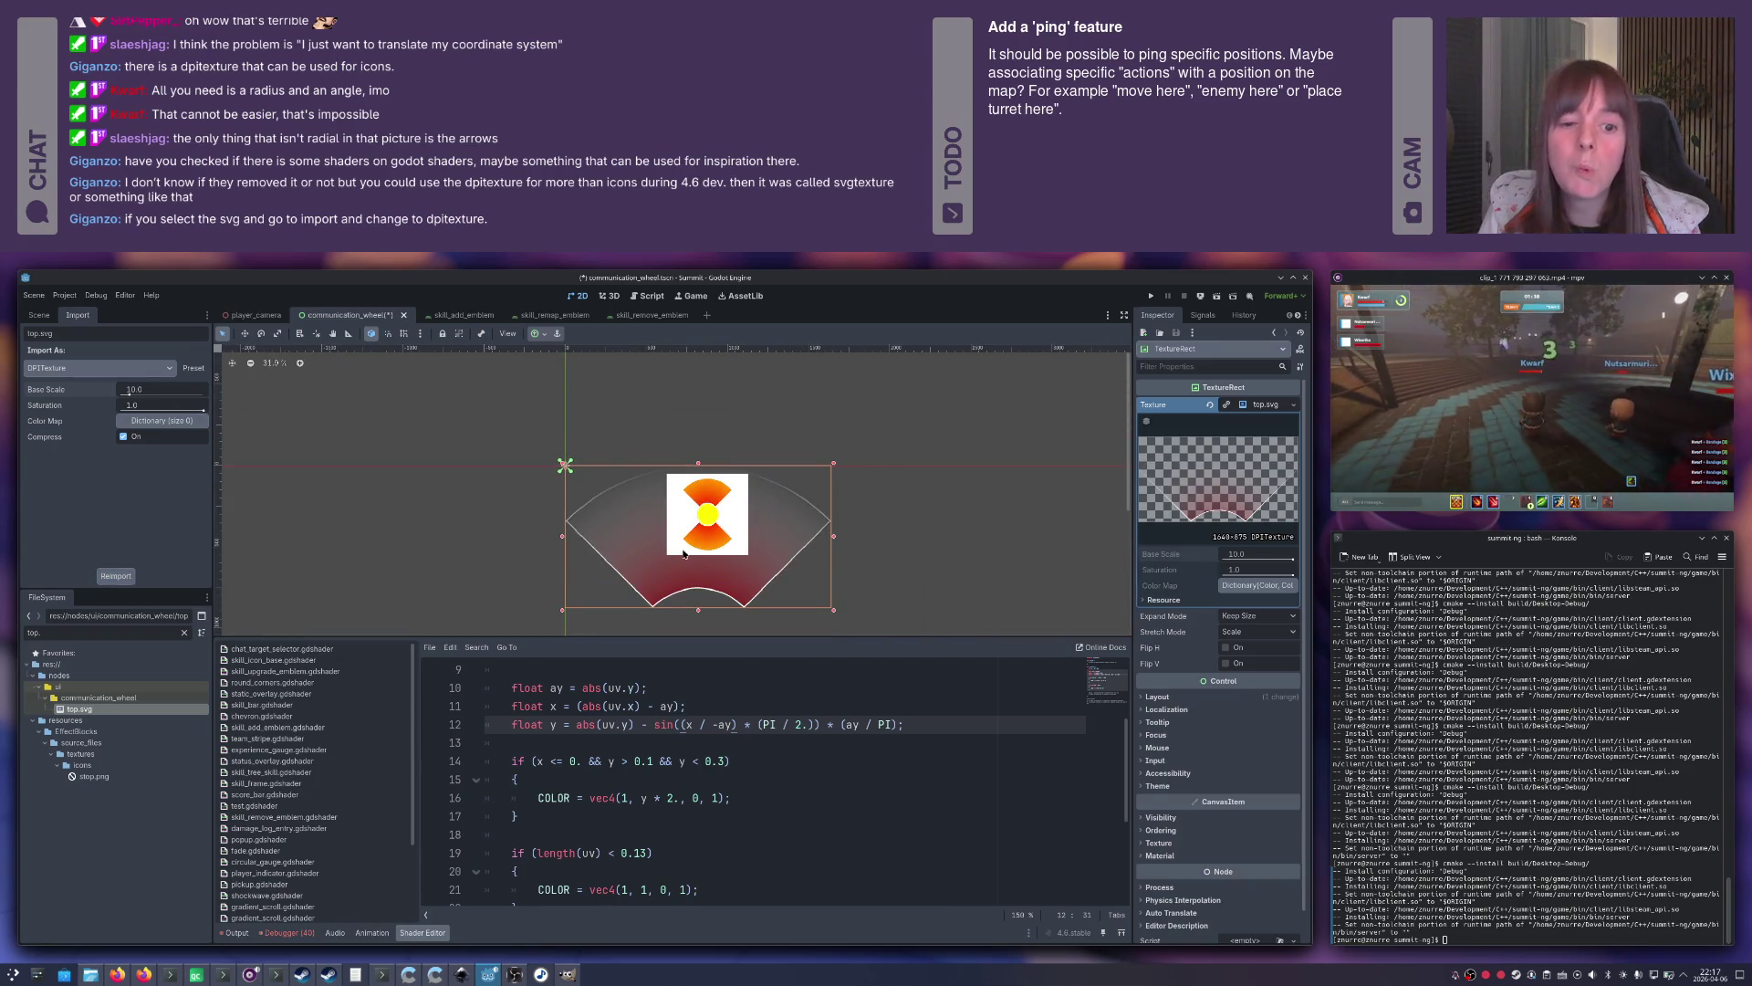
{"action": "scroll", "coordinate": [680, 594], "scroll_direction": "up", "scroll_amount": 6}
{"action": "scroll", "coordinate": [813, 400], "scroll_direction": "right", "scroll_amount": 5}
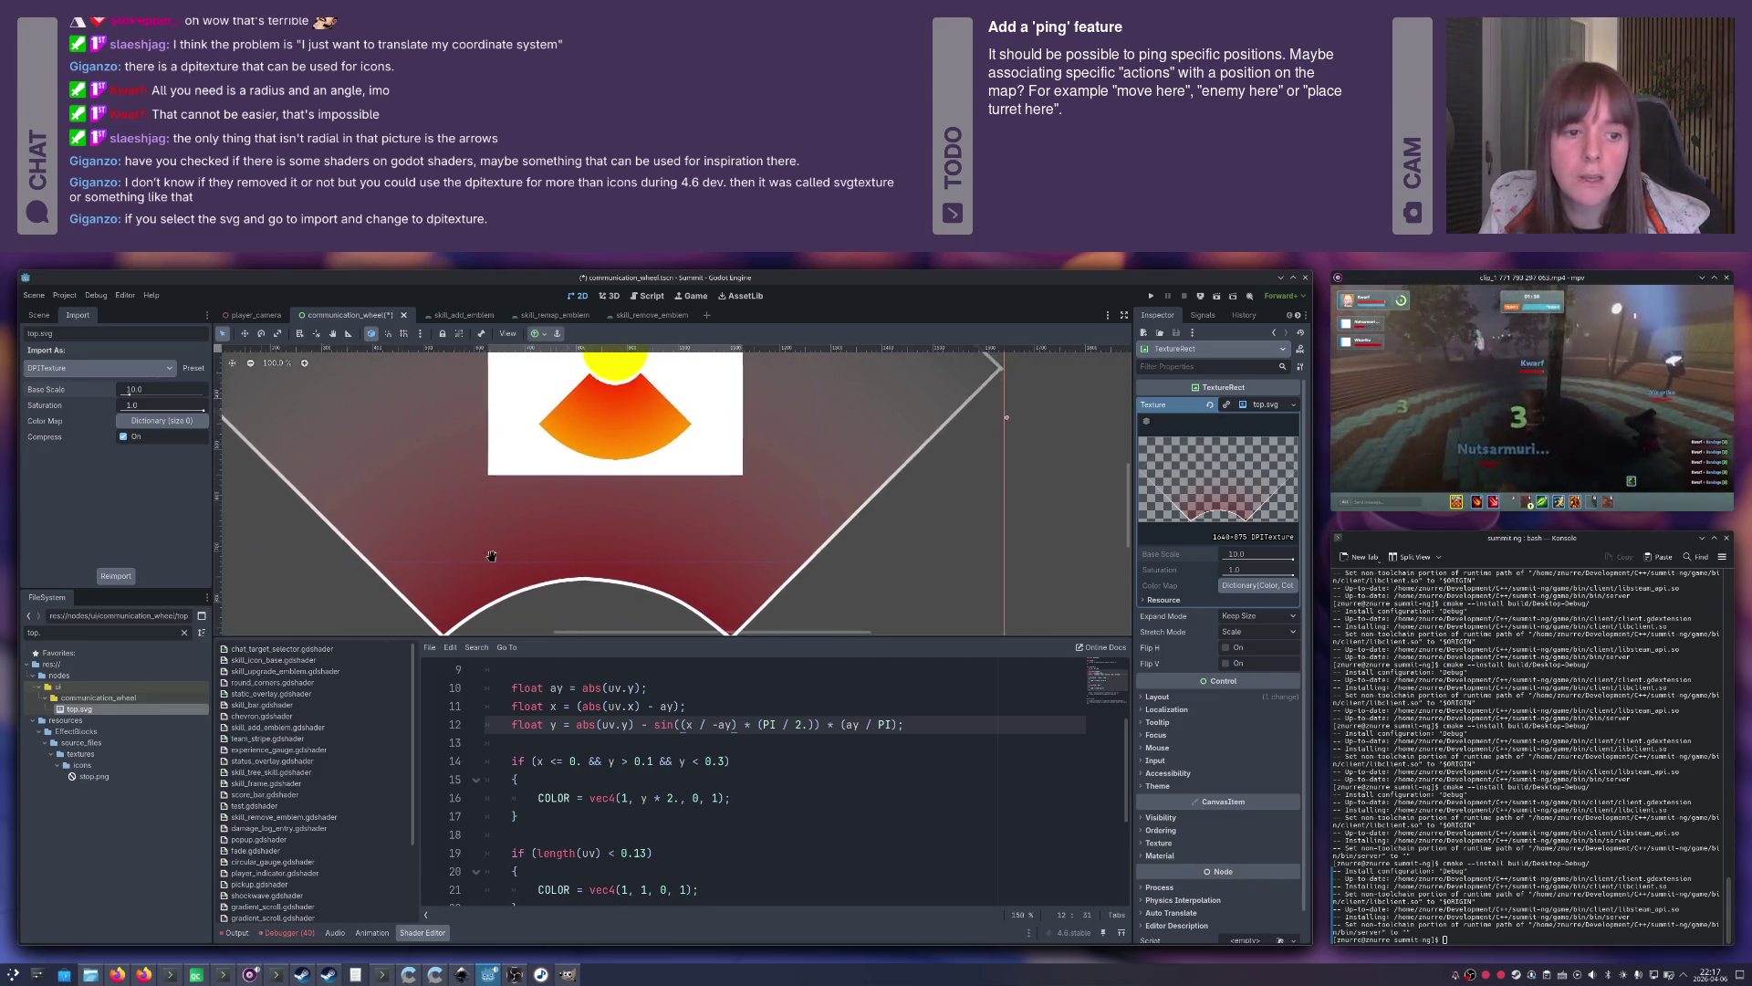
{"action": "scroll", "coordinate": [812, 401], "scroll_direction": "down", "scroll_amount": 8}
{"action": "scroll", "coordinate": [804, 484], "scroll_direction": "up", "scroll_amount": 2}
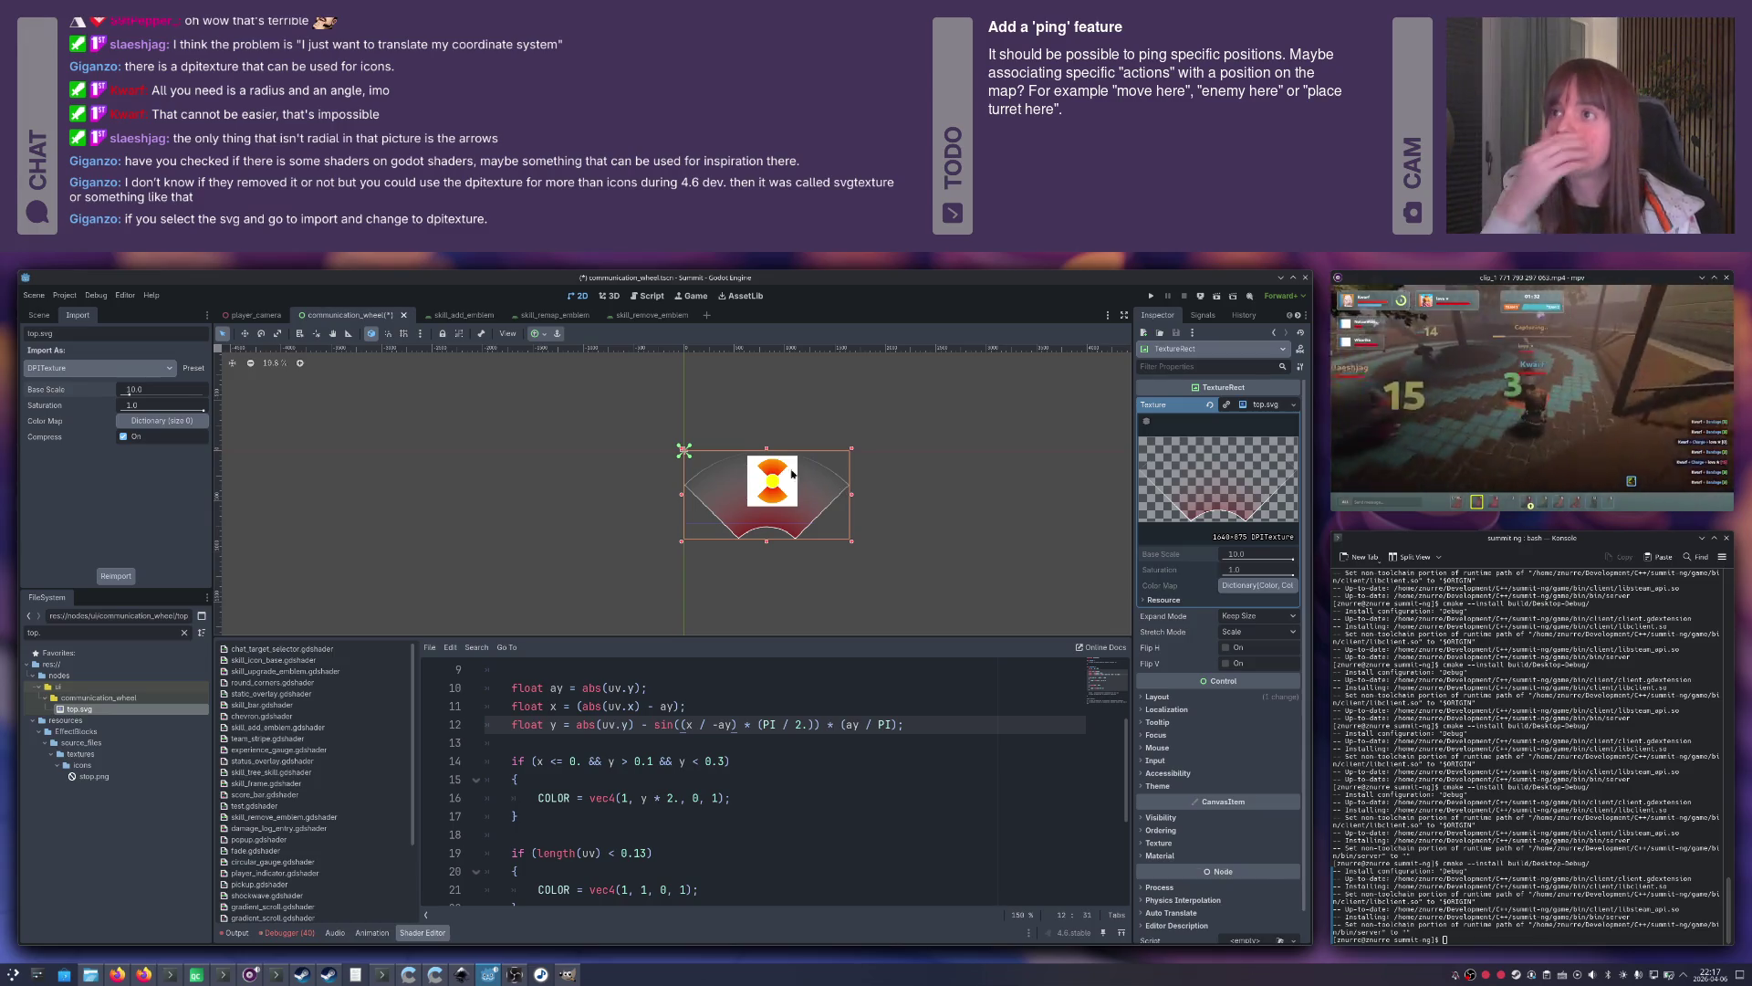
{"action": "scroll", "coordinate": [702, 491], "scroll_direction": "up", "scroll_amount": 3}
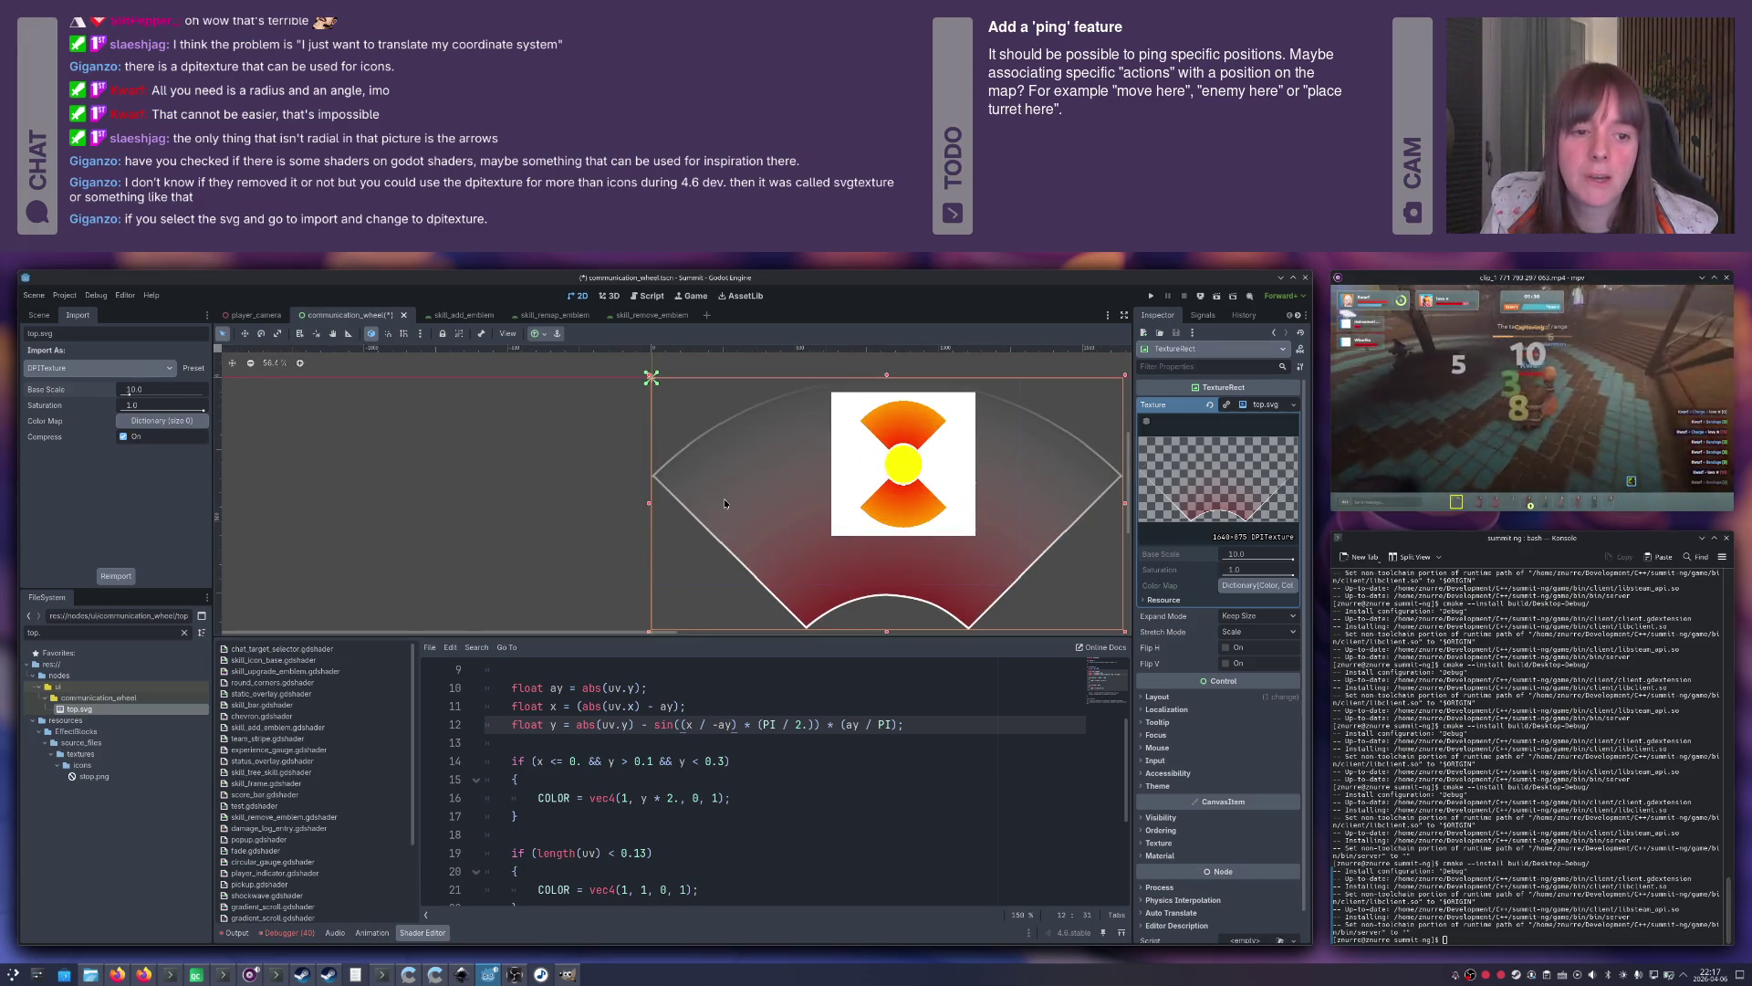
Move the mockup ColorRect to the right of the wedge.
{"action": "mouse_move", "coordinate": [762, 510]}
{"action": "left_mouse_down"}
{"action": "mouse_move", "coordinate": [658, 501]}
{"action": "mouse_move", "coordinate": [702, 494]}
{"action": "left_mouse_up"}
{"action": "scroll", "coordinate": [904, 568], "scroll_direction": "up", "scroll_amount": 4}
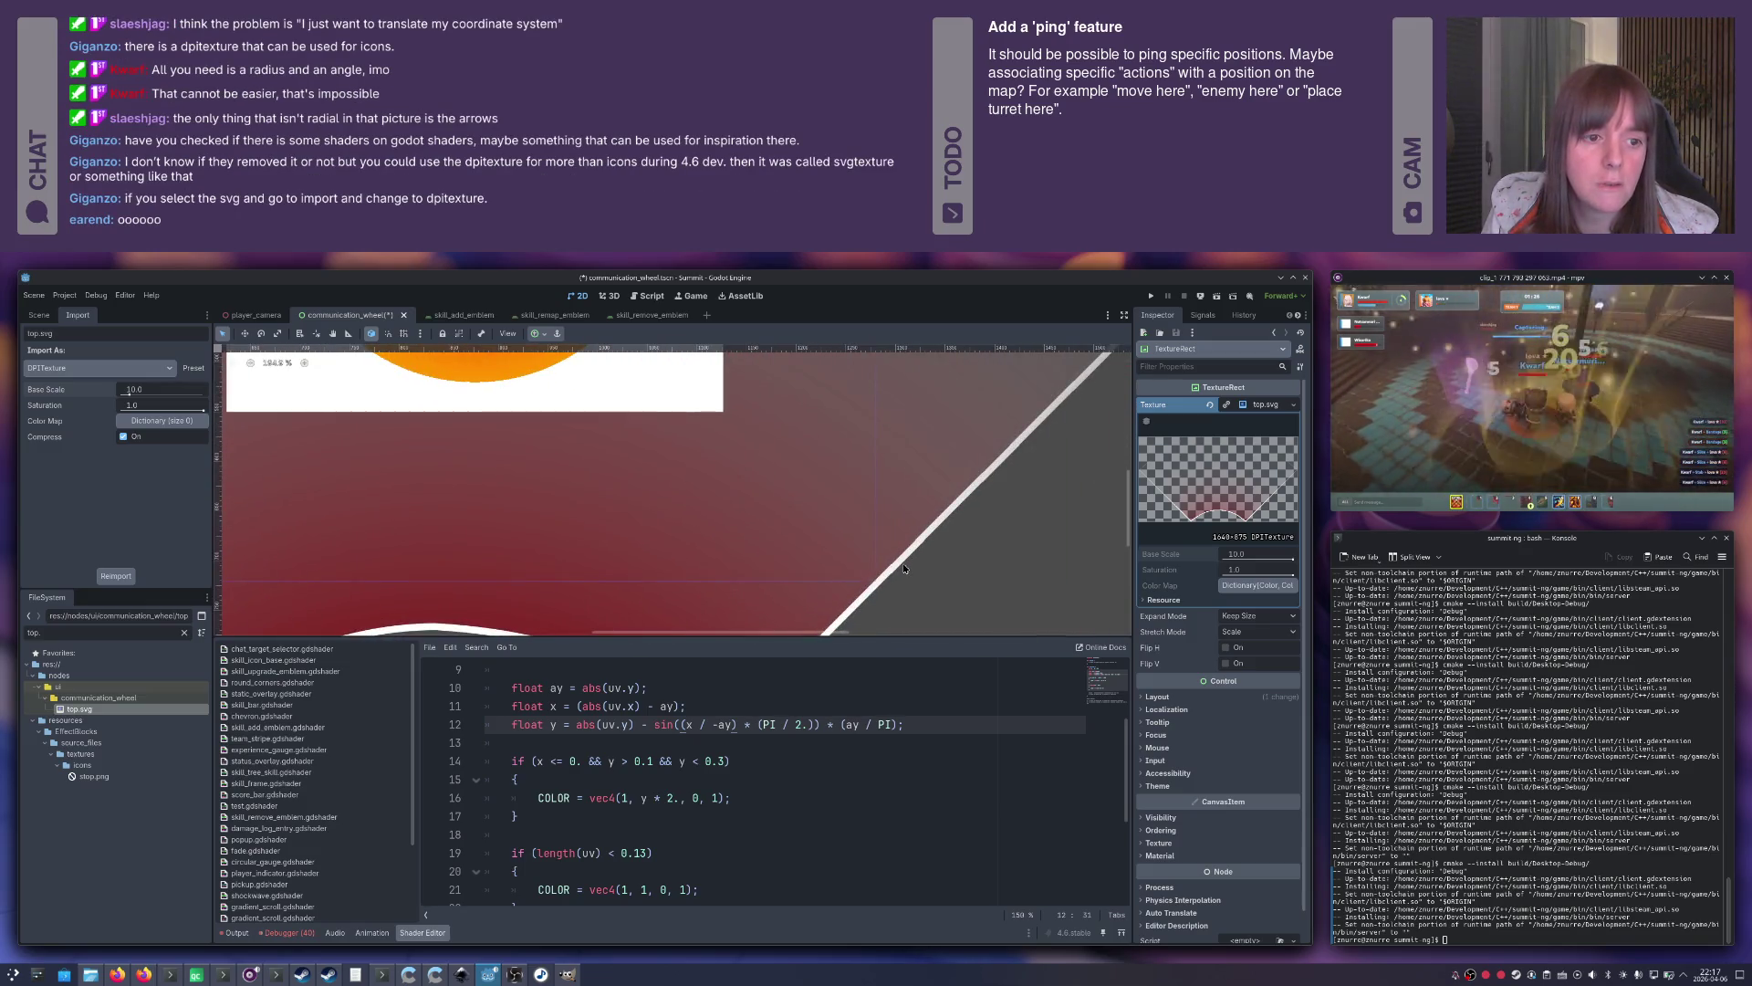
{"action": "scroll", "coordinate": [921, 551], "scroll_direction": "up", "scroll_amount": 2}
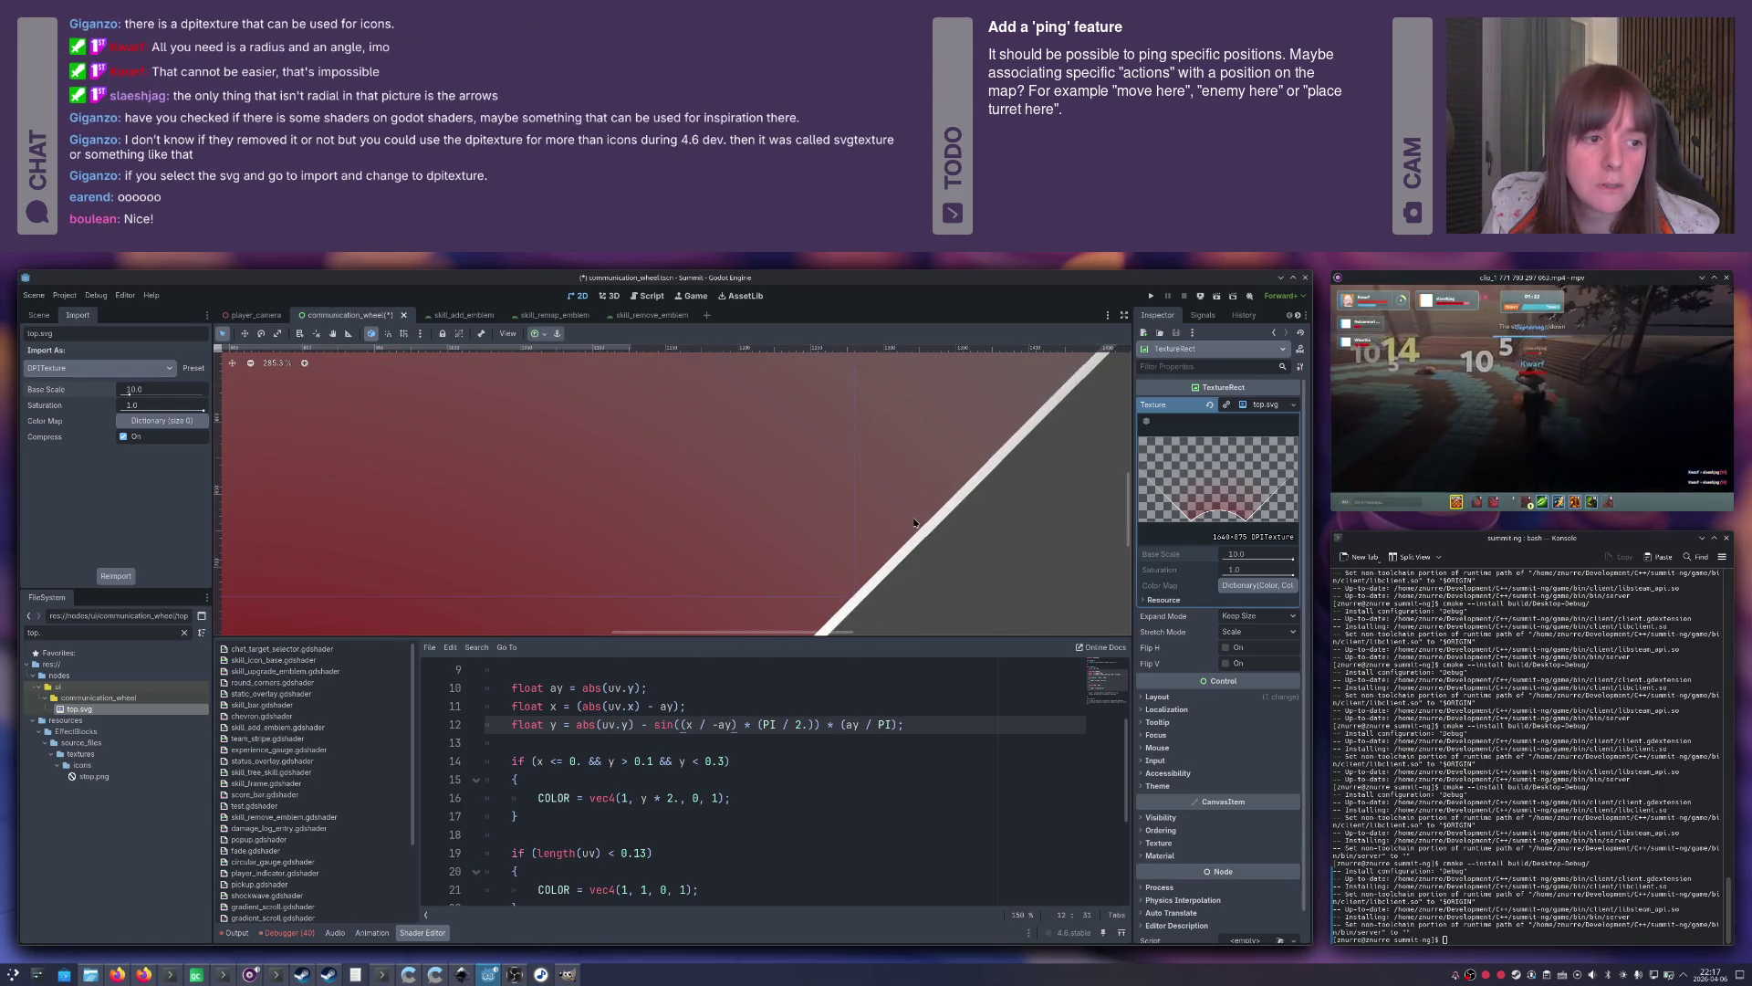
{"action": "scroll", "coordinate": [914, 523], "scroll_direction": "down", "scroll_amount": 7}
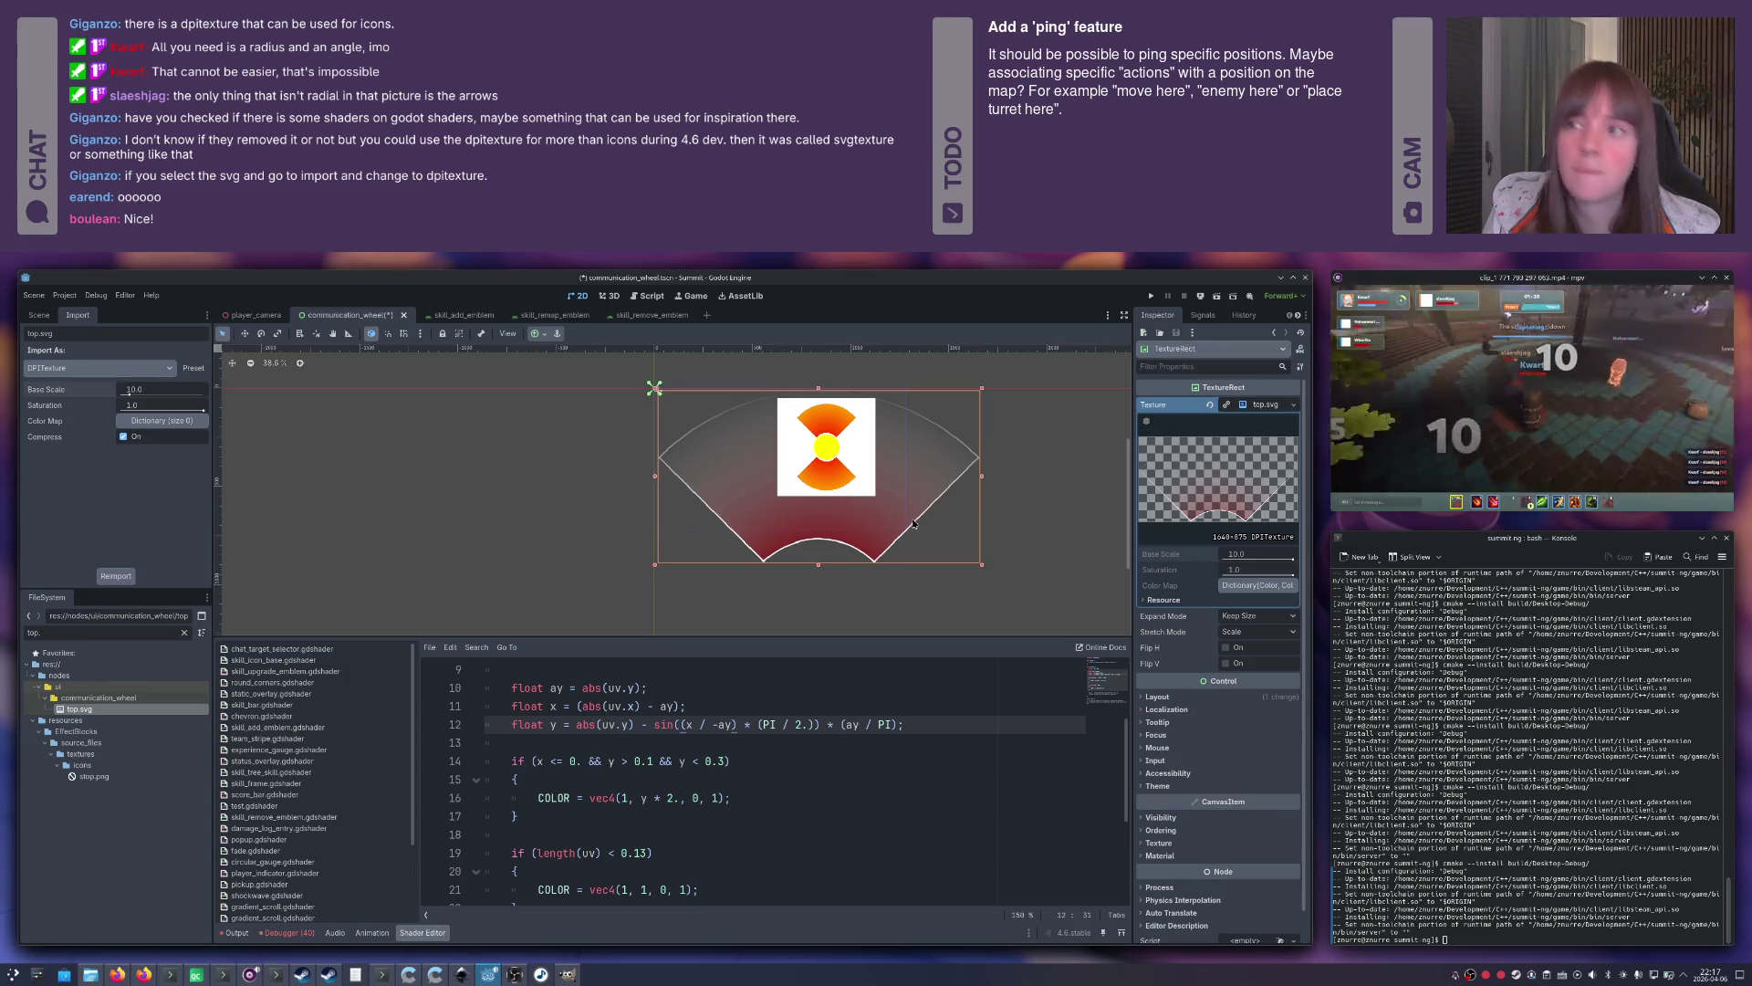
{"action": "scroll", "coordinate": [914, 523], "scroll_direction": "down", "scroll_amount": 2}
{"action": "left_click_drag", "start_coordinate": [881, 485], "coordinate": [1088, 502]}
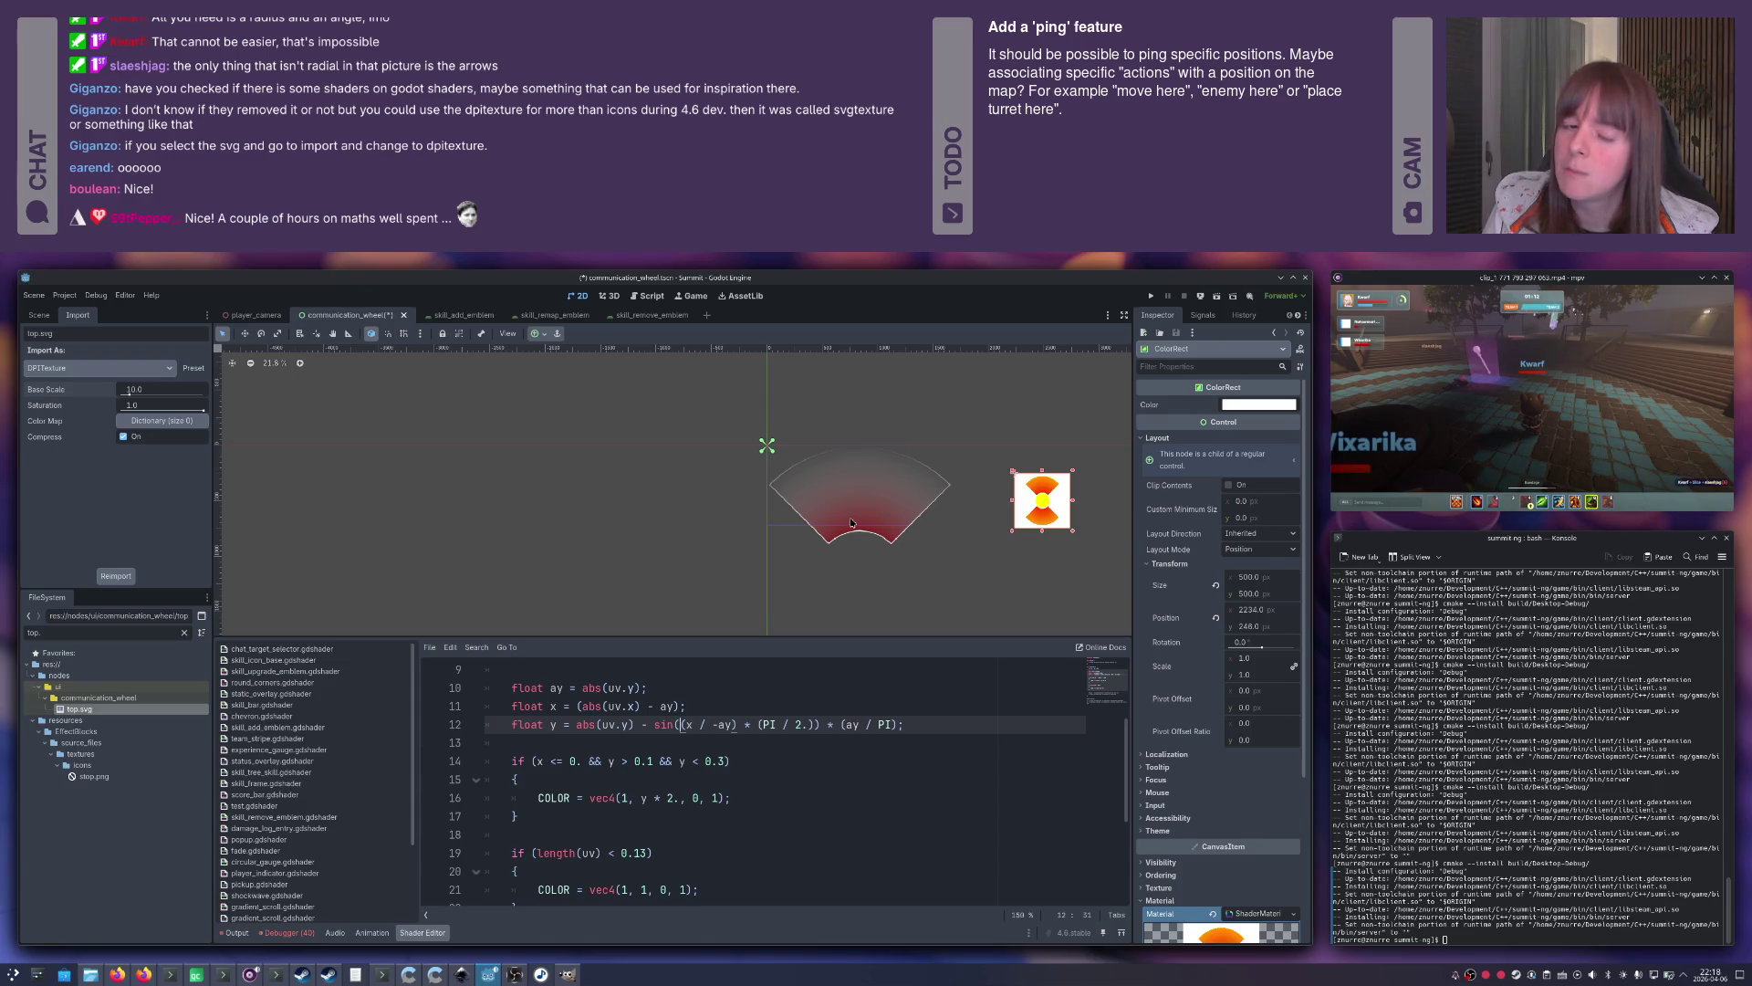
Reimport top.svg at Base Scale 5.0 and inspect the wedge's sharpness.
{"action": "scroll", "coordinate": [851, 523], "scroll_direction": "down", "scroll_amount": 2}
{"action": "scroll", "coordinate": [851, 523], "scroll_direction": "up", "scroll_amount": 5}
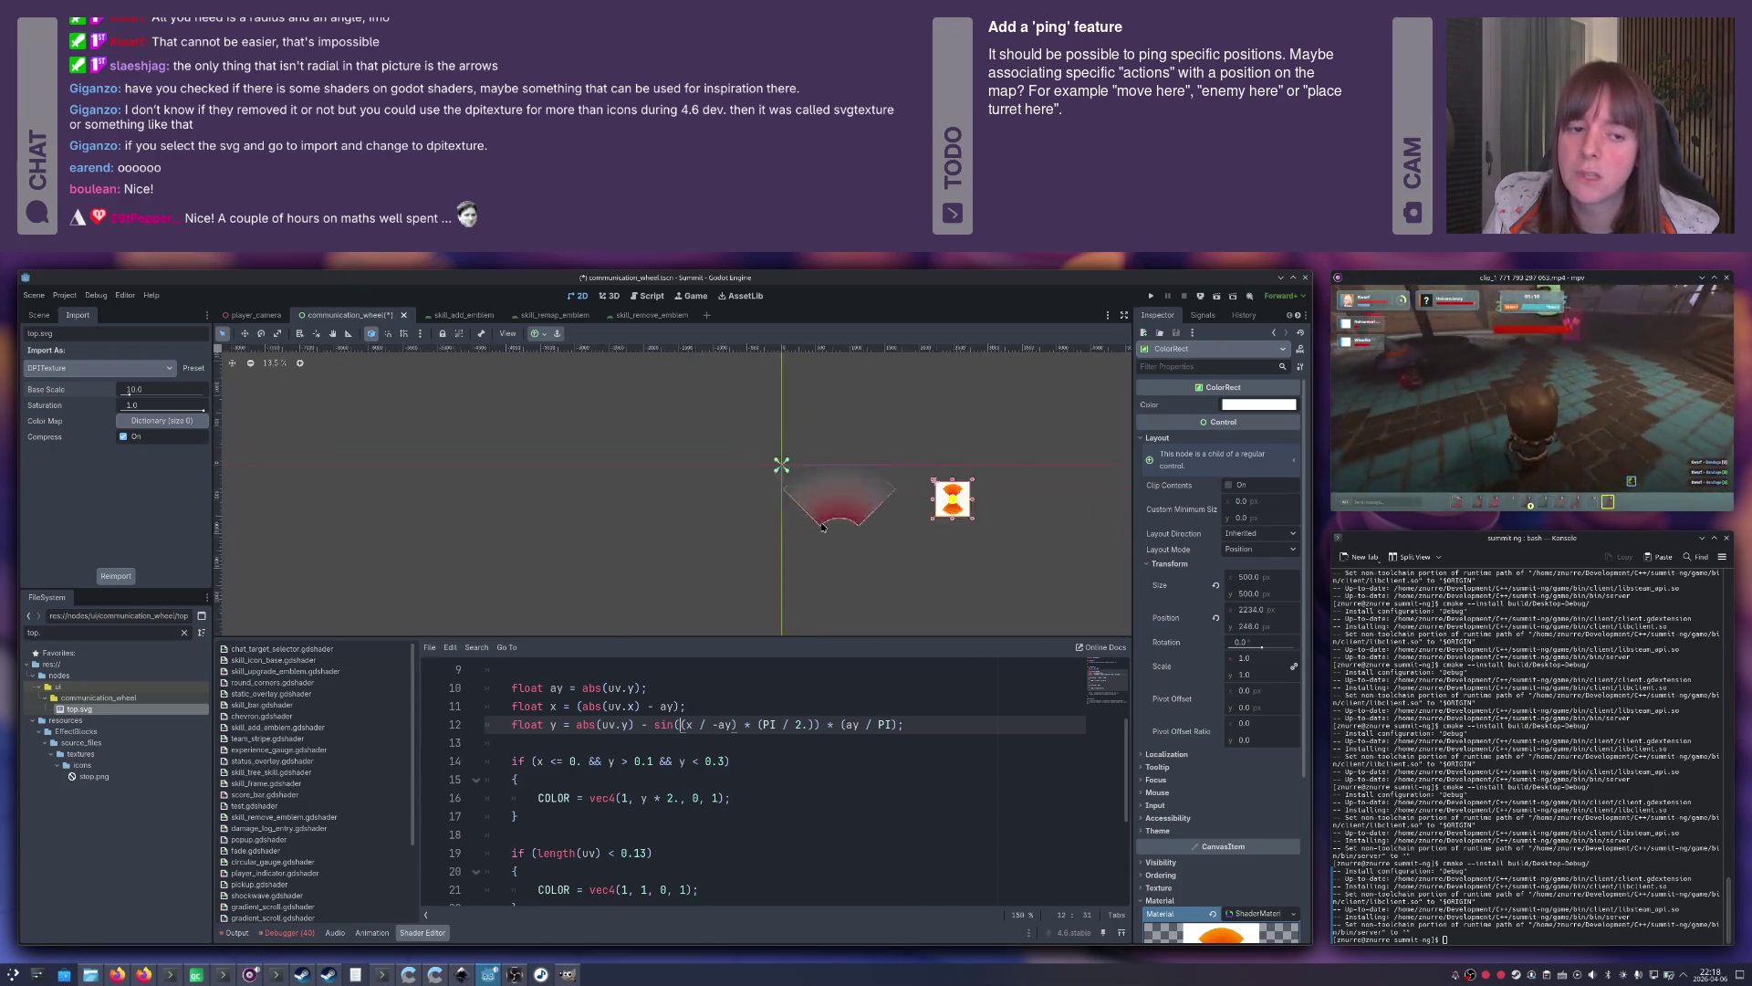
{"action": "scroll", "coordinate": [851, 518], "scroll_direction": "up", "scroll_amount": 3}
{"action": "scroll", "coordinate": [850, 518], "scroll_direction": "down", "scroll_amount": 1}
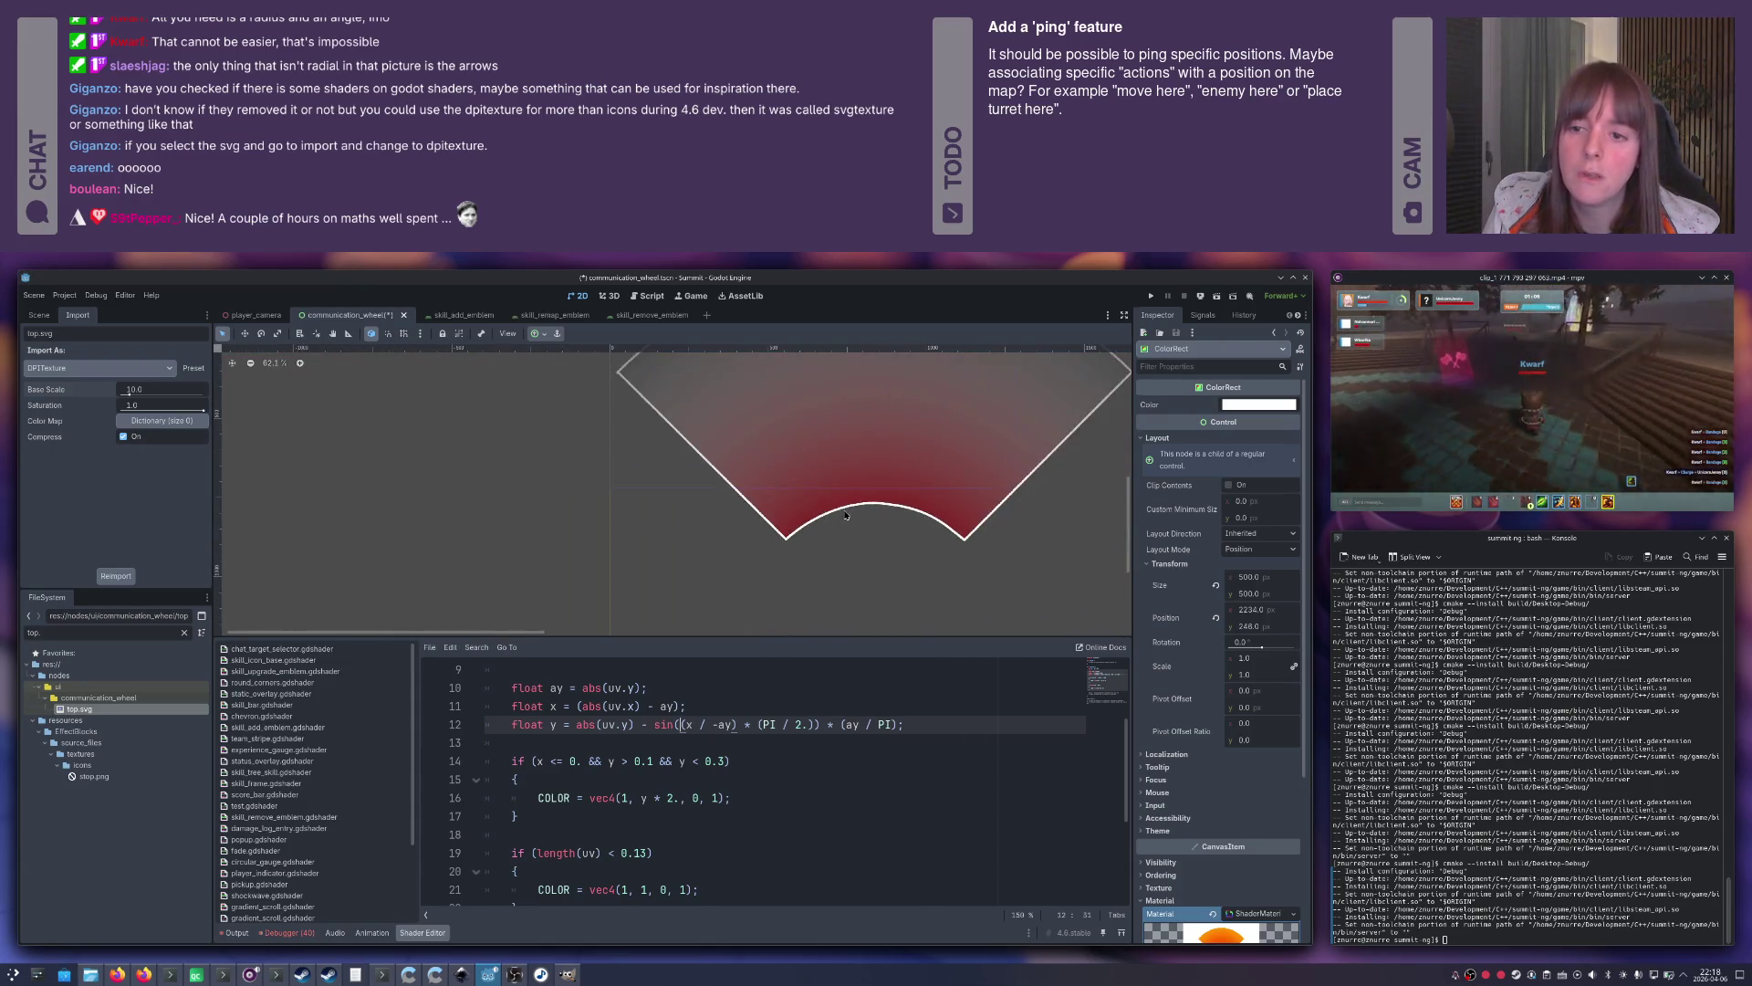
{"action": "left_click", "coordinate": [141, 391]}
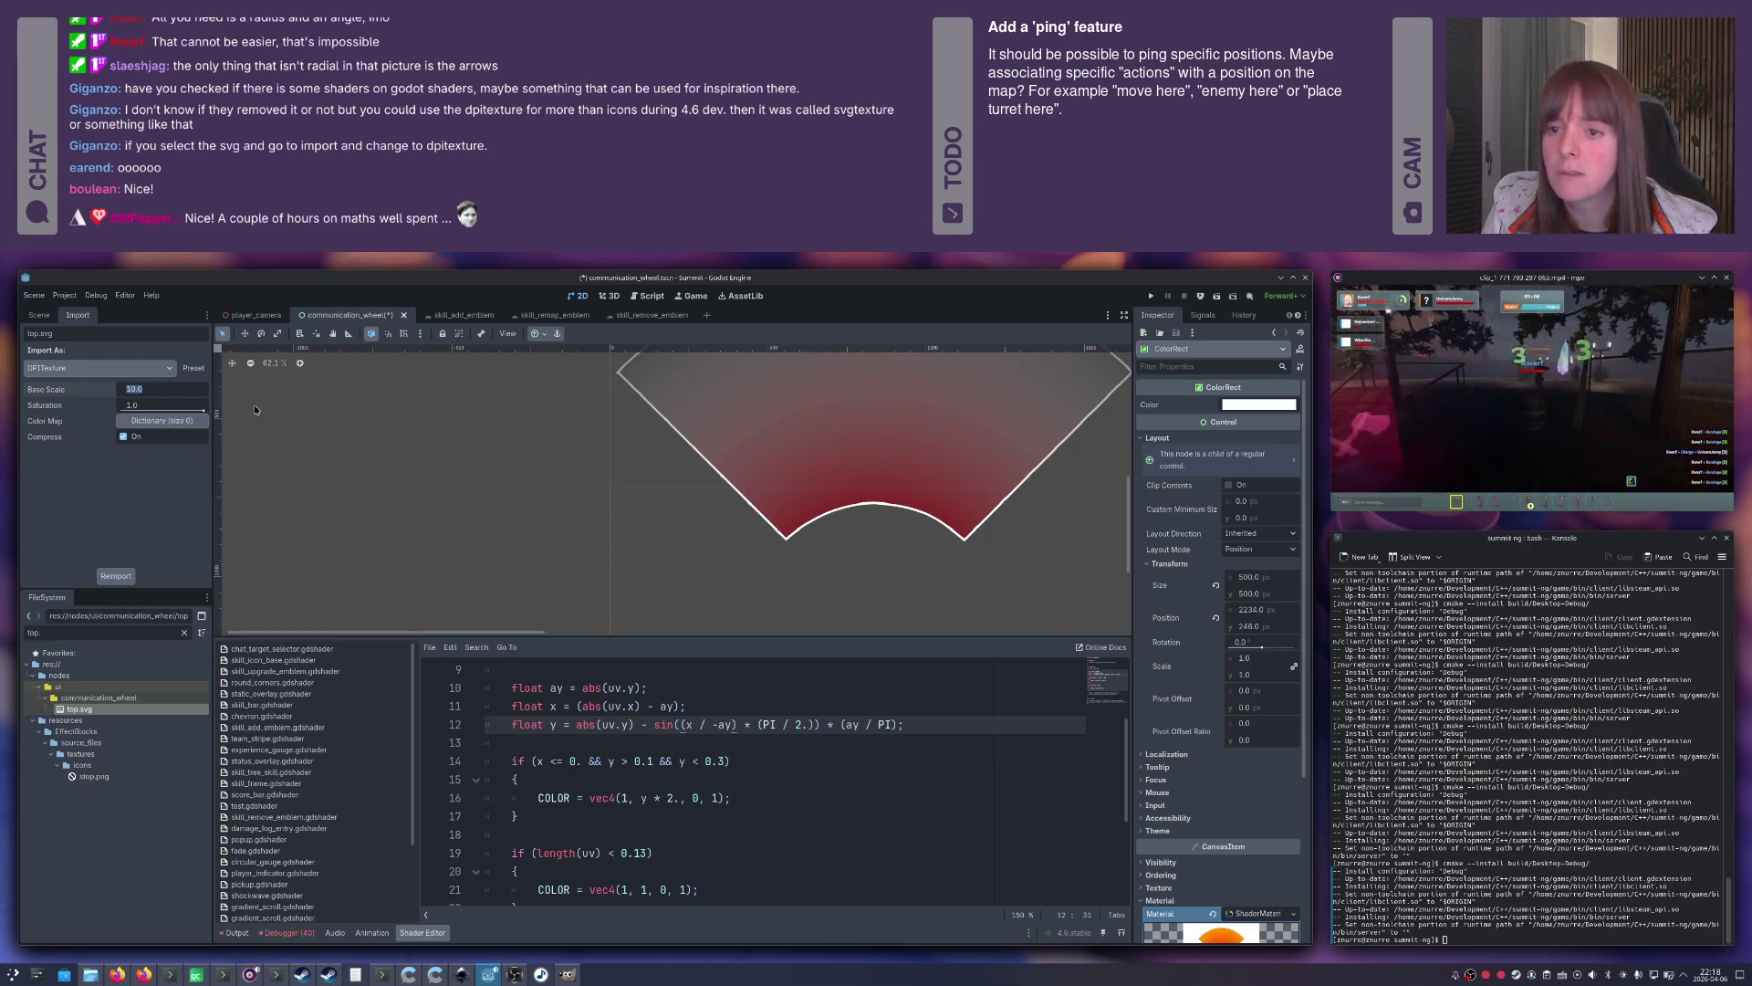
{"action": "type", "text": "5"}
{"action": "key", "text": "Return"}
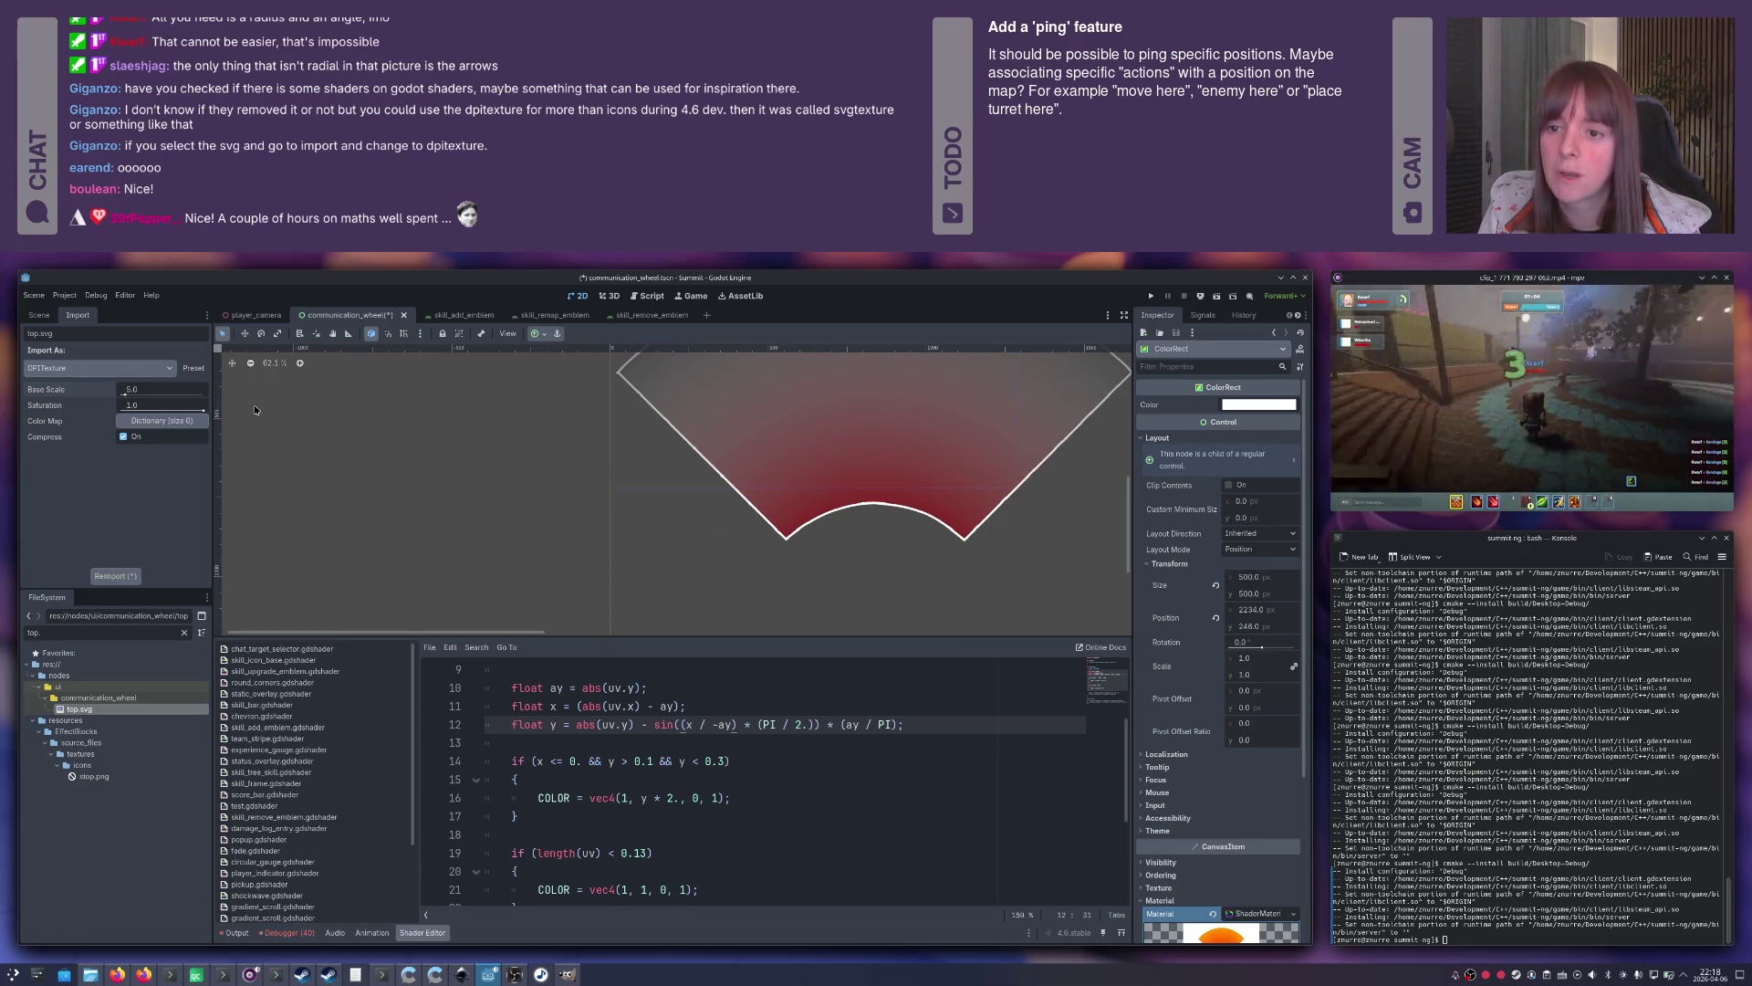
{"action": "left_click", "coordinate": [116, 576]}
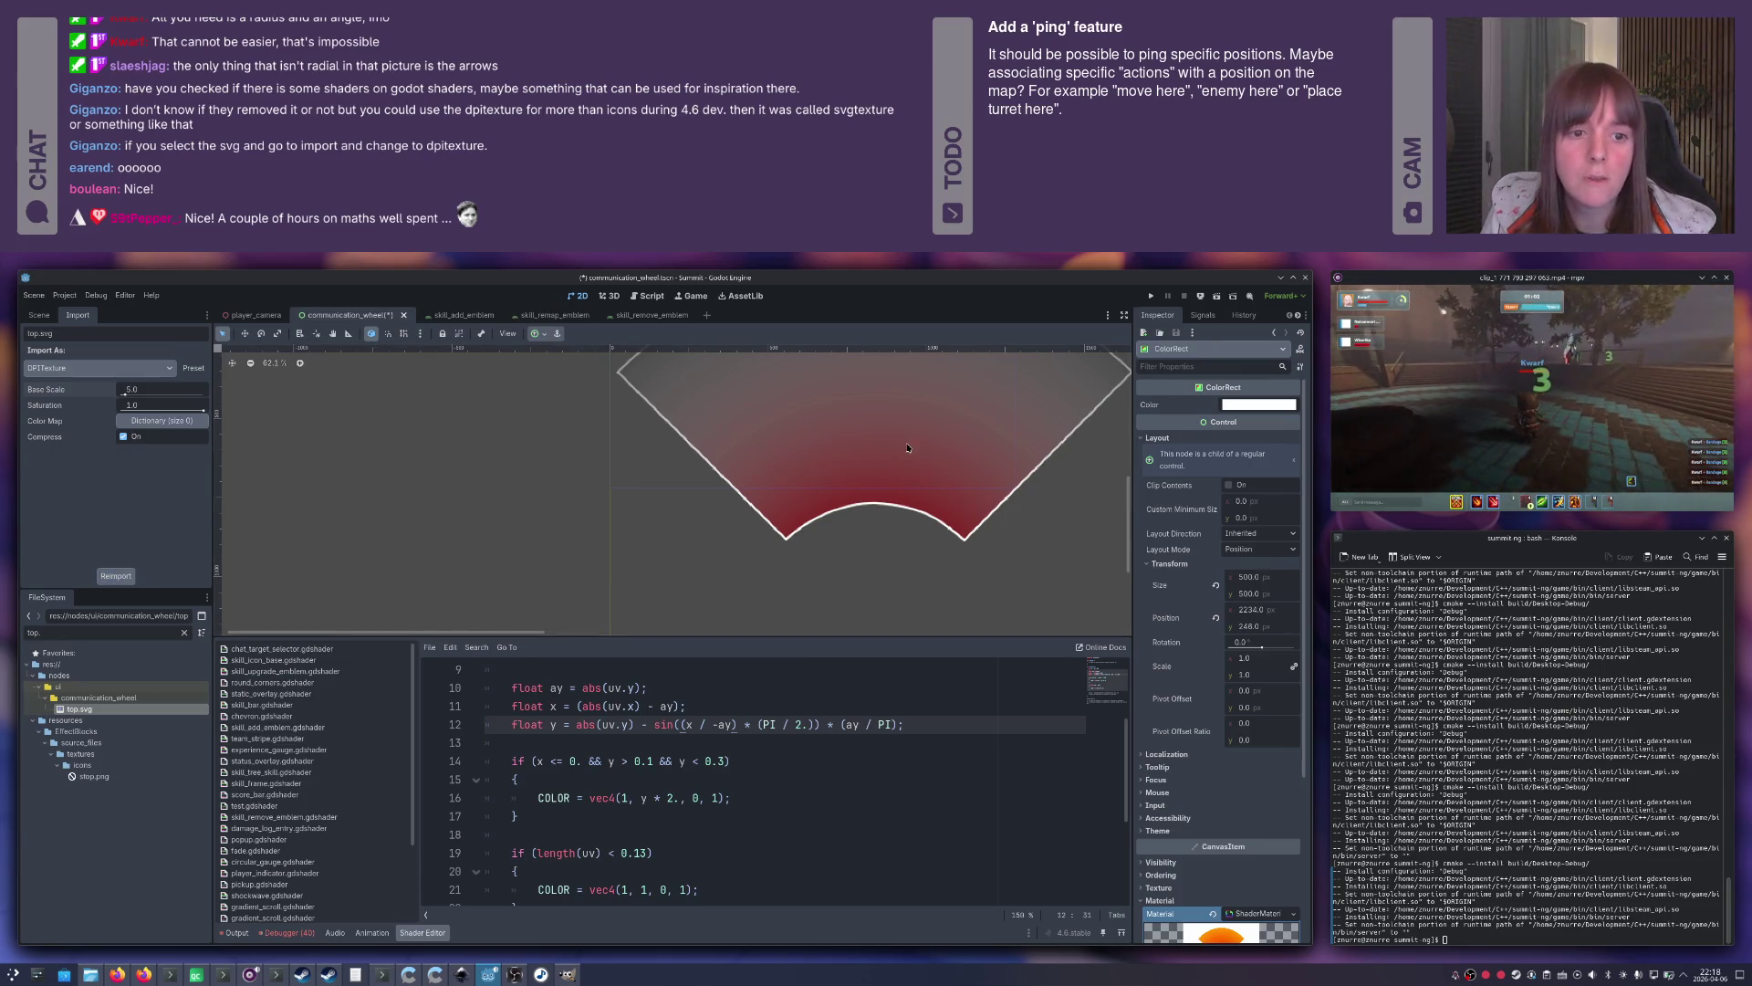
{"action": "scroll", "coordinate": [880, 408], "scroll_direction": "down", "scroll_amount": 1}
{"action": "scroll", "coordinate": [965, 424], "scroll_direction": "down", "scroll_amount": 4}
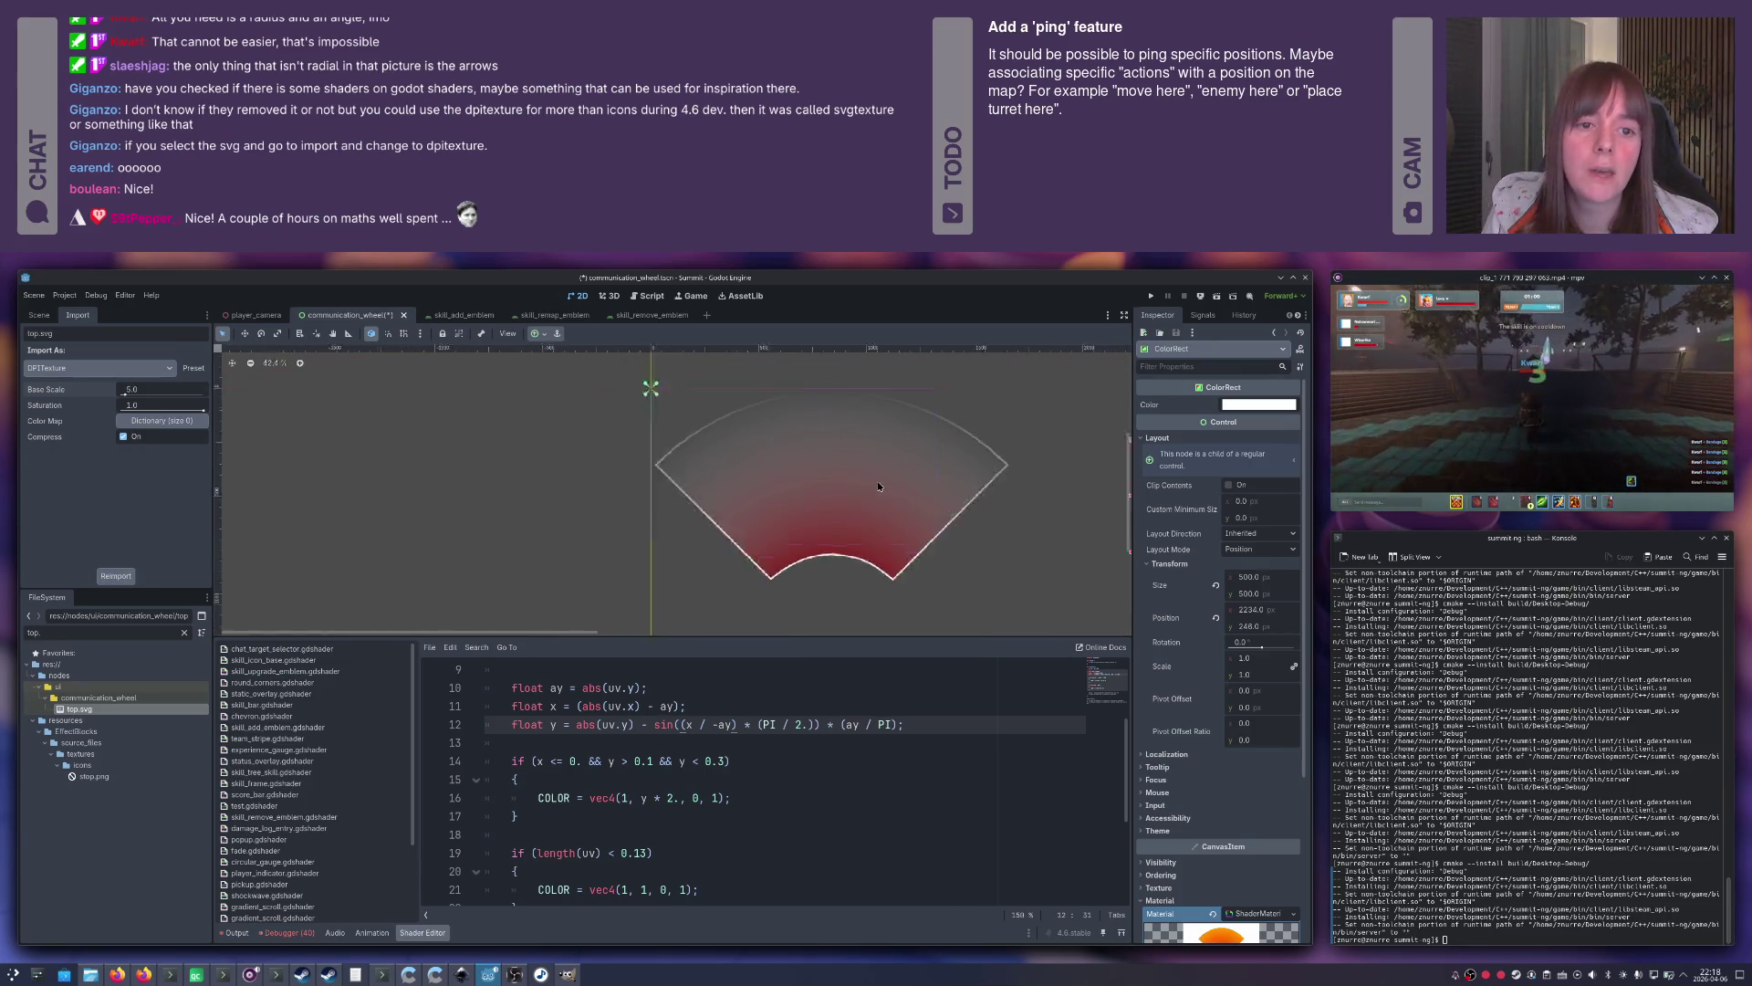
{"action": "scroll", "coordinate": [878, 487], "scroll_direction": "up", "scroll_amount": 7}
{"action": "scroll", "coordinate": [875, 488], "scroll_direction": "down", "scroll_amount": 3}
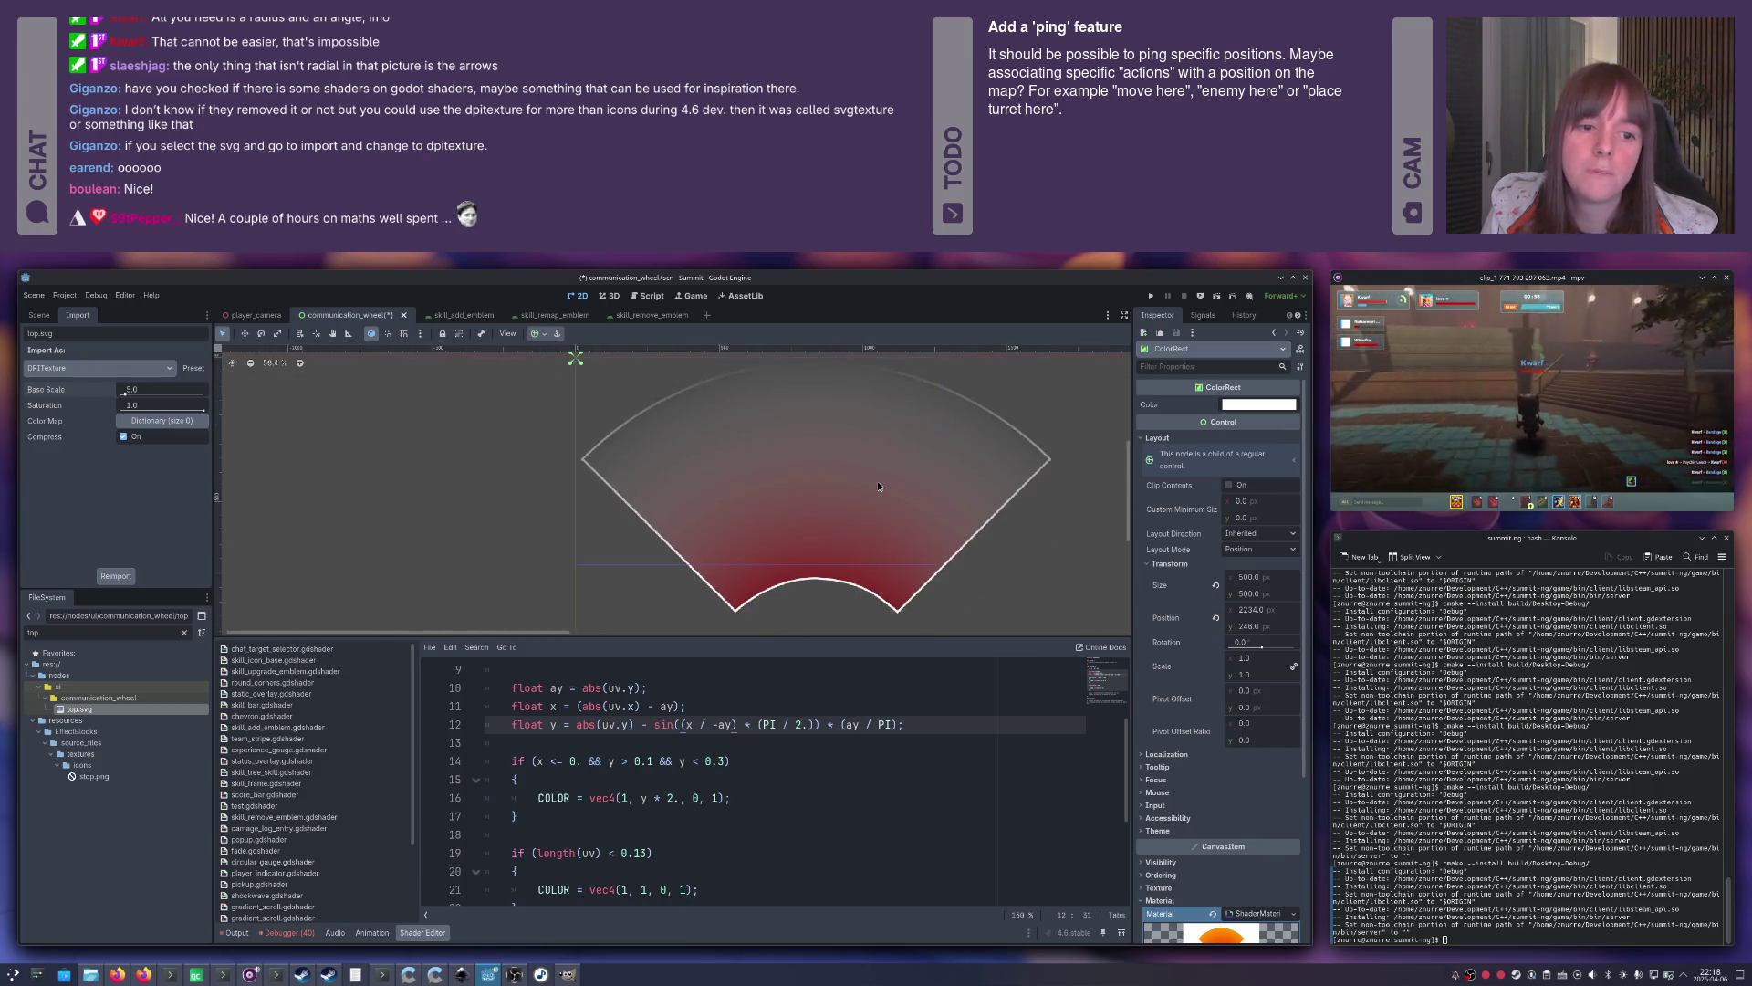
Reimport top.svg back at Base Scale 10.0 and check the crisp outlines.
{"action": "left_click", "coordinate": [132, 391]}
{"action": "type", "text": "10"}
{"action": "key", "text": "Return"}
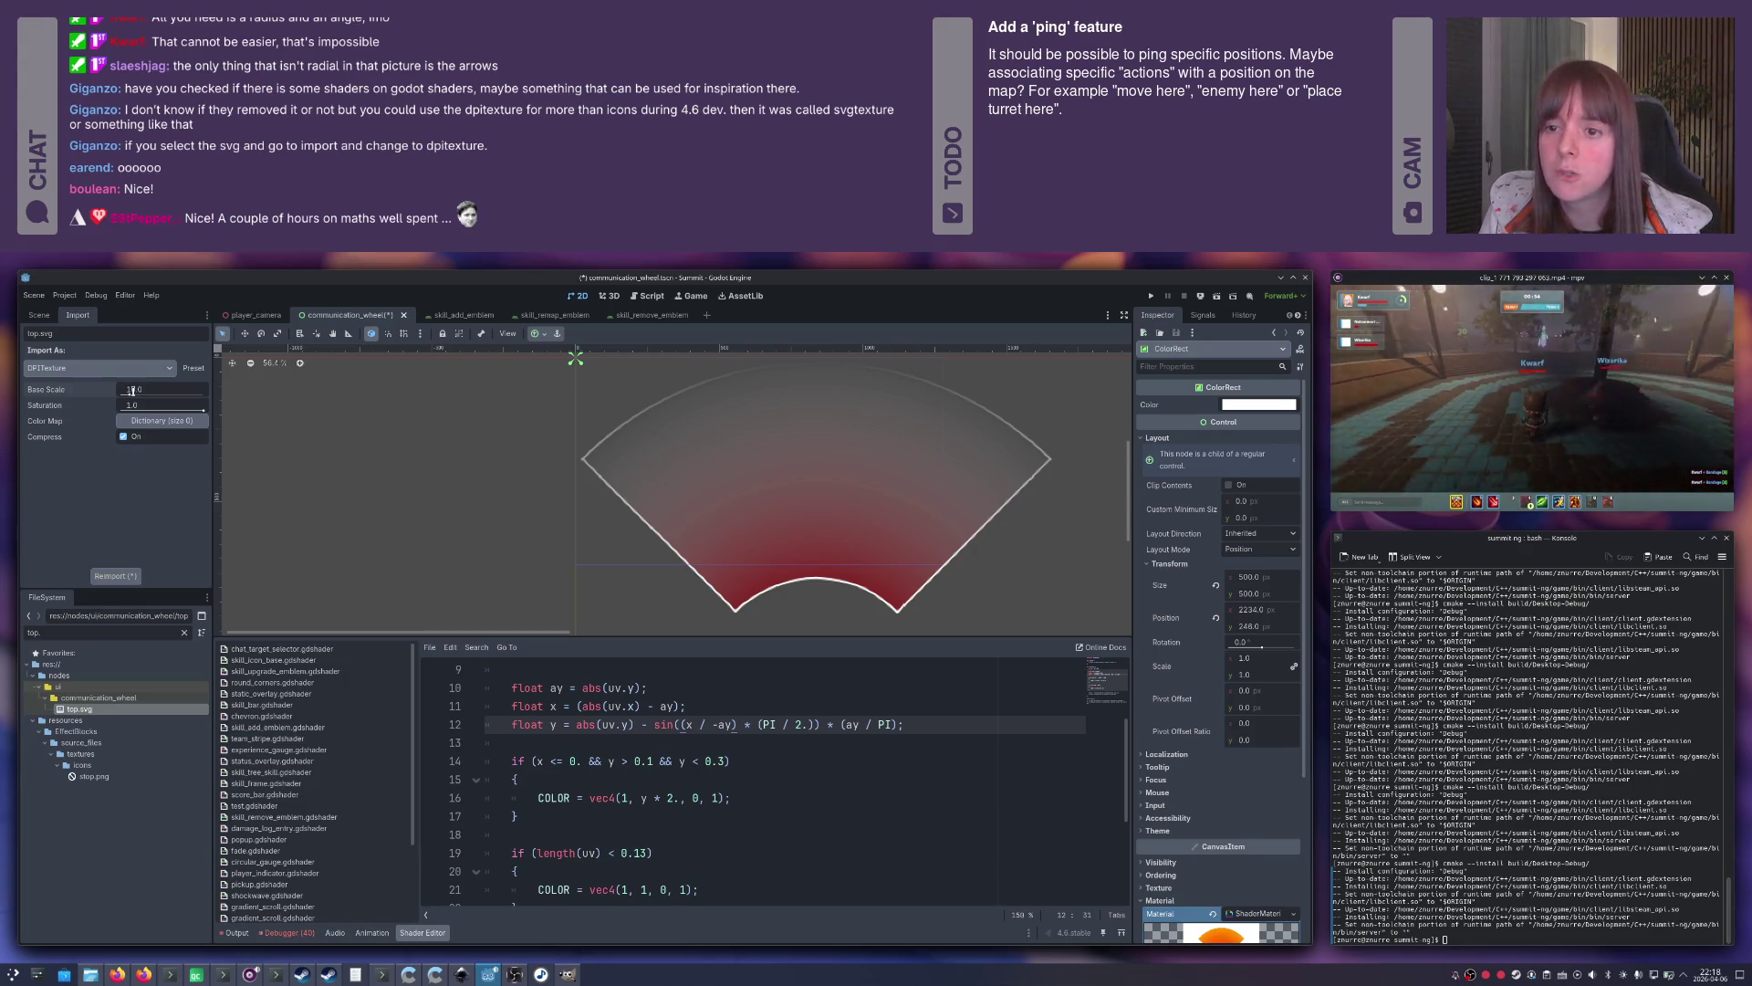
{"action": "left_click", "coordinate": [115, 576]}
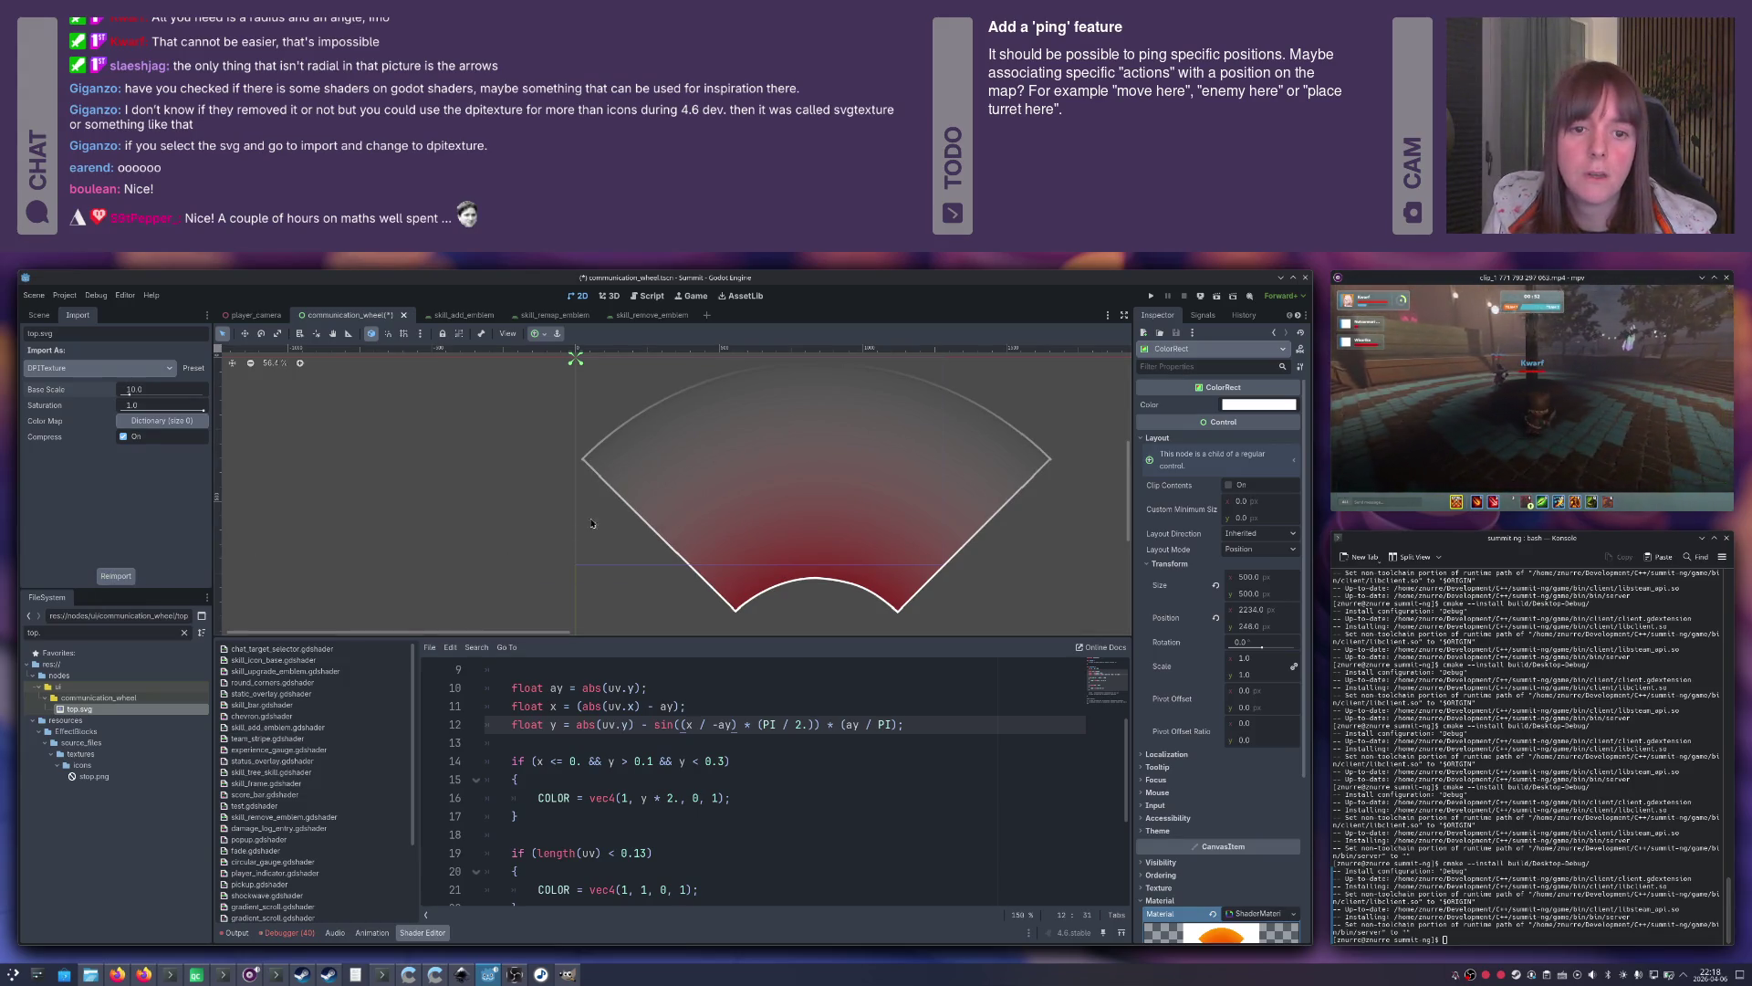
{"action": "scroll", "coordinate": [1030, 492], "scroll_direction": "up", "scroll_amount": 5}
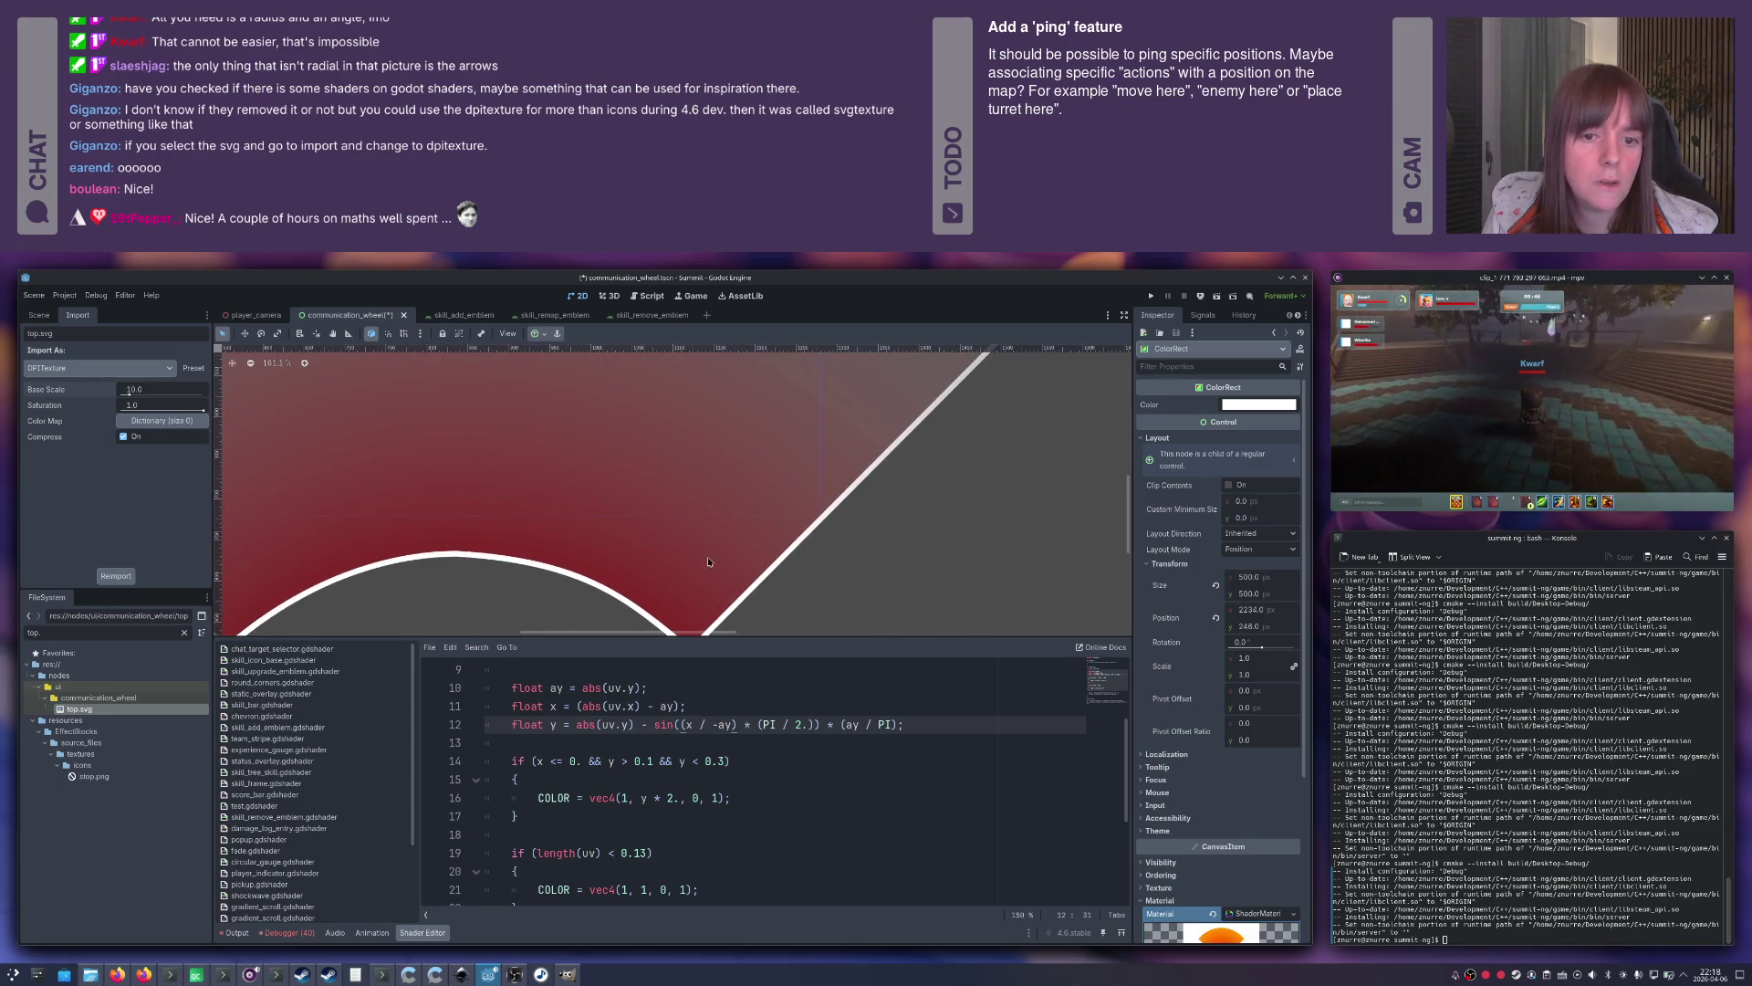
{"action": "scroll", "coordinate": [632, 515], "scroll_direction": "down", "scroll_amount": 3}
{"action": "scroll", "coordinate": [730, 493], "scroll_direction": "down", "scroll_amount": 3}
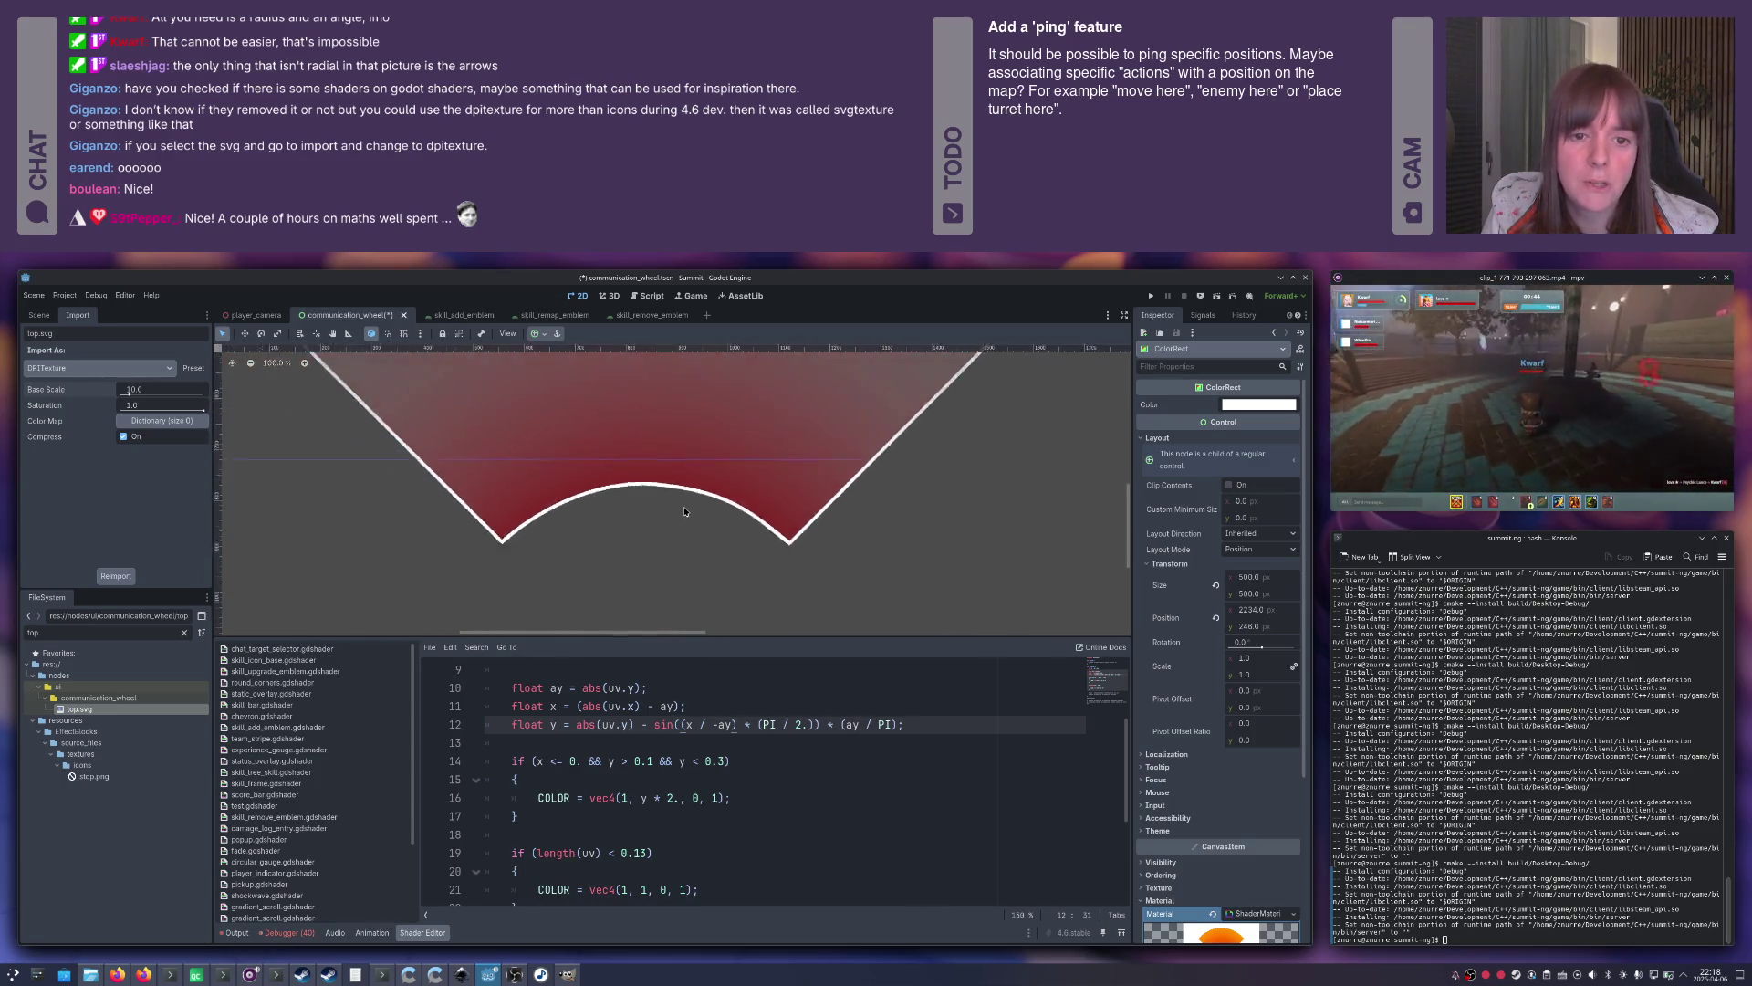
{"action": "scroll", "coordinate": [683, 512], "scroll_direction": "down", "scroll_amount": 1}
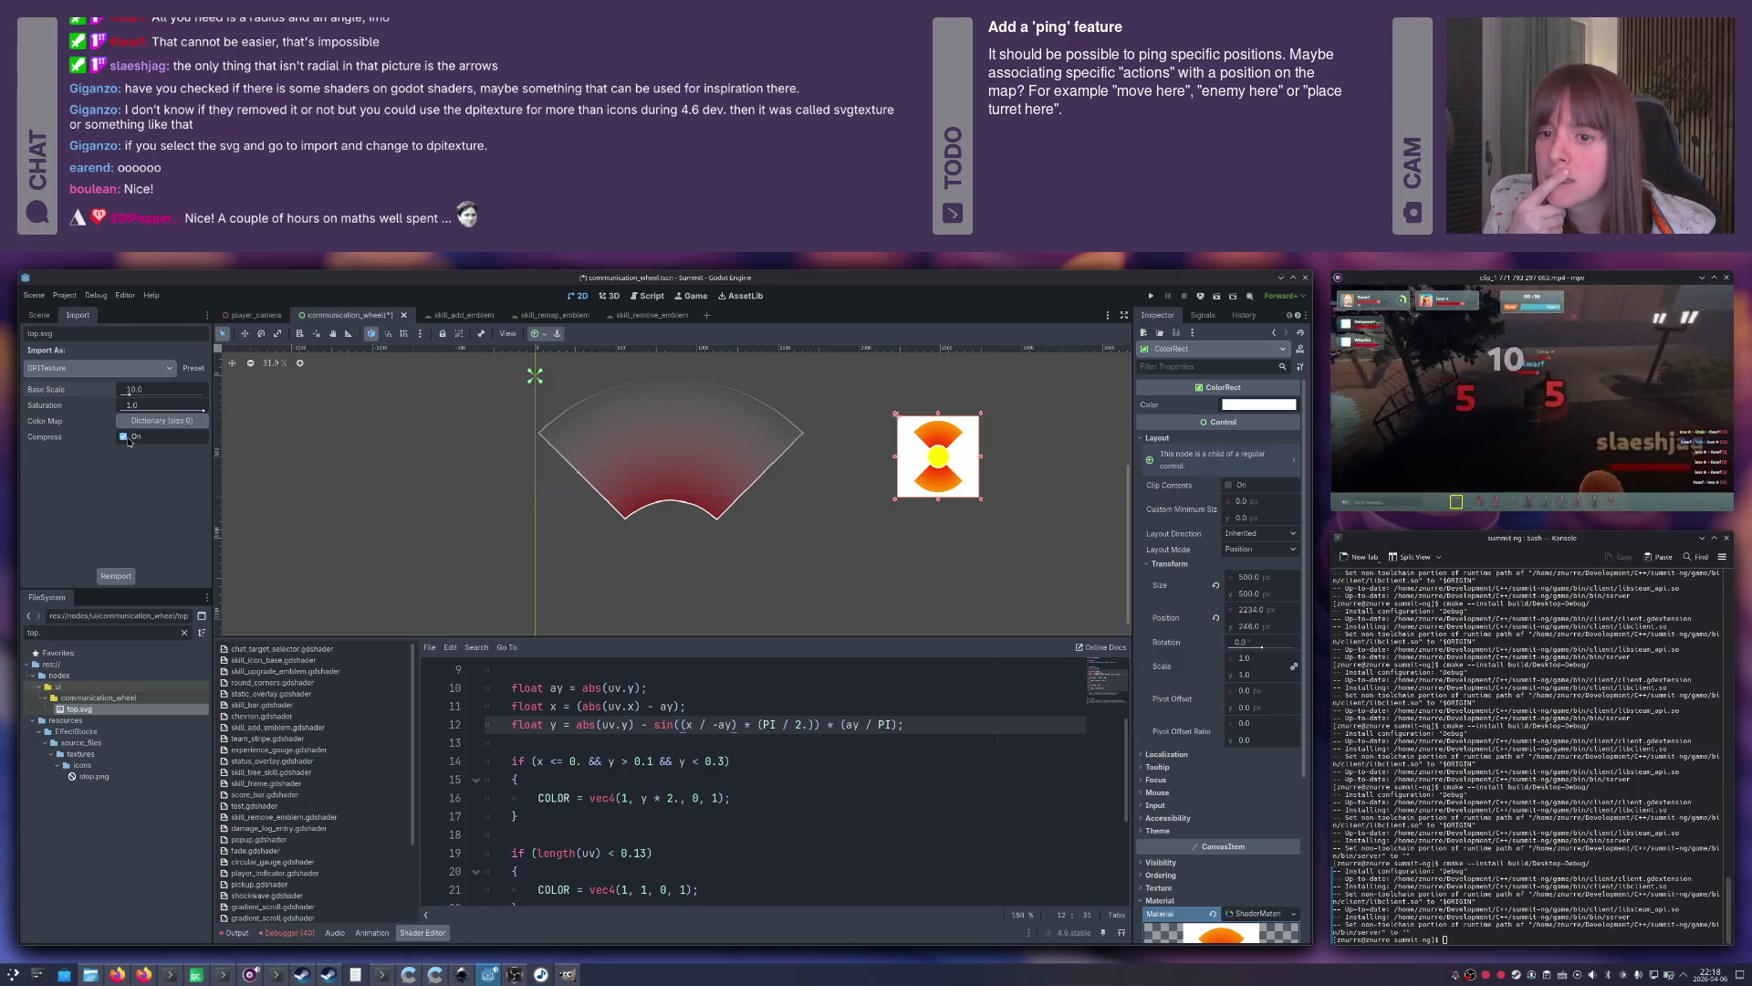
Change top.svg's Import As to Image, reimport, and confirm saving and reloading the scene.
{"action": "mouse_move", "coordinate": [44, 441]}
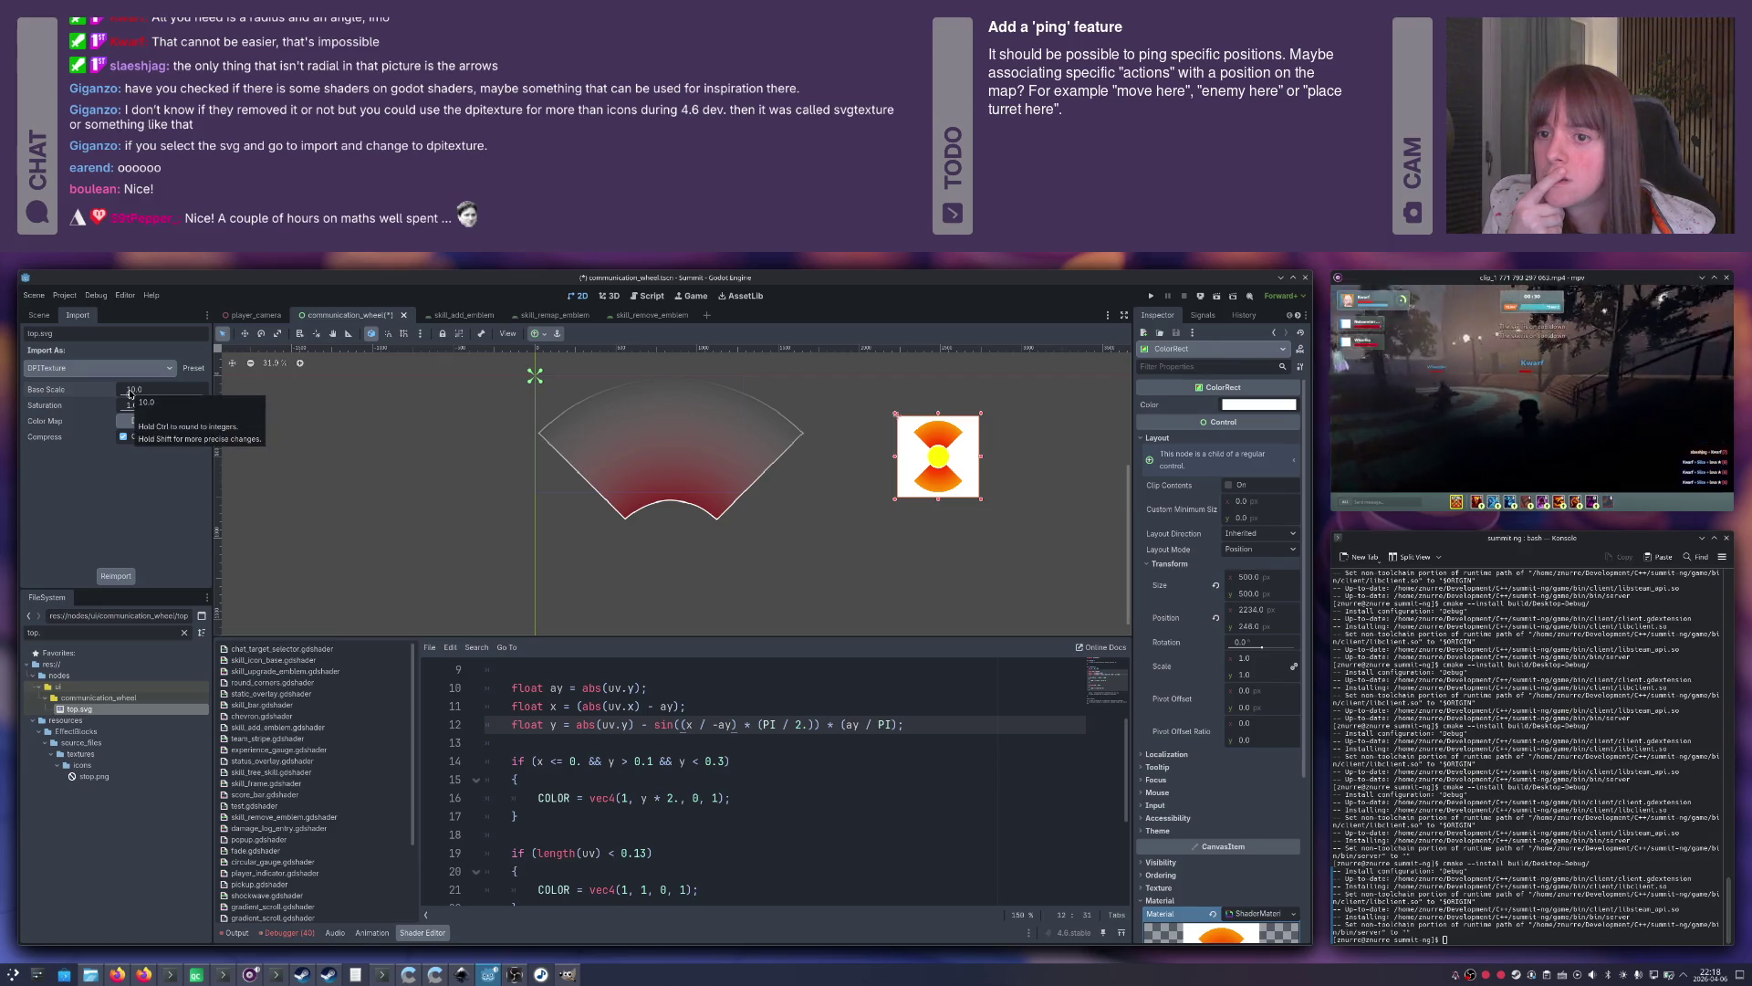
{"action": "left_click", "coordinate": [155, 369]}
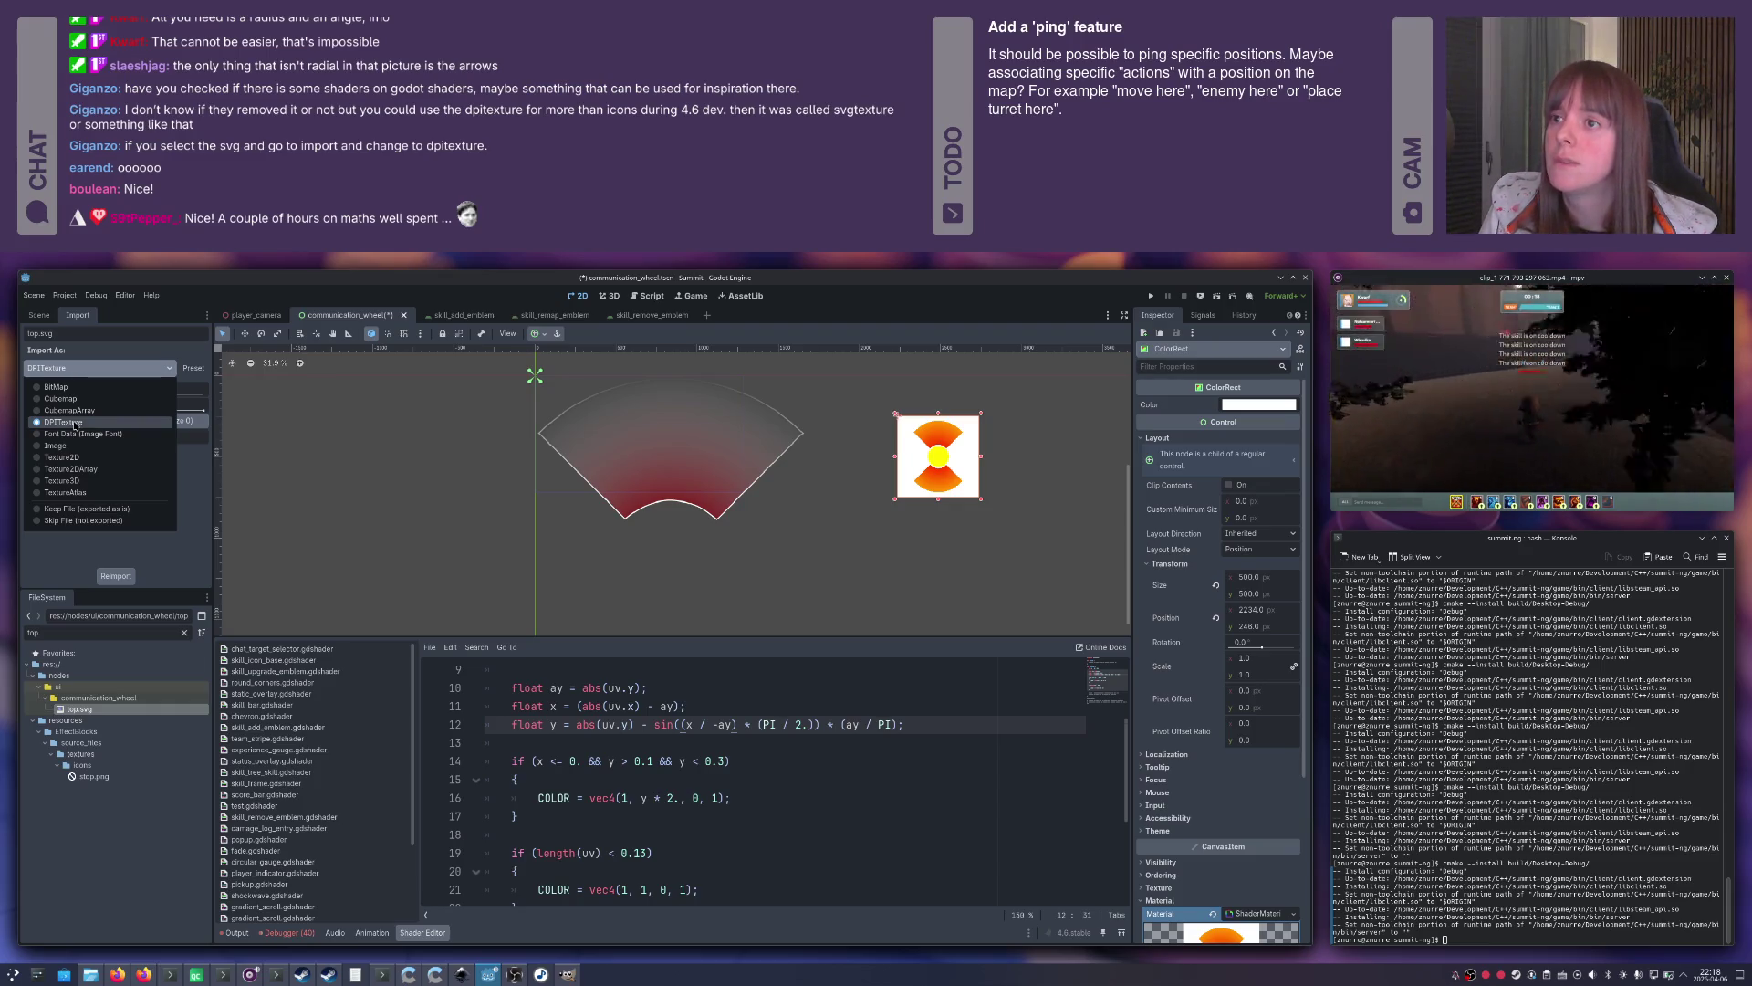
{"action": "left_click", "coordinate": [103, 371]}
{"action": "left_click", "coordinate": [103, 371]}
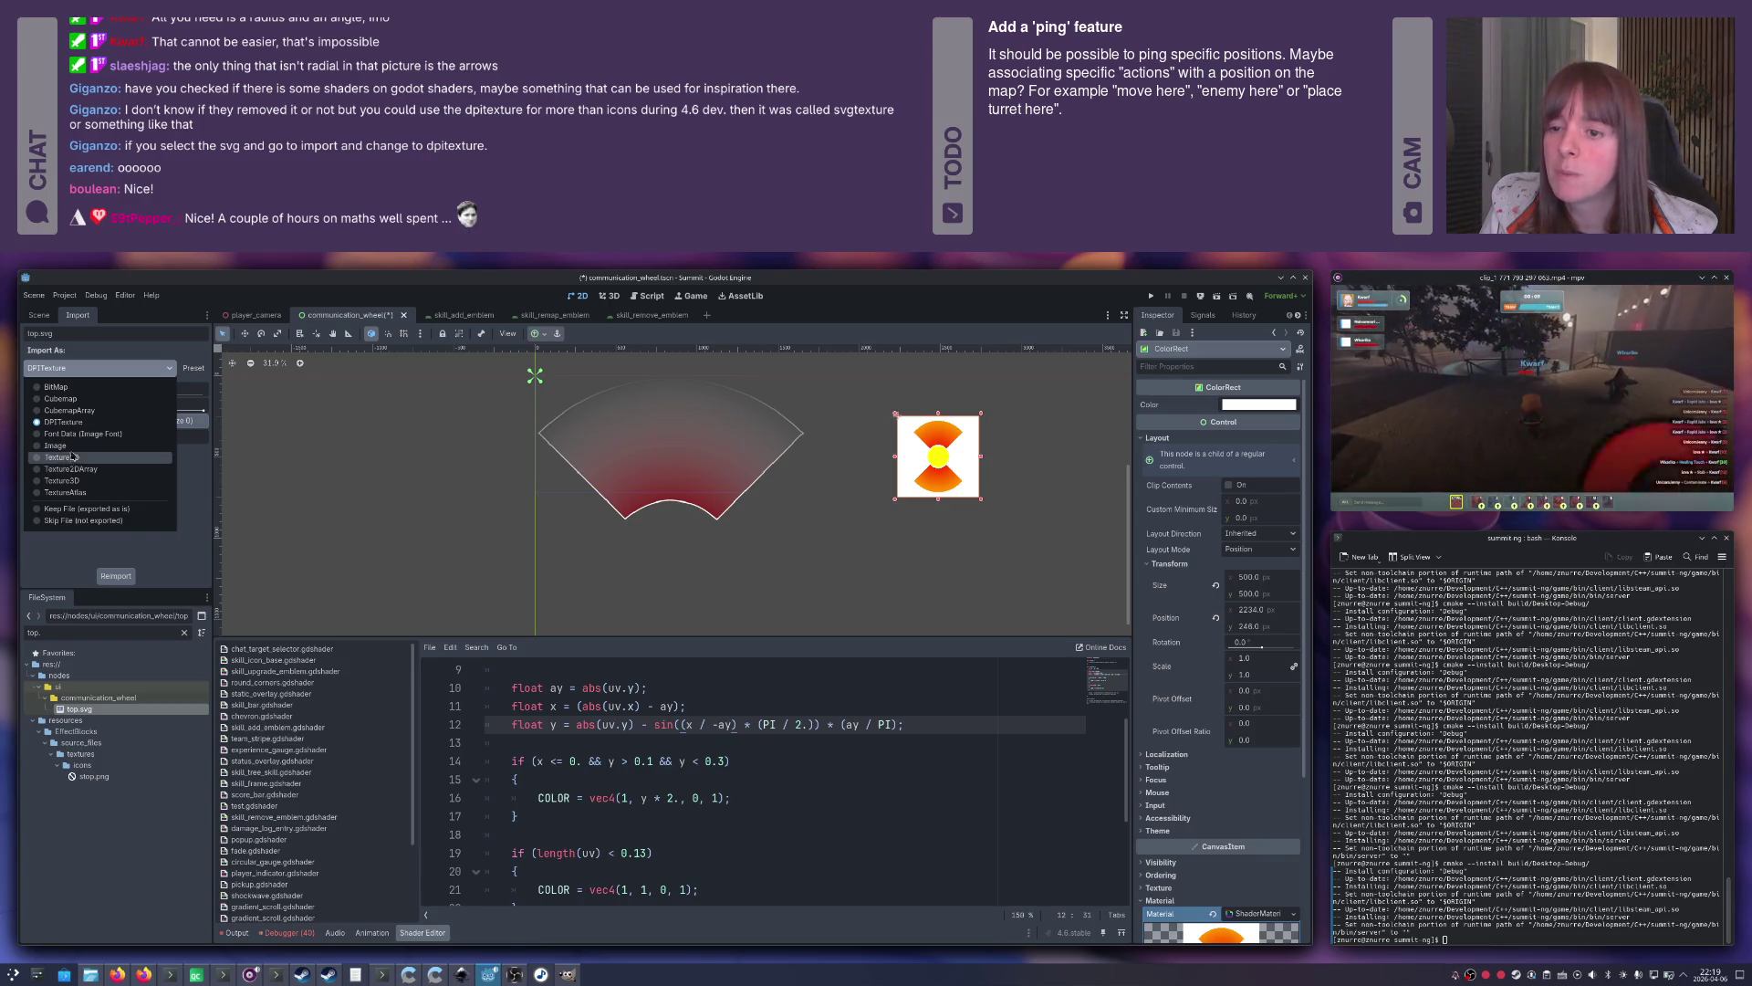
{"action": "left_click", "coordinate": [64, 446]}
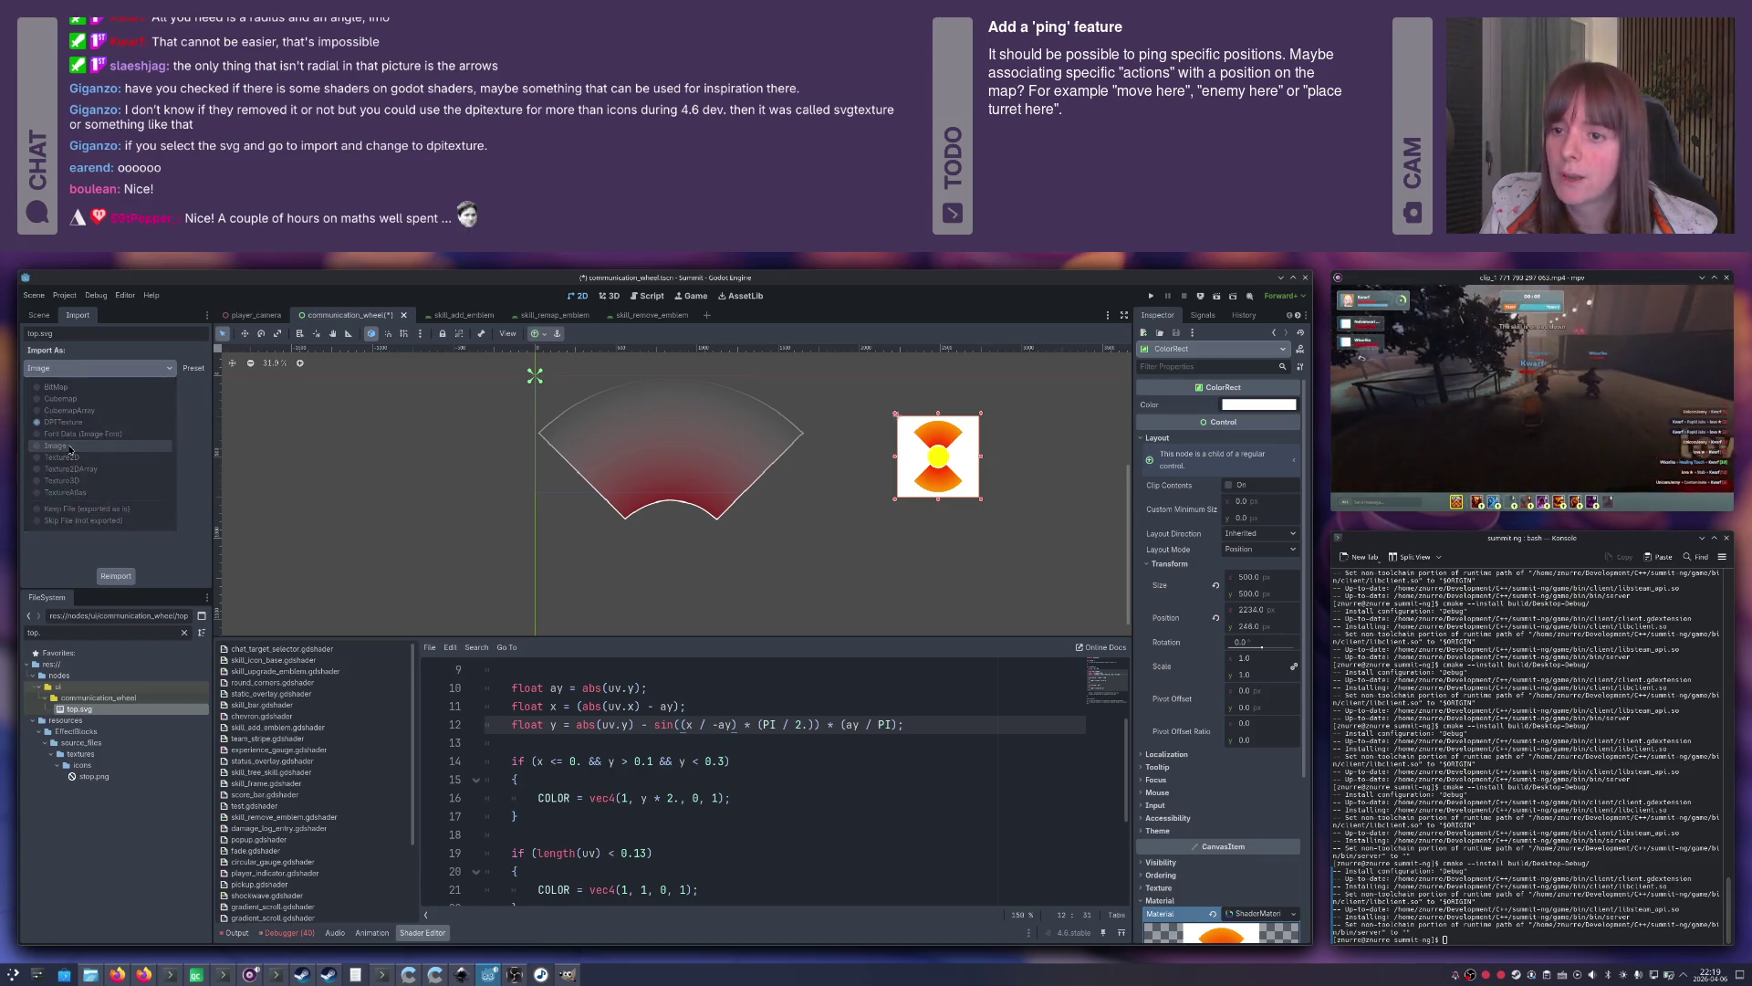
{"action": "left_click", "coordinate": [124, 576]}
{"action": "left_click", "coordinate": [581, 632]}
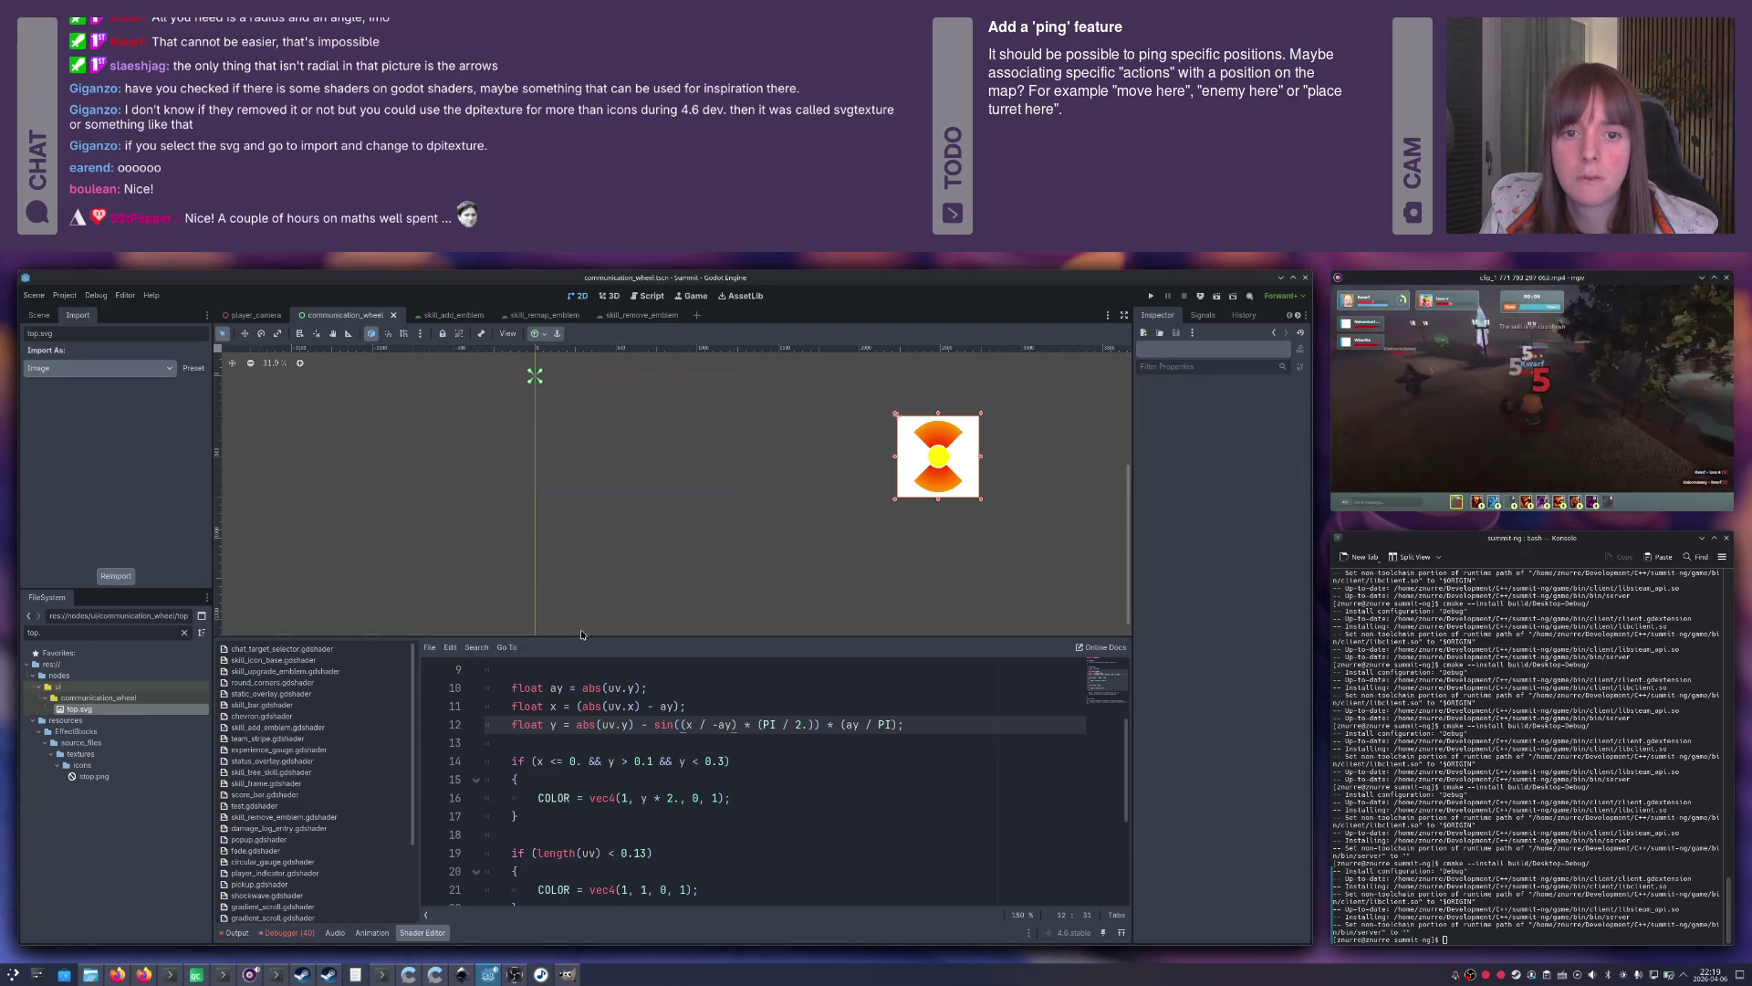
Select the TextureRect and switch top.svg's import type back to DPITexture.
{"action": "left_click", "coordinate": [593, 497]}
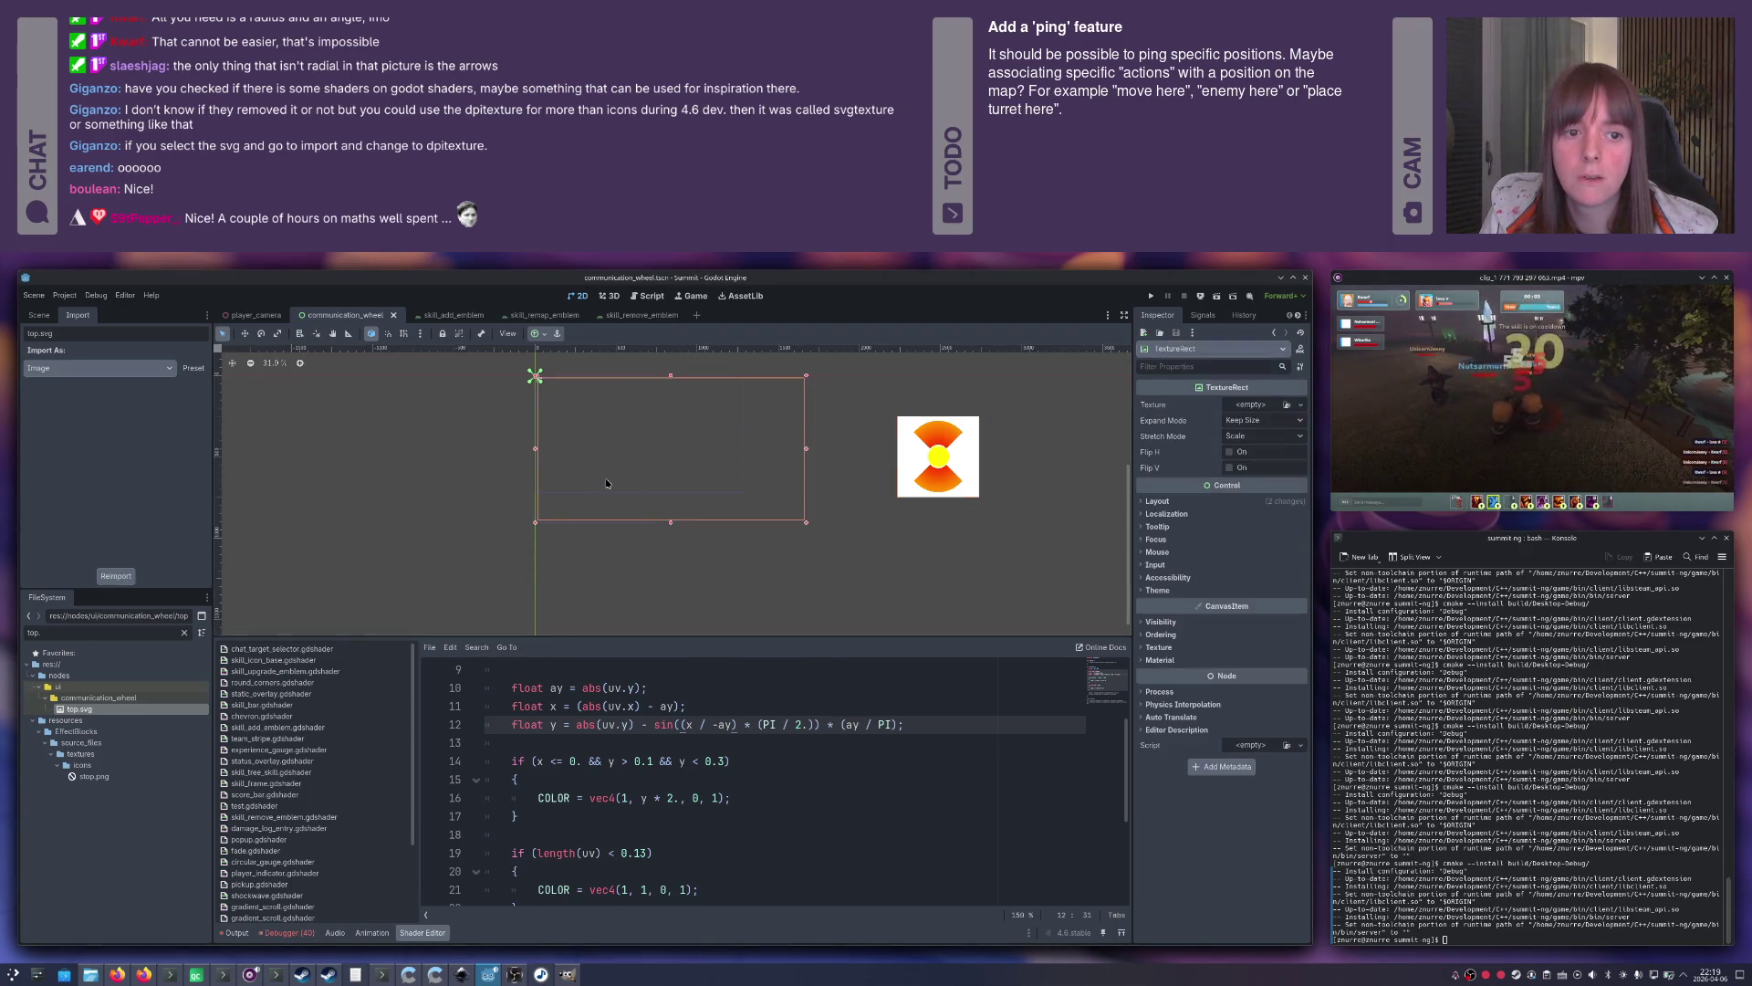
{"action": "left_click", "coordinate": [1287, 406]}
{"action": "key", "text": "Escape"}
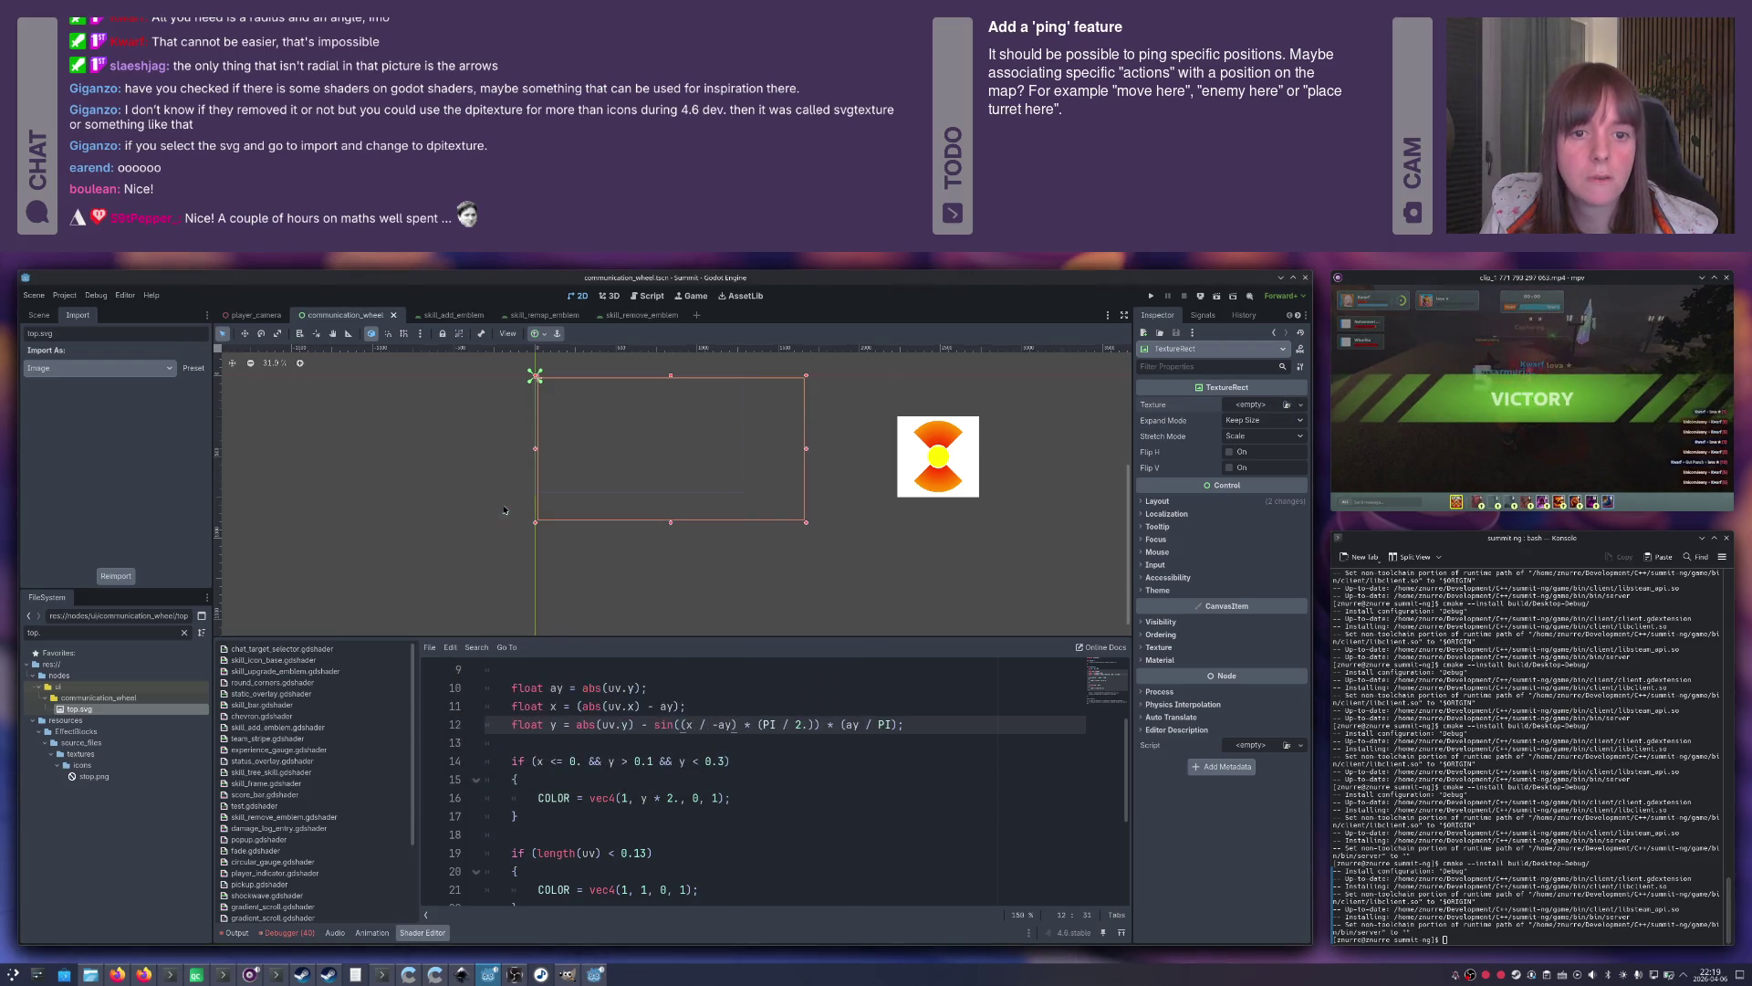
{"action": "left_click", "coordinate": [72, 369]}
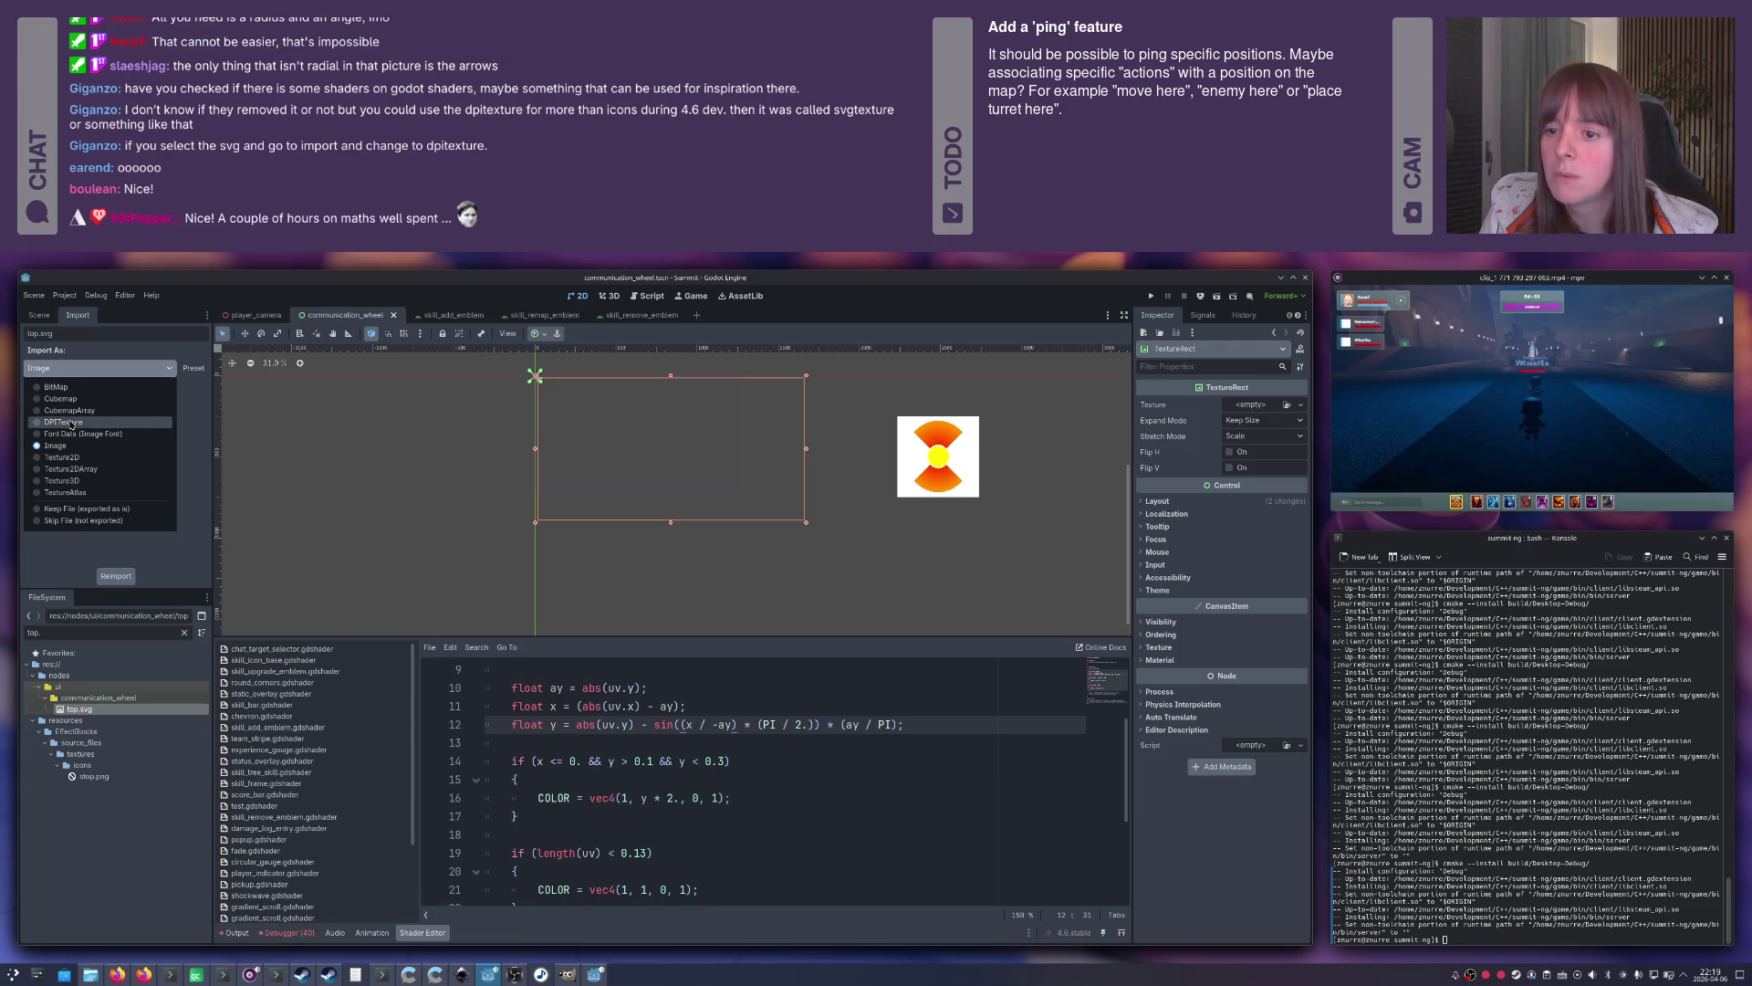
{"action": "left_click", "coordinate": [71, 422]}
Raise top.svg's Base Scale to 100.0 and reimport it.
{"action": "left_click", "coordinate": [137, 393]}
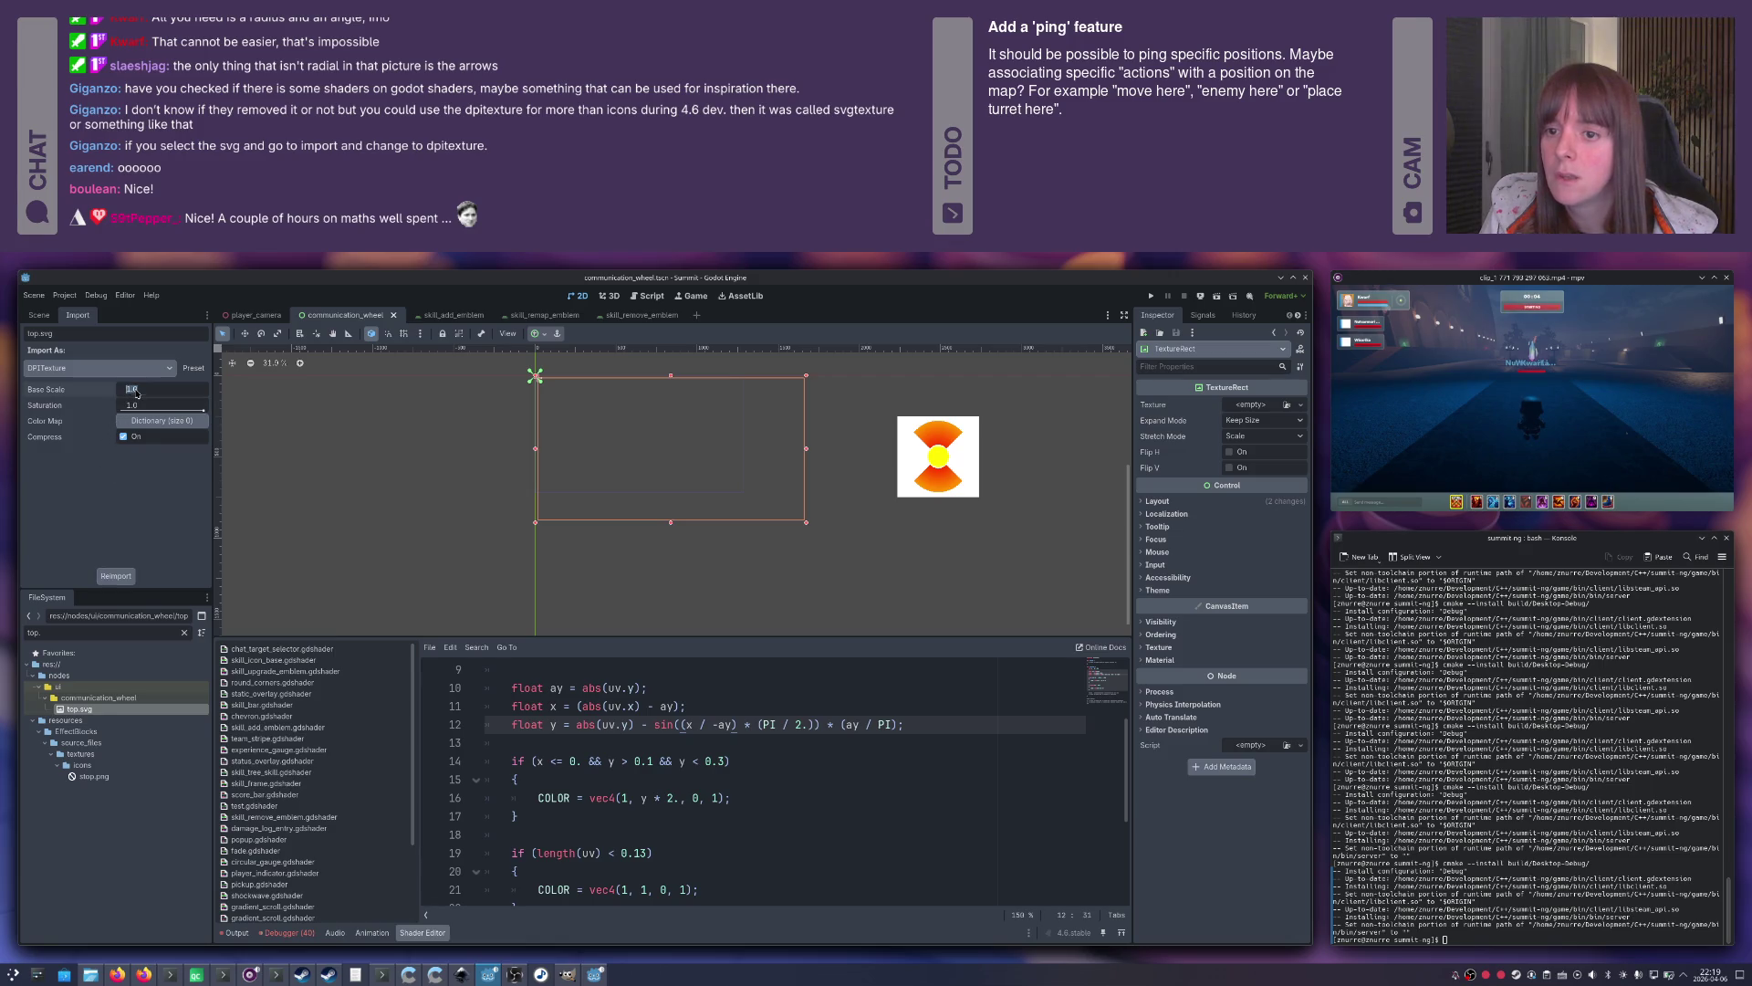
{"action": "type", "text": "10"}
{"action": "key", "text": "Return"}
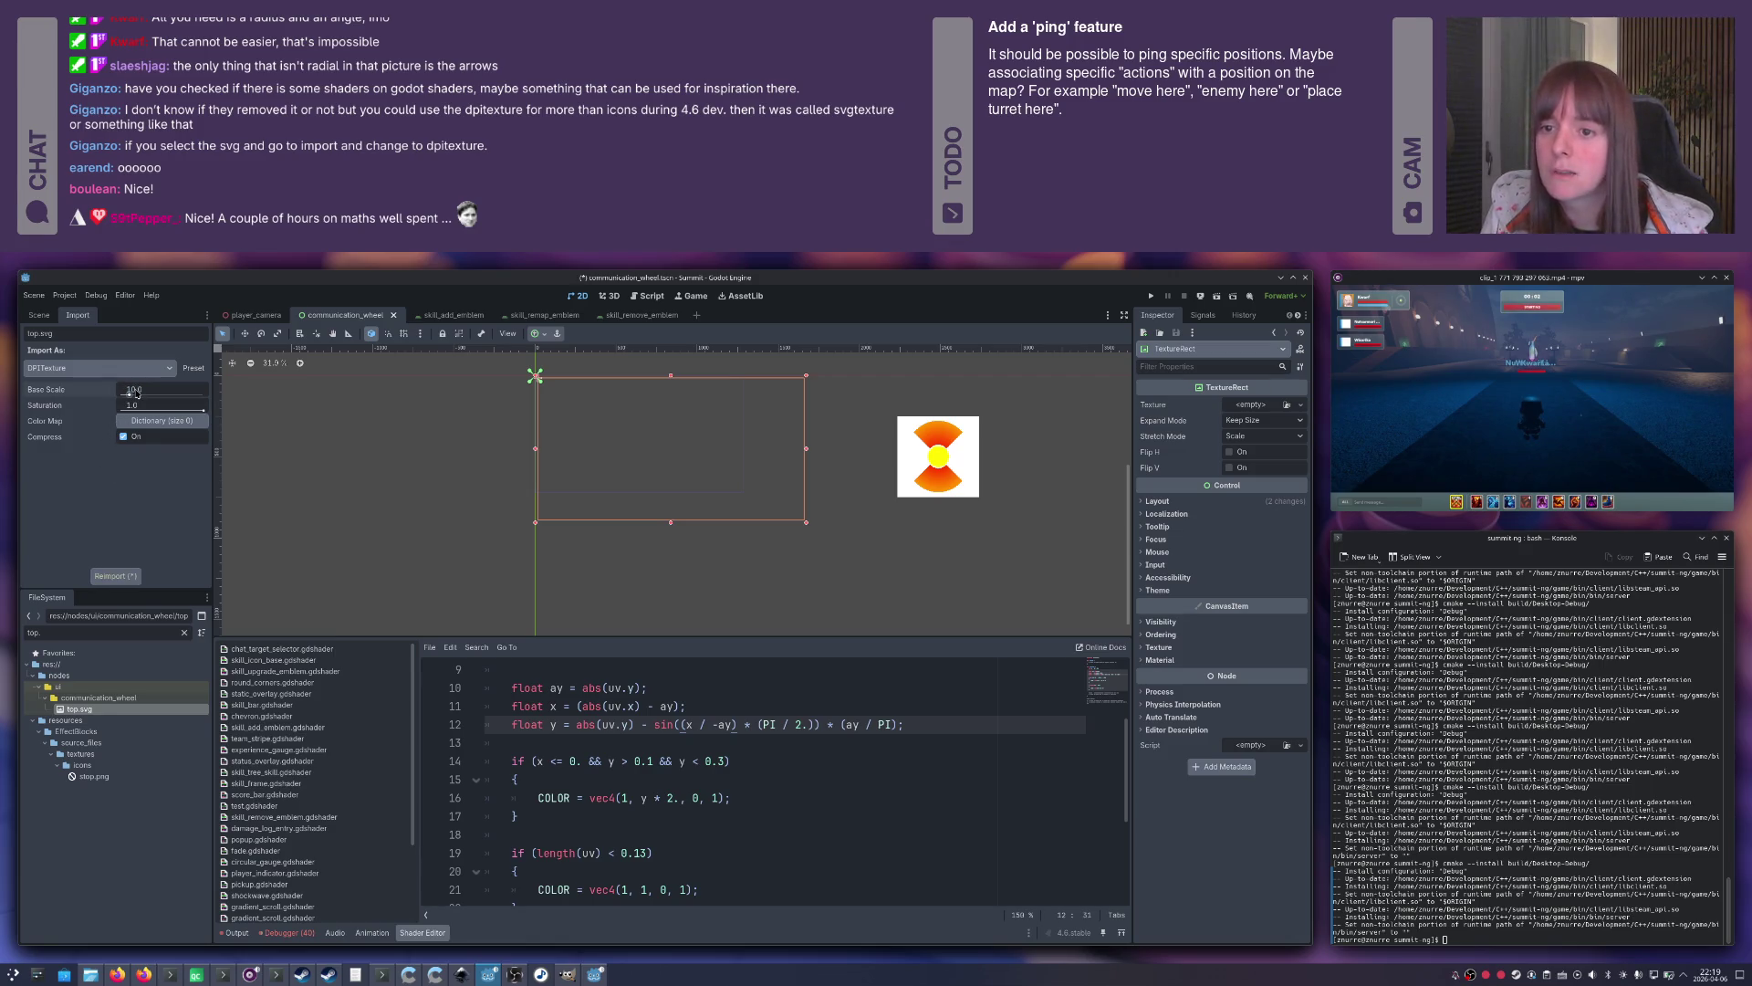
{"action": "left_click", "coordinate": [135, 392]}
{"action": "type", "text": "100"}
{"action": "key", "text": "Return"}
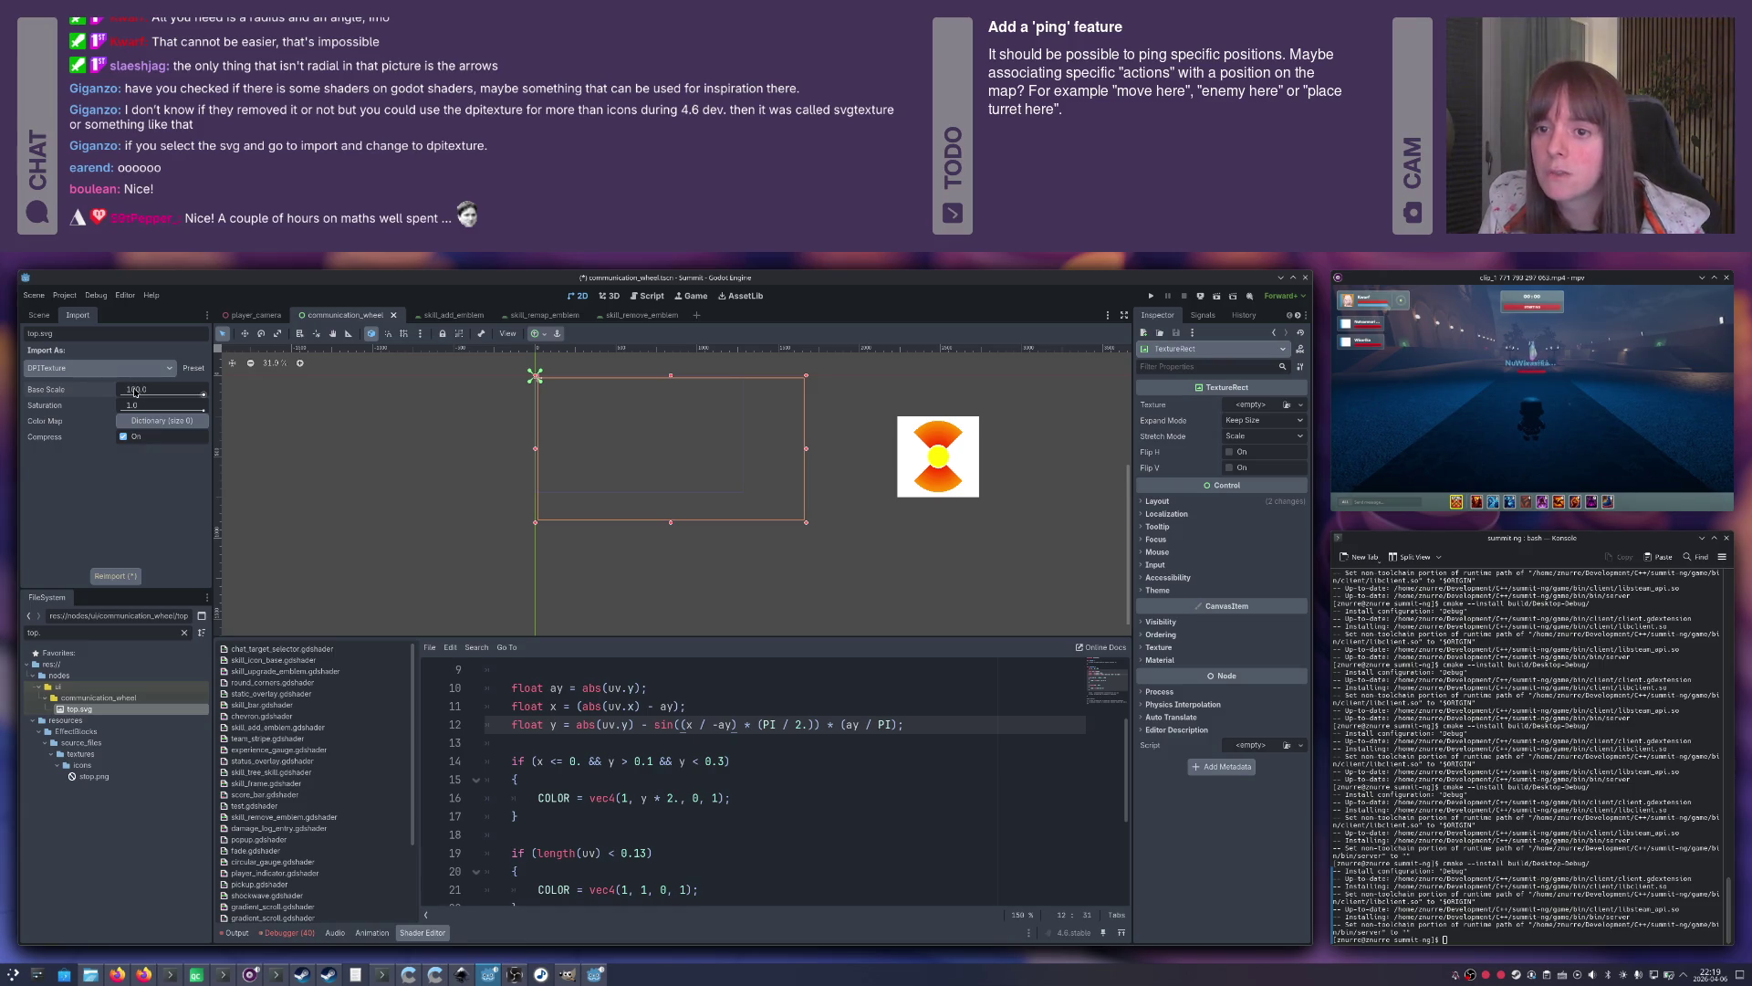
{"action": "left_click", "coordinate": [116, 576]}
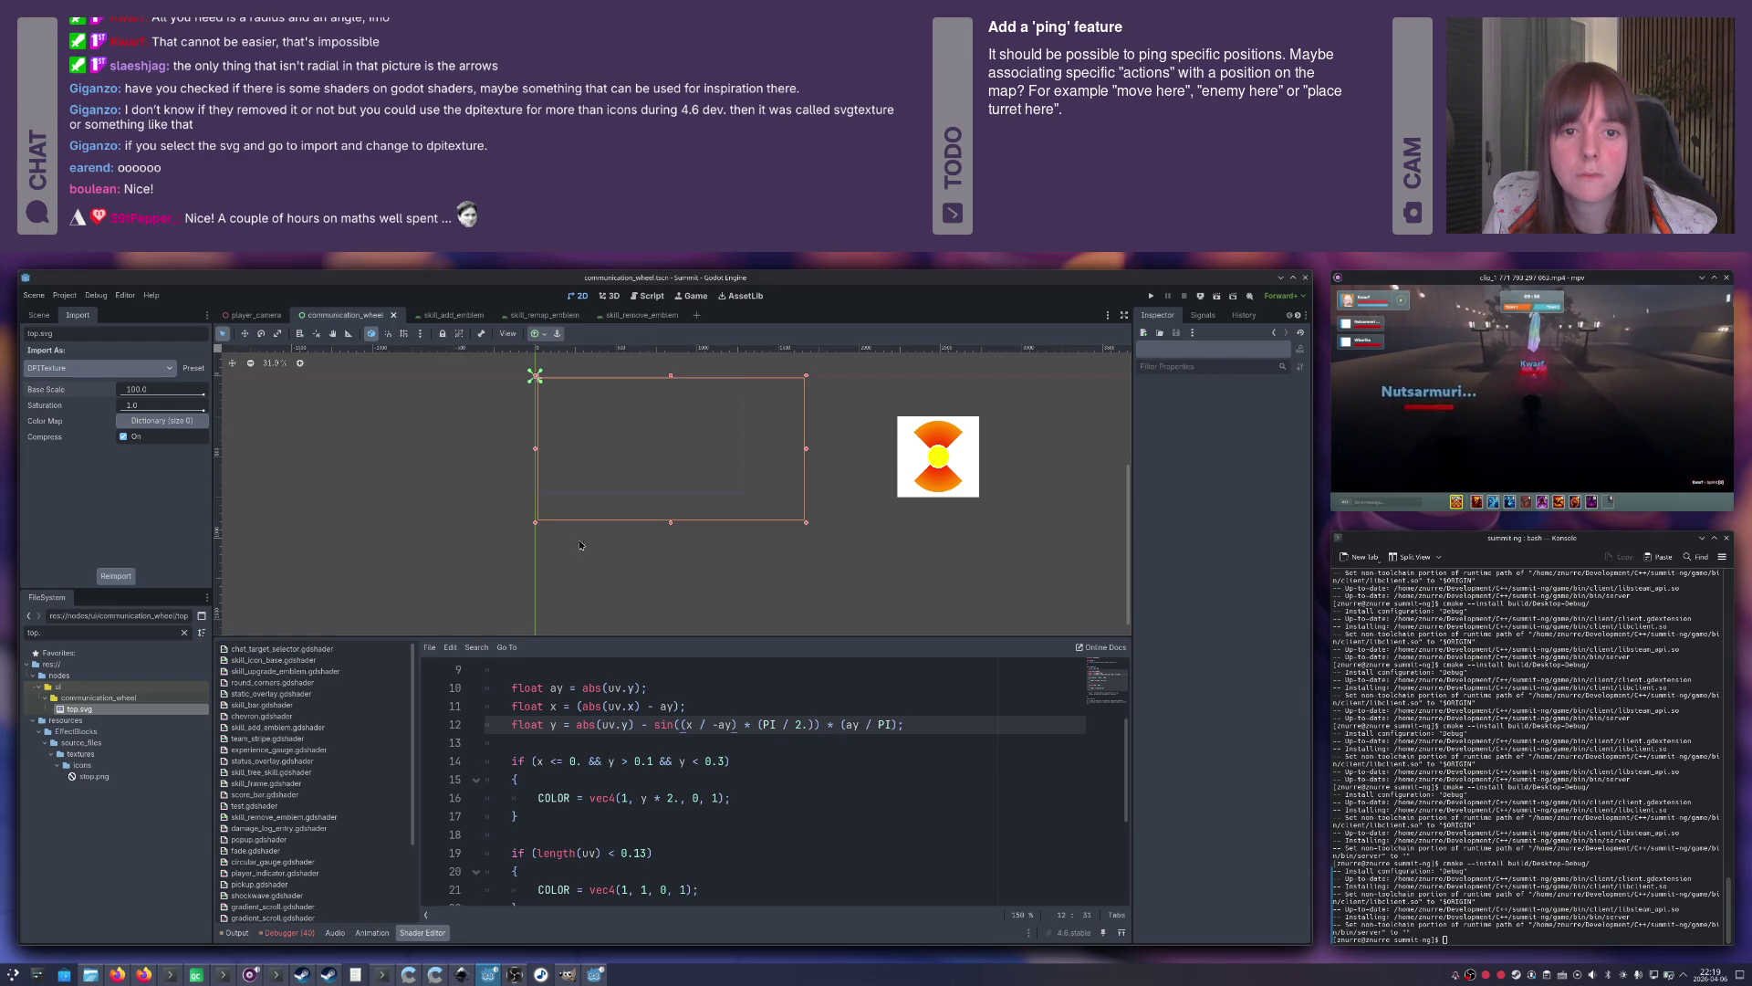
{"action": "left_click", "coordinate": [1284, 404]}
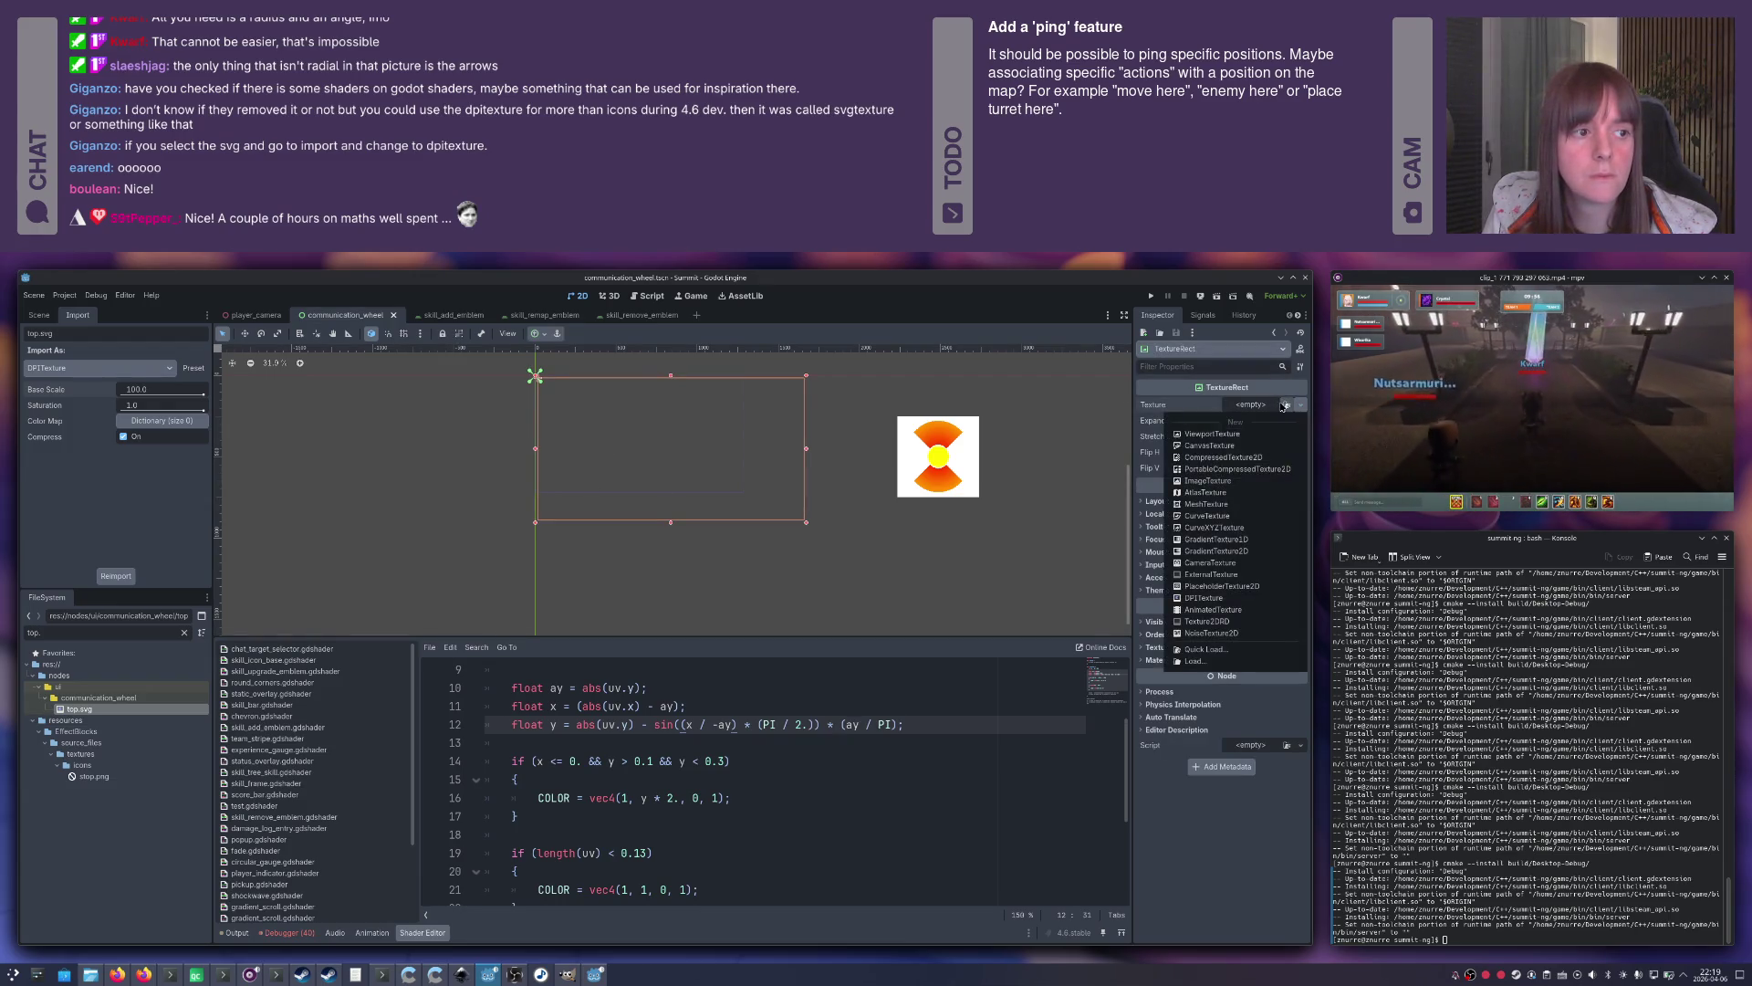
Open the Quick Load texture picker listing top.svg, then switch to the DPITexture docs.
{"action": "left_click", "coordinate": [1203, 649]}
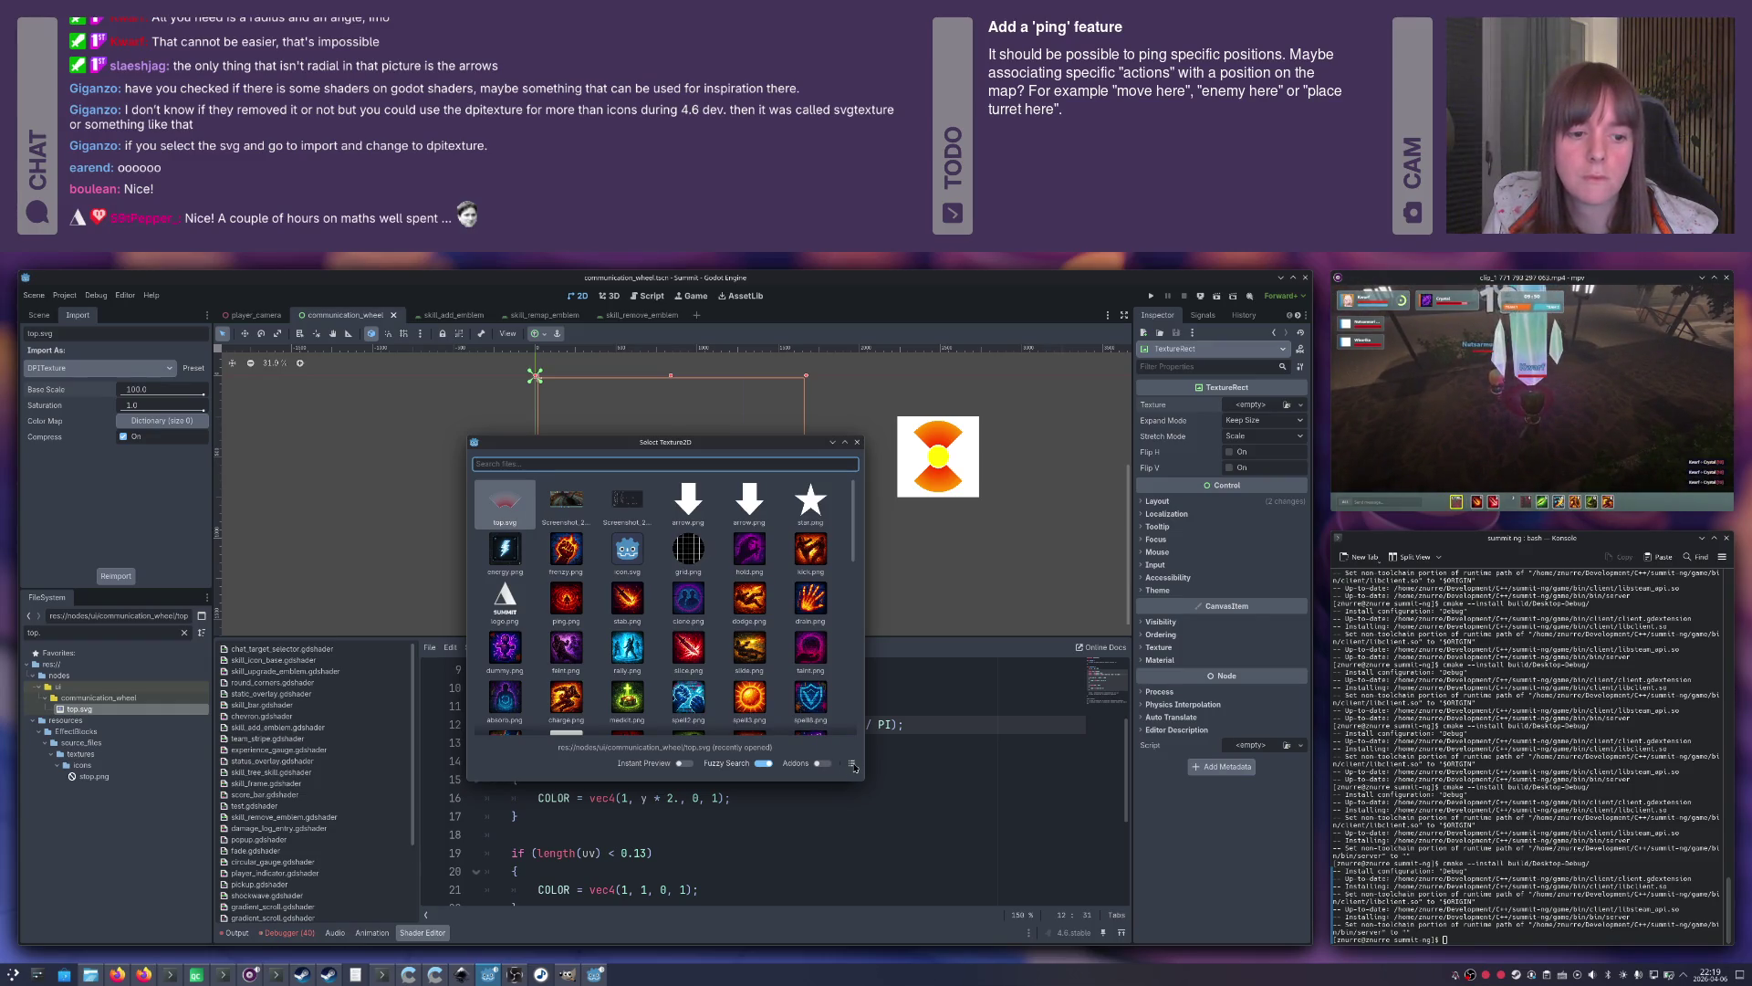
{"action": "left_click_drag", "start_coordinate": [675, 442], "coordinate": [809, 499]}
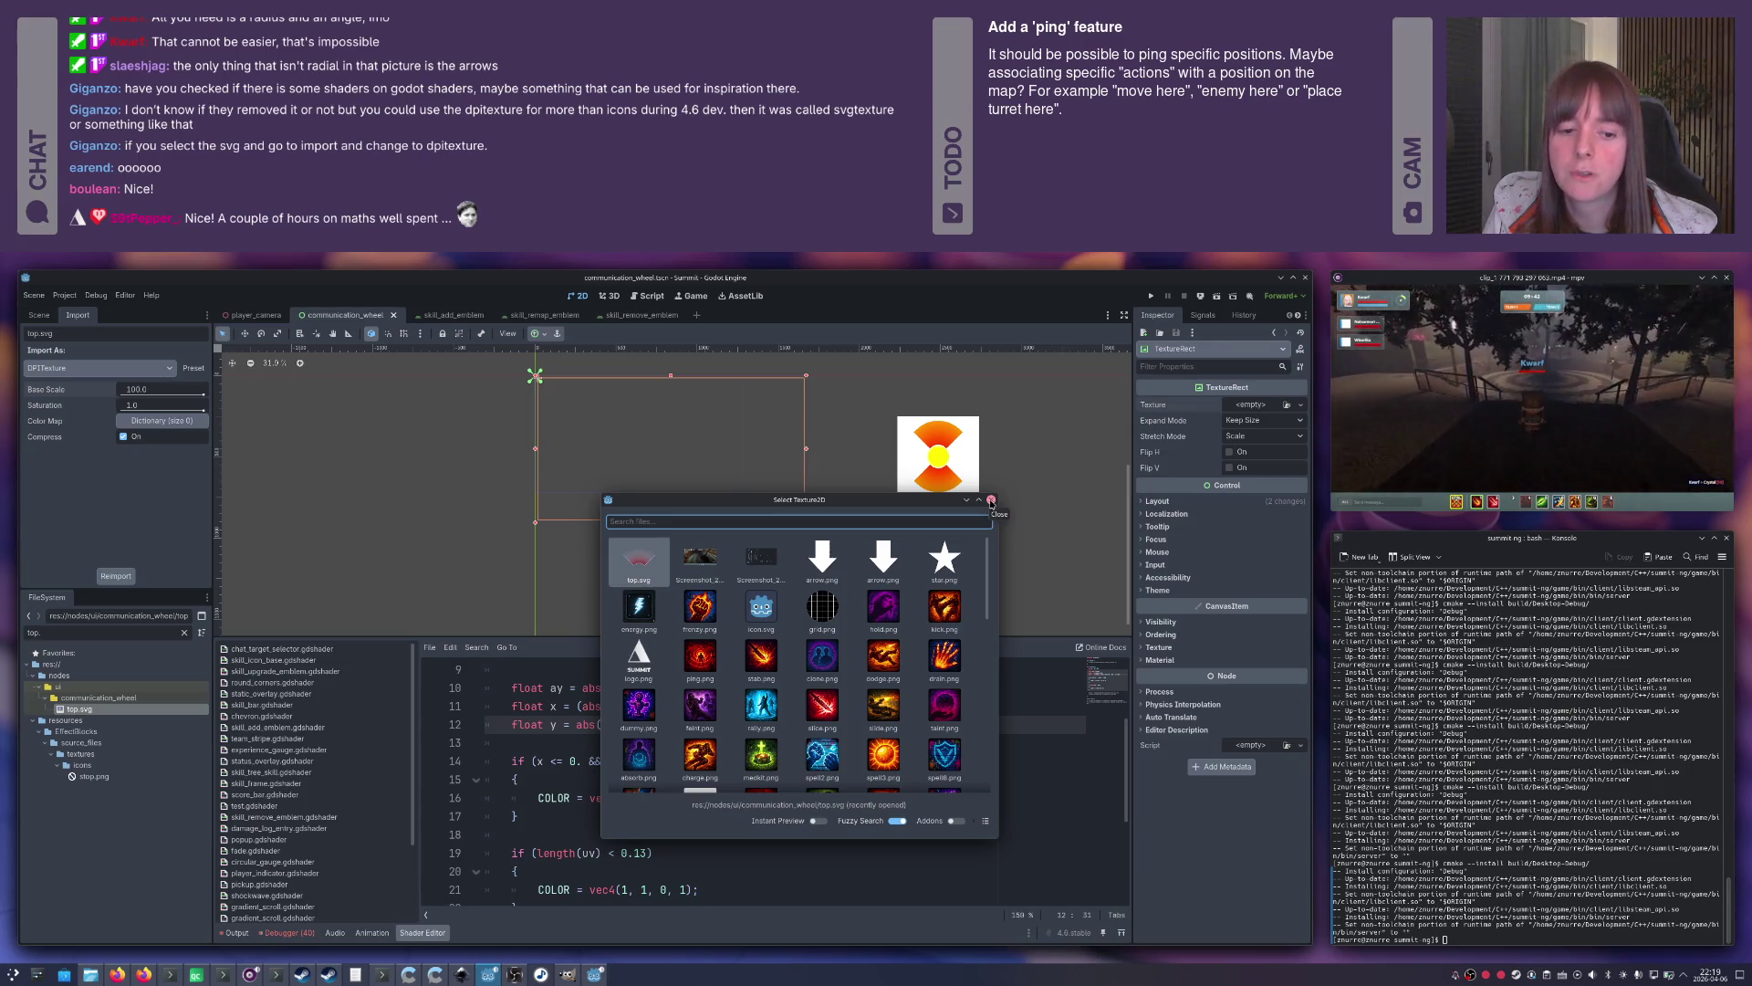
{"action": "left_click_drag", "start_coordinate": [913, 502], "coordinate": [882, 497]}
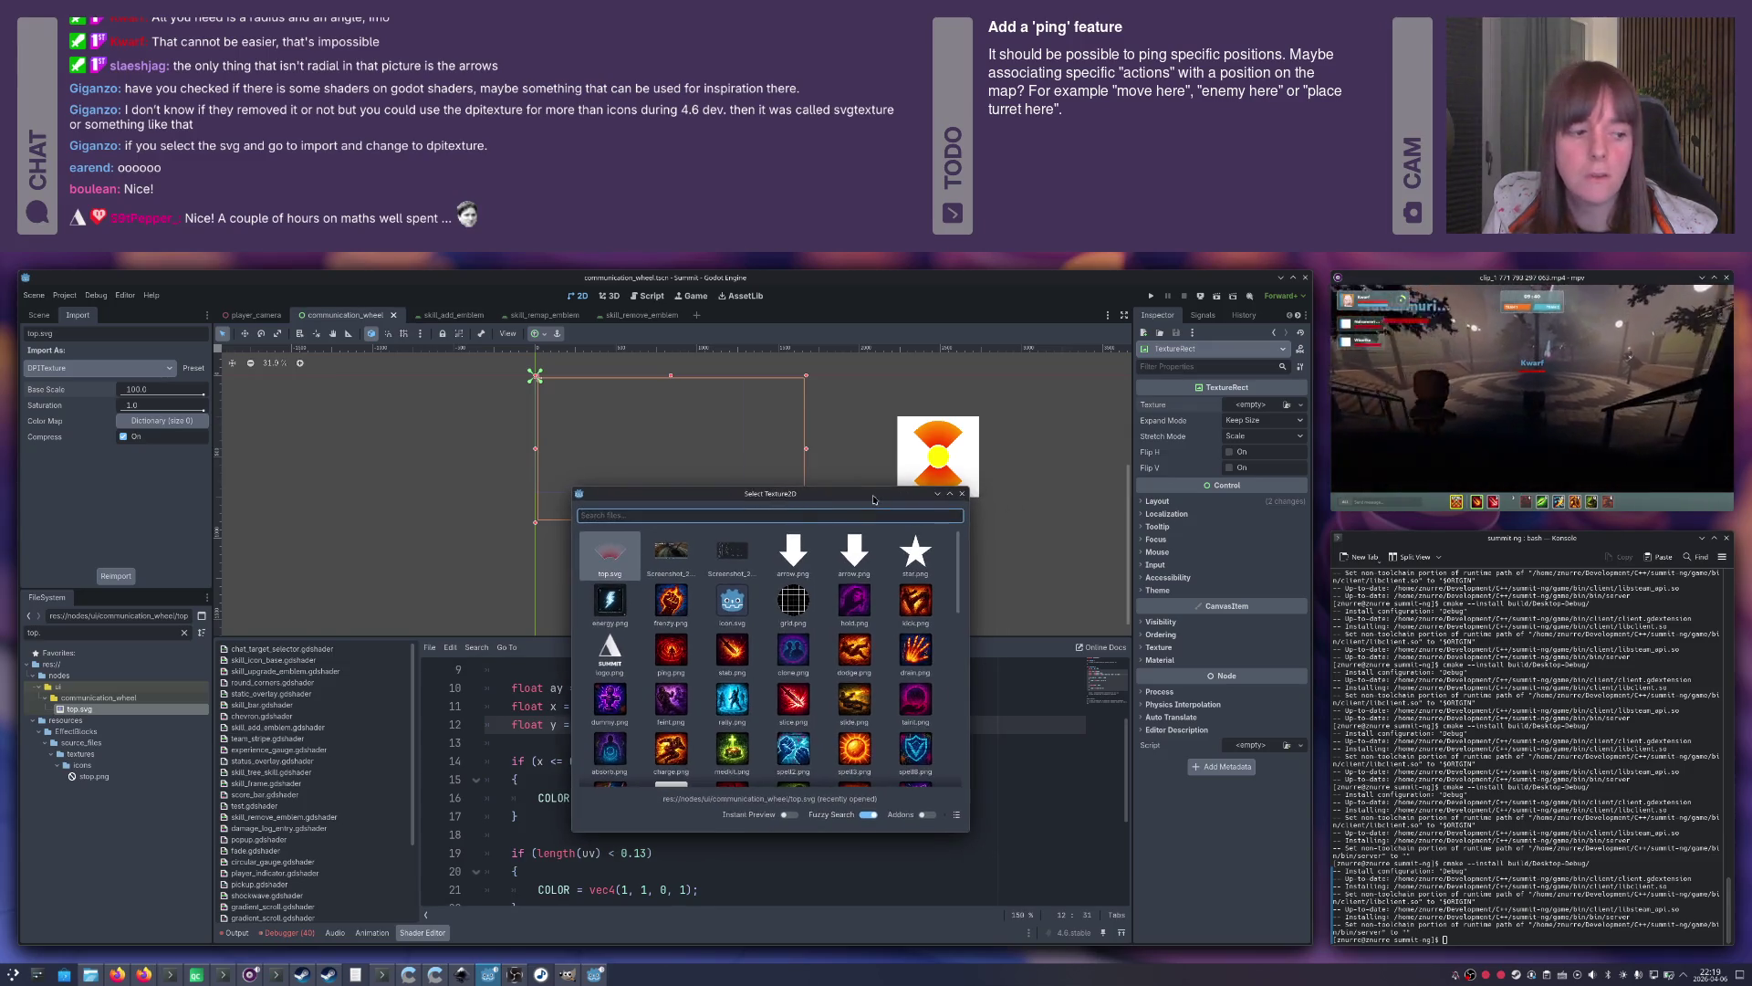
{"action": "key", "text": "alt+Tab"}
{"action": "key", "text": "Tab"}
{"action": "key", "text": "Tab"}
{"action": "key", "text": "Tab"}
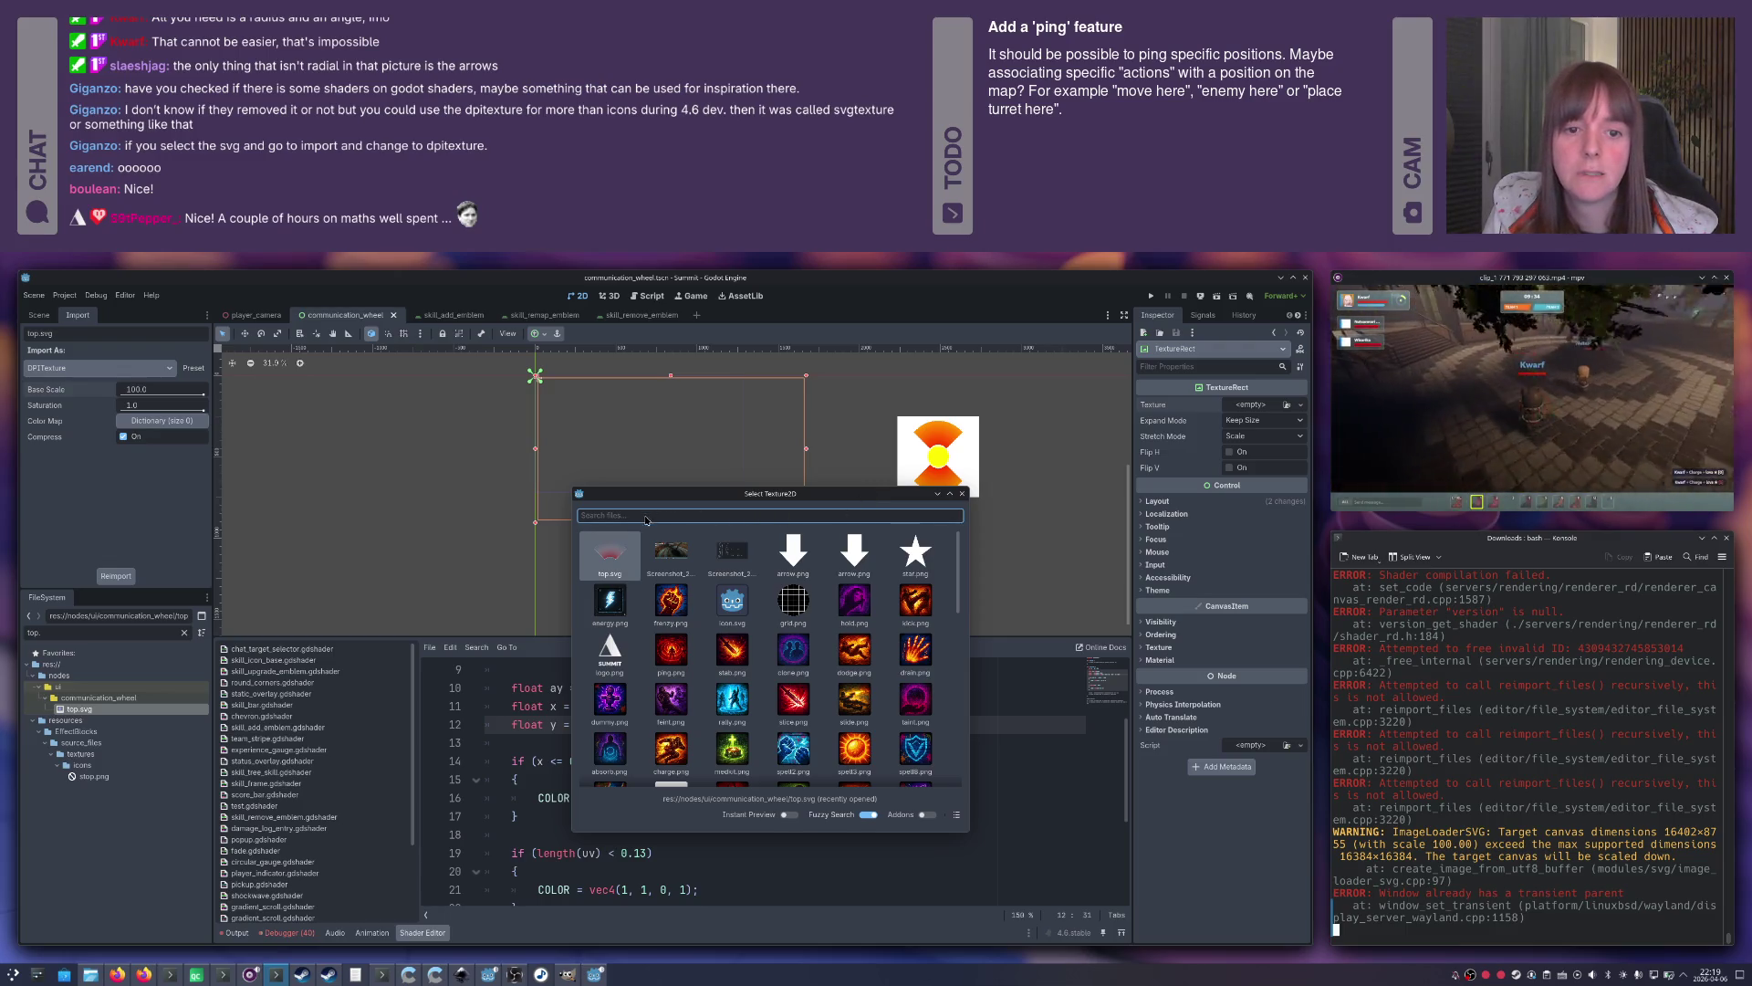
{"action": "left_click_drag", "start_coordinate": [637, 499], "coordinate": [621, 492]}
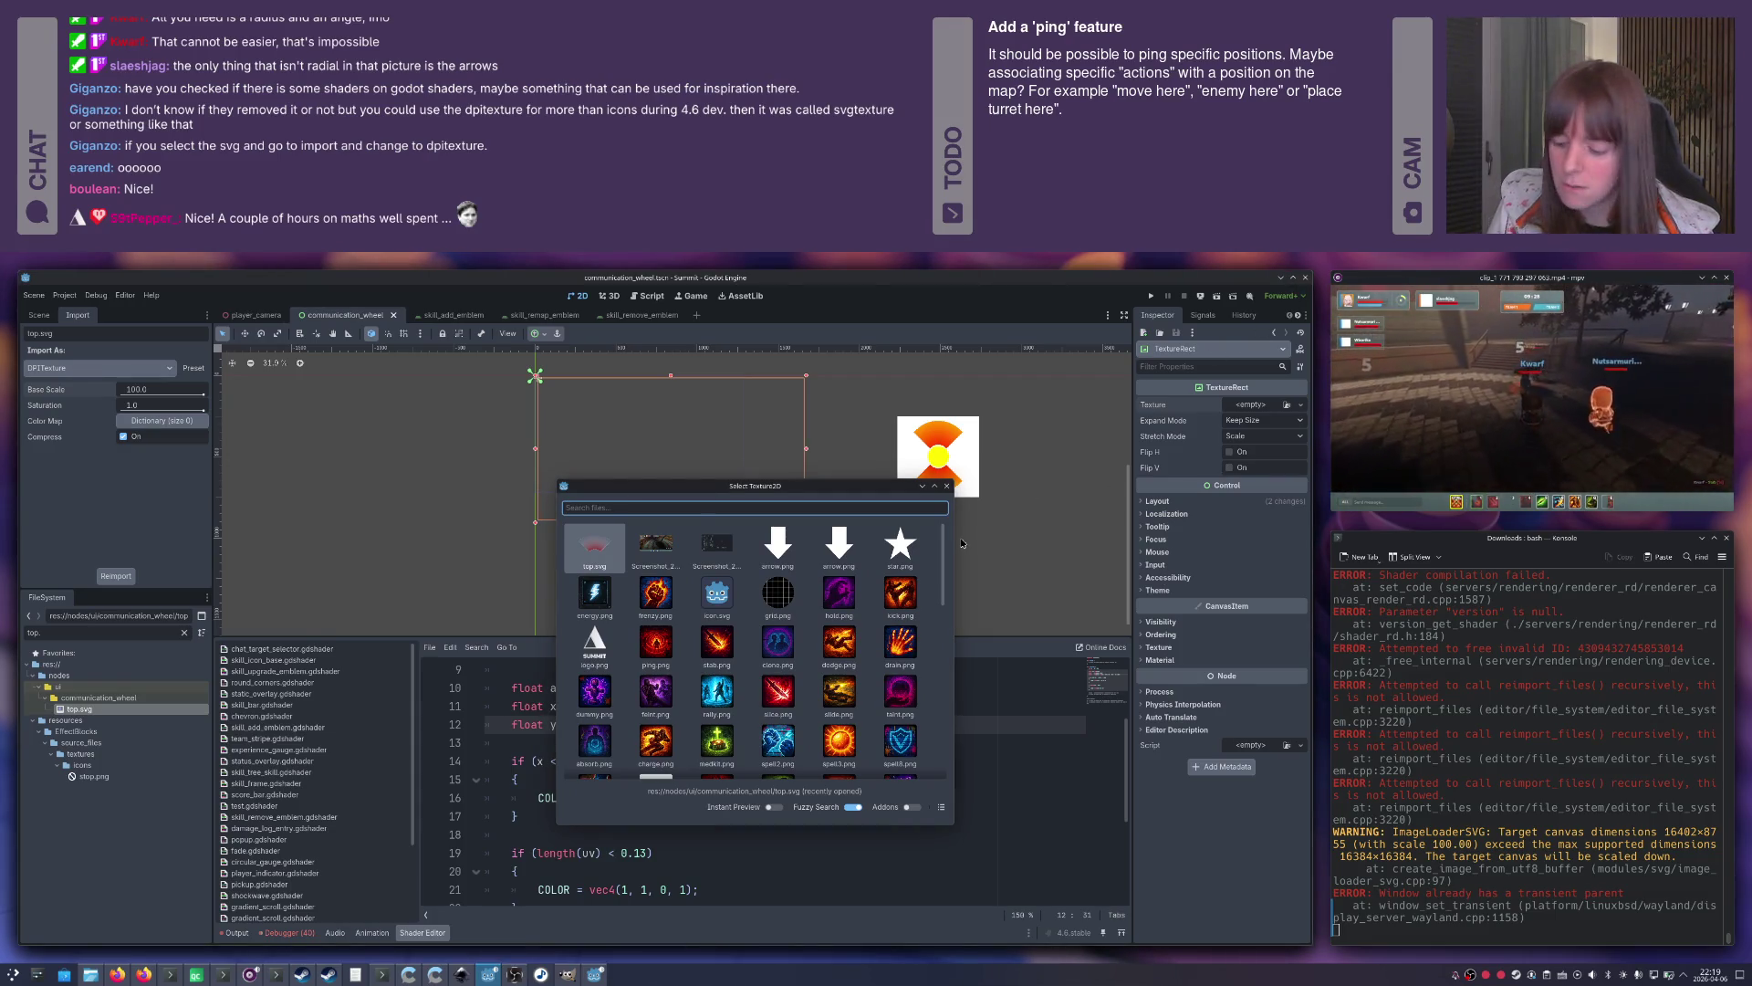
{"action": "key", "text": "alt+Tab"}
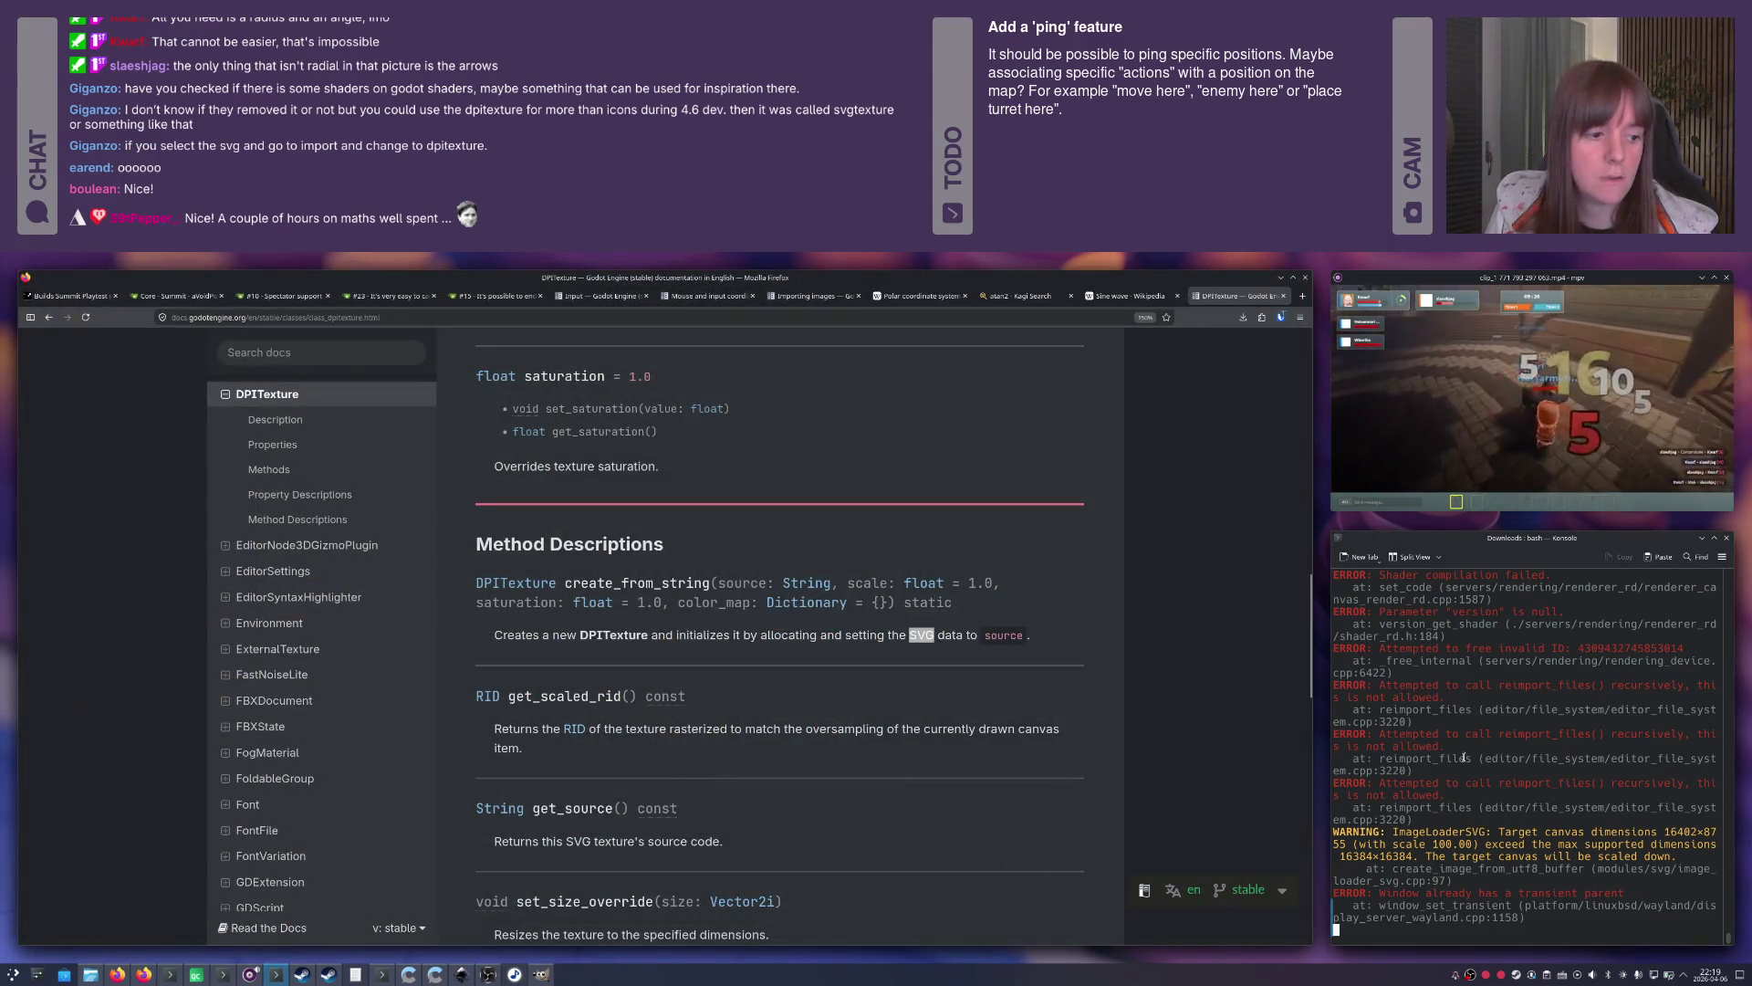
Rerun the previous Godot 4.6 command in Konsole to relaunch the editor.
{"action": "key", "text": "Up"}
{"action": "key", "text": "Return"}
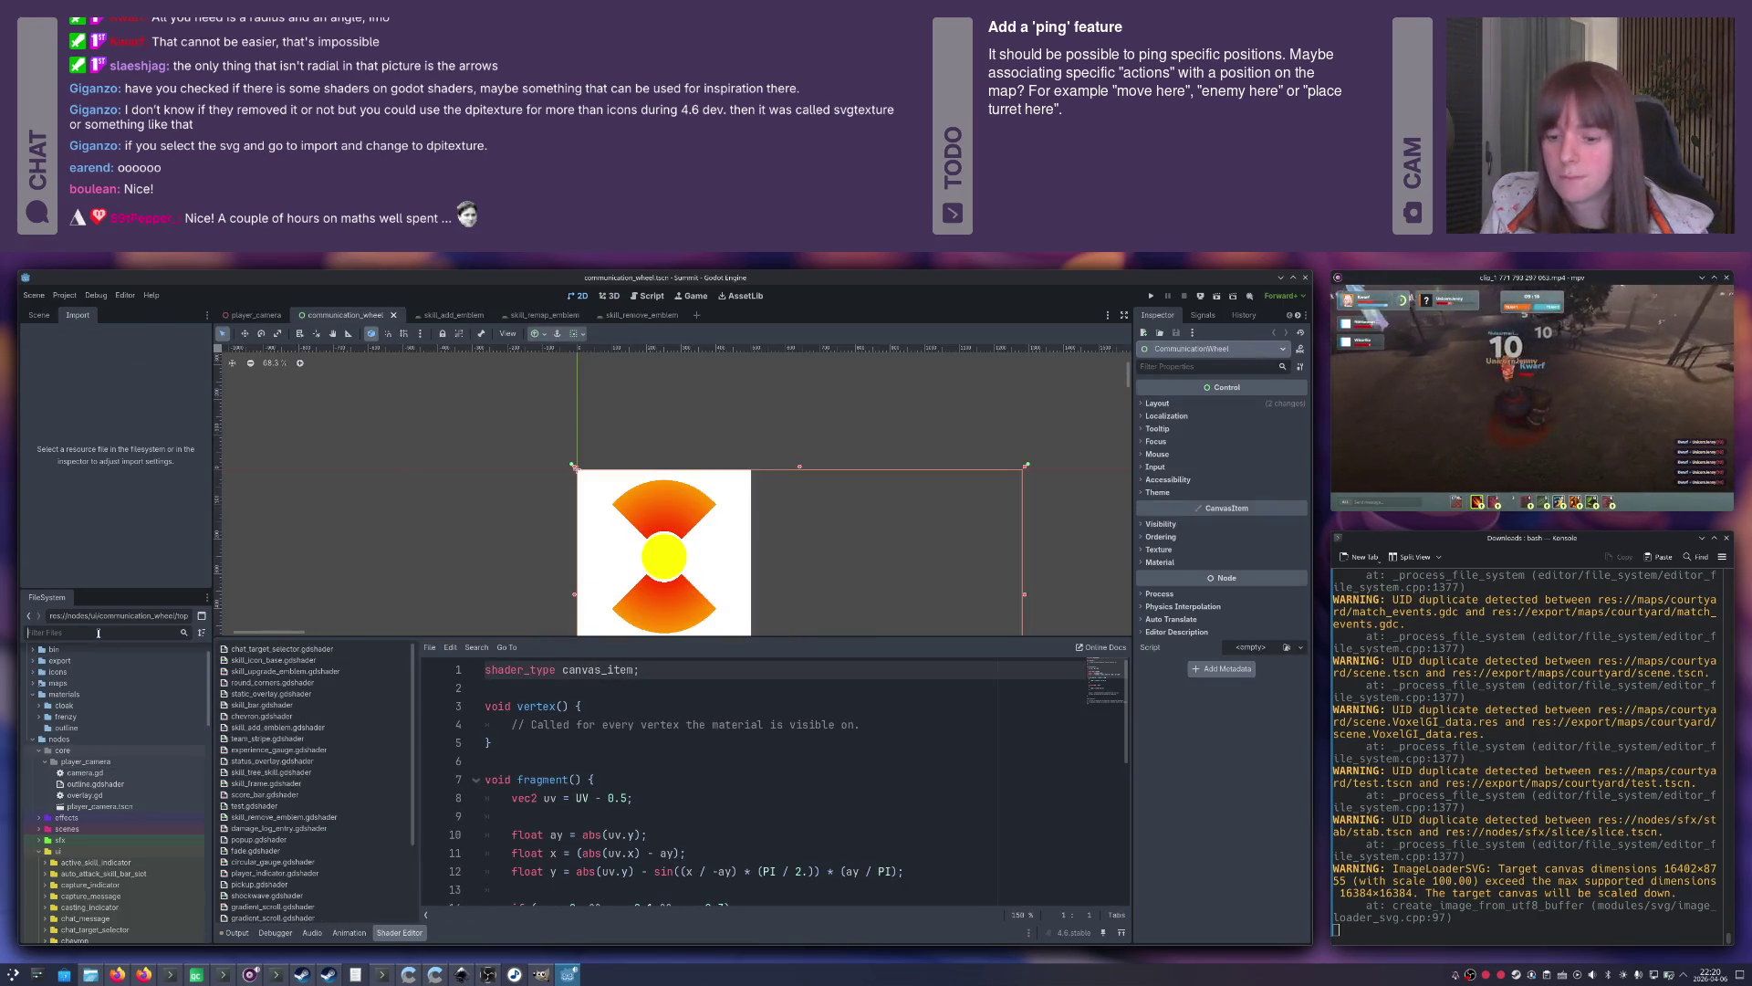
Filter the FileSystem for top.svg and reimport it with Base Scale 10.
{"action": "type", "text": "top."}
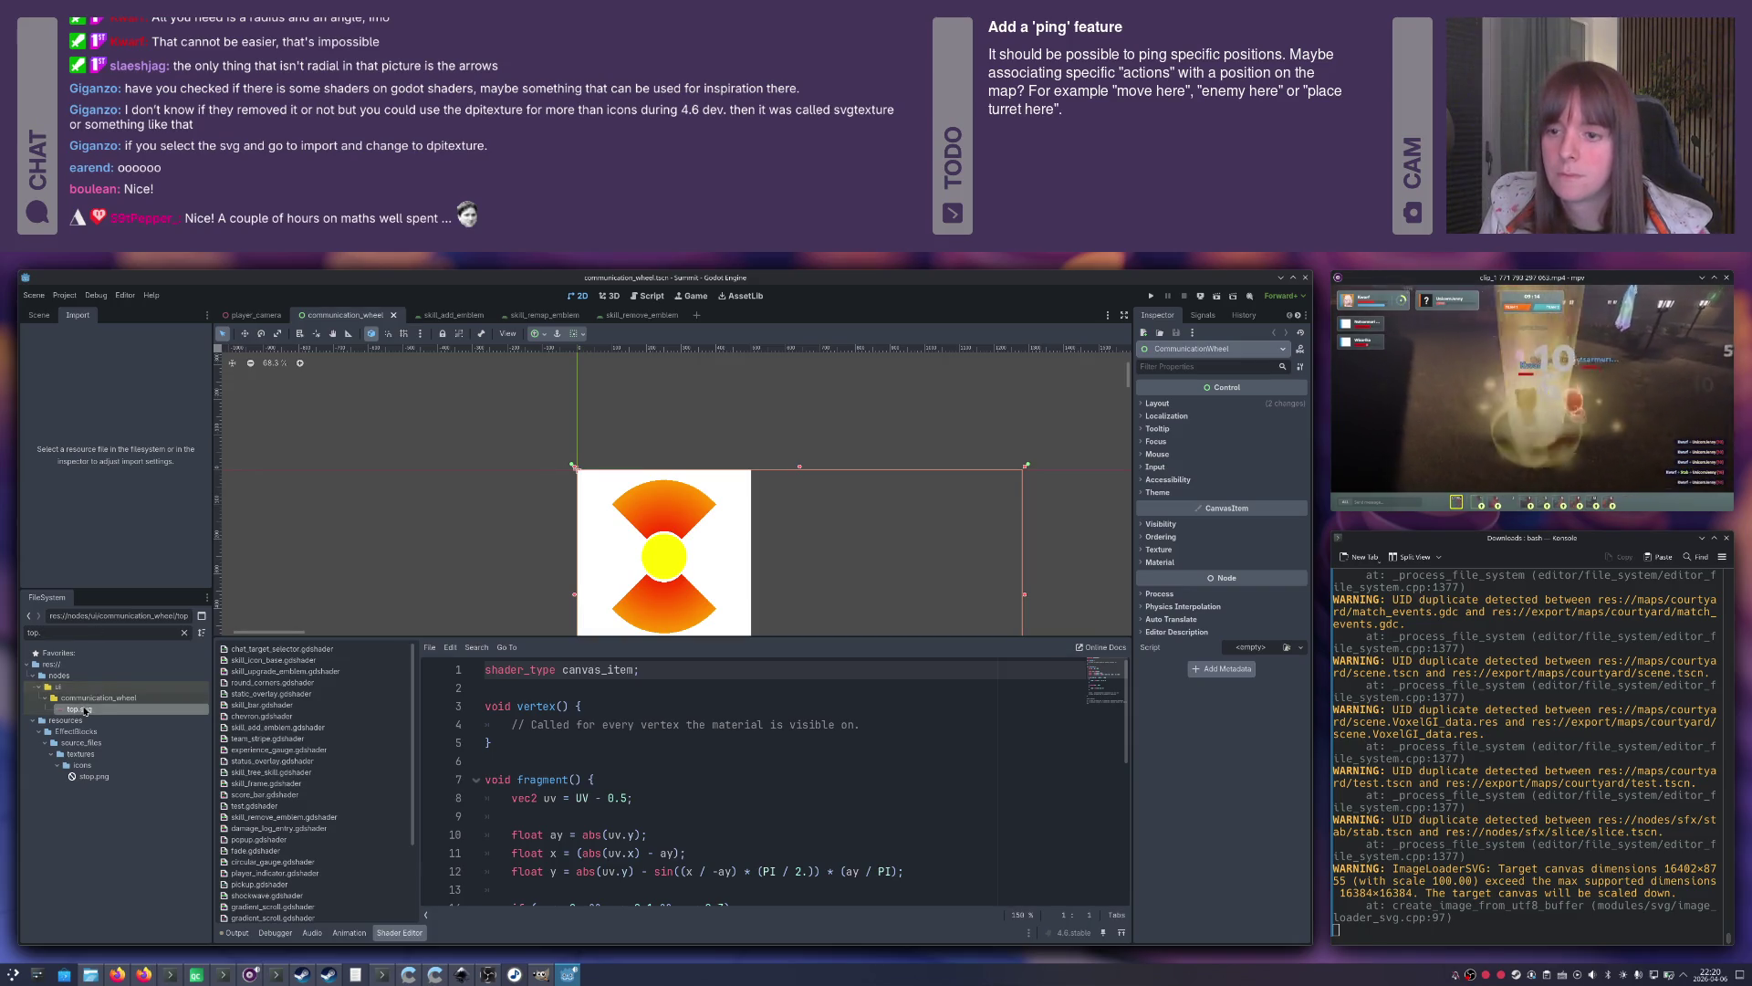
{"action": "left_click", "coordinate": [79, 709]}
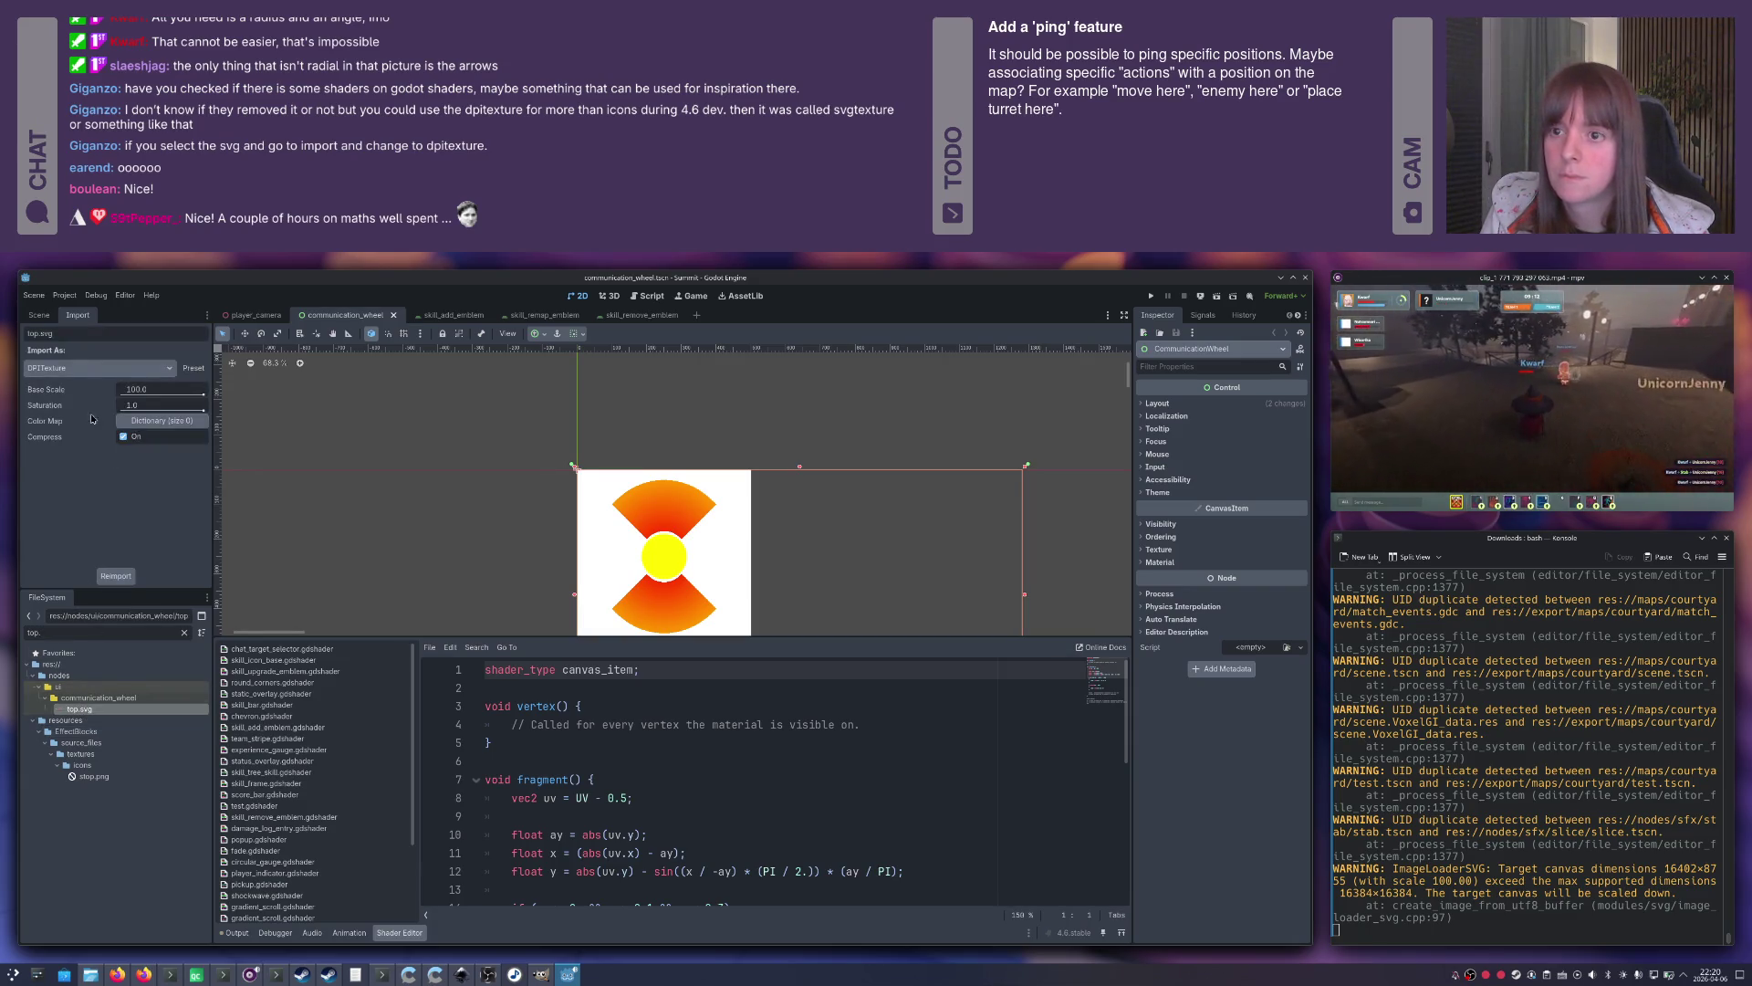
{"action": "type", "text": "10"}
{"action": "key", "text": "Return"}
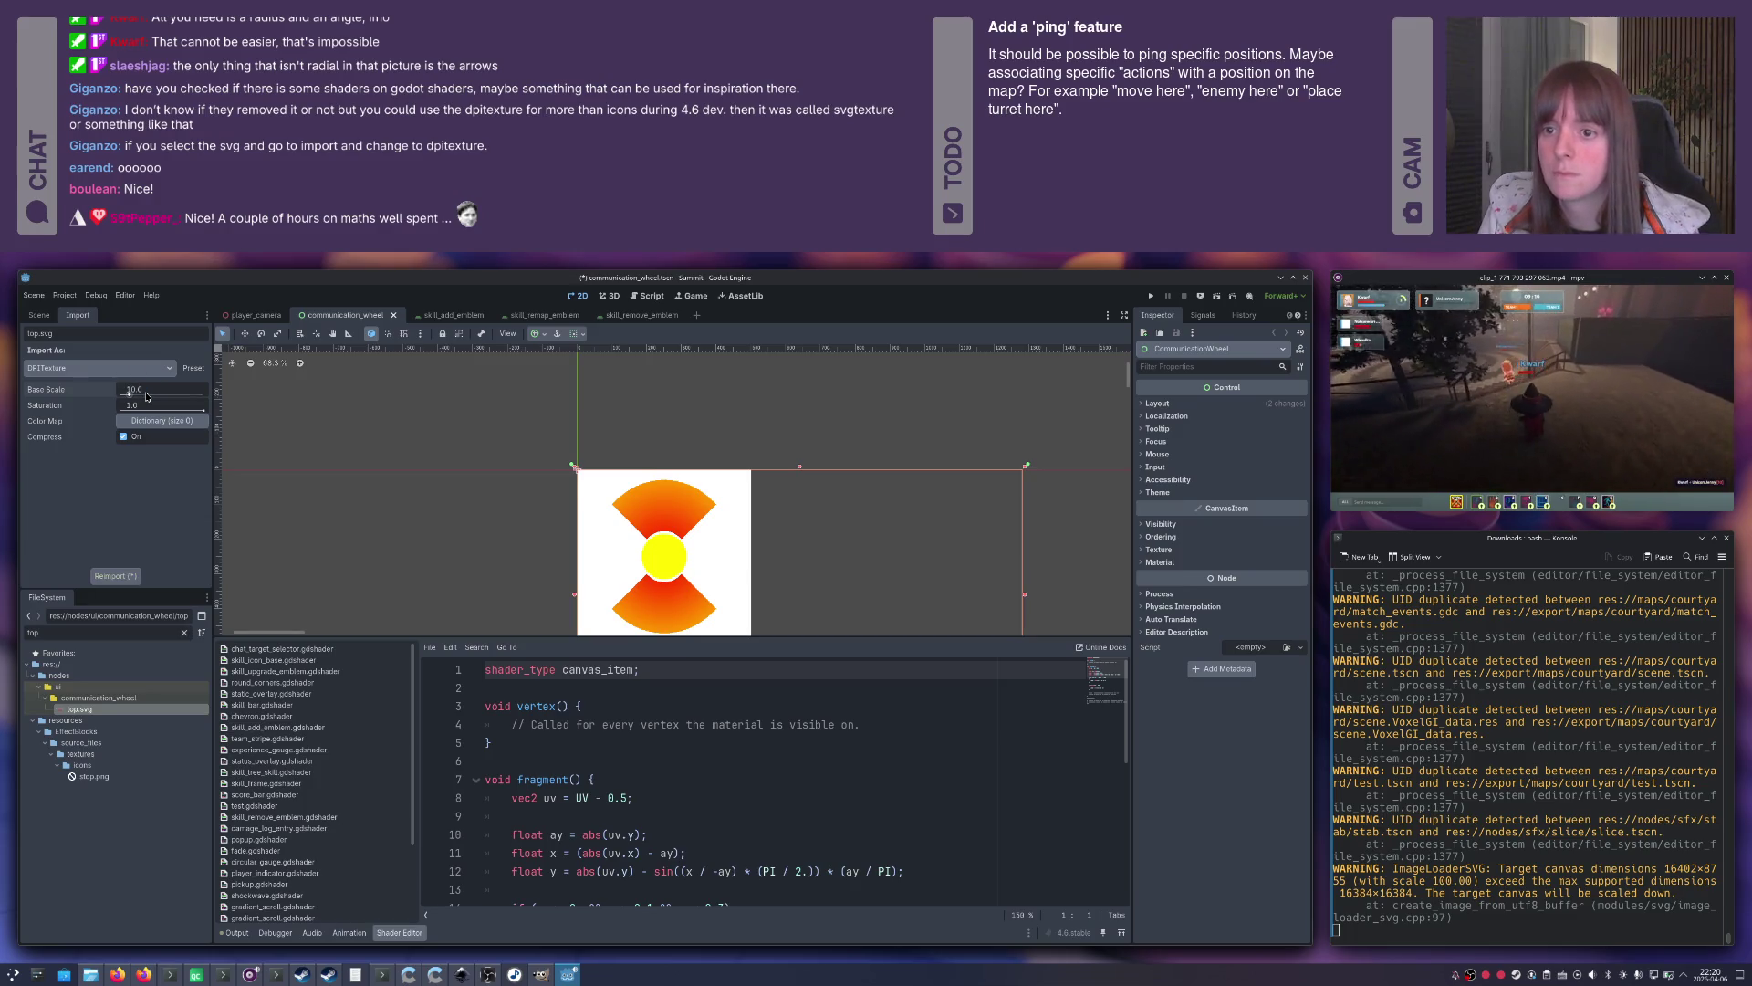
{"action": "left_click", "coordinate": [122, 575]}
Reset the canvas zoom to 100% and push the white shader square right, off the wedge.
{"action": "left_click", "coordinate": [829, 538]}
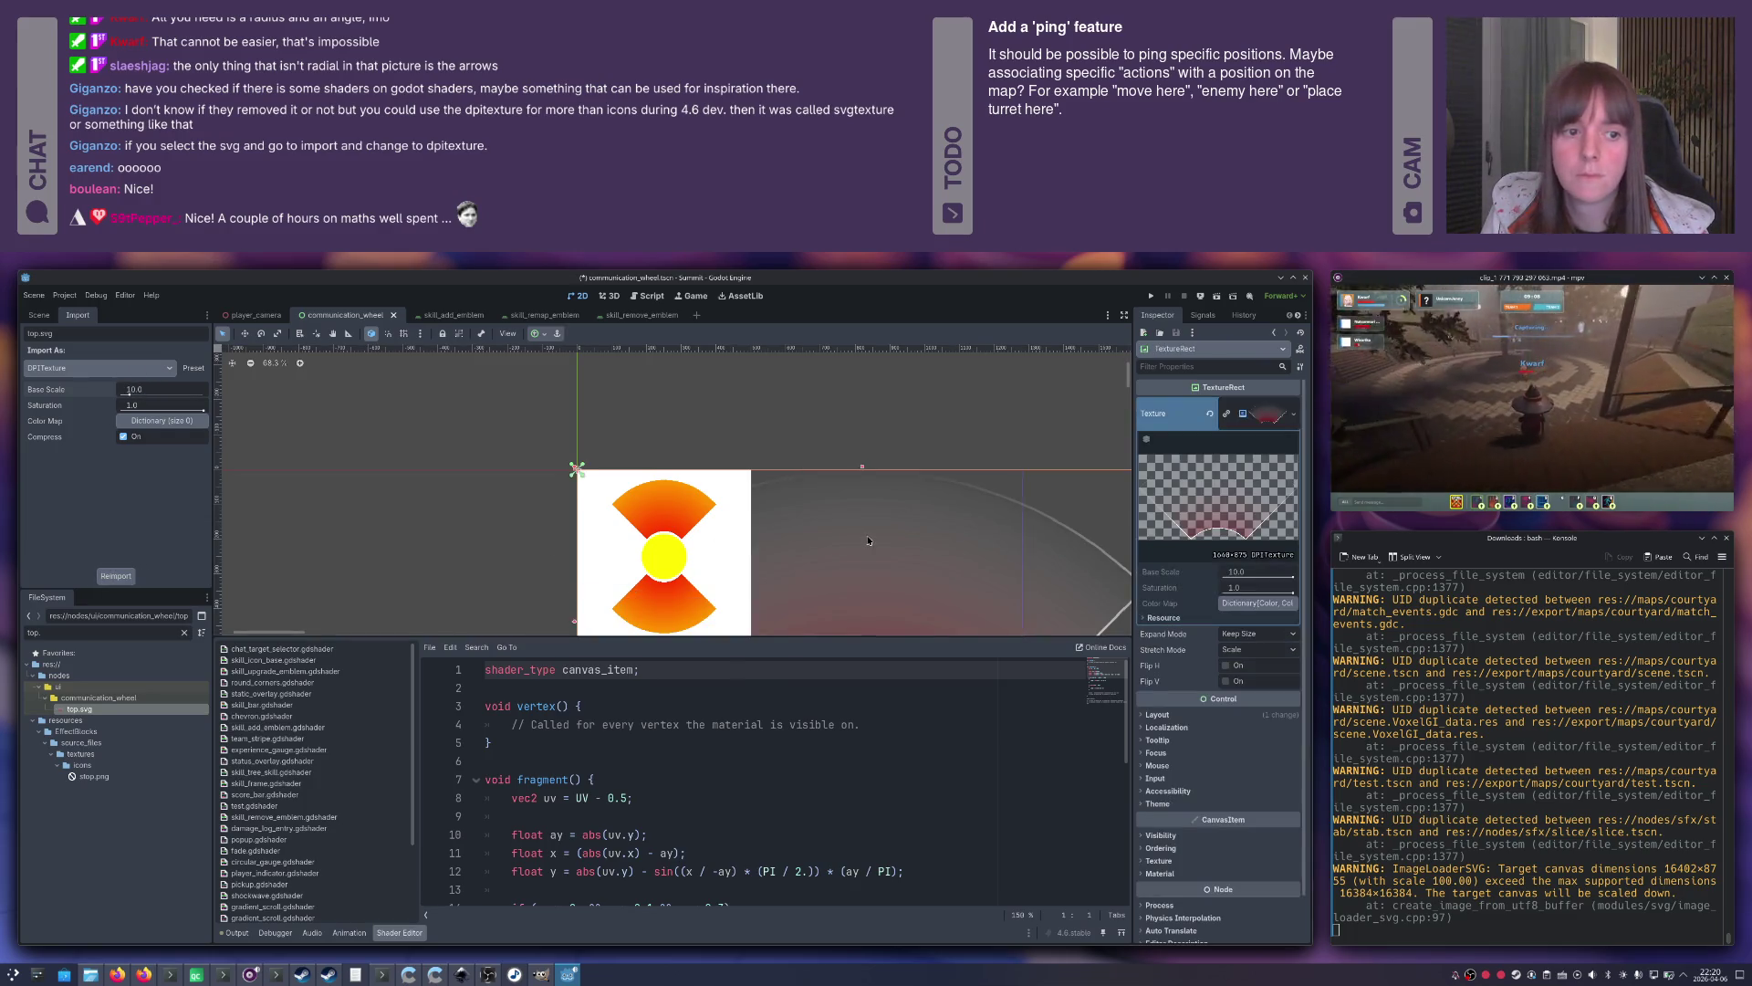
{"action": "scroll", "coordinate": [876, 546], "scroll_direction": "down", "scroll_amount": 4}
{"action": "scroll", "coordinate": [890, 549], "scroll_direction": "up", "scroll_amount": 5}
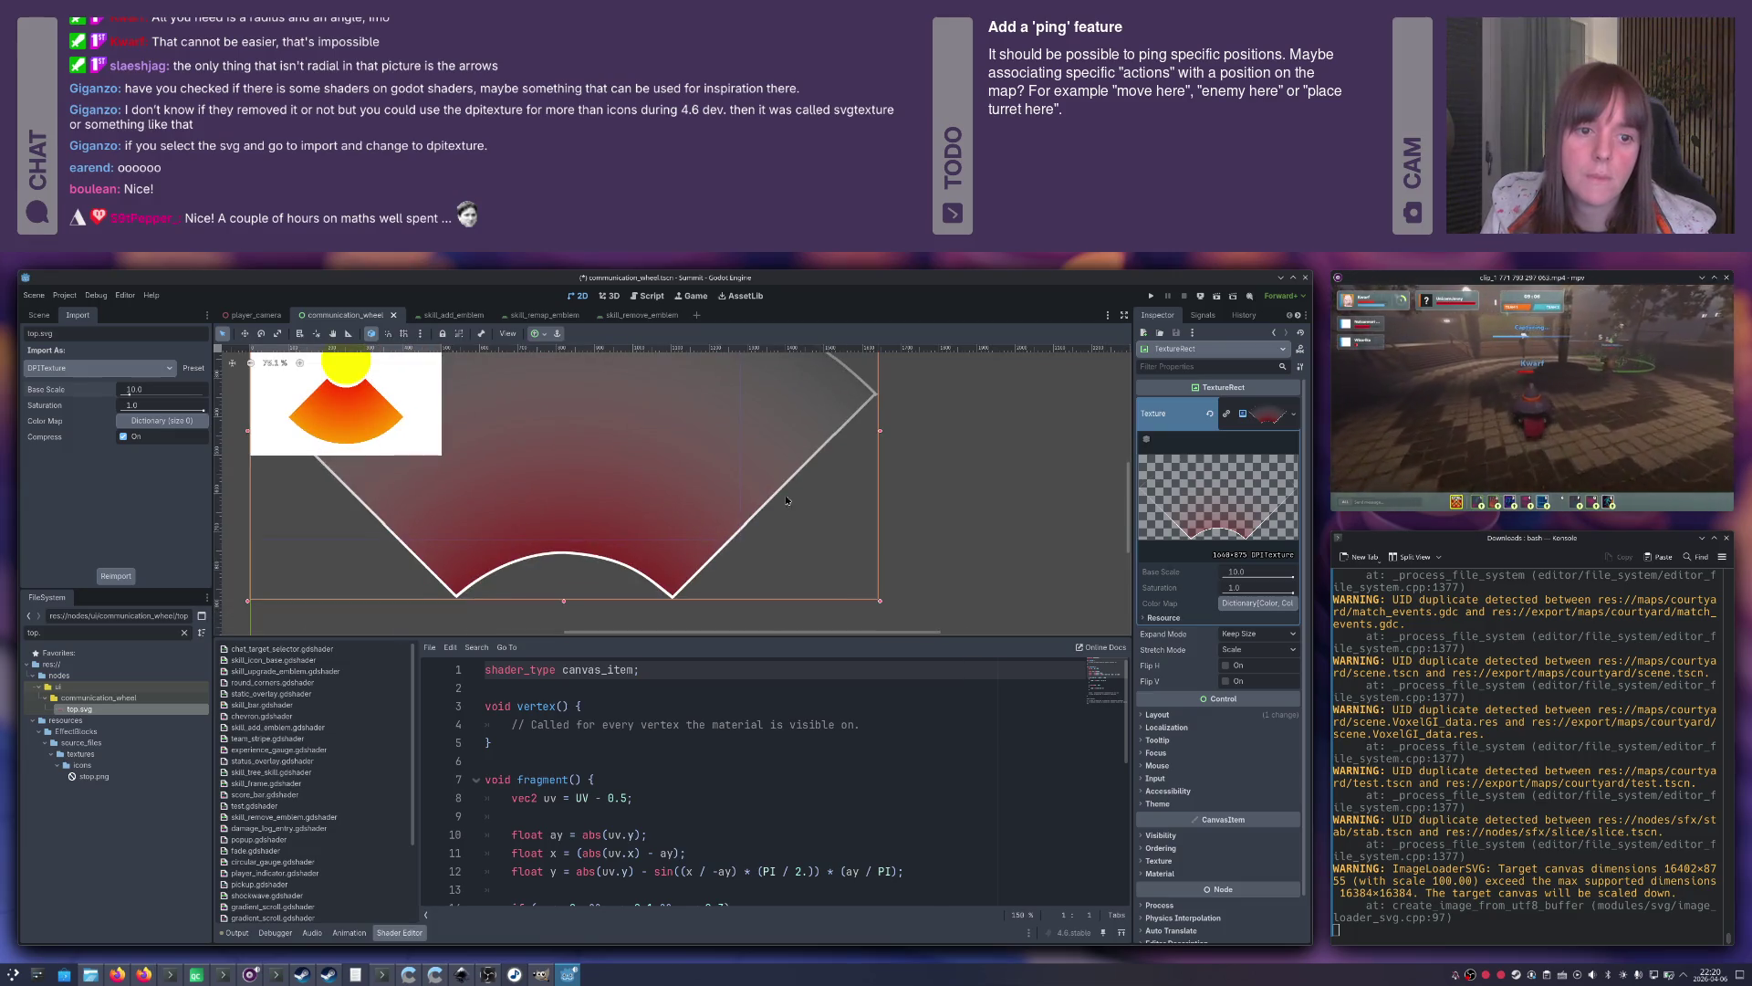
{"action": "scroll", "coordinate": [672, 491], "scroll_direction": "down", "scroll_amount": 3}
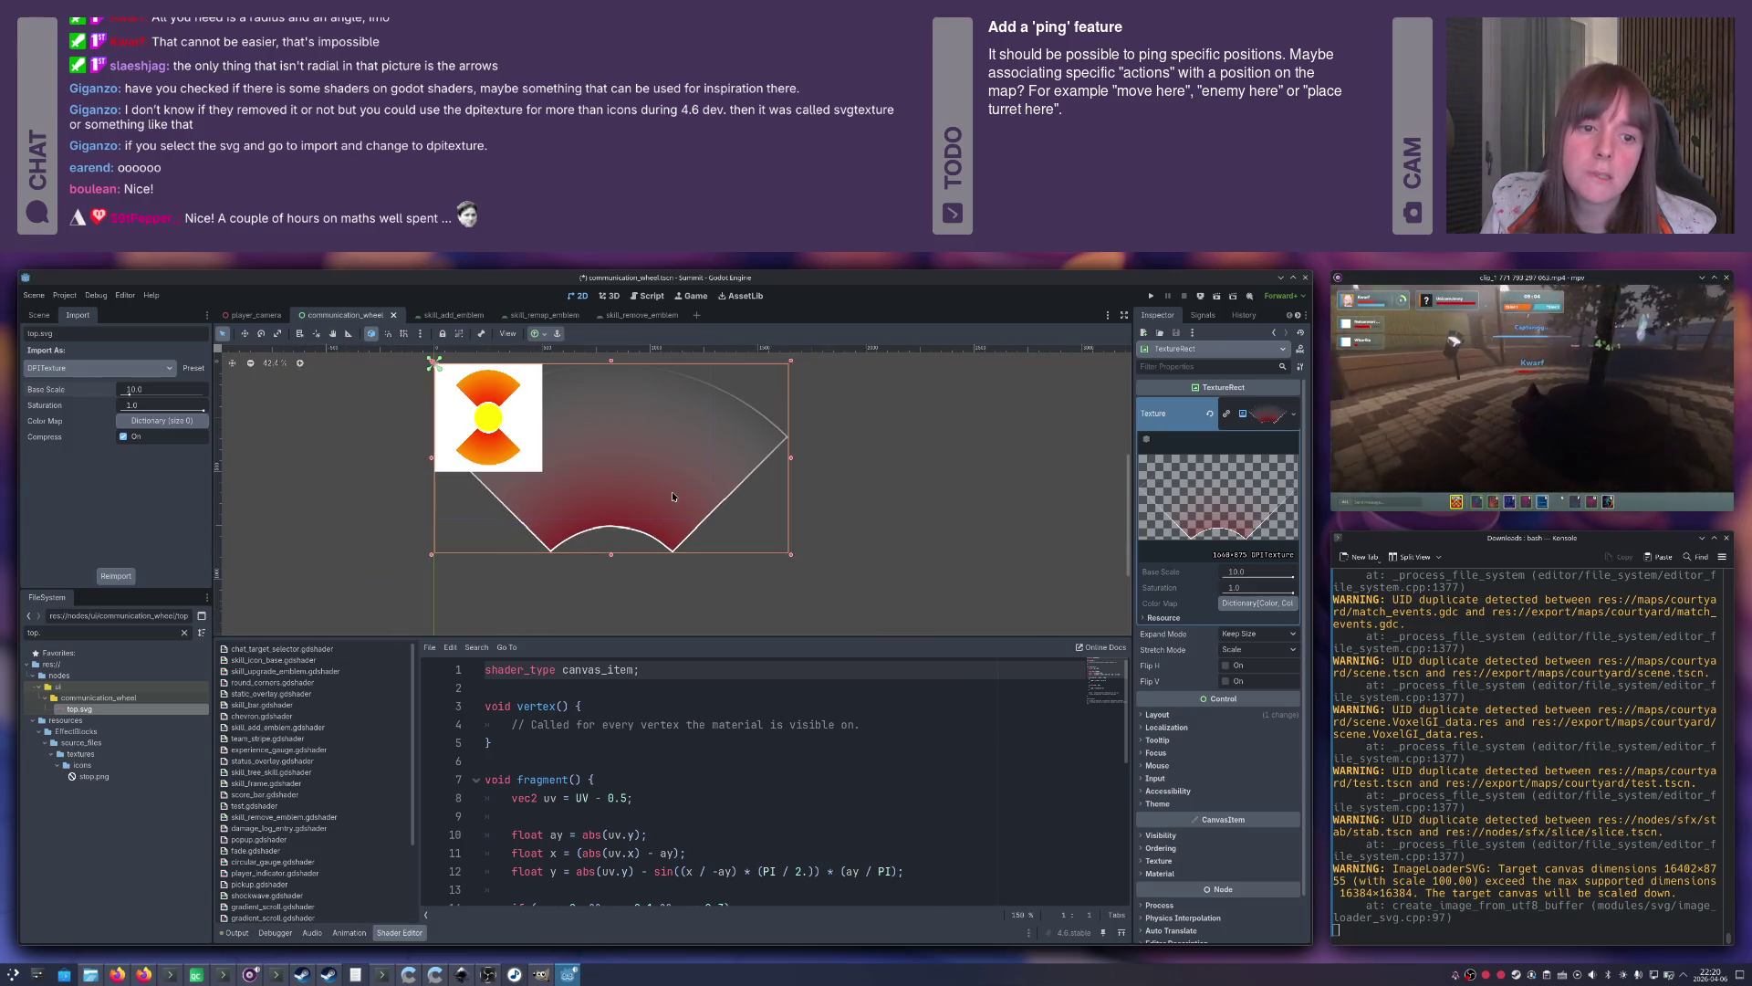
{"action": "scroll", "coordinate": [672, 496], "scroll_direction": "down", "scroll_amount": 2}
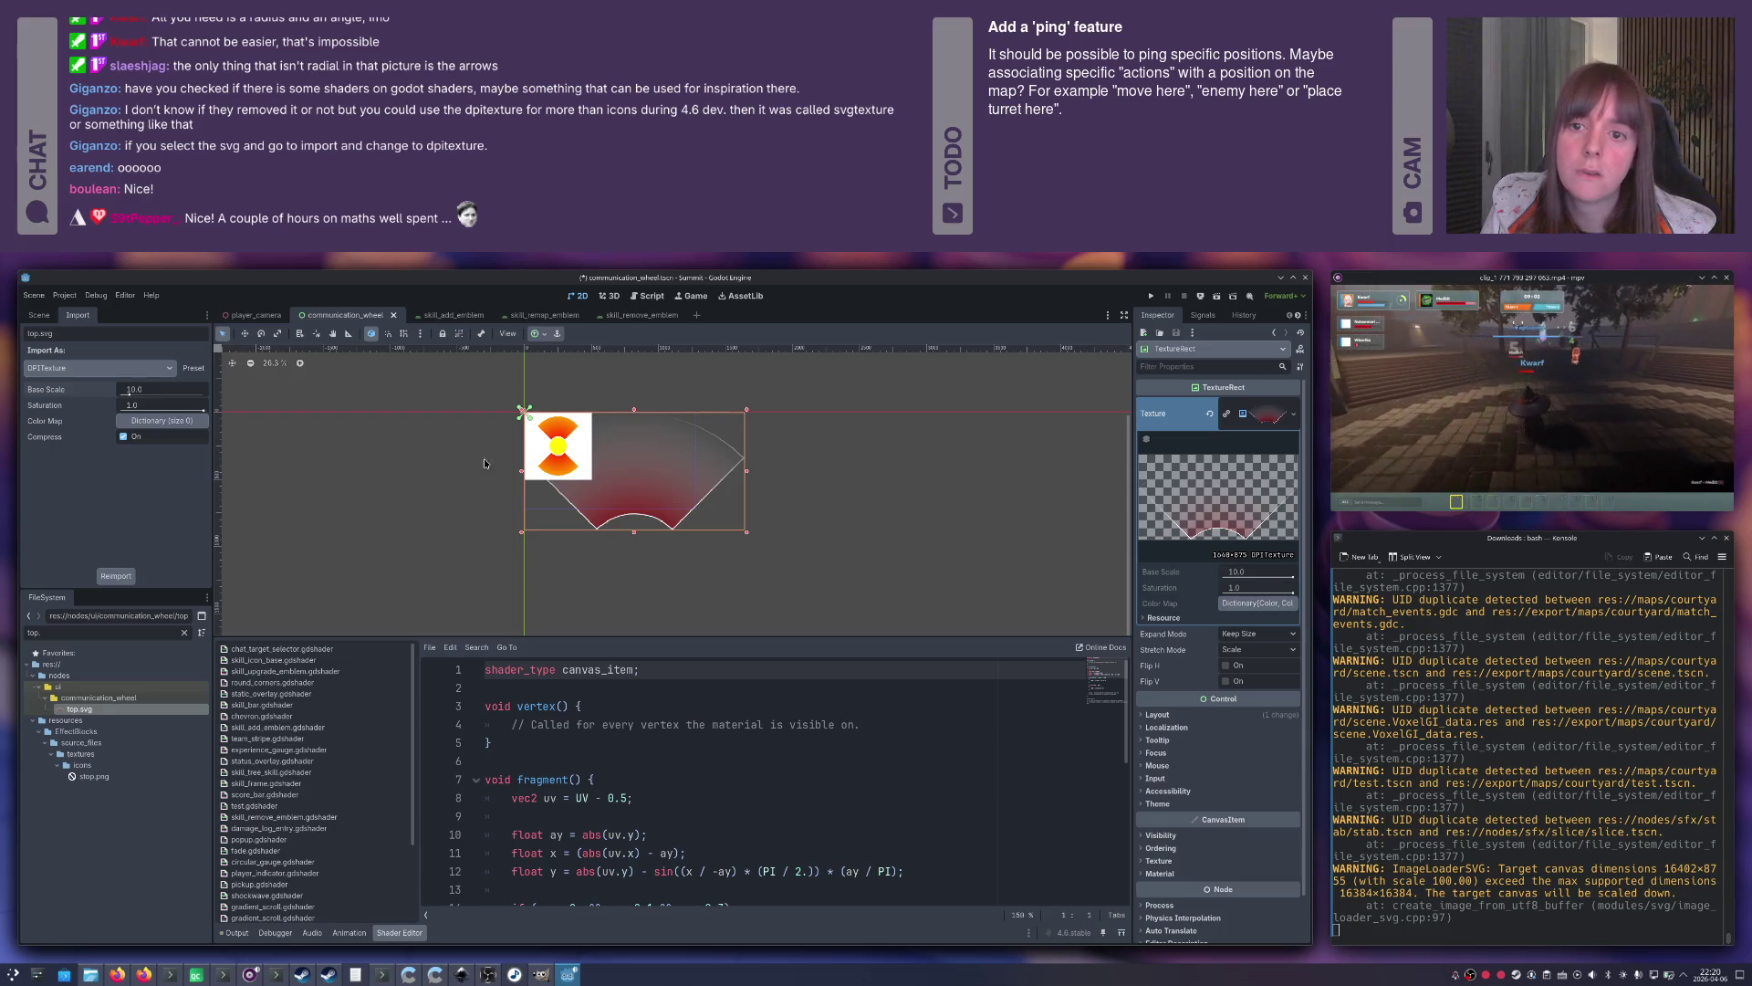
{"action": "left_click", "coordinate": [264, 364]}
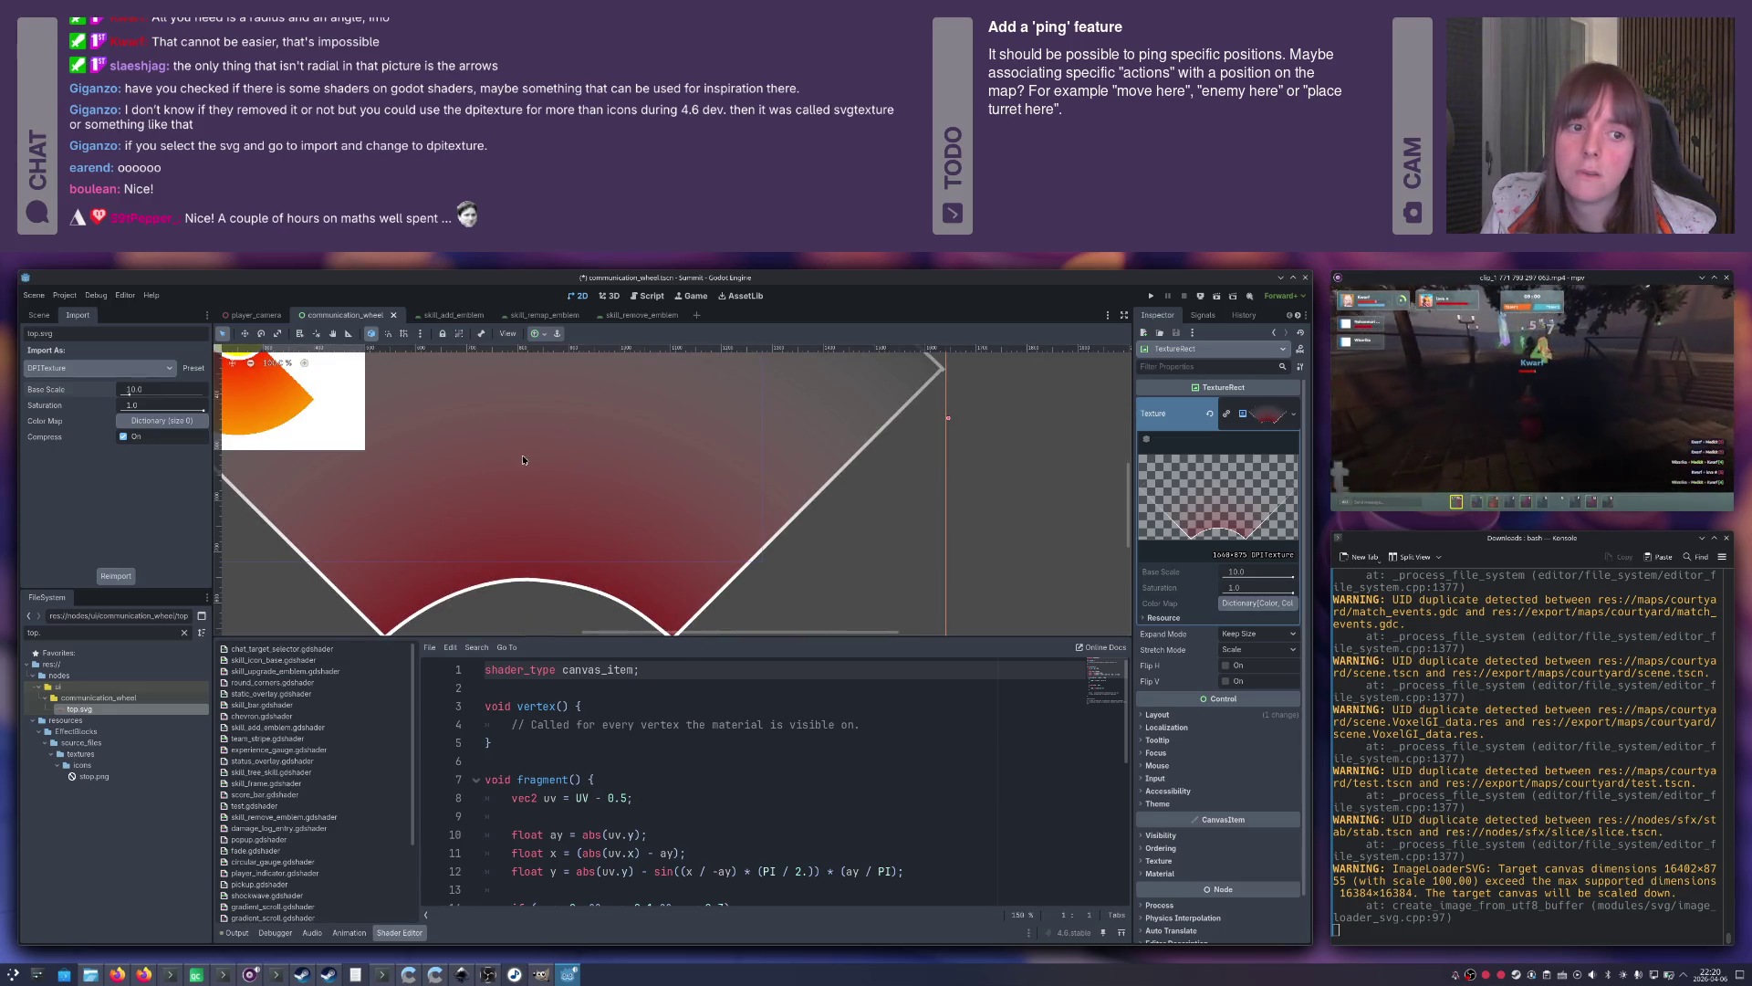
{"action": "left_click_drag", "start_coordinate": [502, 448], "coordinate": [656, 454]}
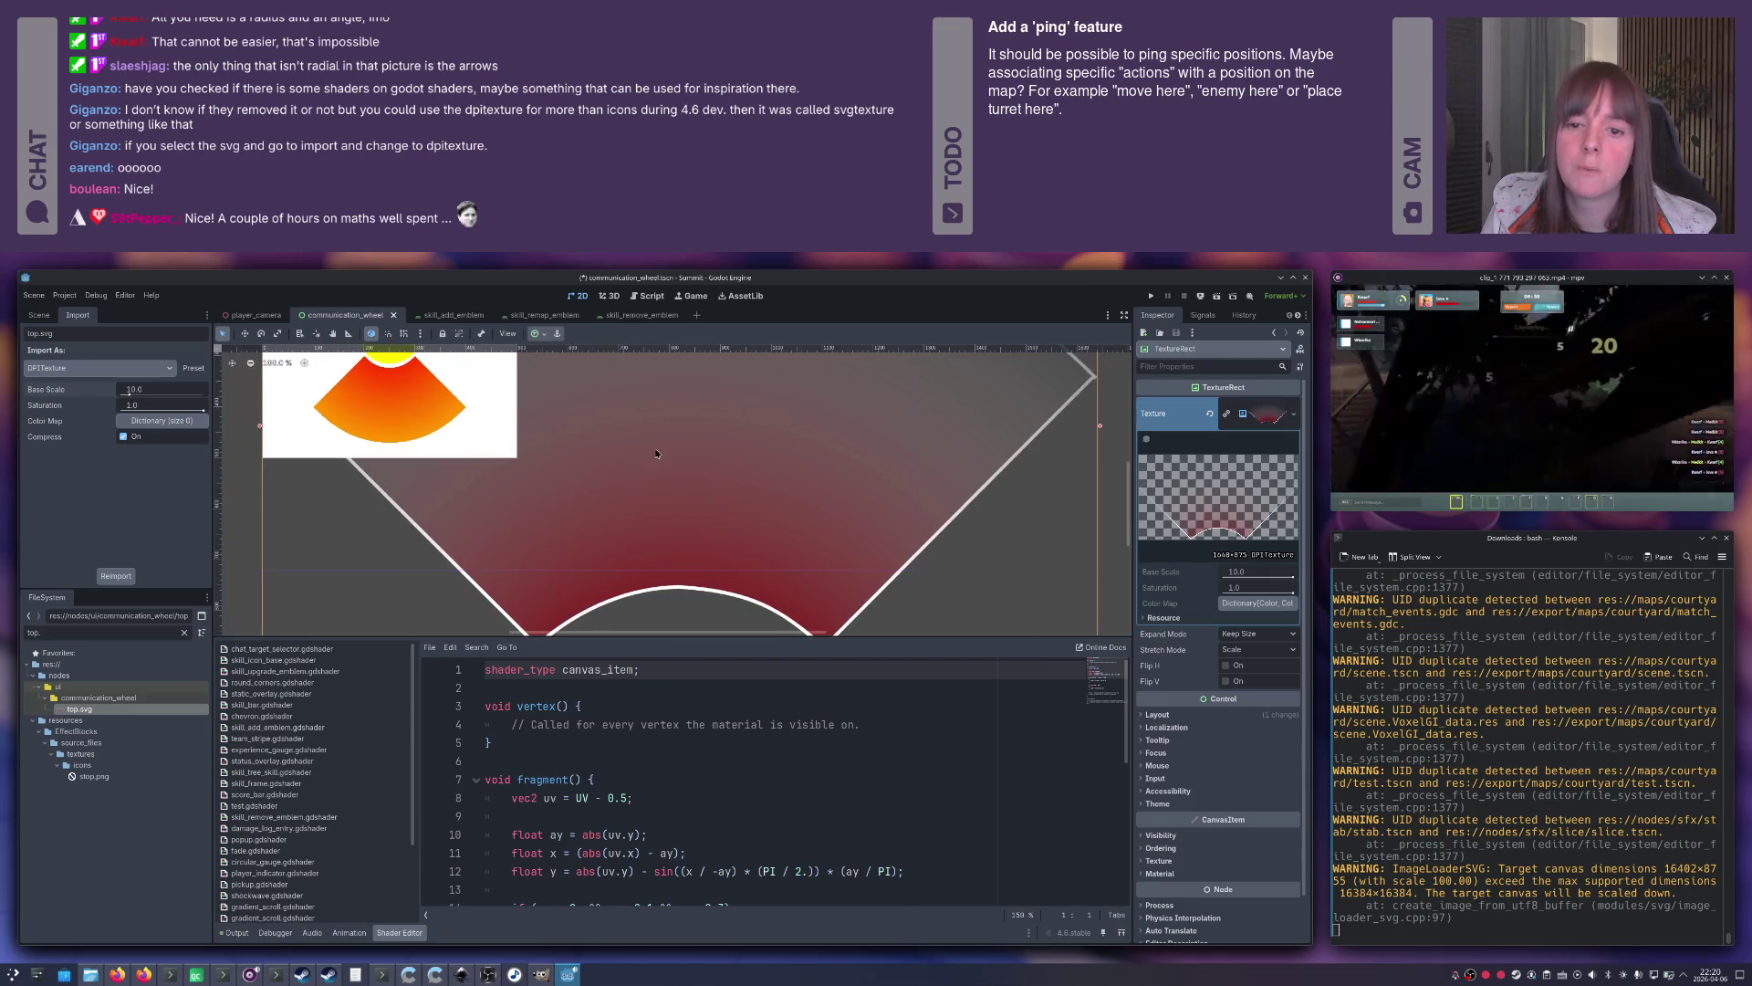
{"action": "left_click_drag", "start_coordinate": [337, 414], "coordinate": [1078, 414]}
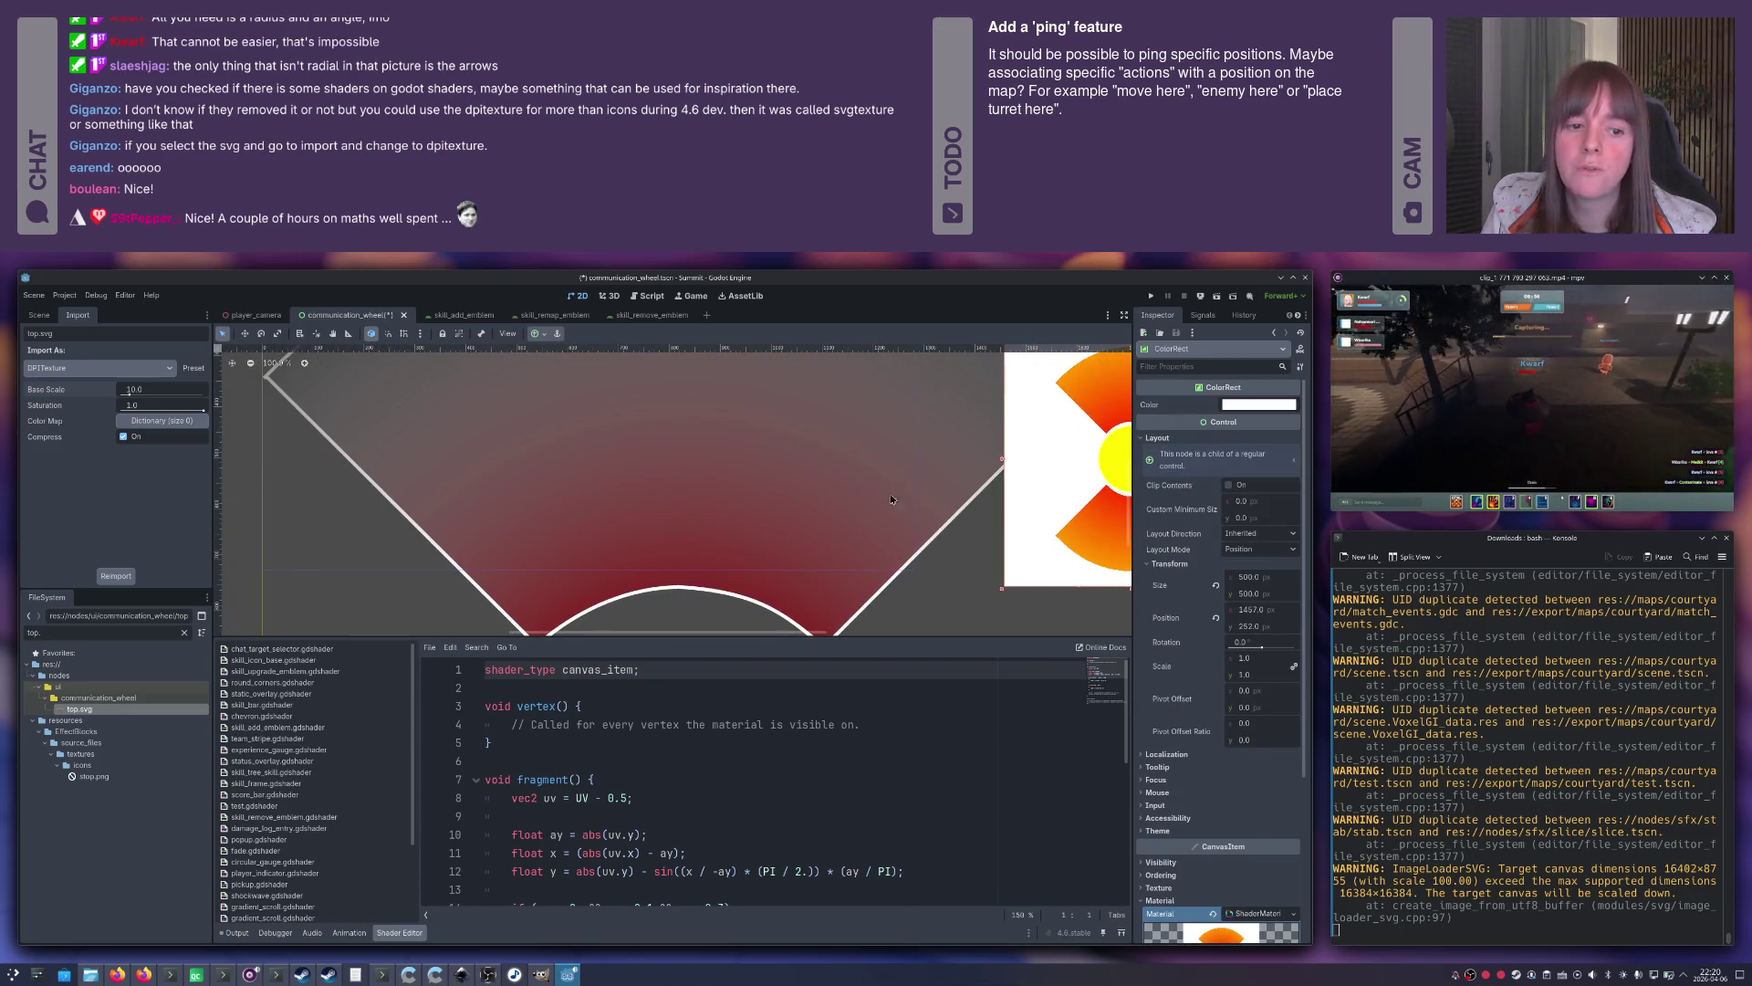
{"action": "mouse_move", "coordinate": [549, 437]}
{"action": "left_mouse_down"}
{"action": "mouse_move", "coordinate": [575, 524]}
{"action": "mouse_move", "coordinate": [456, 508]}
{"action": "left_mouse_up"}
{"action": "left_click_drag", "start_coordinate": [927, 529], "coordinate": [1095, 528]}
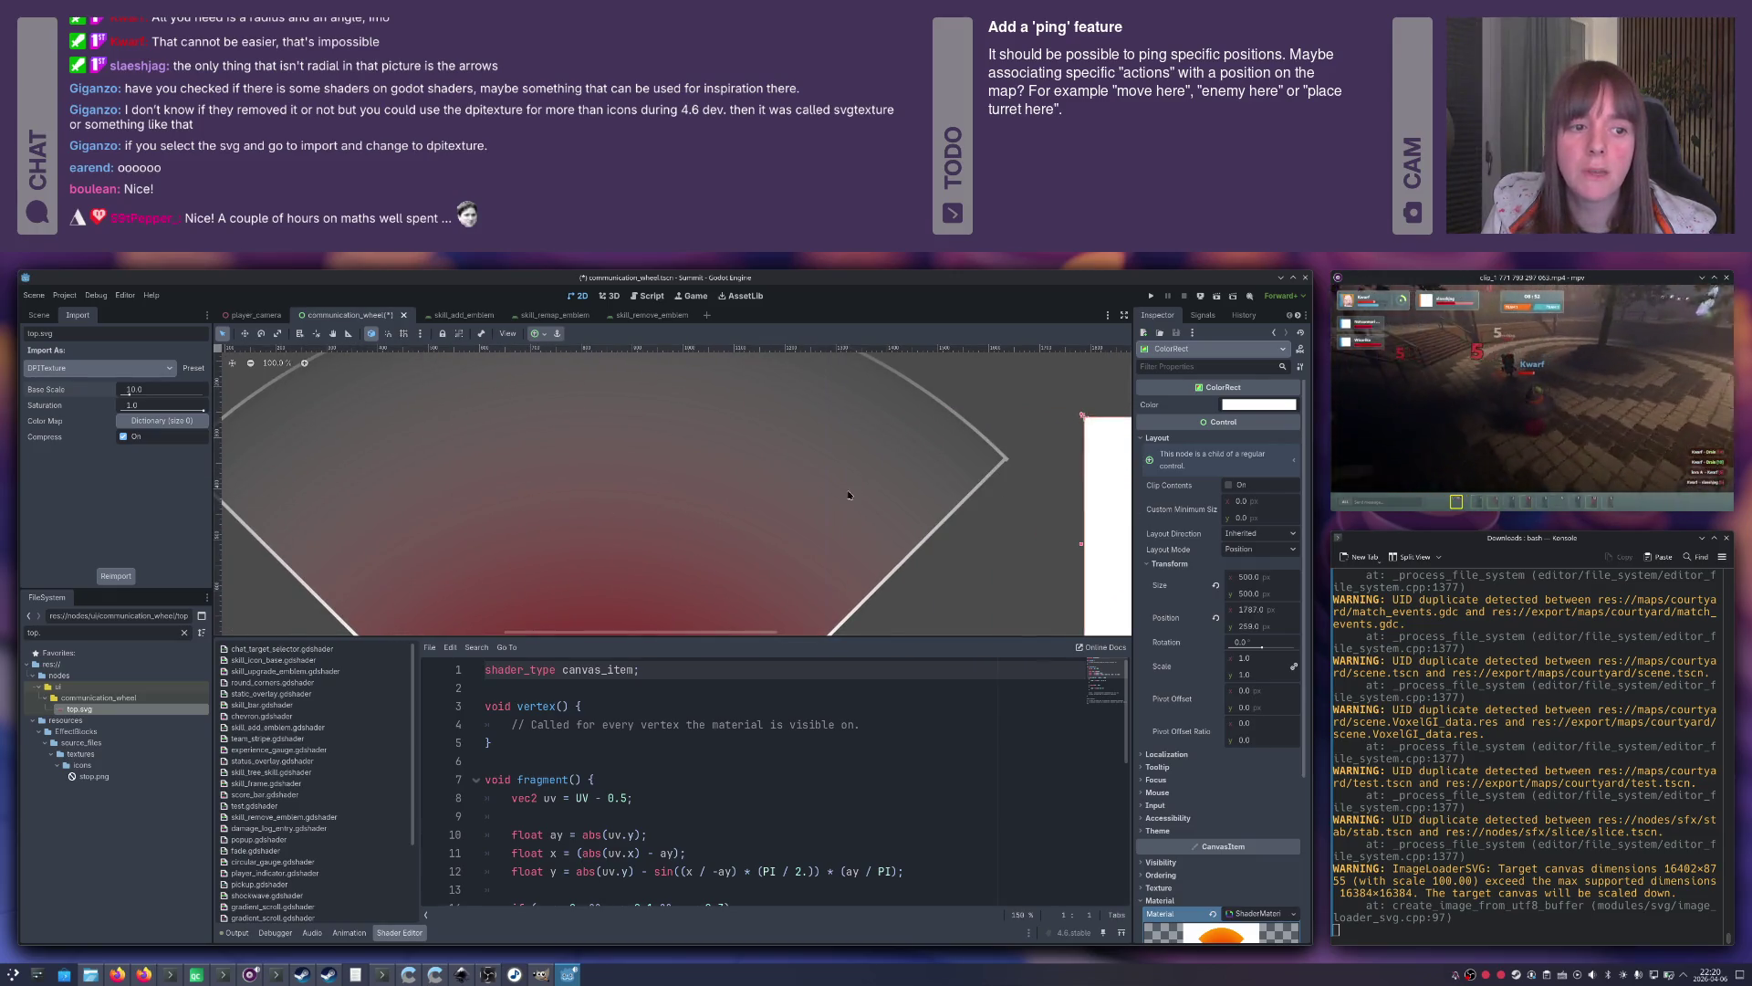
Check the wedge TextureRect, keeping Expand Mode on Keep Size and Stretch Mode on Scale.
{"action": "left_click", "coordinate": [754, 494]}
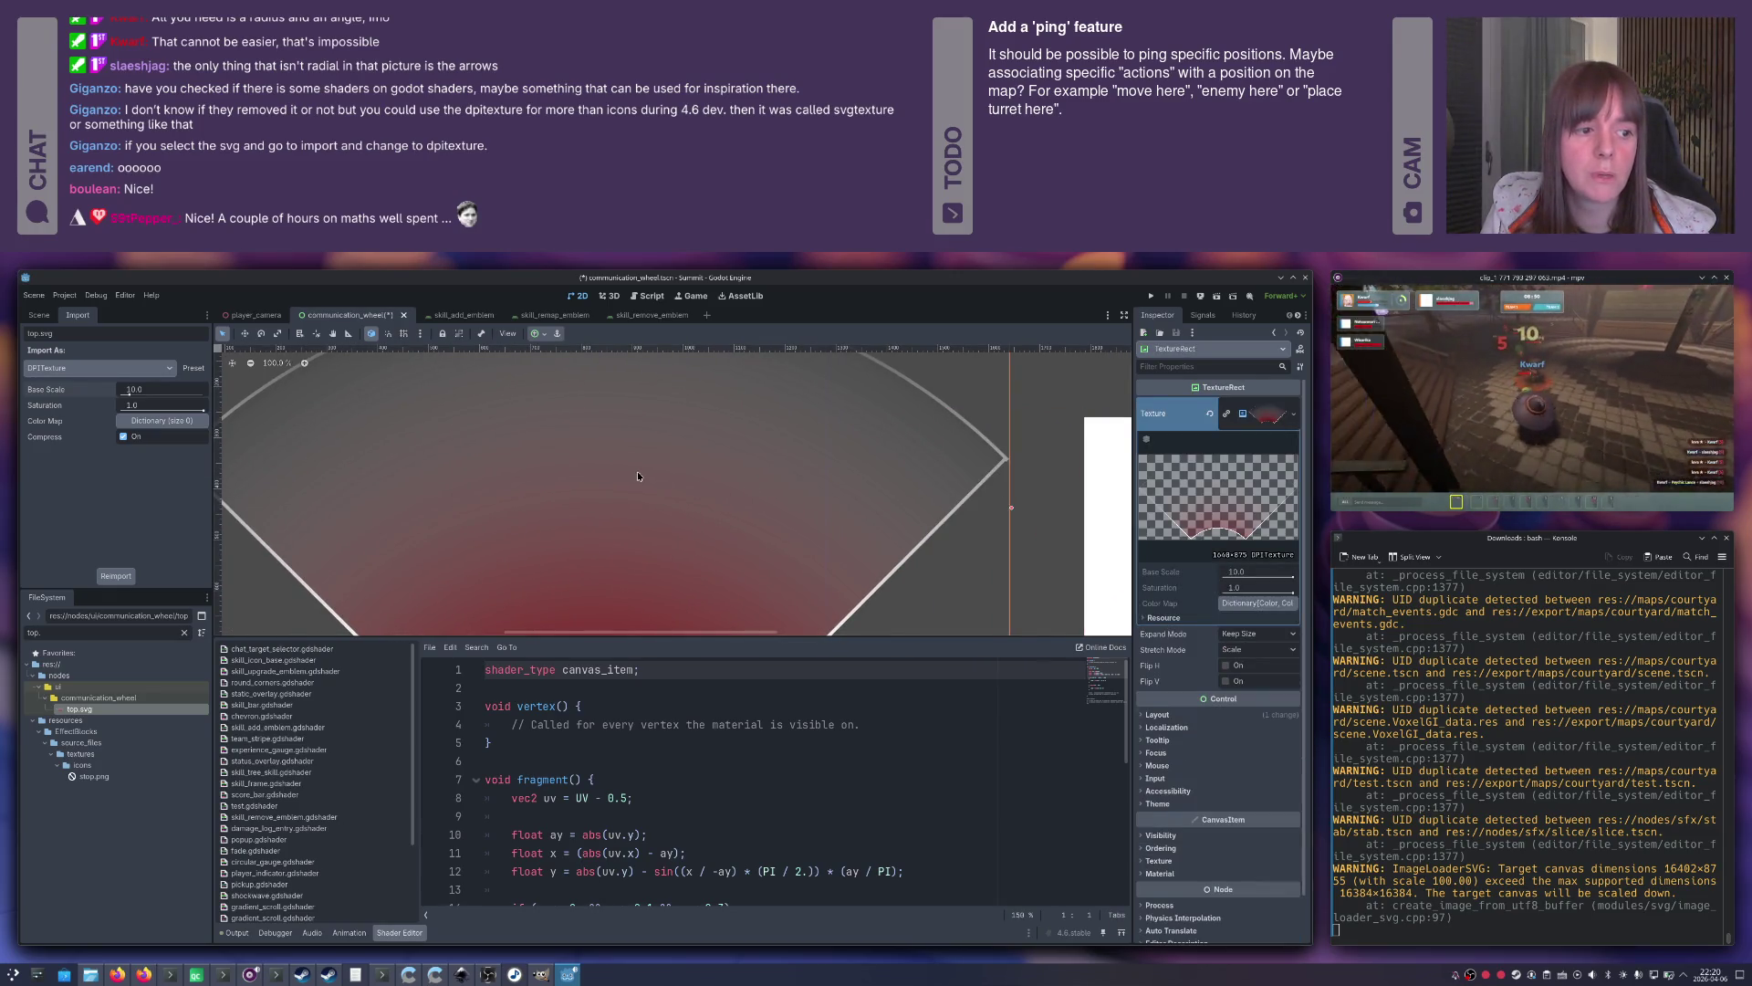
{"action": "scroll", "coordinate": [637, 475], "scroll_direction": "down", "scroll_amount": 5}
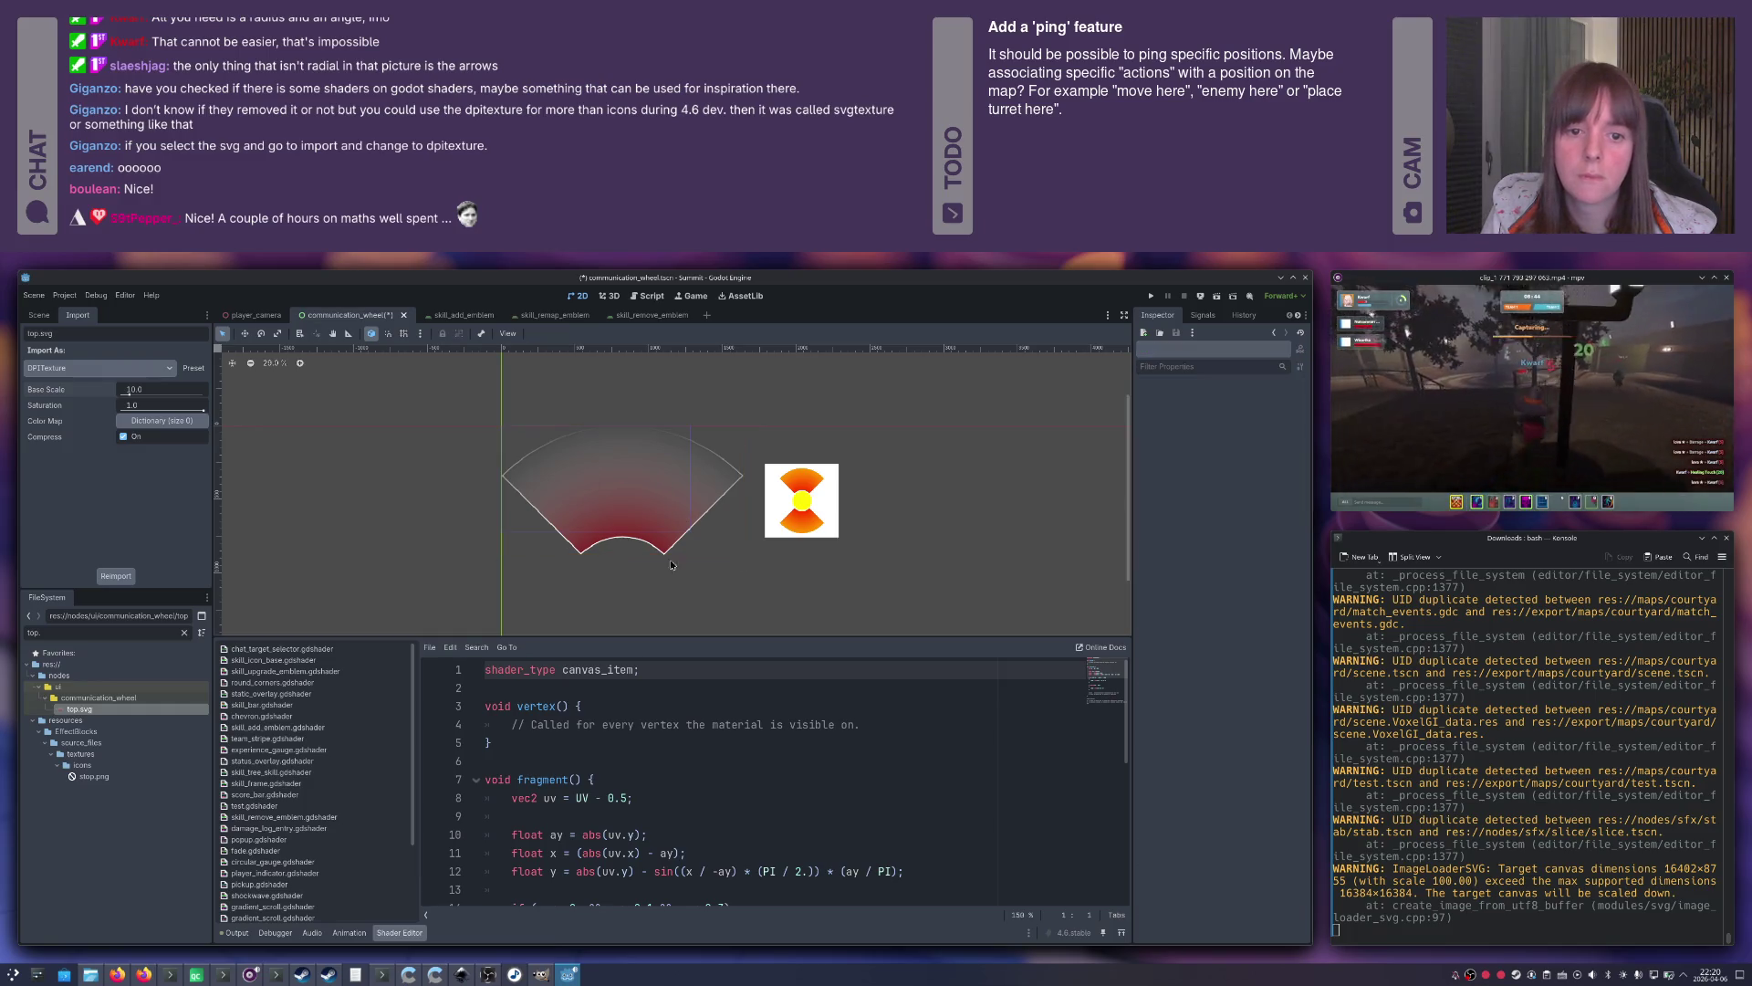
{"action": "scroll", "coordinate": [577, 476], "scroll_direction": "up", "scroll_amount": 4}
{"action": "left_click_drag", "start_coordinate": [577, 479], "coordinate": [526, 431]}
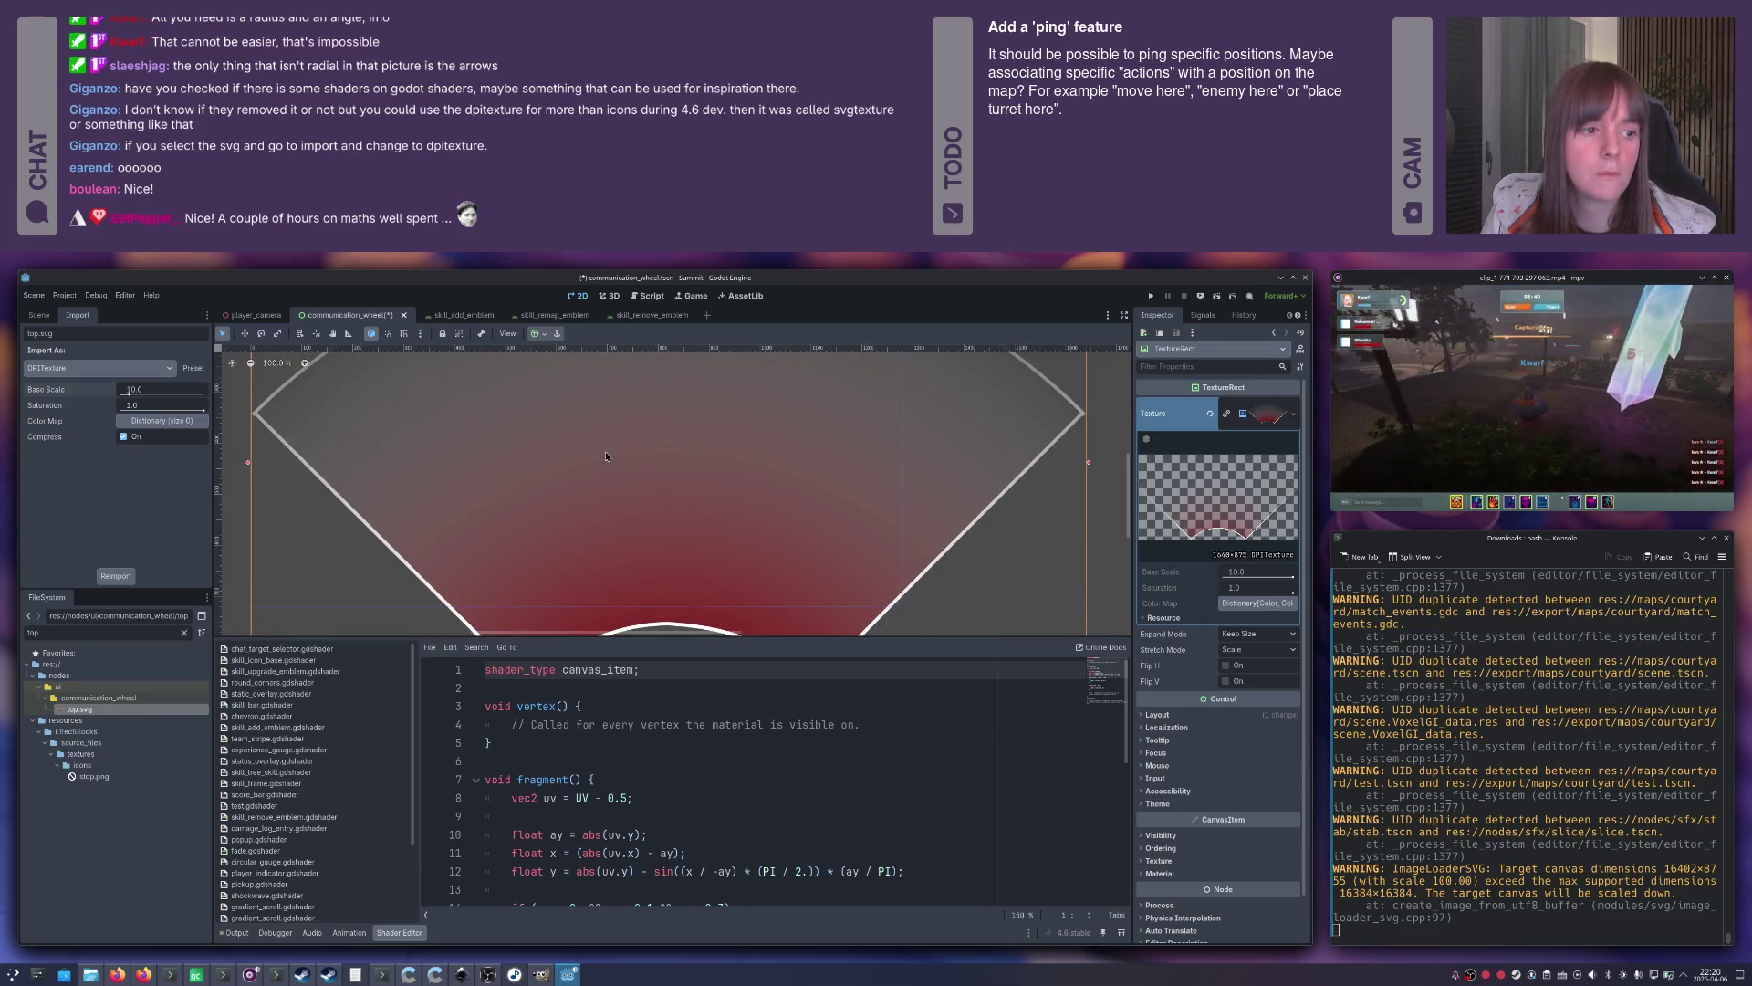
{"action": "left_click", "coordinate": [1251, 634]}
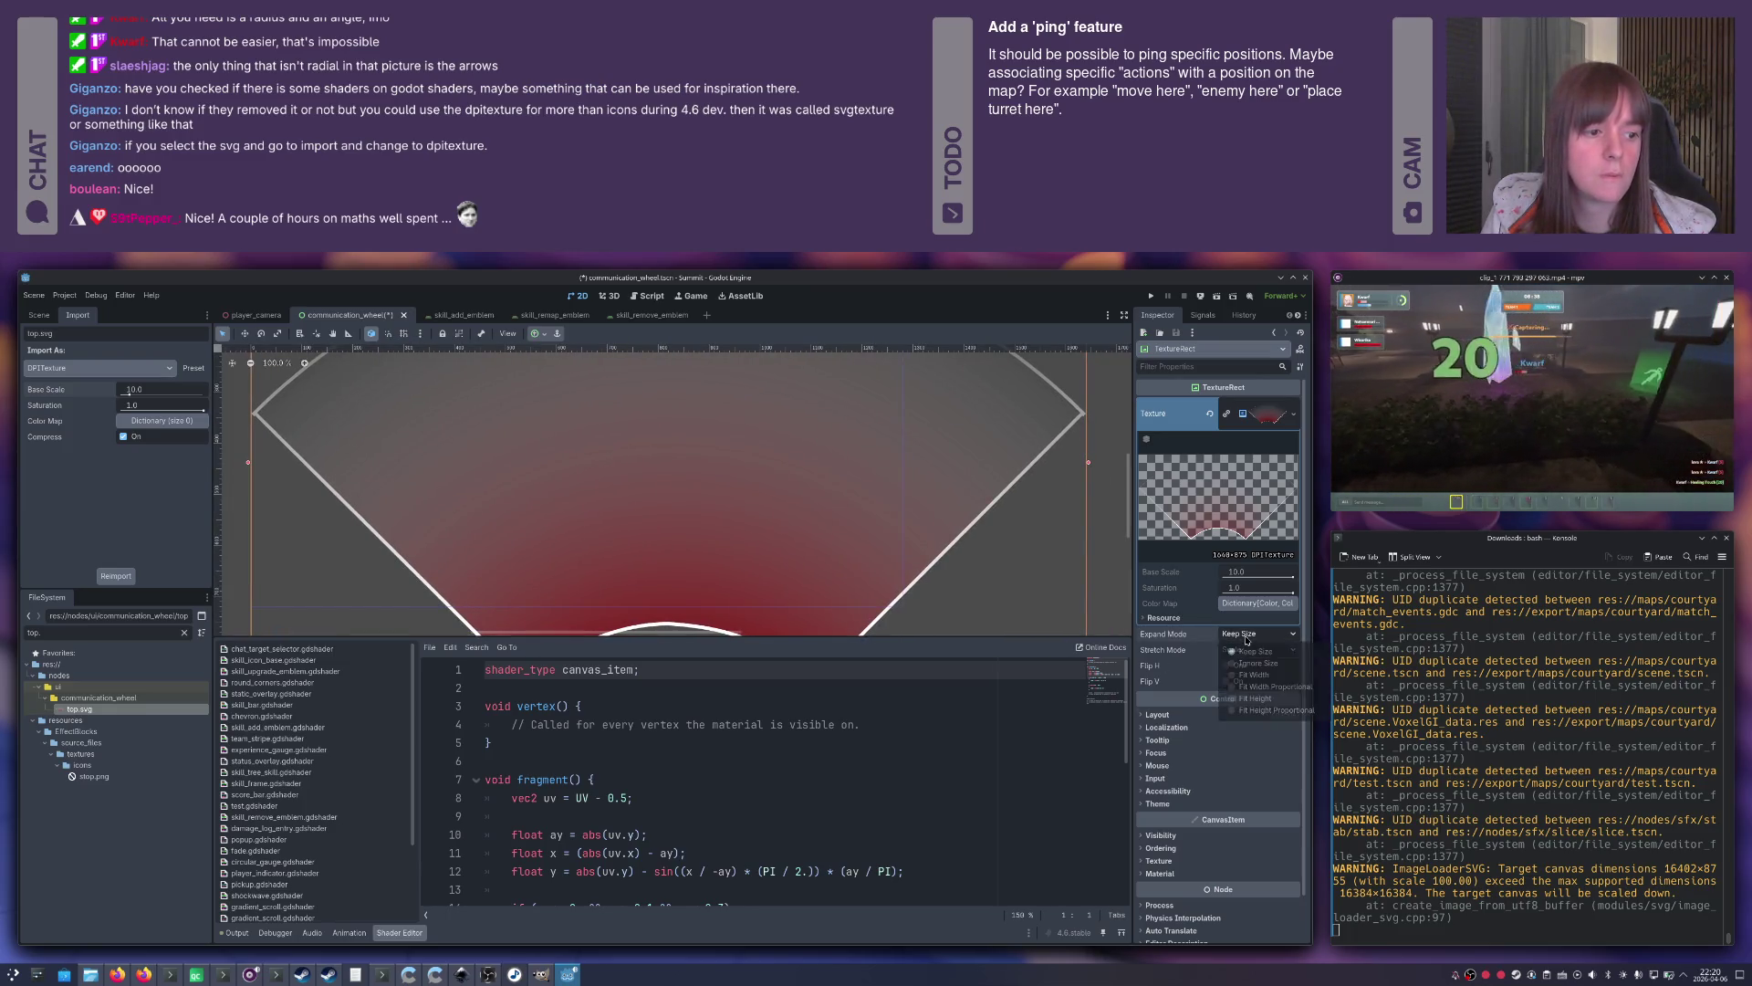
{"action": "left_click", "coordinate": [1246, 640]}
{"action": "left_click", "coordinate": [1250, 650]}
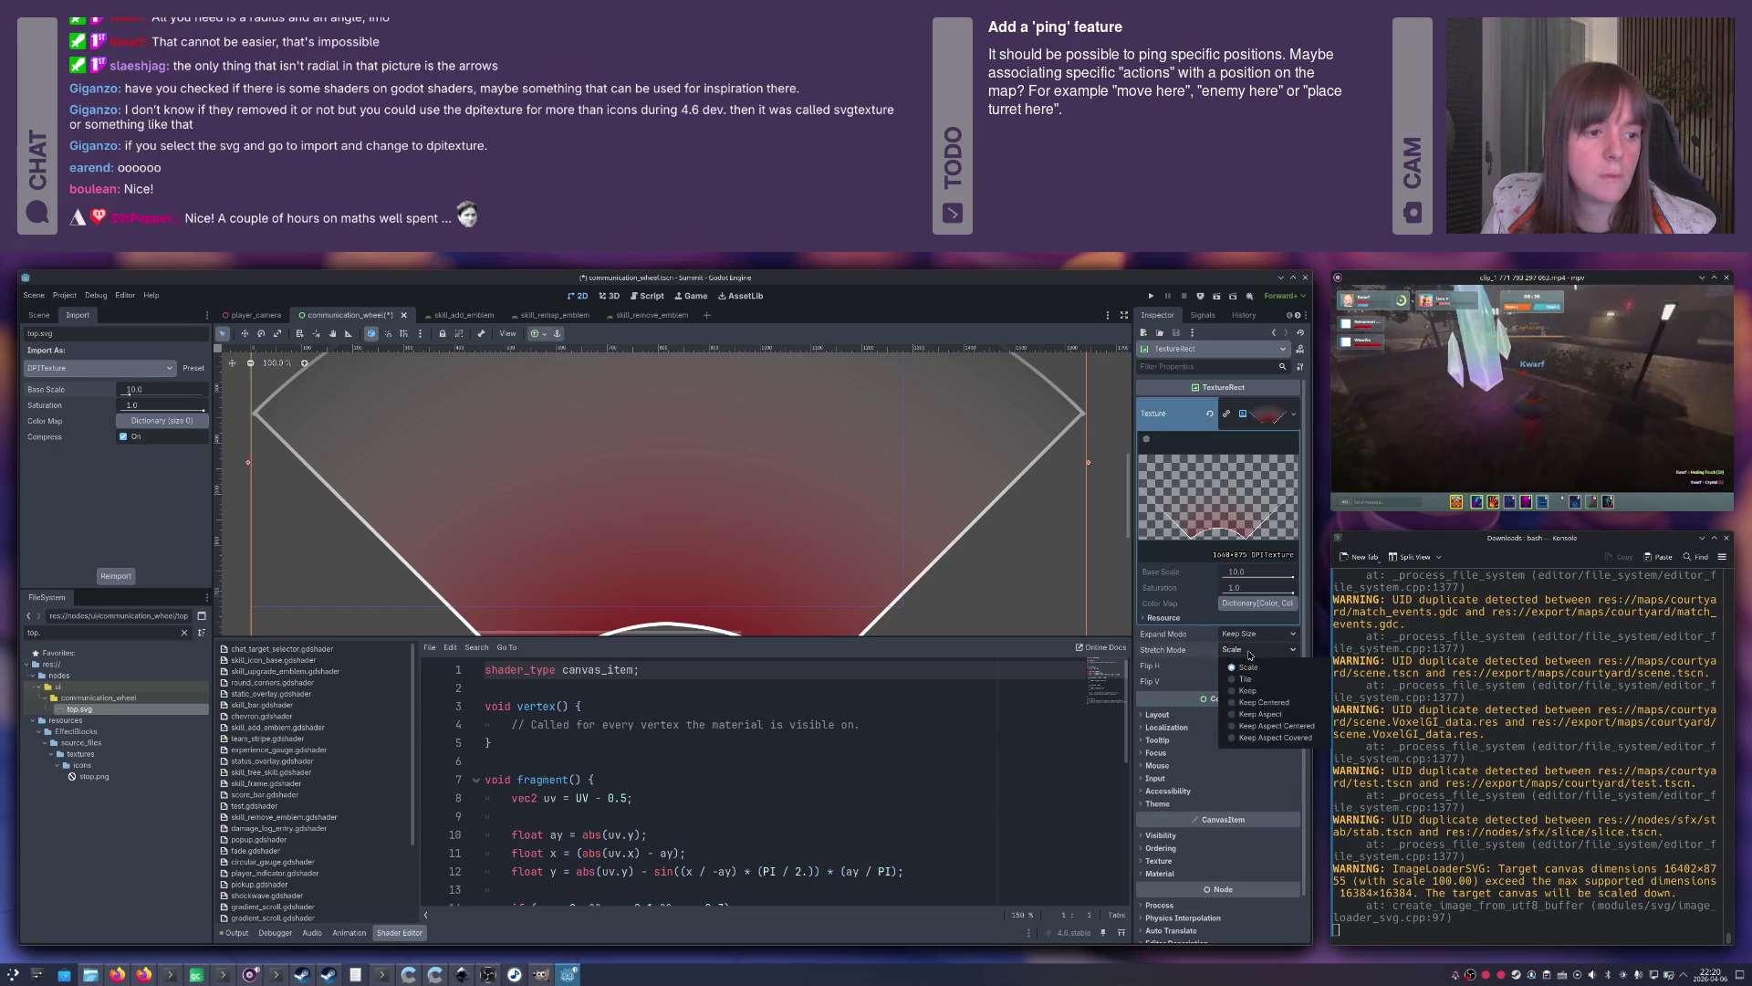
{"action": "left_click", "coordinate": [1248, 667]}
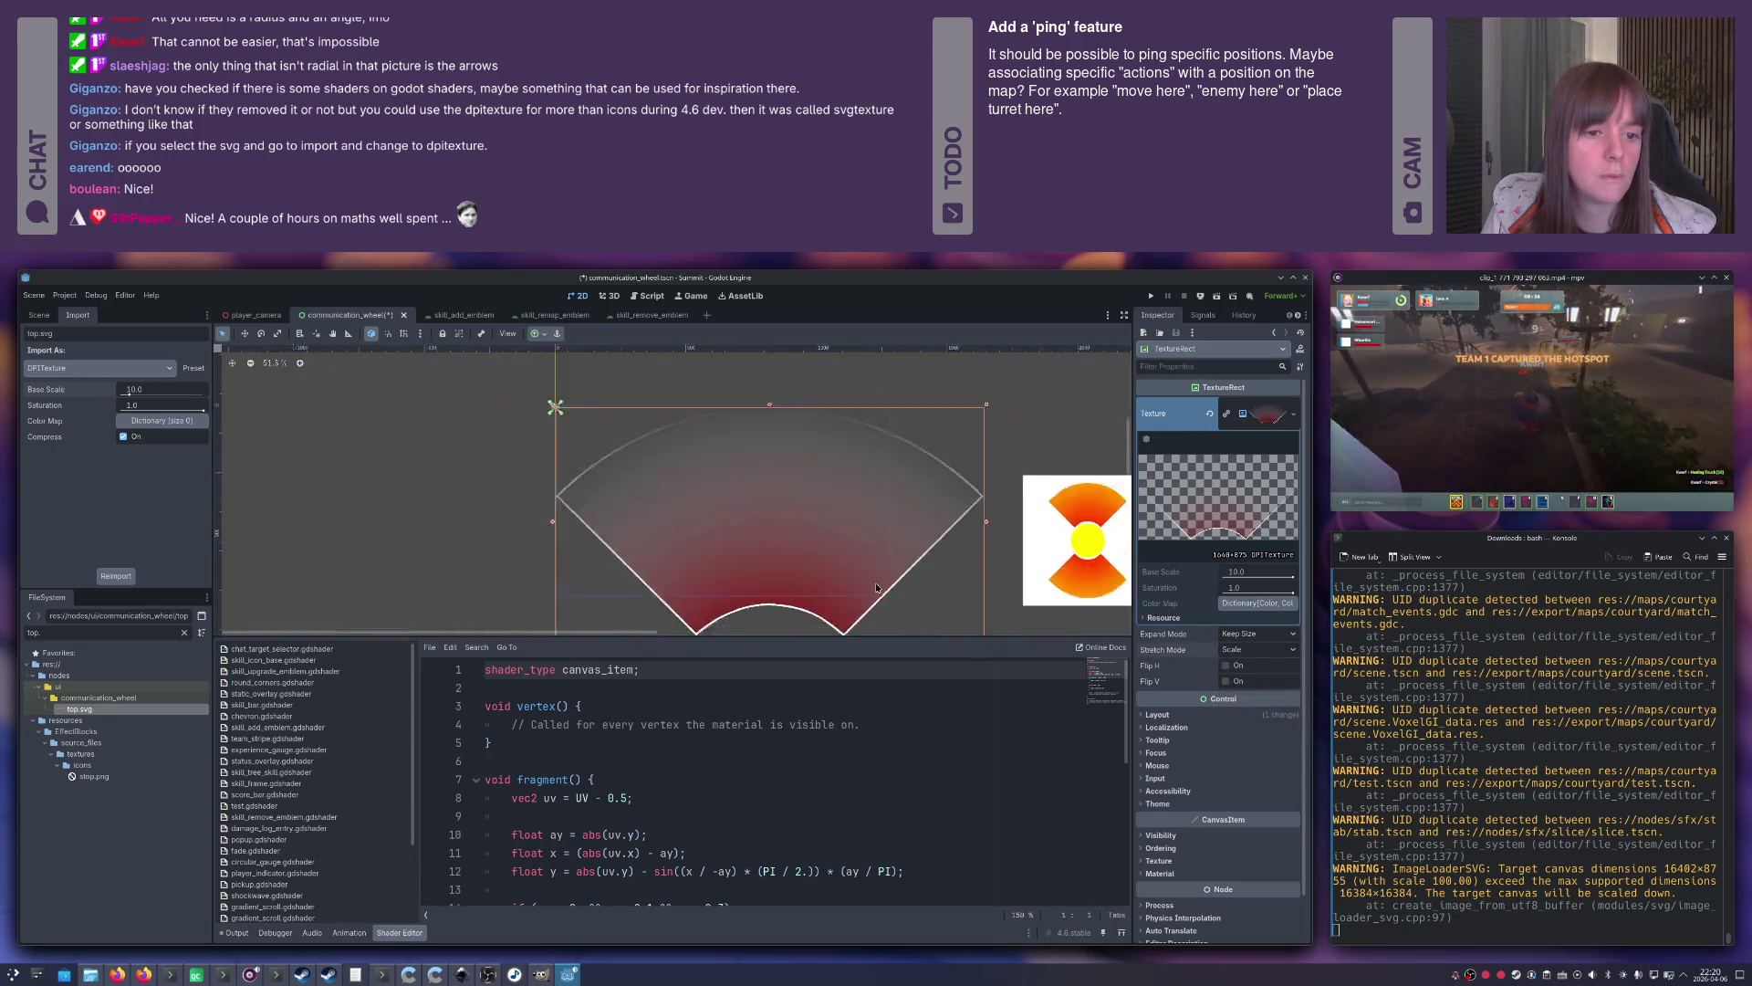
Move the shader square further right and lower top.svg's base scale to 5.0.
{"action": "scroll", "coordinate": [876, 588], "scroll_direction": "down", "scroll_amount": 7}
{"action": "scroll", "coordinate": [876, 589], "scroll_direction": "down", "scroll_amount": 3}
{"action": "left_click", "coordinate": [944, 561]}
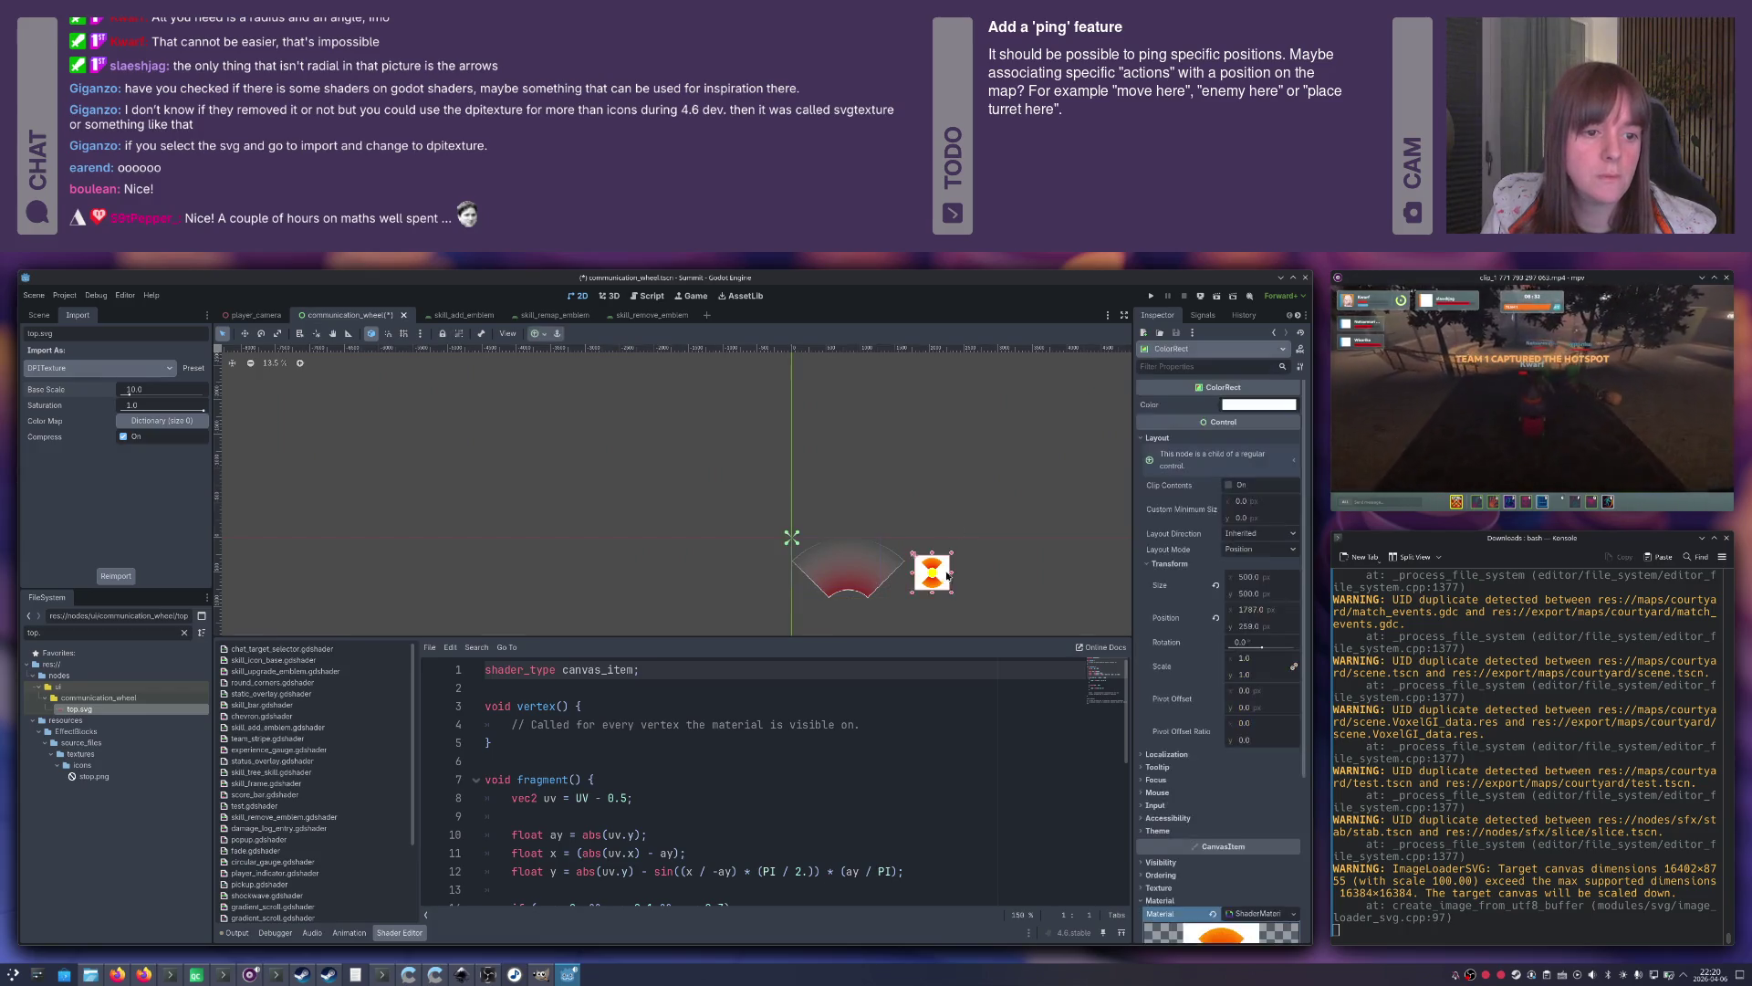
{"action": "left_click_drag", "start_coordinate": [944, 561], "coordinate": [1056, 559]}
{"action": "left_click", "coordinate": [849, 566]}
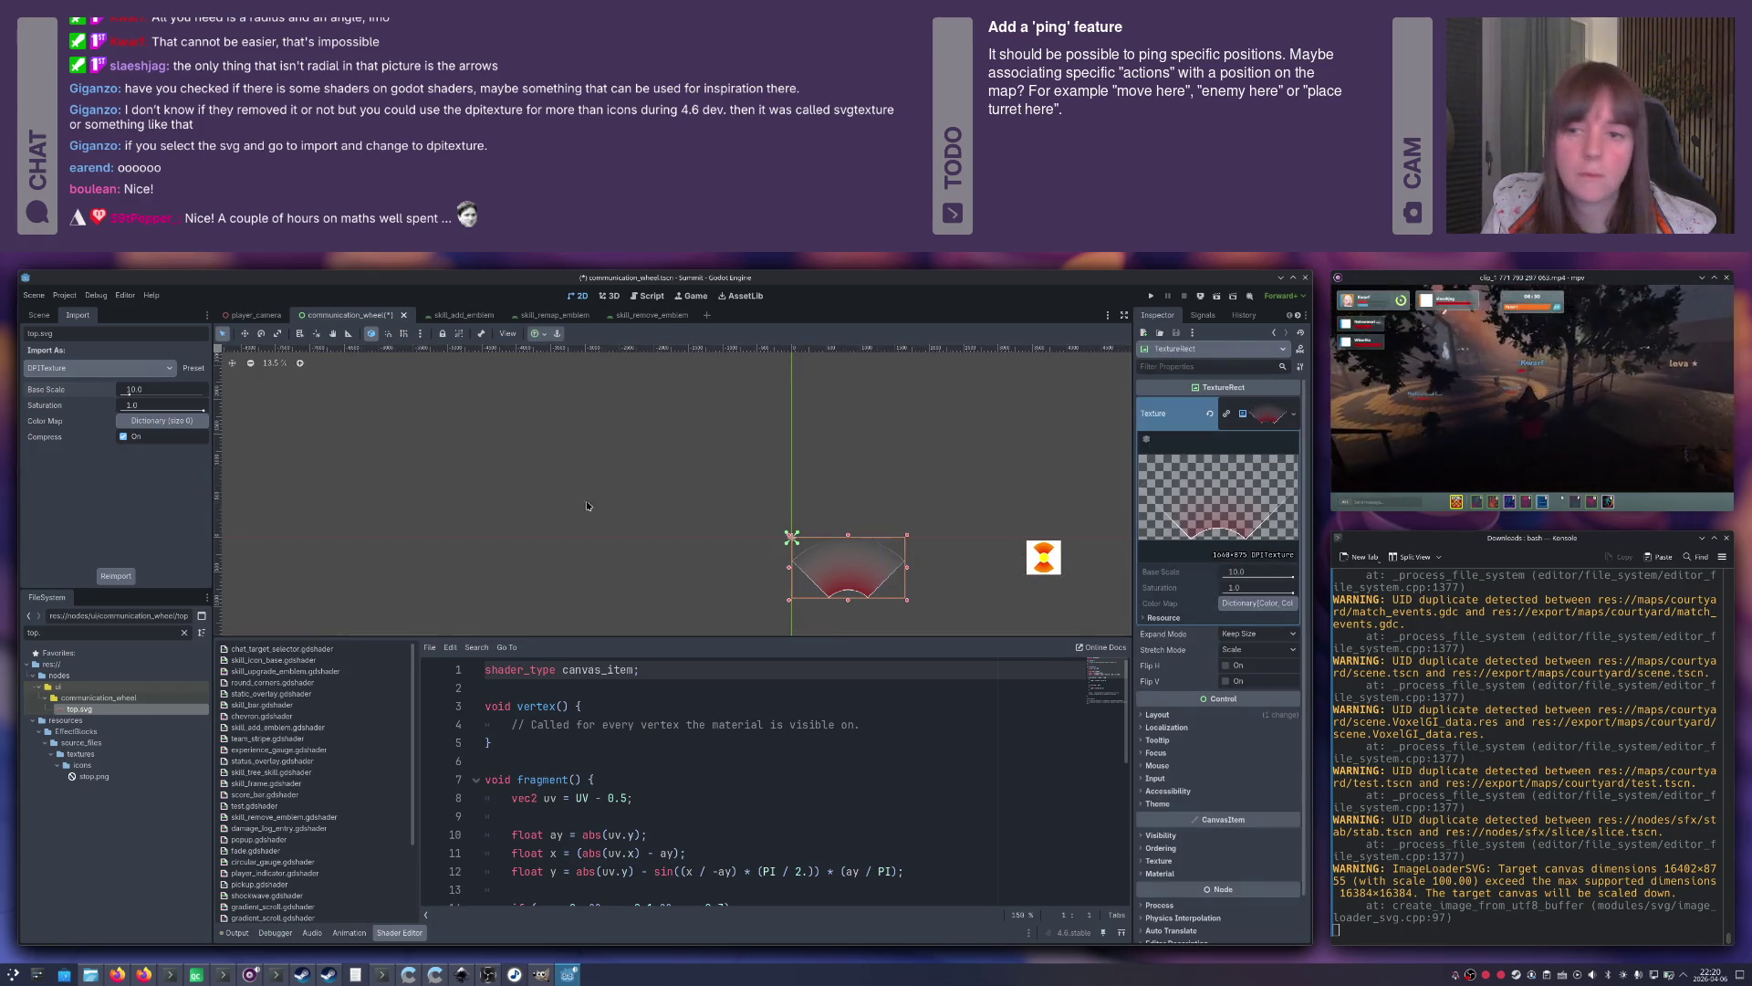
{"action": "left_click_drag", "start_coordinate": [147, 391], "coordinate": [136, 390]}
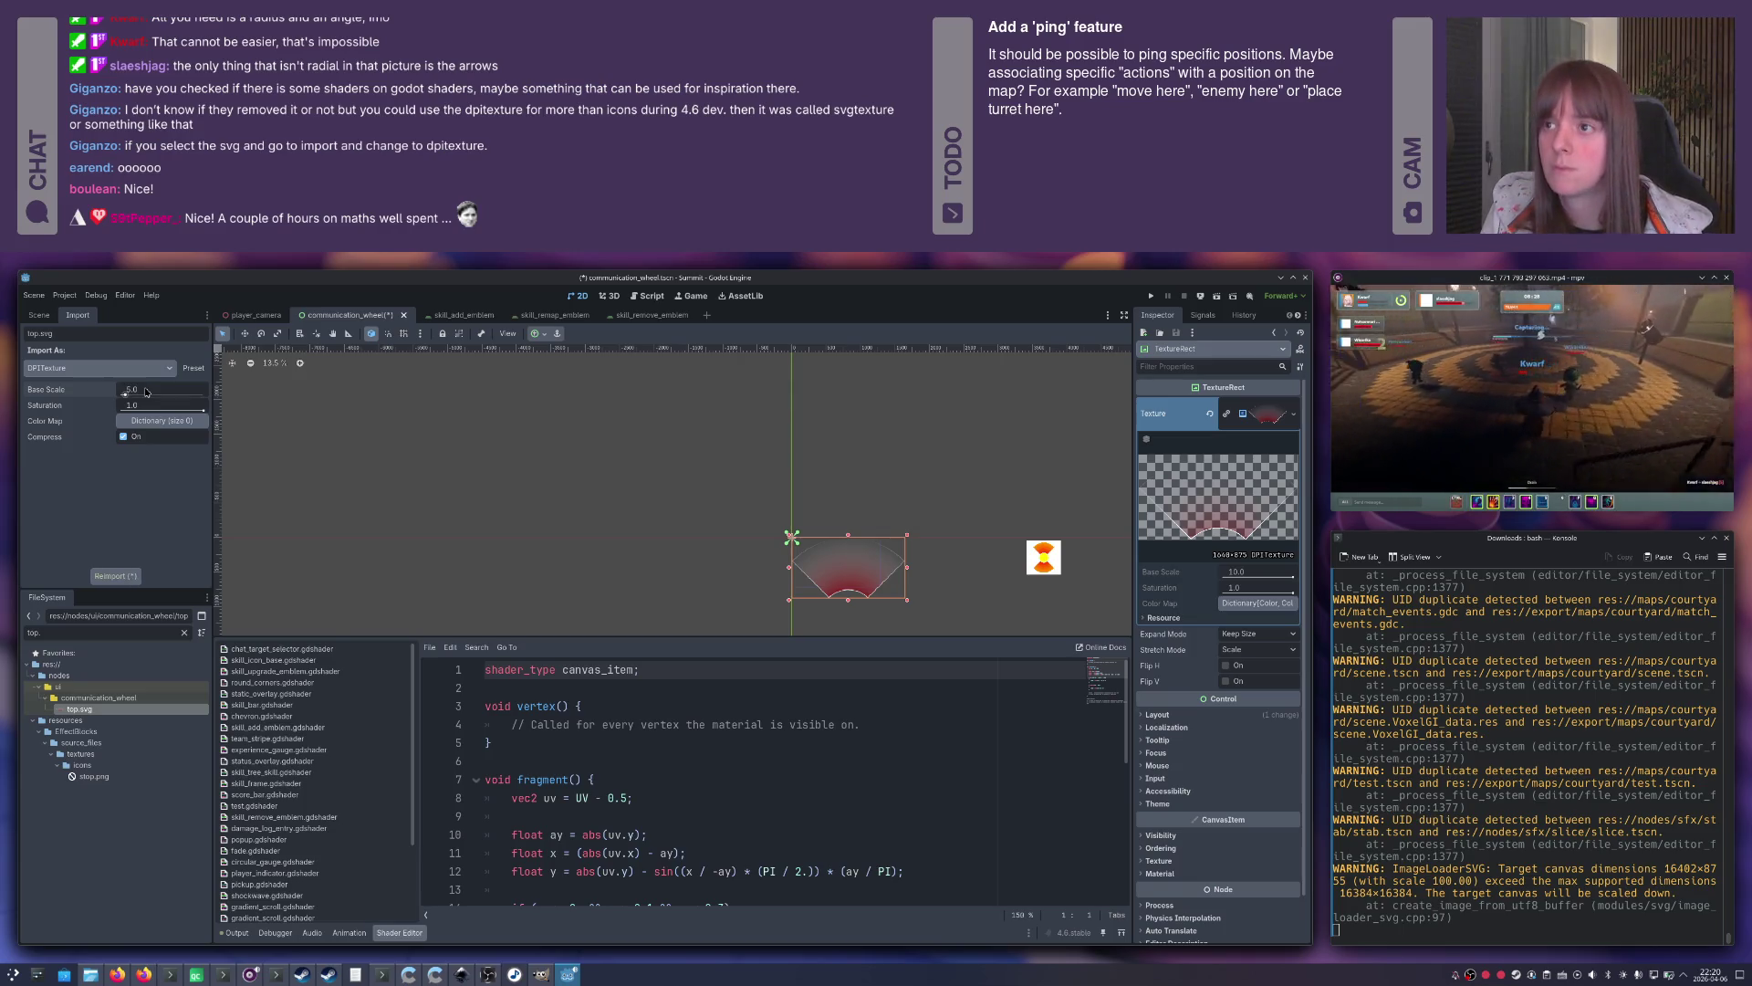
Reimport top.svg at base scale 5, shrink the wedge TextureRect, and center it at 100% zoom.
{"action": "left_click", "coordinate": [116, 576]}
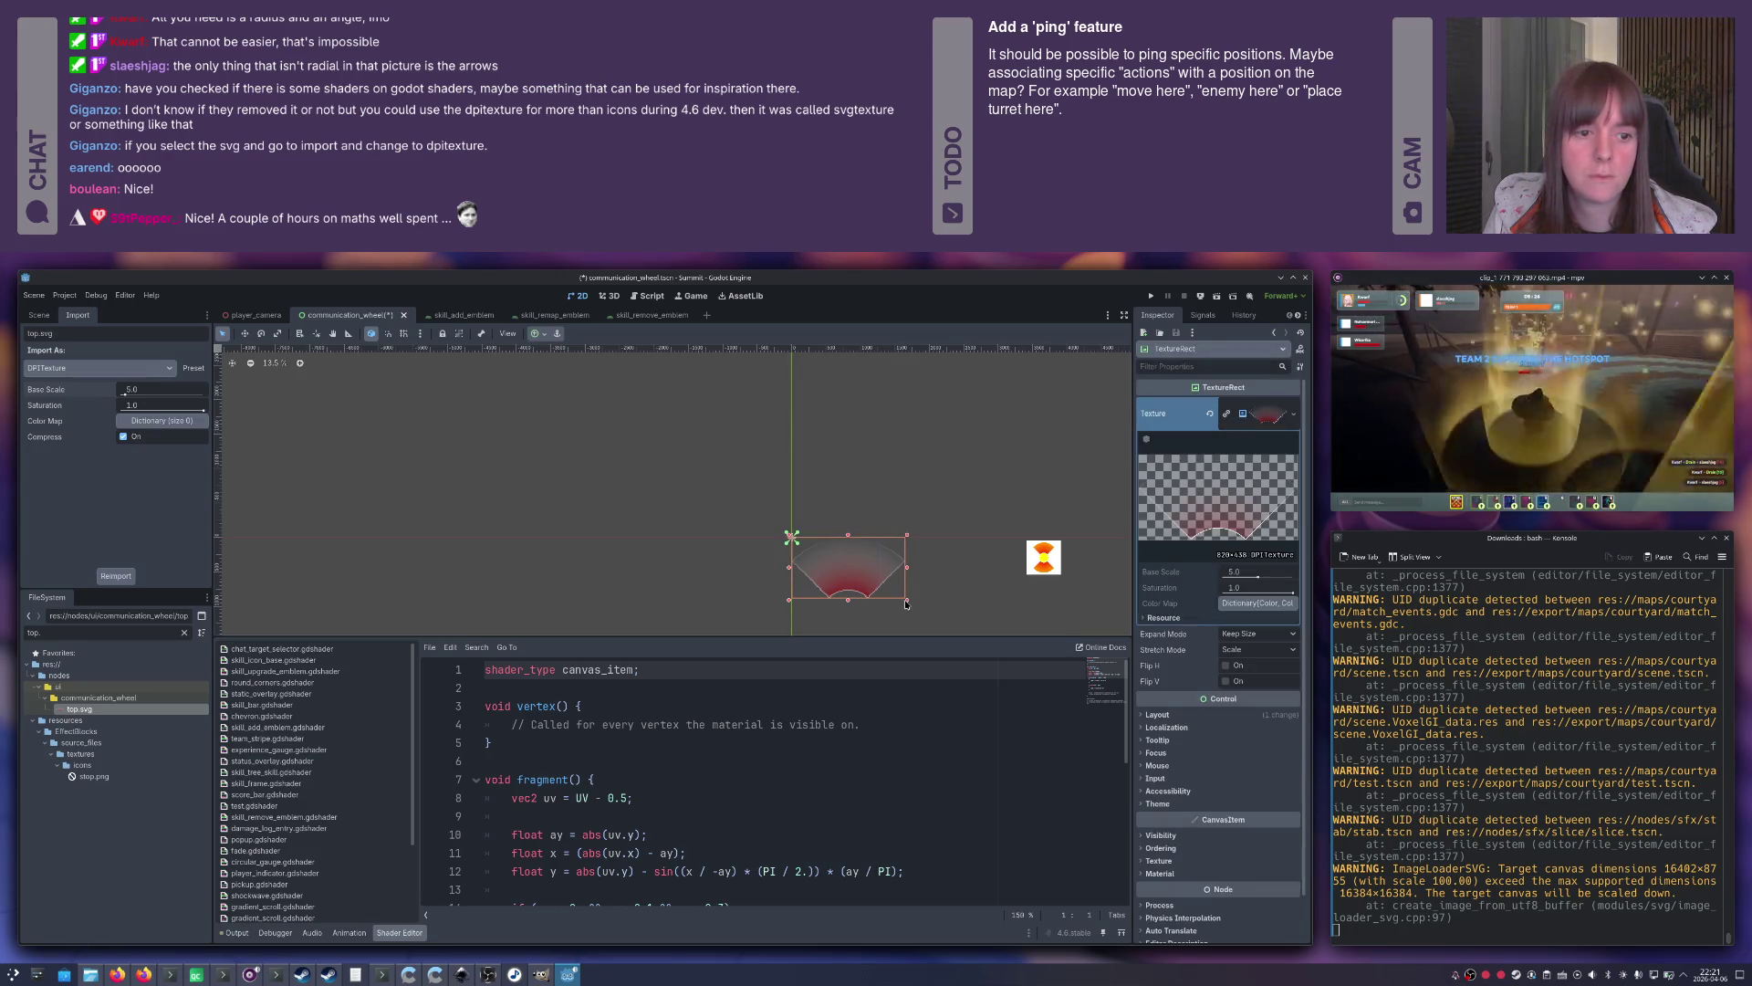
{"action": "left_click_drag", "start_coordinate": [906, 600], "coordinate": [867, 583]}
{"action": "left_click", "coordinate": [867, 592]}
{"action": "scroll", "coordinate": [830, 570], "scroll_direction": "up", "scroll_amount": 12}
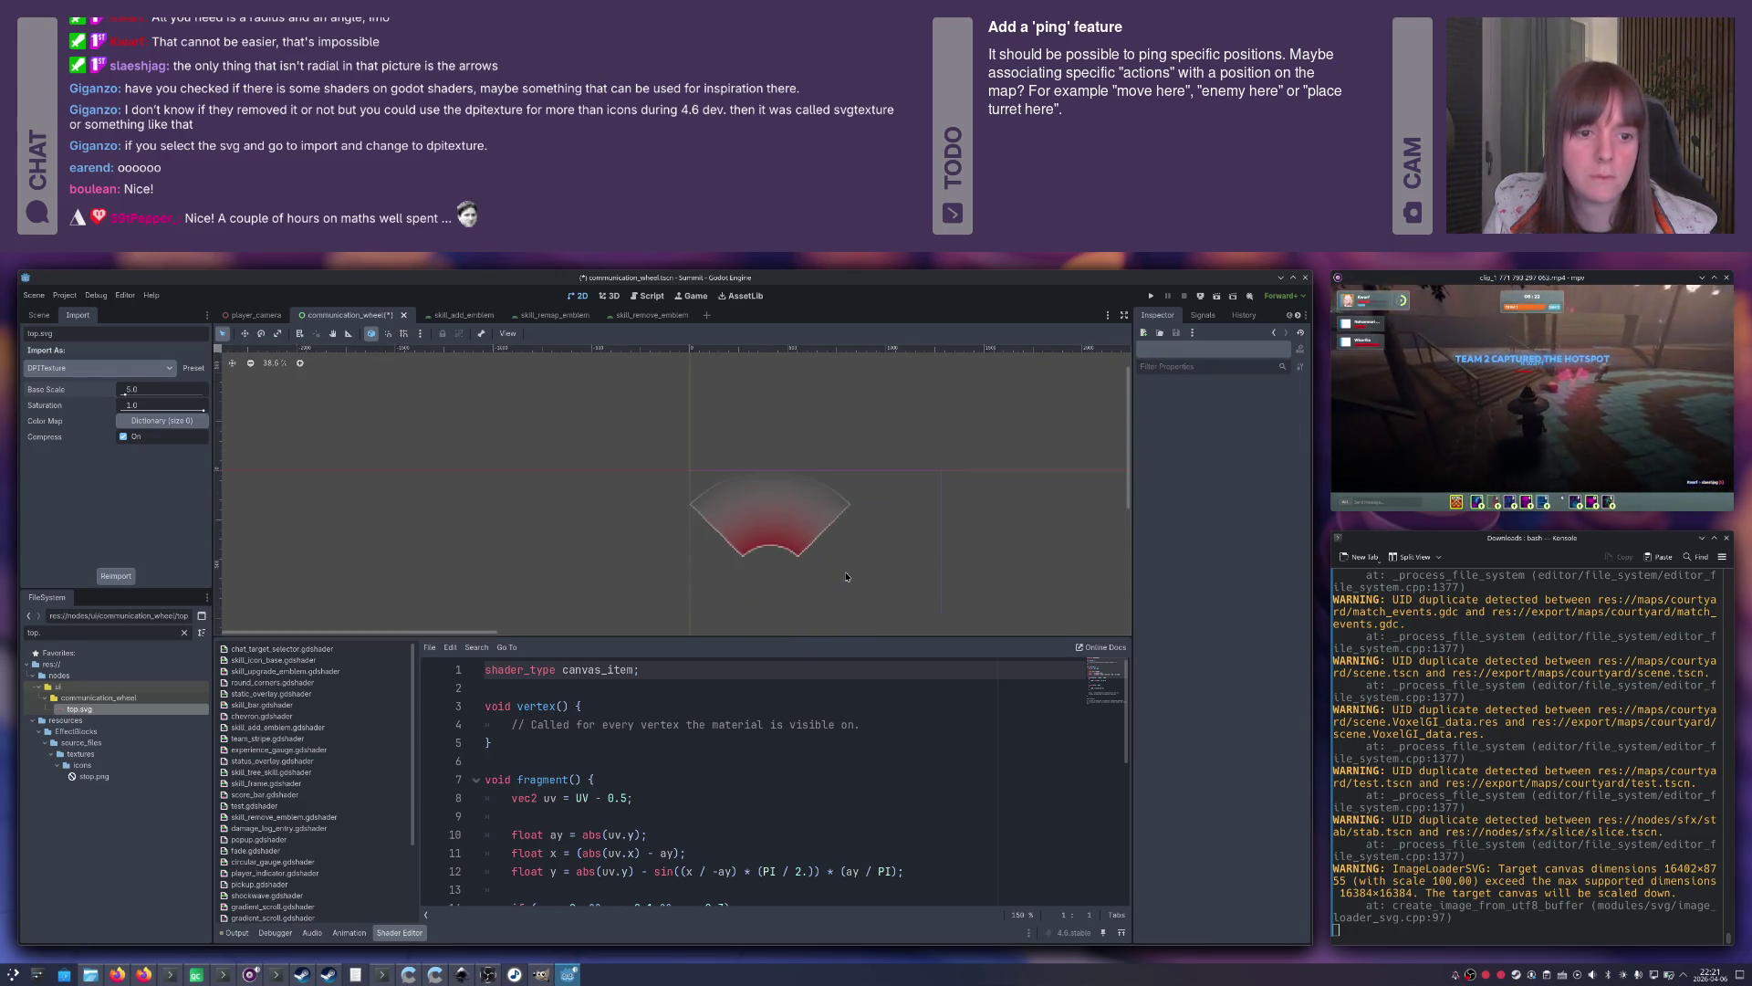
{"action": "left_click_drag", "start_coordinate": [802, 433], "coordinate": [838, 497]}
{"action": "scroll", "coordinate": [838, 497], "scroll_direction": "down", "scroll_amount": 7}
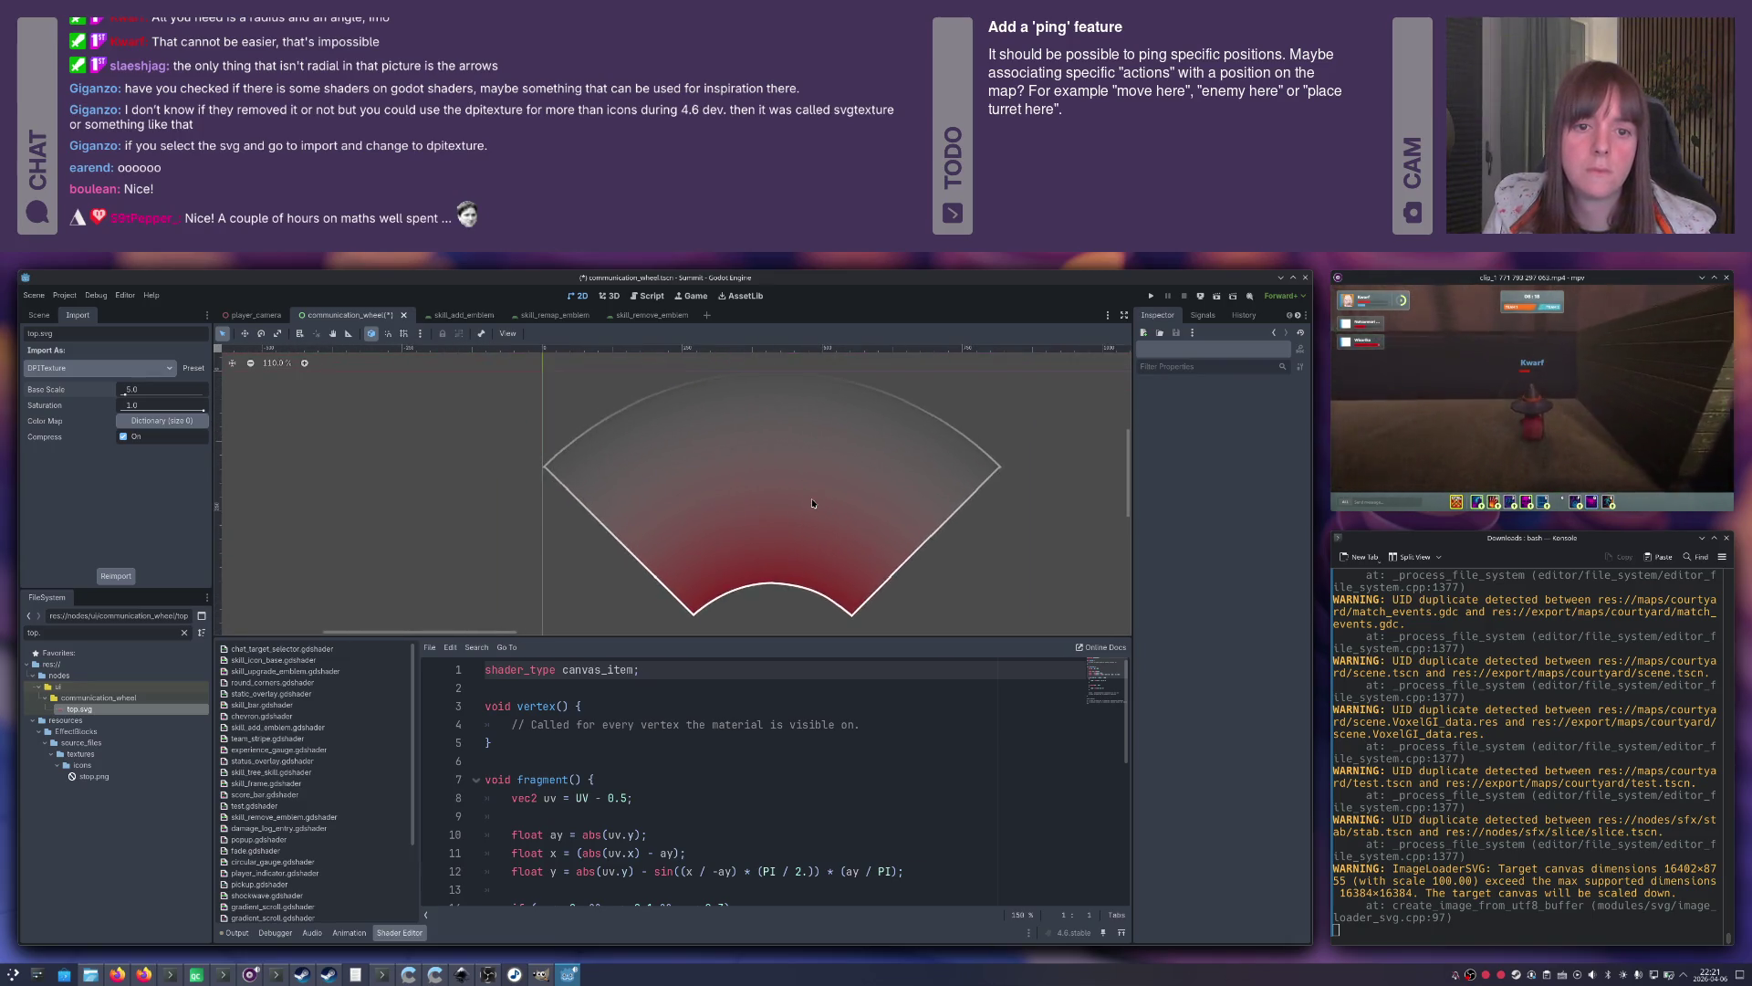
{"action": "left_click", "coordinate": [279, 365]}
{"action": "left_click_drag", "start_coordinate": [1053, 487], "coordinate": [773, 449]}
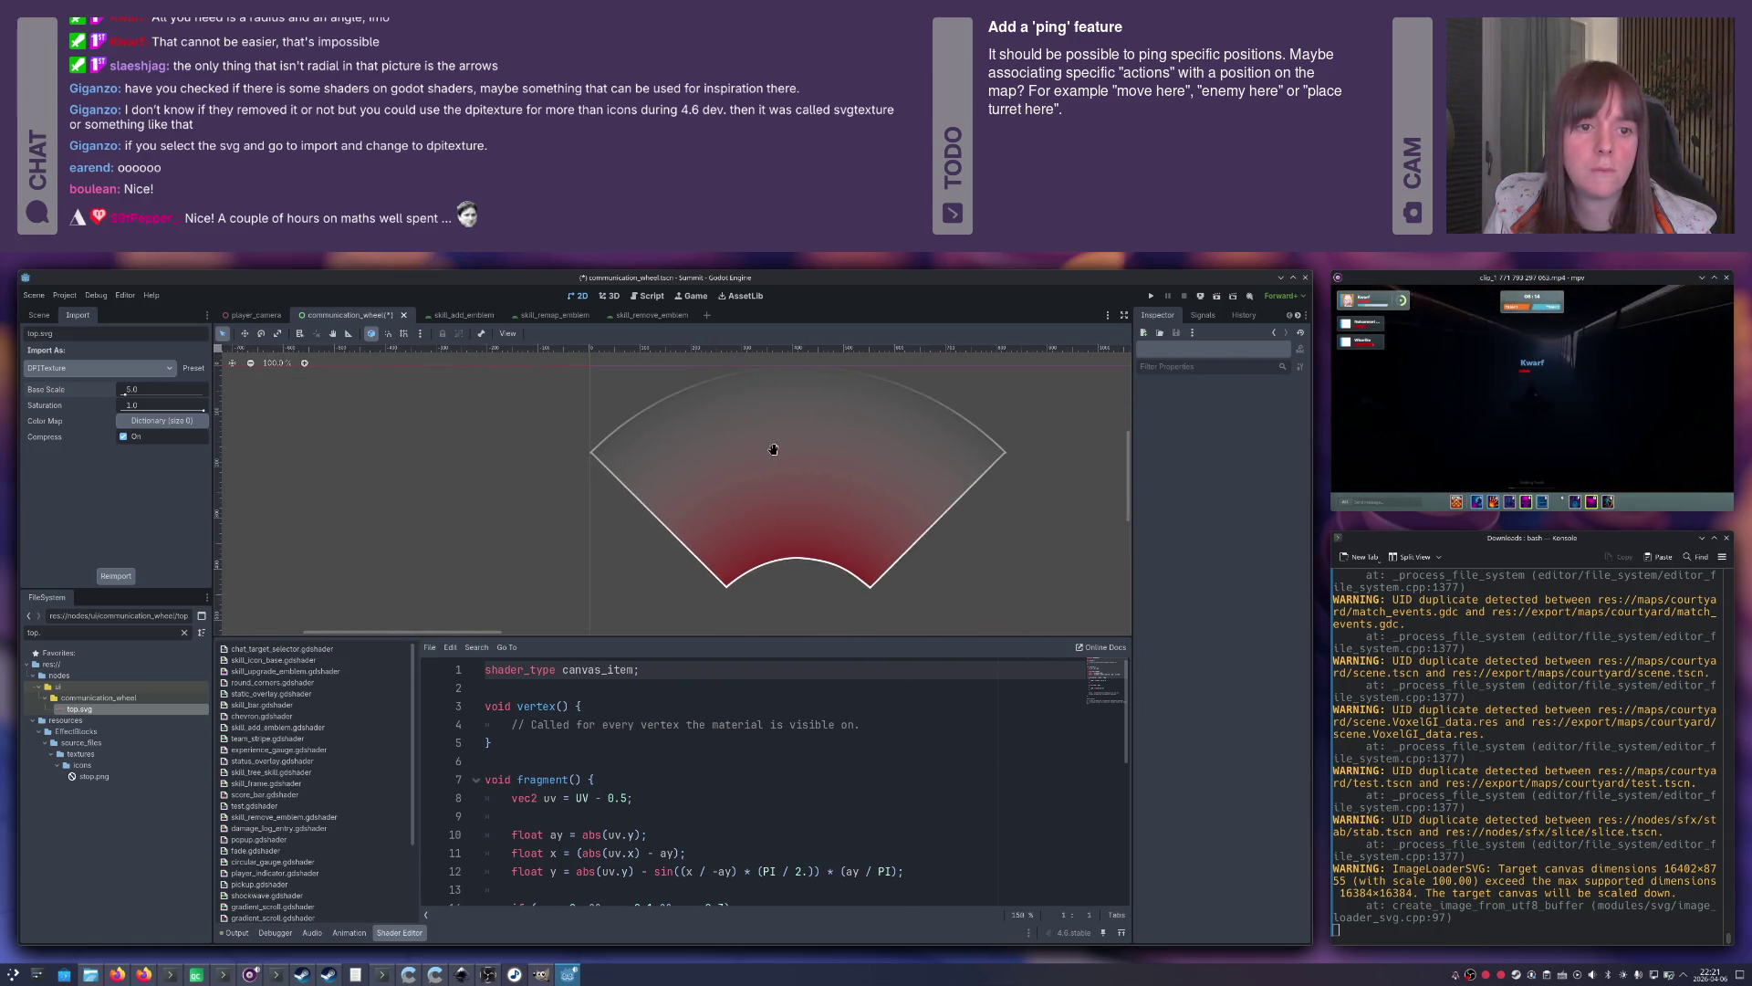
{"action": "left_click", "coordinate": [776, 455]}
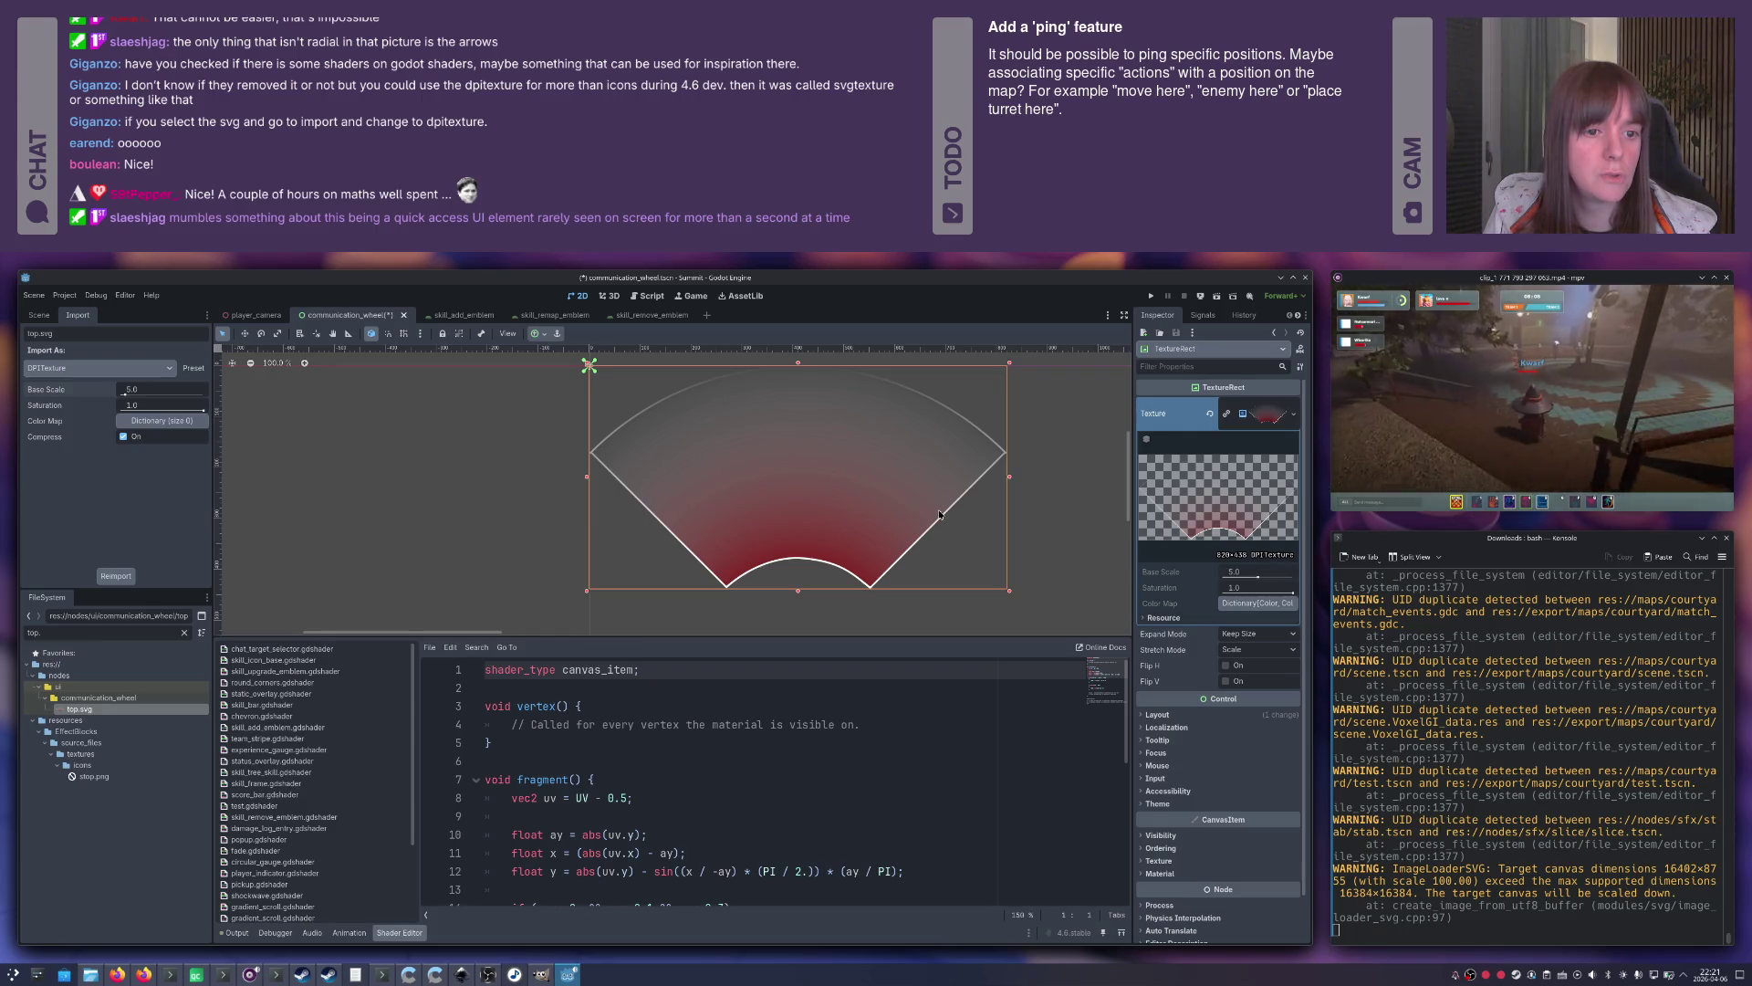
Save the communication wheel scene, select the CommunicationWheel root, and open the window switcher.
{"action": "key", "text": "ctrl+s"}
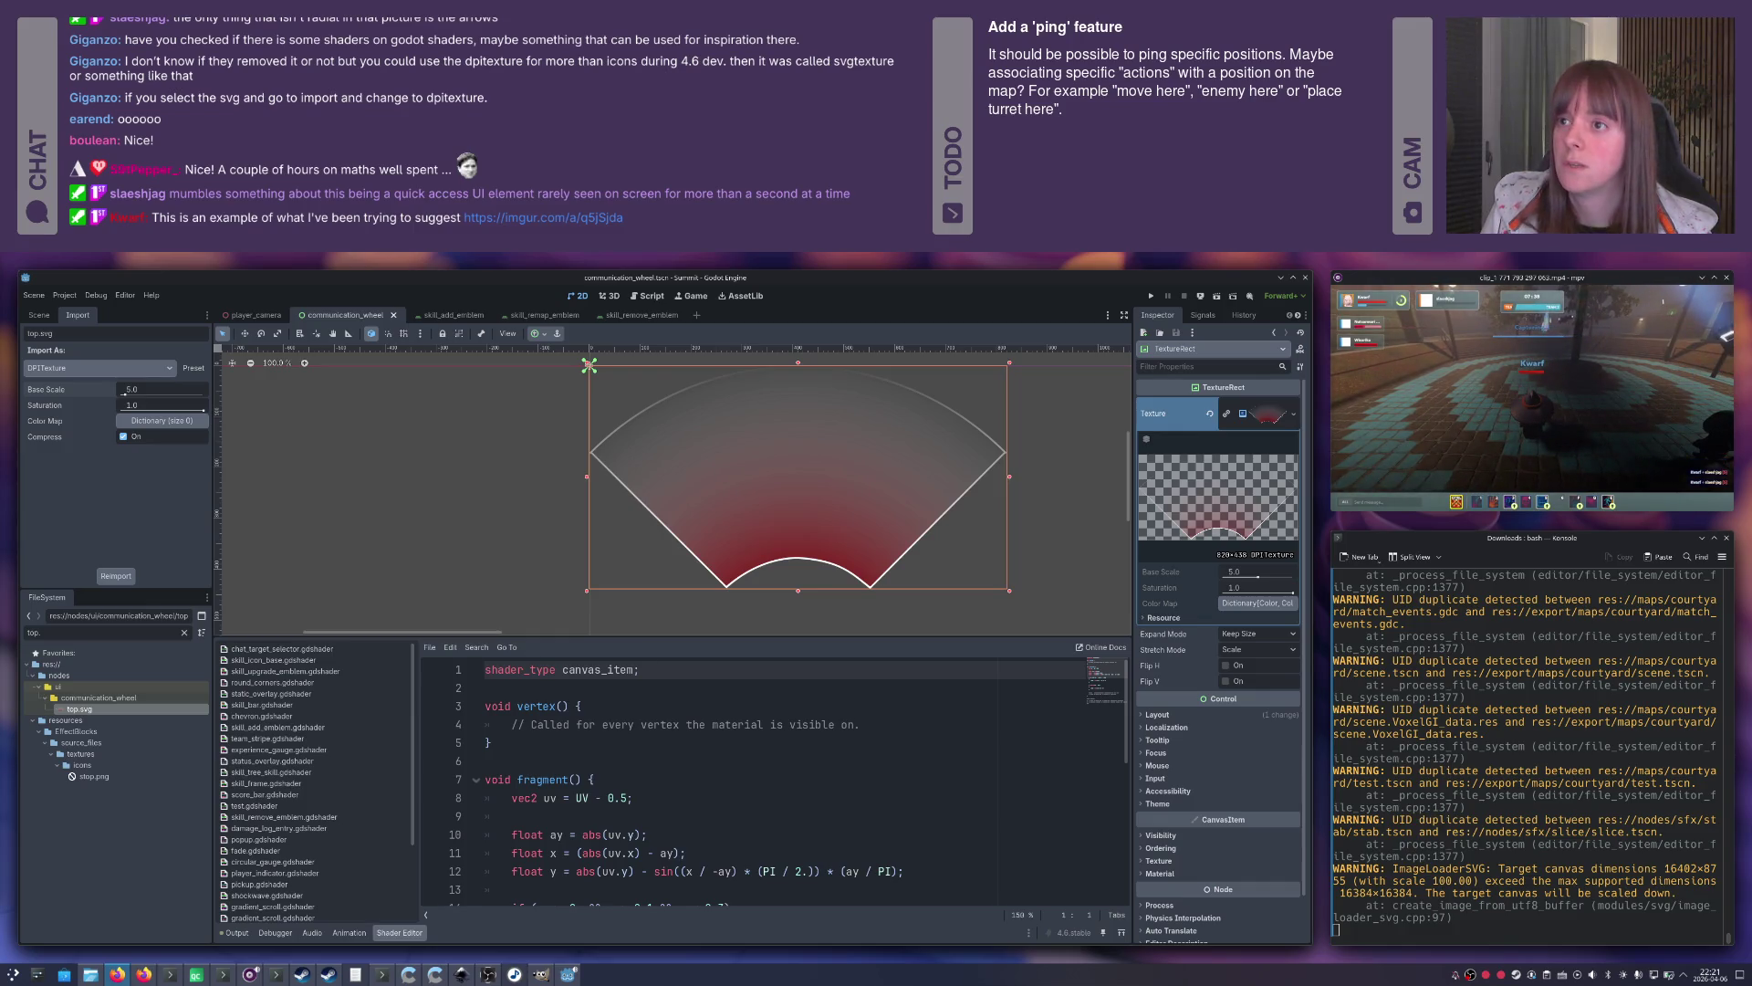
{"action": "left_click", "coordinate": [724, 626]}
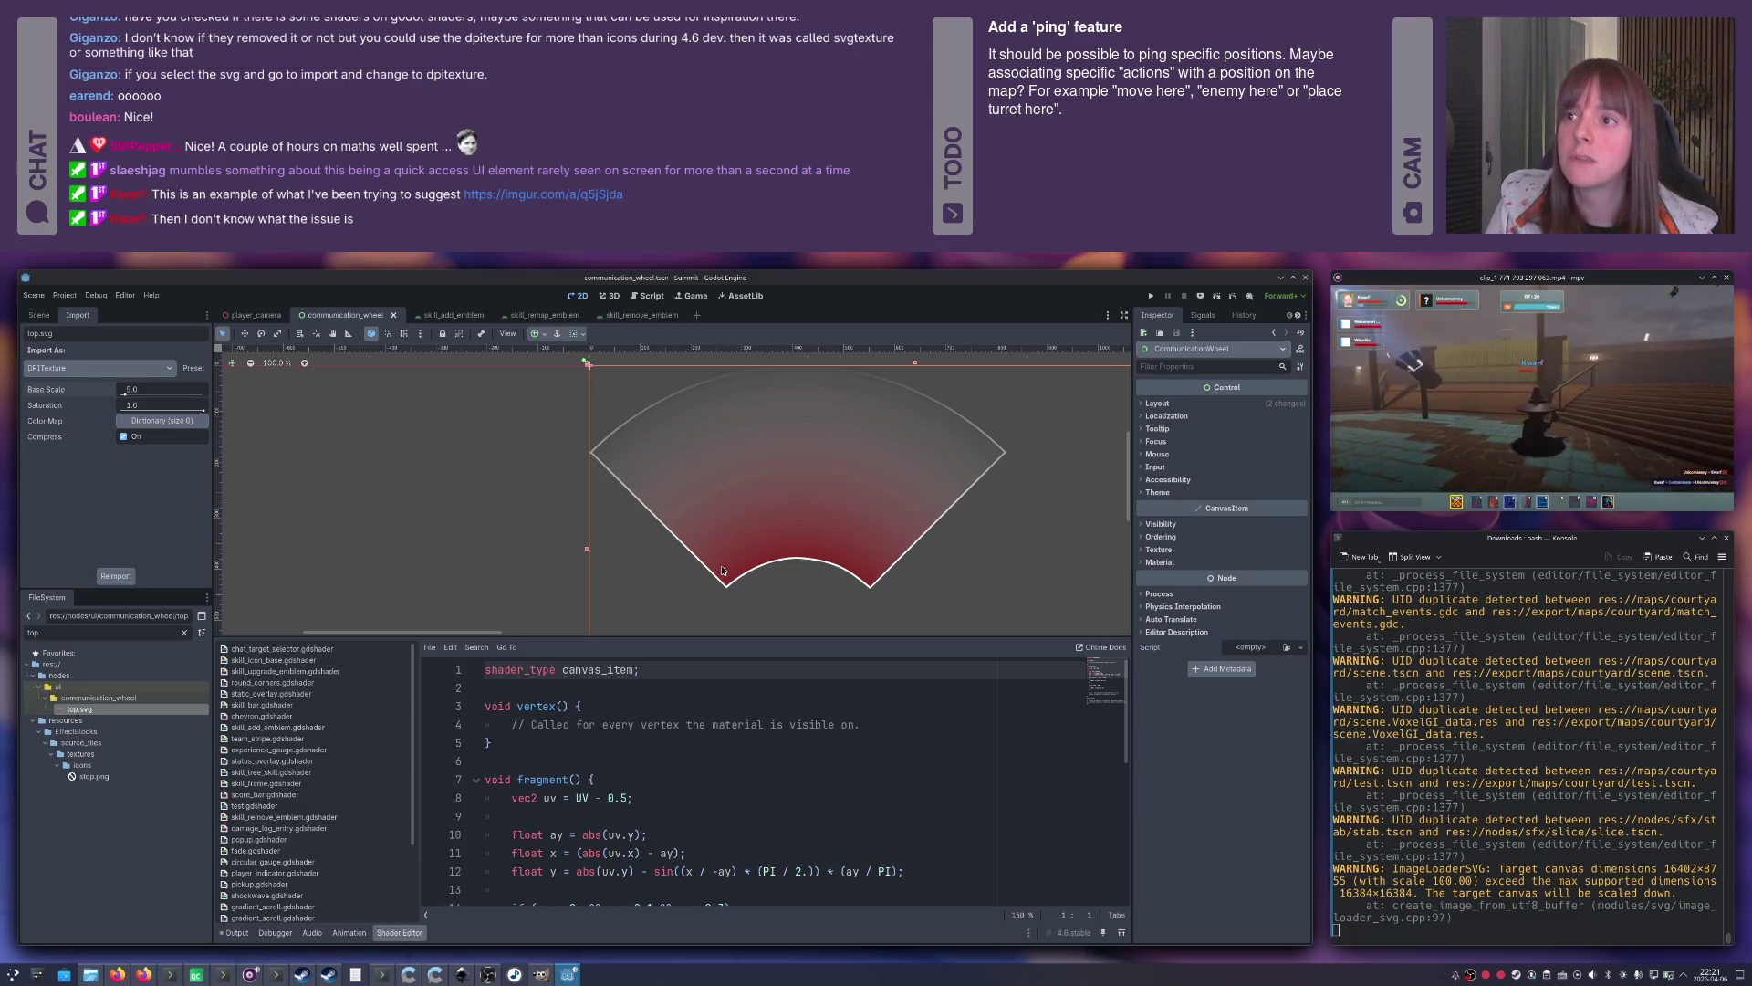
{"action": "key", "text": "alt+Tab"}
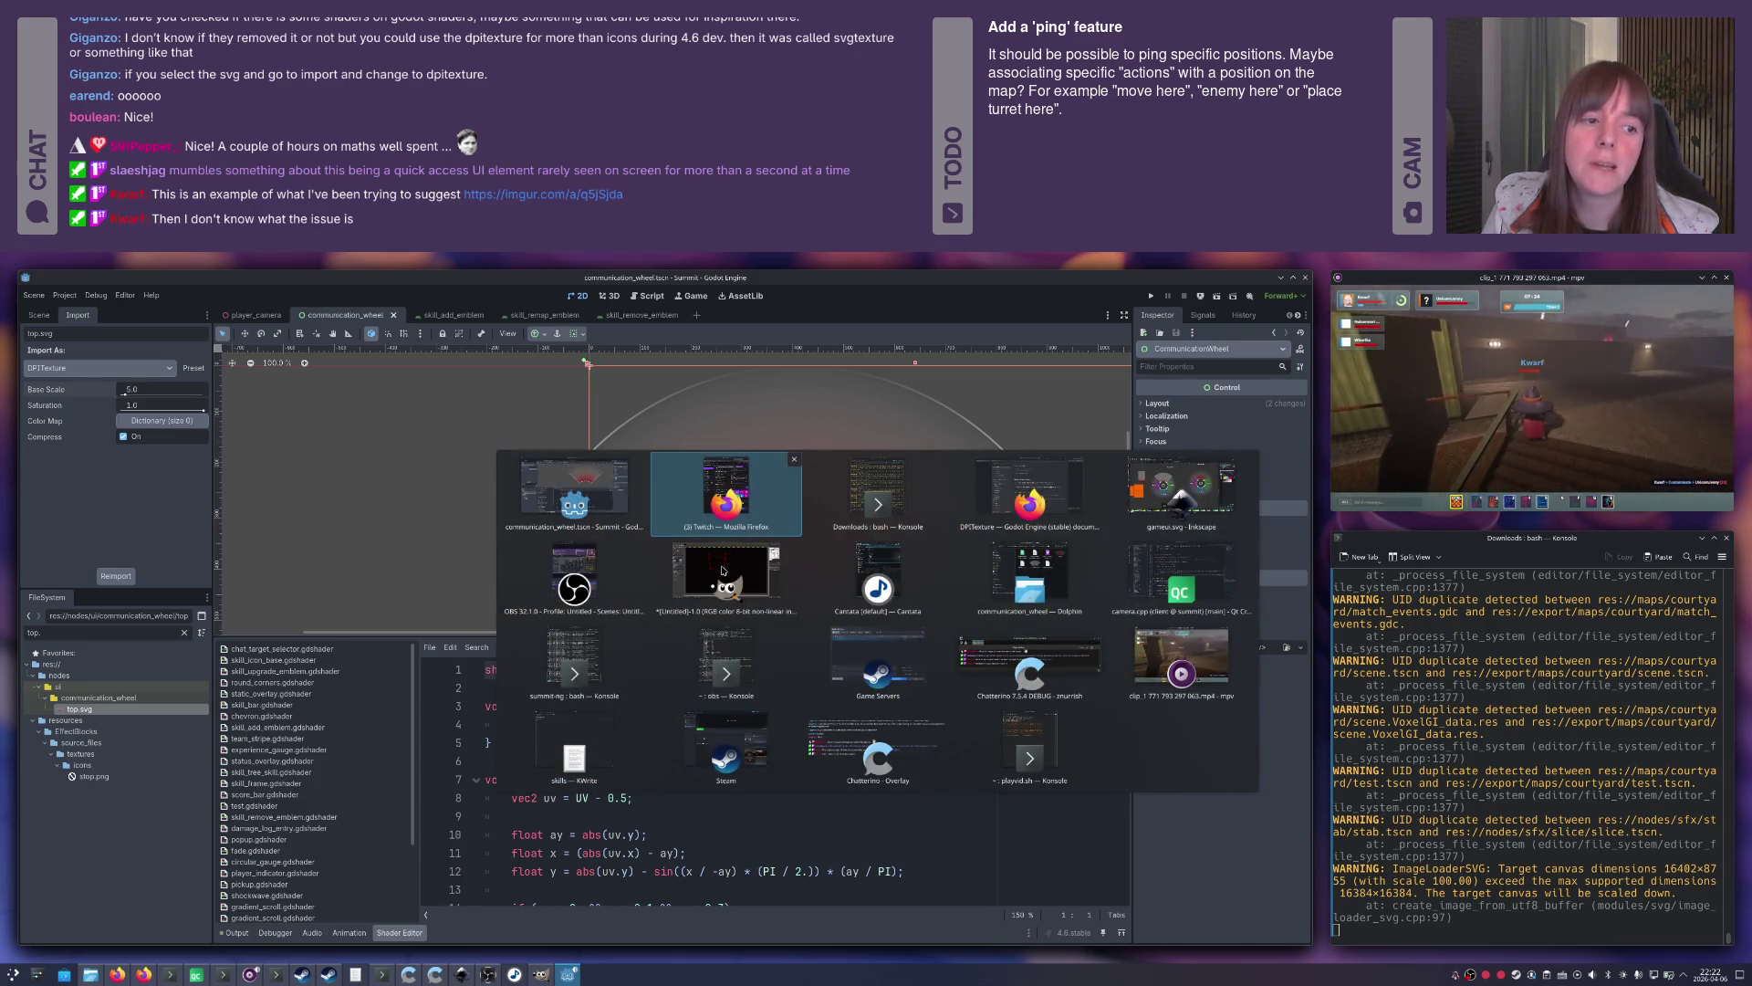
Zoom in and out on Inkscape's gameui.svg wheel mockup, then return to Godot.
{"action": "key", "text": "alt+Tab"}
{"action": "key", "text": "alt+Tab"}
{"action": "key", "text": "alt+Tab"}
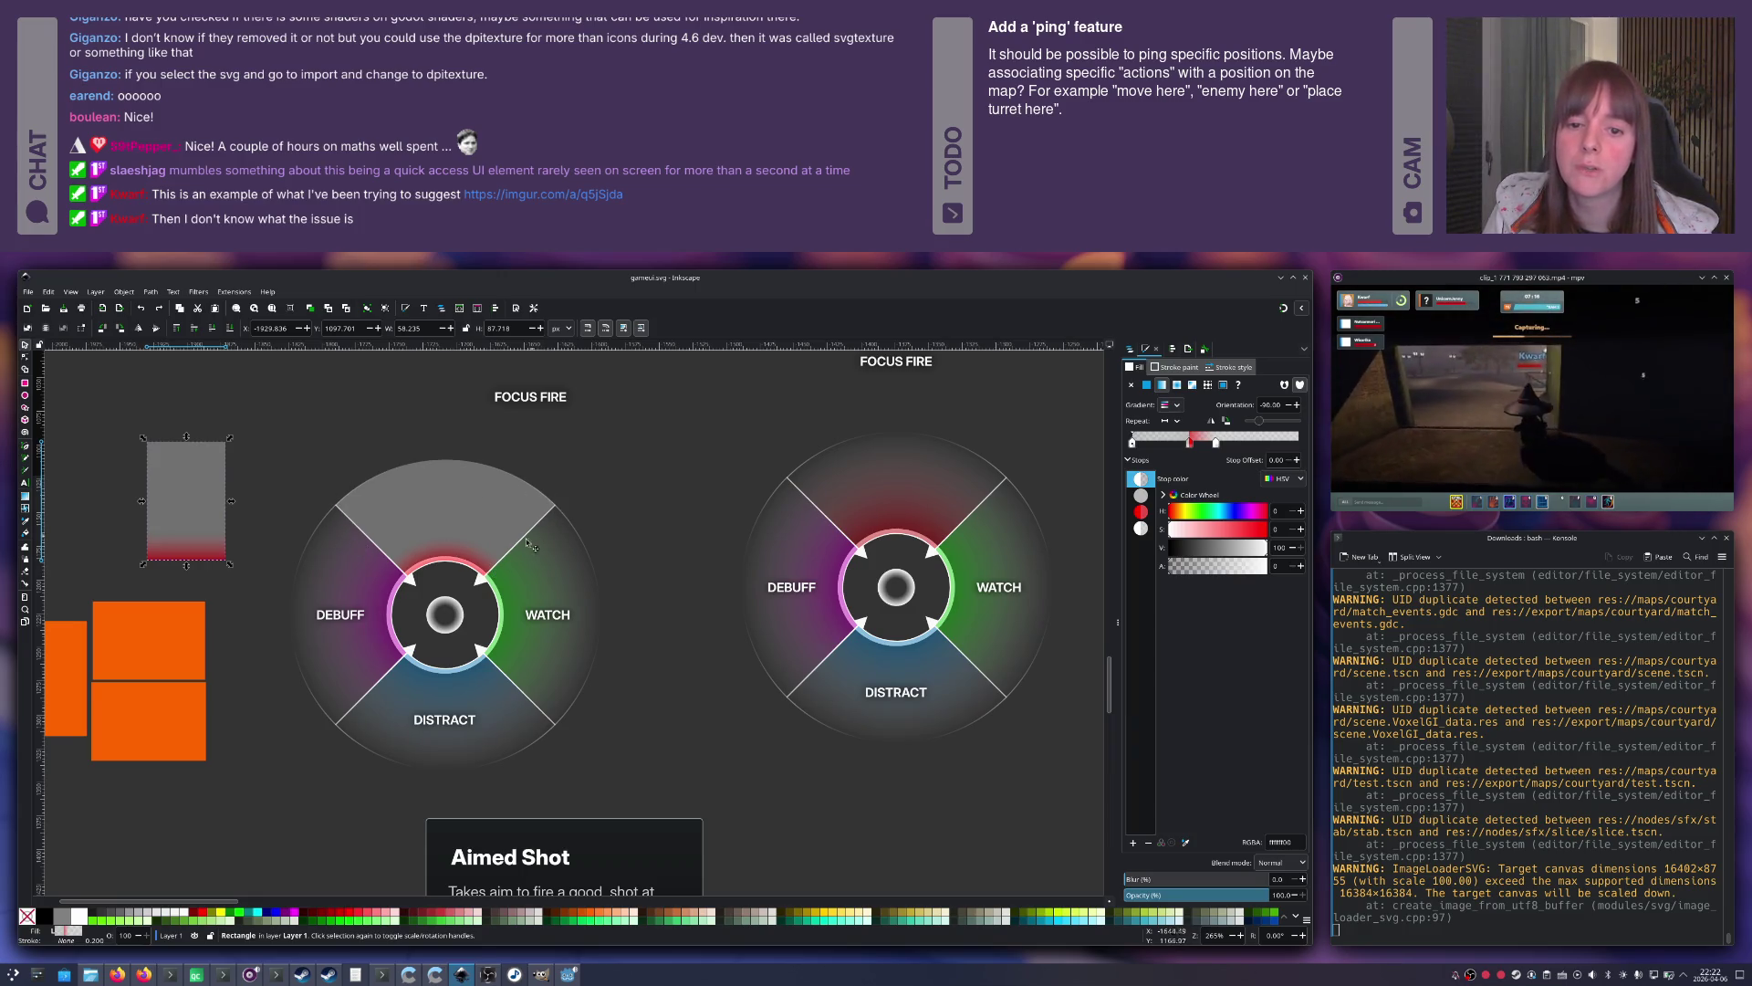
{"action": "scroll", "coordinate": [428, 570], "scroll_direction": "up", "scroll_amount": 1}
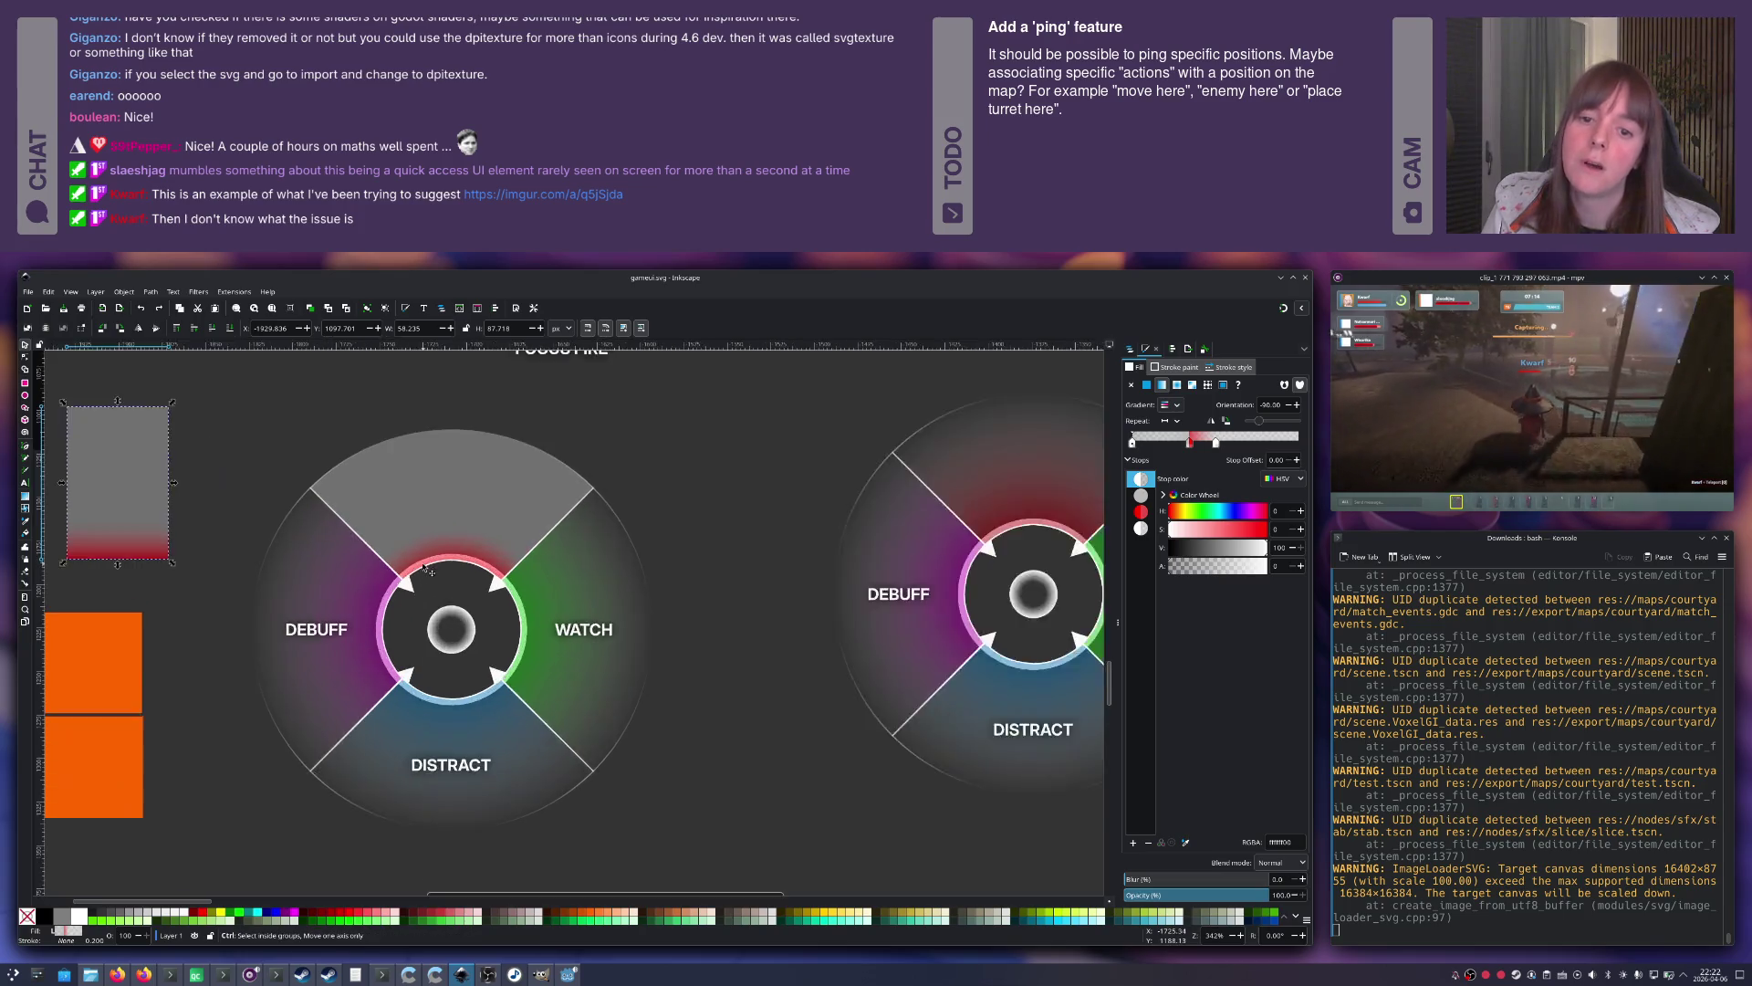
{"action": "scroll", "coordinate": [428, 570], "scroll_direction": "up", "scroll_amount": 1}
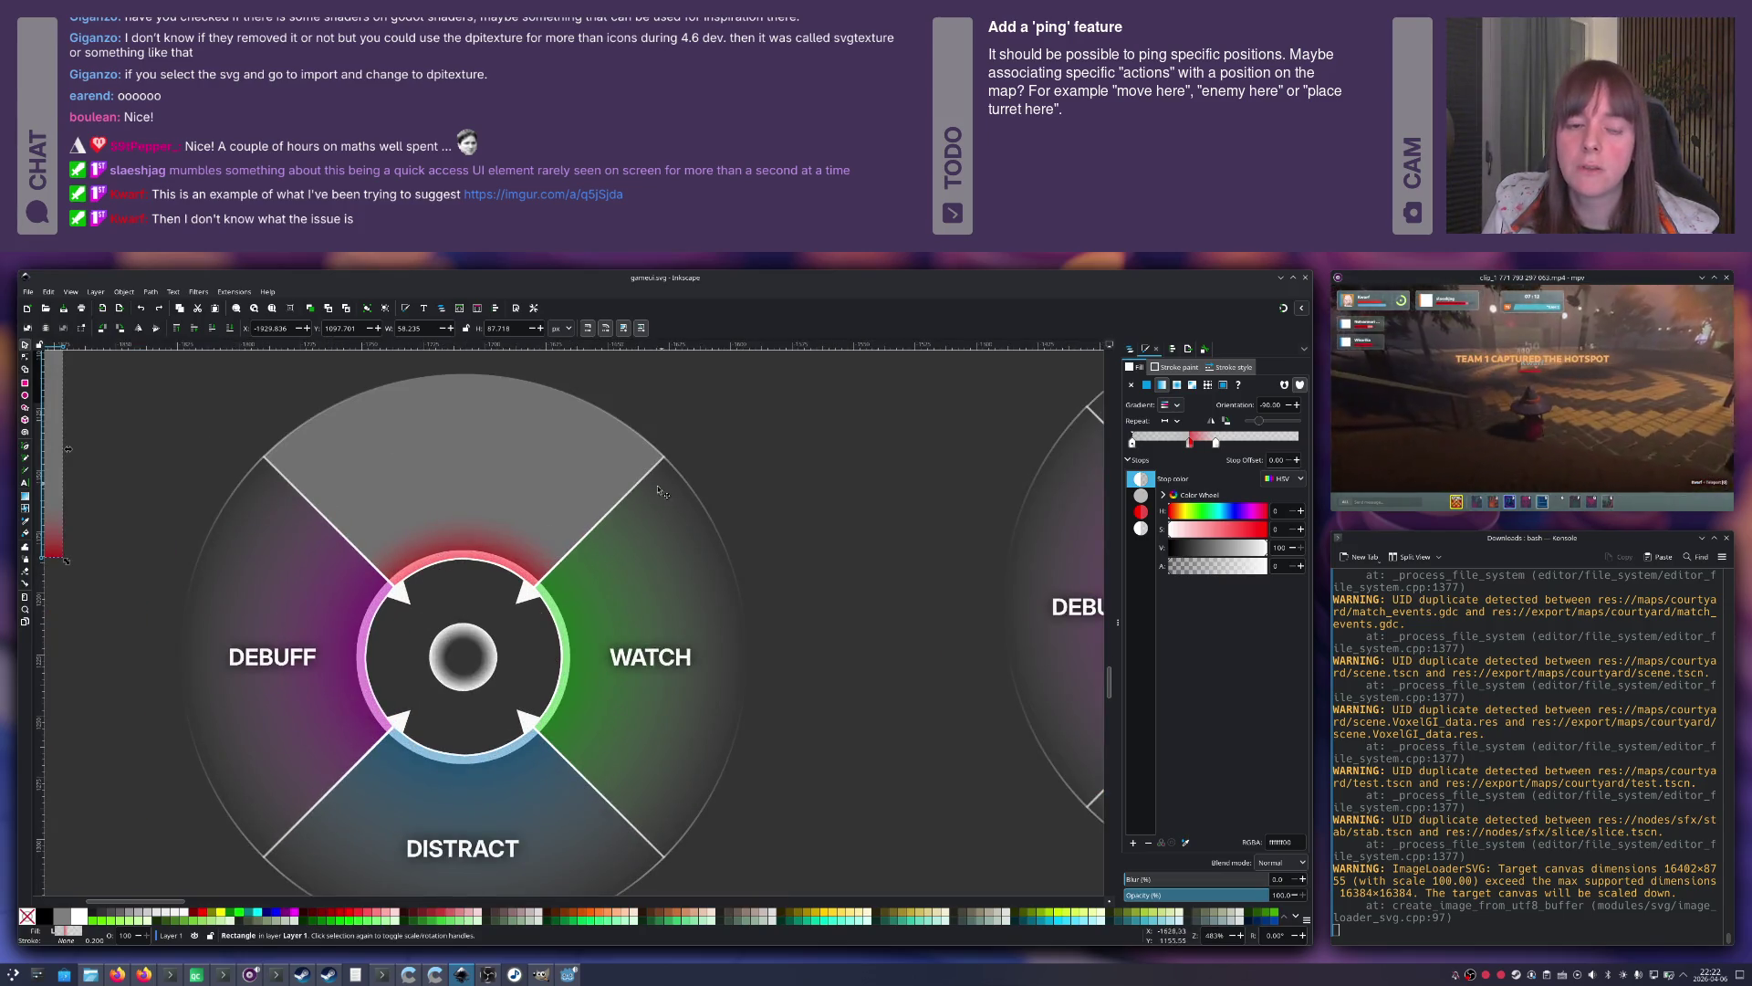
{"action": "scroll", "coordinate": [539, 572], "scroll_direction": "down", "scroll_amount": 3}
{"action": "scroll", "coordinate": [538, 572], "scroll_direction": "up", "scroll_amount": 1}
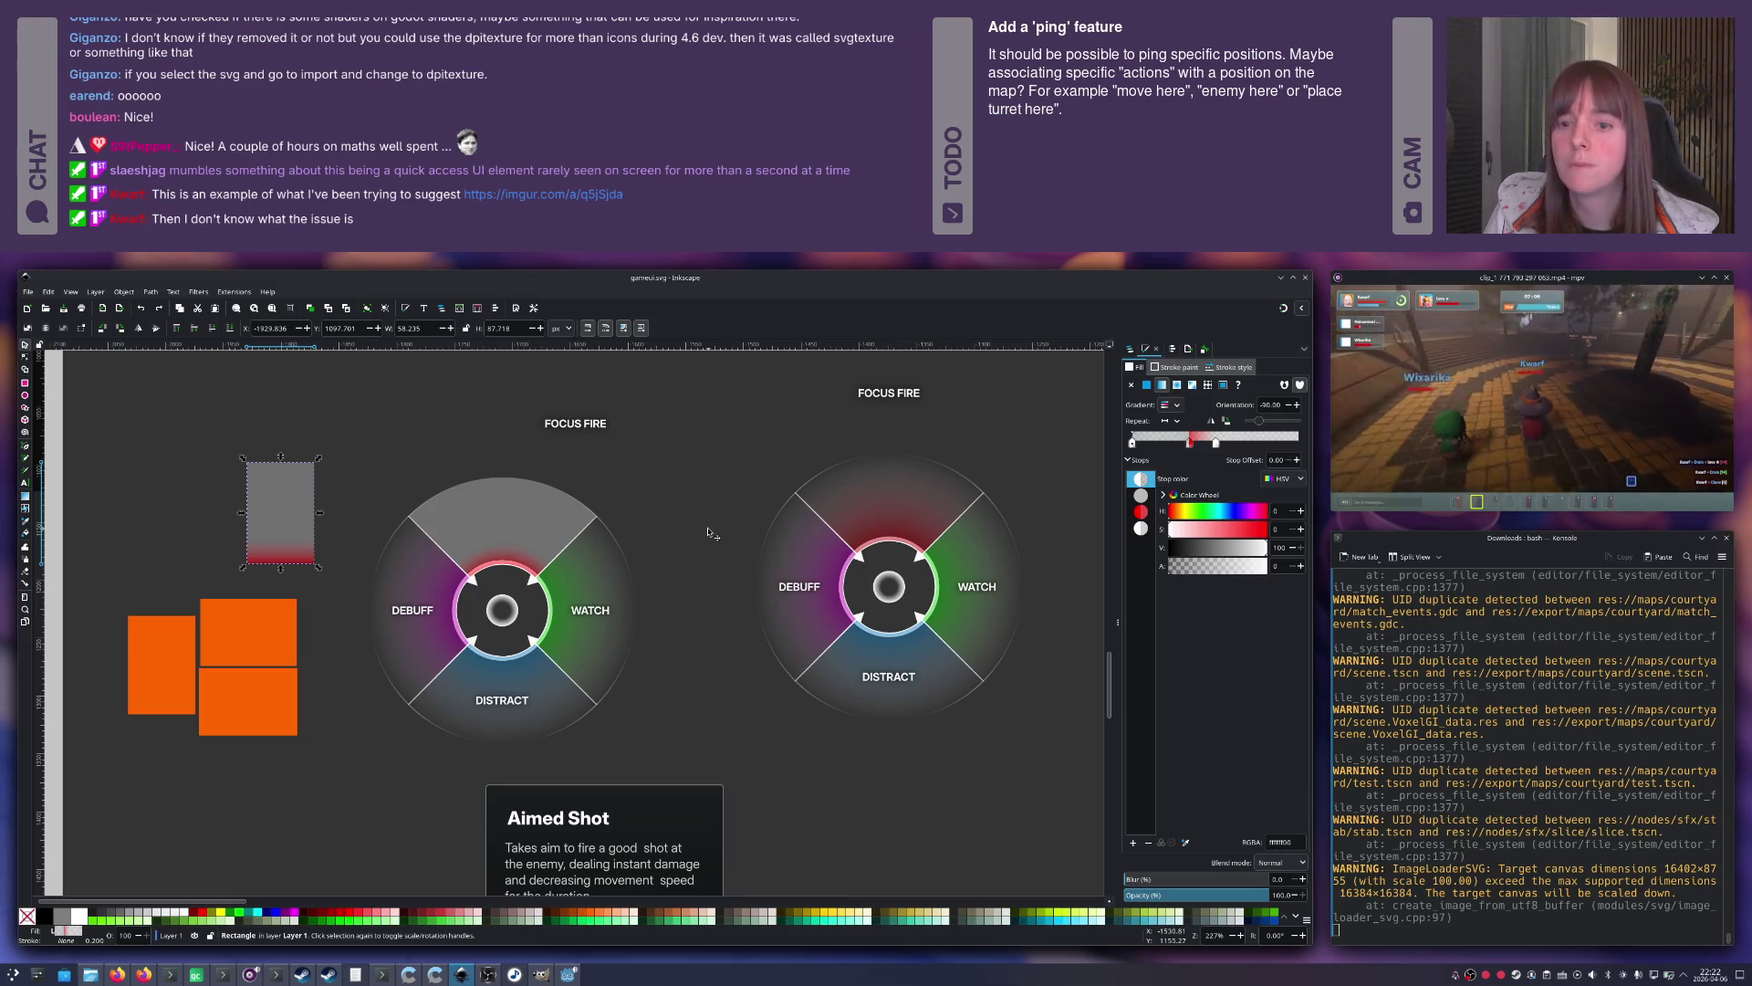
{"action": "key", "text": "alt+Tab"}
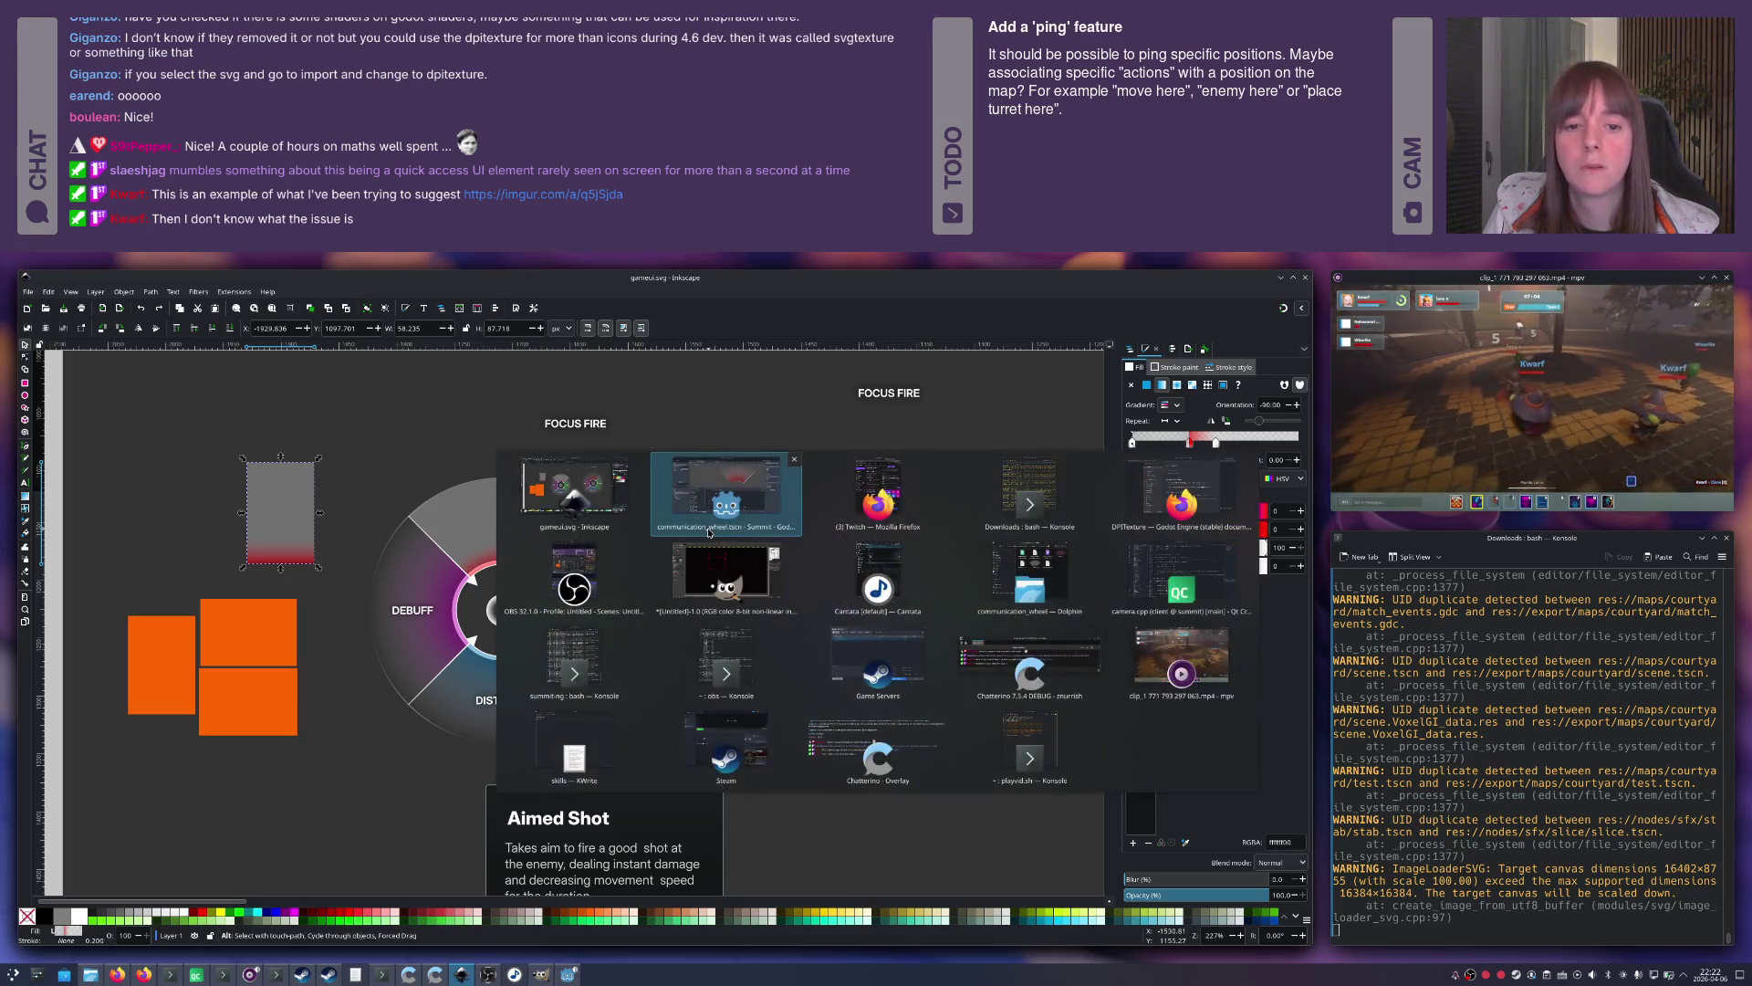
{"action": "scroll", "coordinate": [708, 528], "scroll_direction": "down", "scroll_amount": 5}
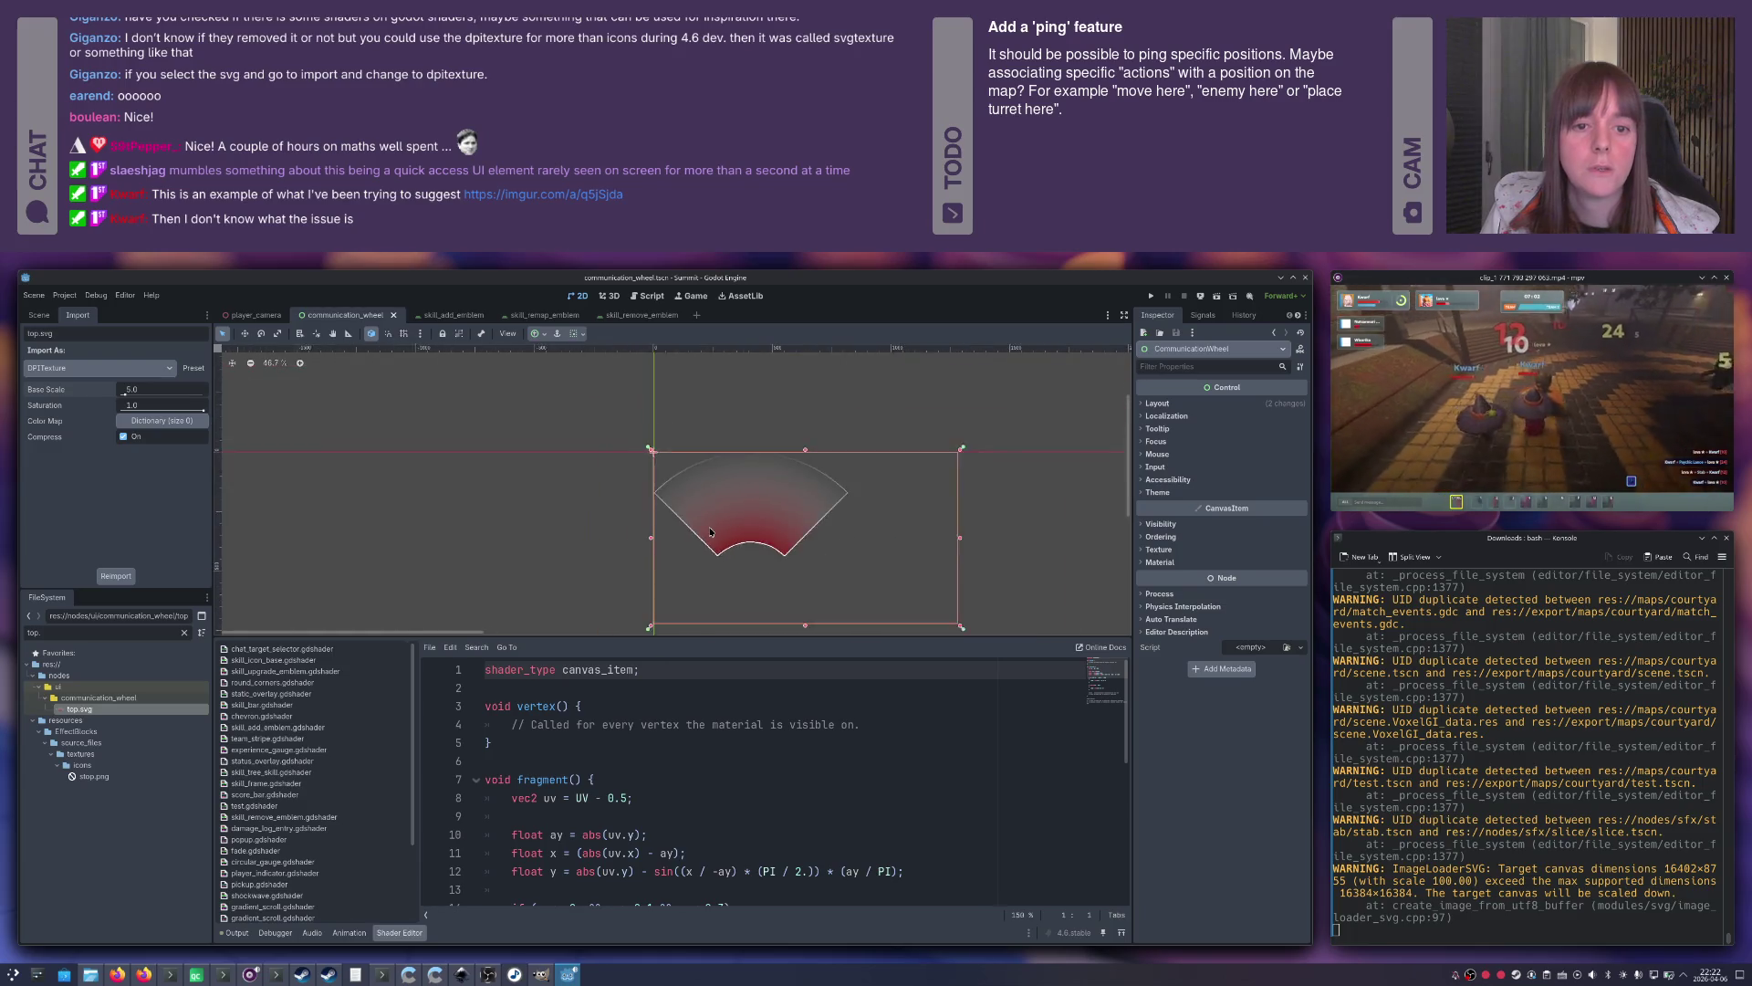
Drag the orange-and-yellow preview rectangle over toward the wedge TextureRect.
{"action": "left_click", "coordinate": [970, 515]}
{"action": "left_click_drag", "start_coordinate": [970, 515], "coordinate": [627, 499]}
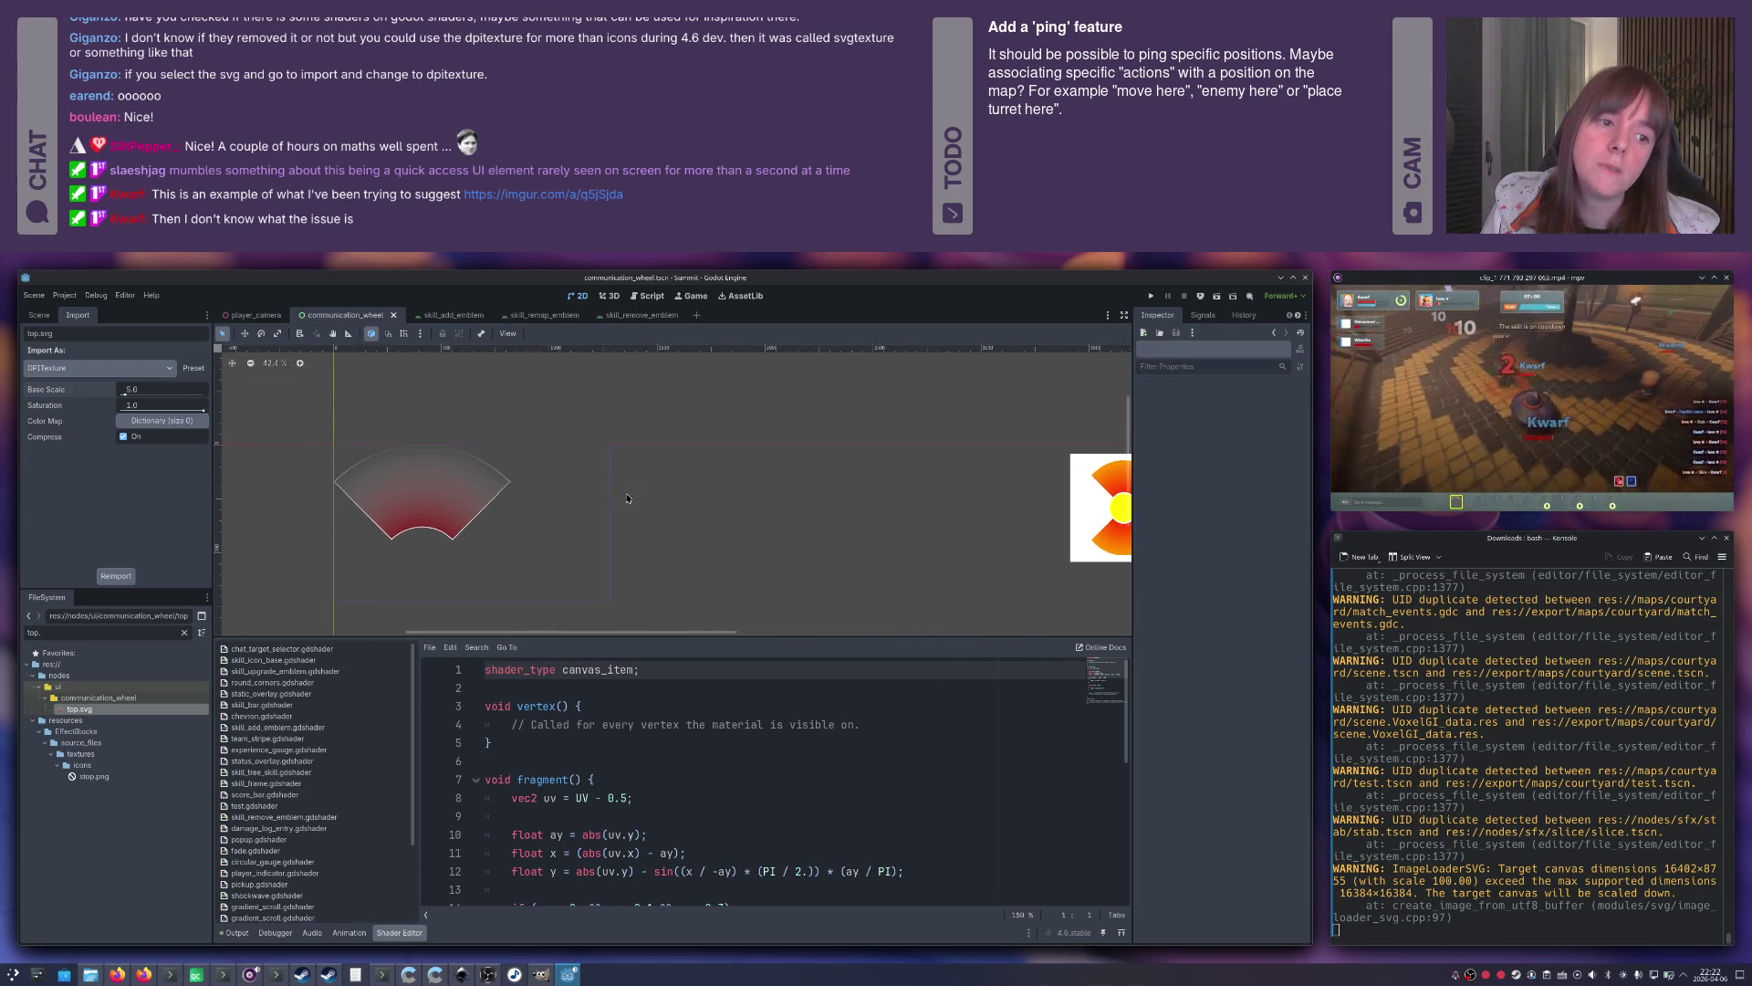
{"action": "left_click", "coordinate": [443, 490]}
{"action": "scroll", "coordinate": [456, 493], "scroll_direction": "up", "scroll_amount": 8}
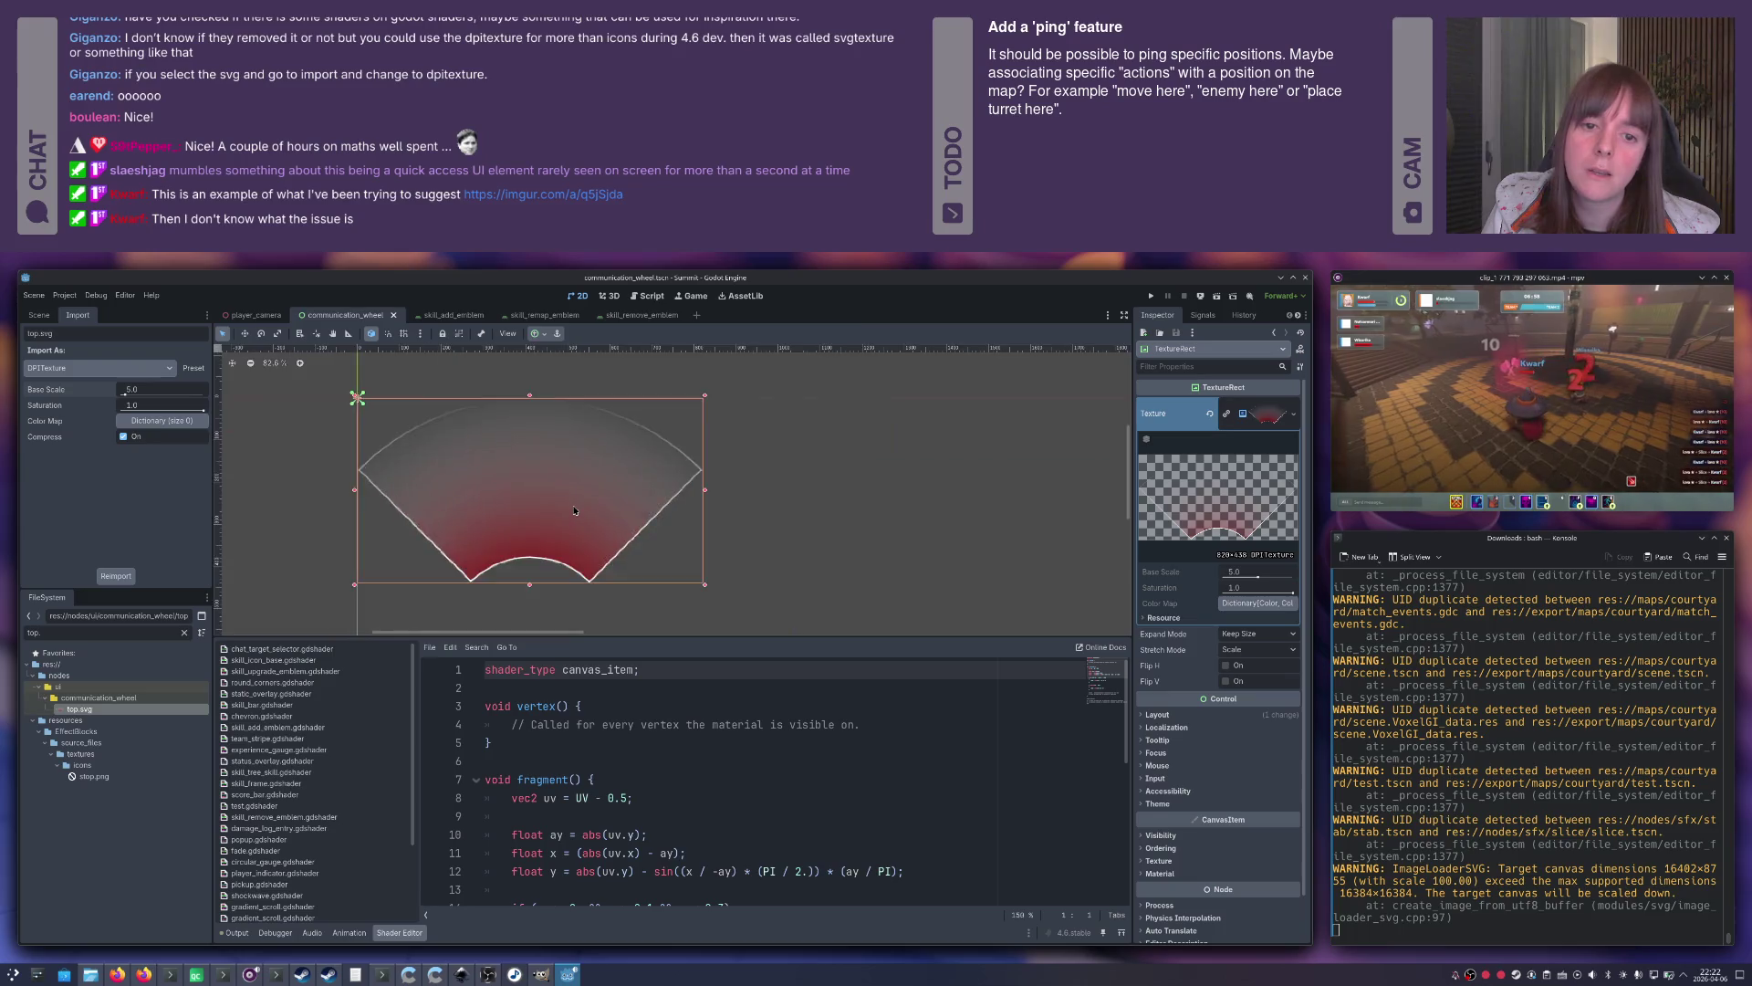
{"action": "scroll", "coordinate": [574, 510], "scroll_direction": "down", "scroll_amount": 8}
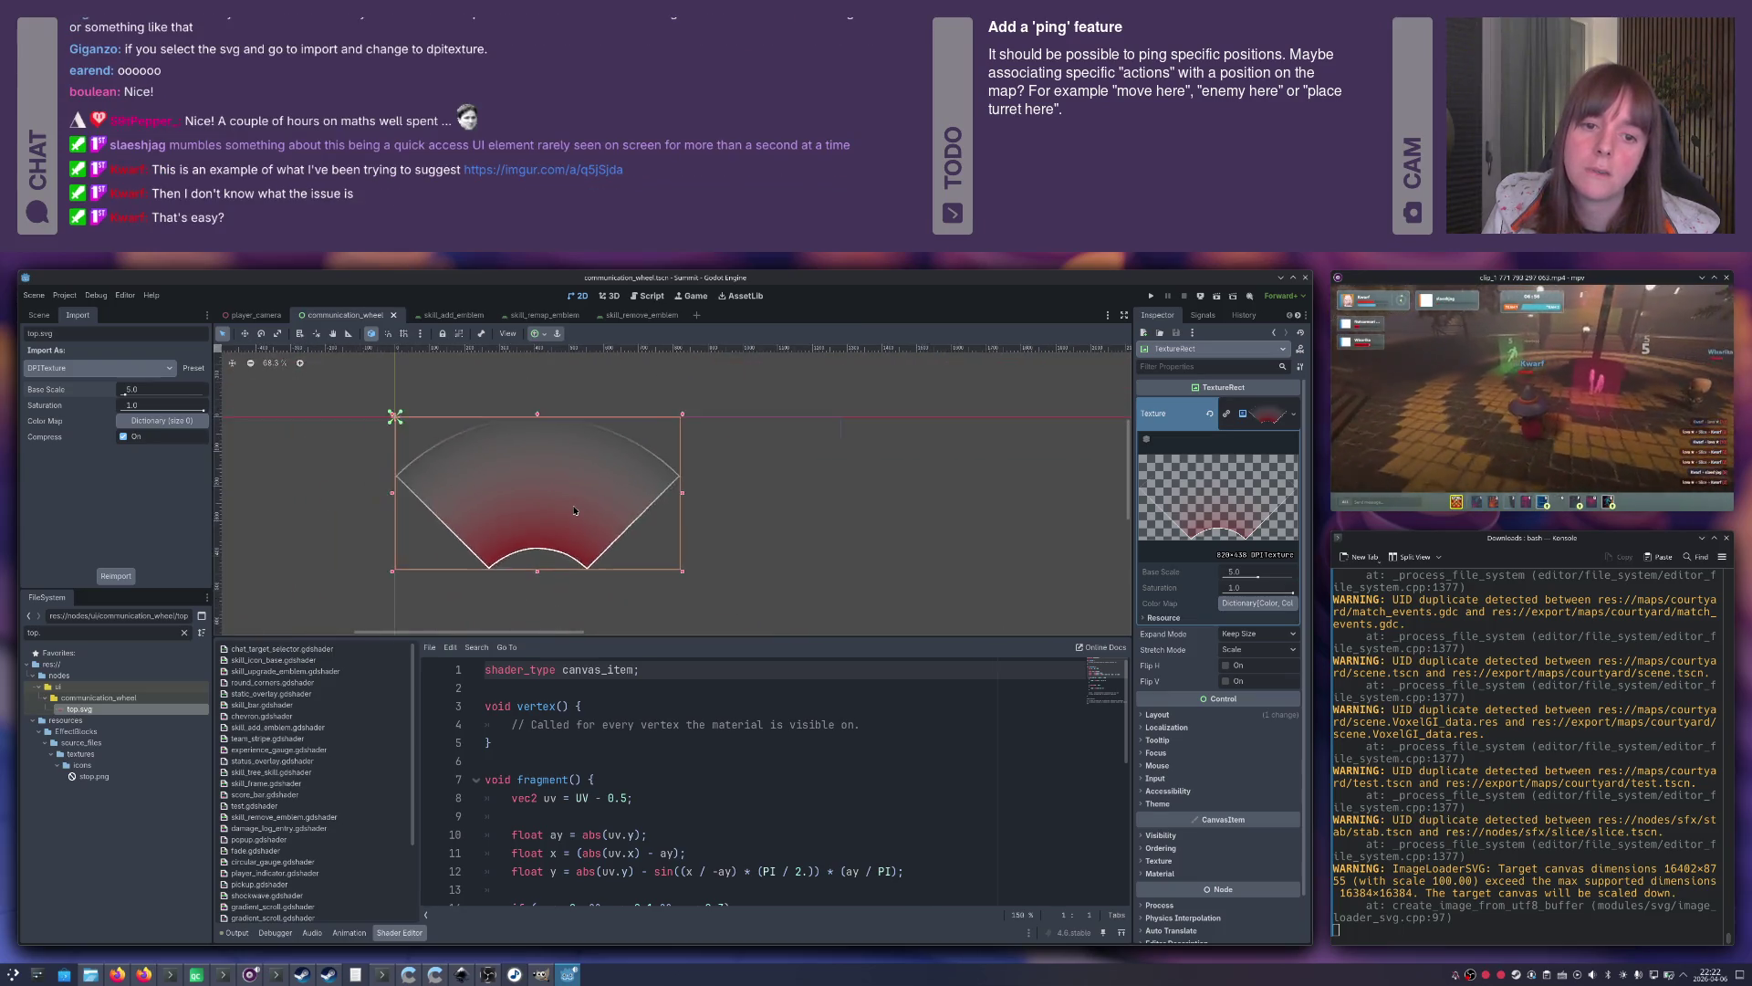
{"action": "left_click", "coordinate": [772, 530]}
{"action": "scroll", "coordinate": [772, 529], "scroll_direction": "right", "scroll_amount": 3}
{"action": "mouse_move", "coordinate": [1013, 489]}
{"action": "left_mouse_down"}
{"action": "mouse_move", "coordinate": [274, 480]}
{"action": "mouse_move", "coordinate": [481, 493]}
{"action": "mouse_move", "coordinate": [655, 477]}
{"action": "left_mouse_up"}
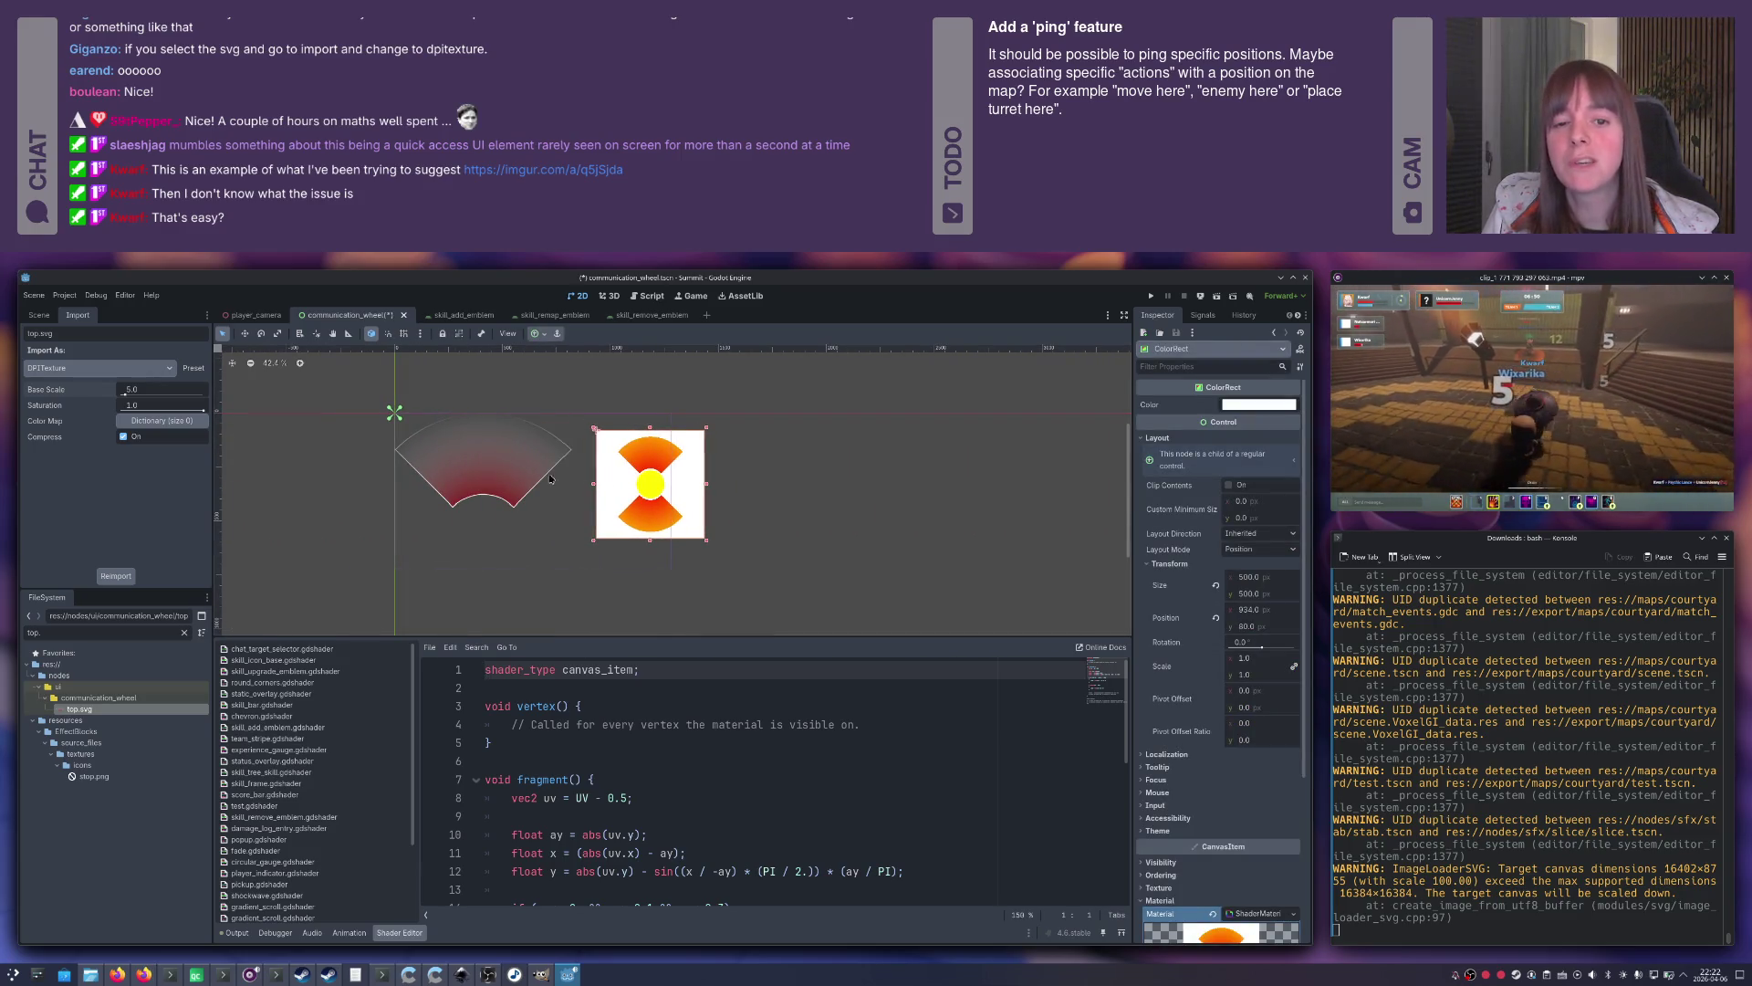
Inspect the wedge up close, view it at 100% zoom, and select CommunicationWheel.
{"action": "left_click", "coordinate": [495, 471]}
{"action": "scroll", "coordinate": [448, 477], "scroll_direction": "up", "scroll_amount": 2}
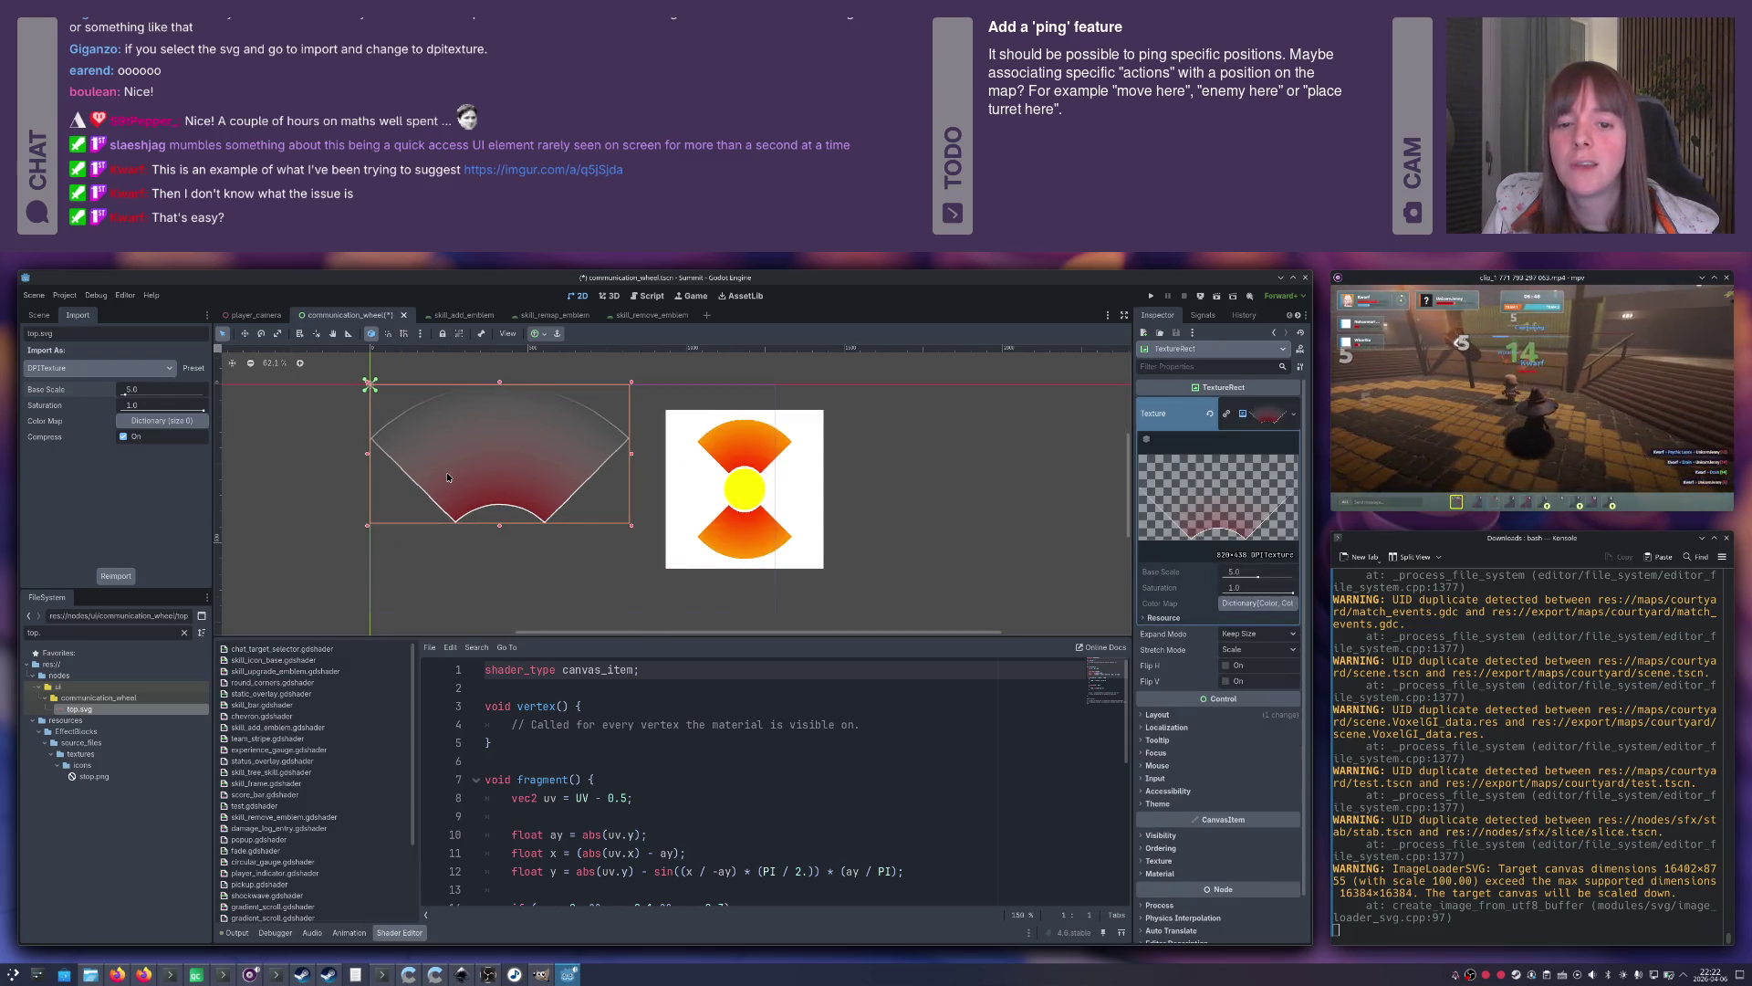
{"action": "scroll", "coordinate": [447, 478], "scroll_direction": "up", "scroll_amount": 1}
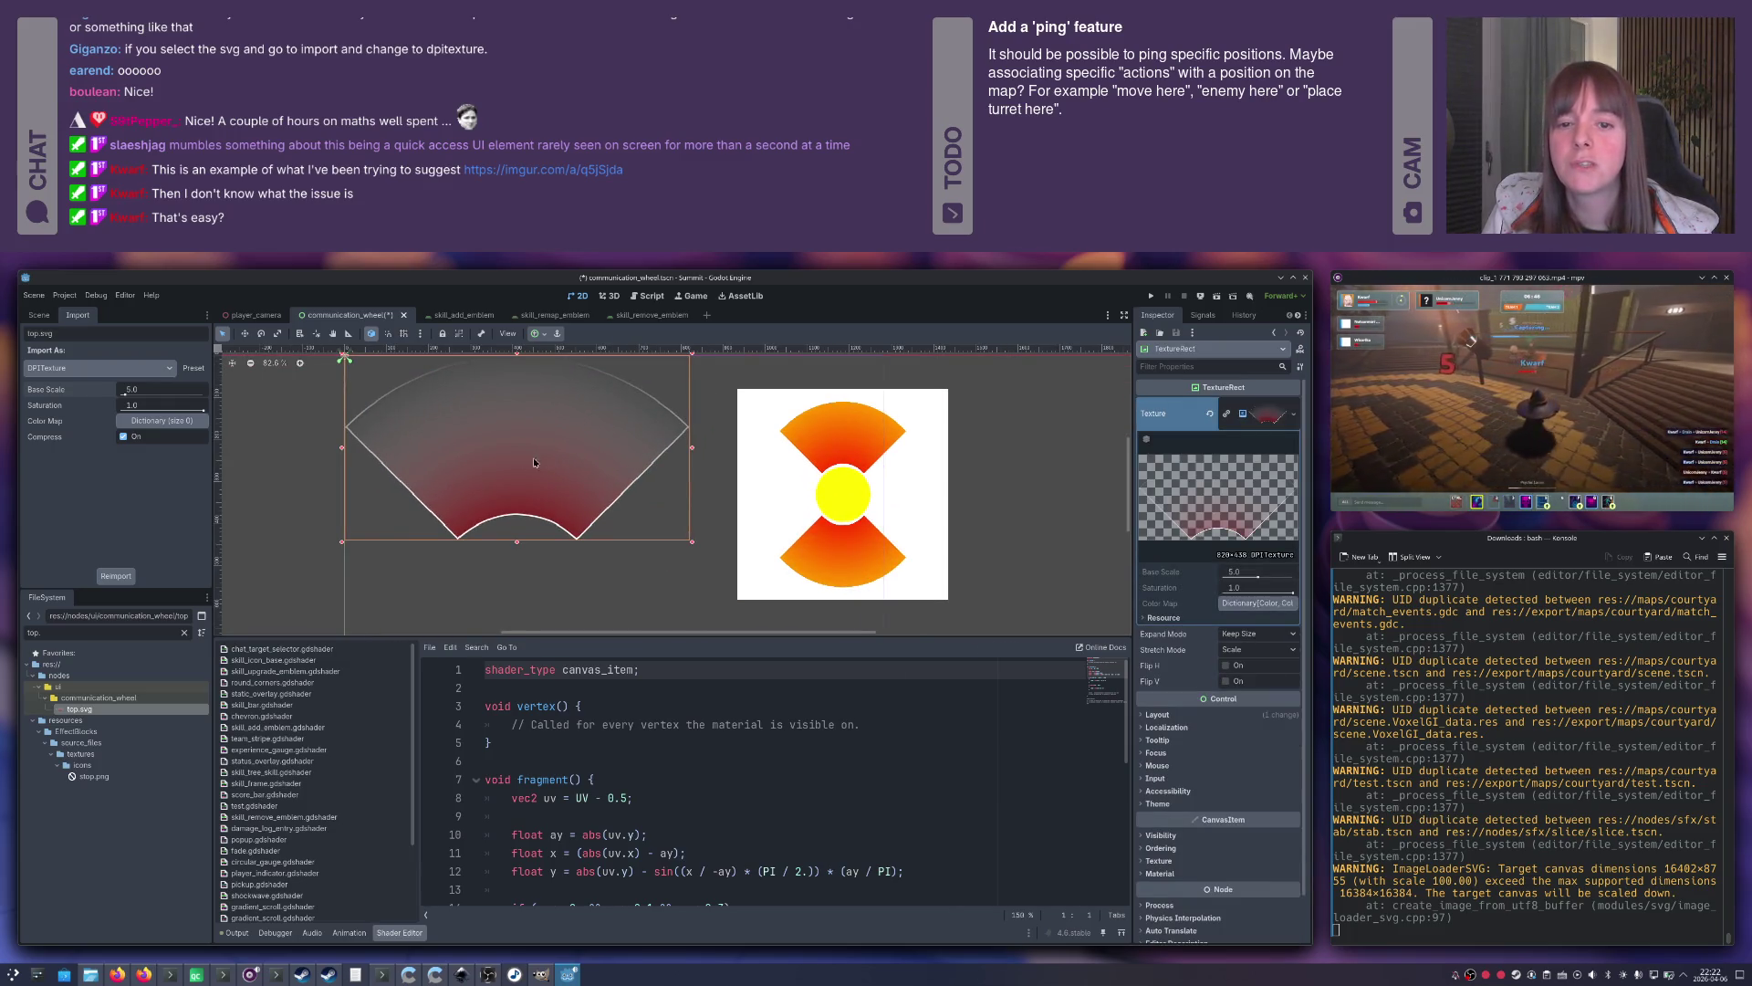
{"action": "scroll", "coordinate": [474, 466], "scroll_direction": "up", "scroll_amount": 2}
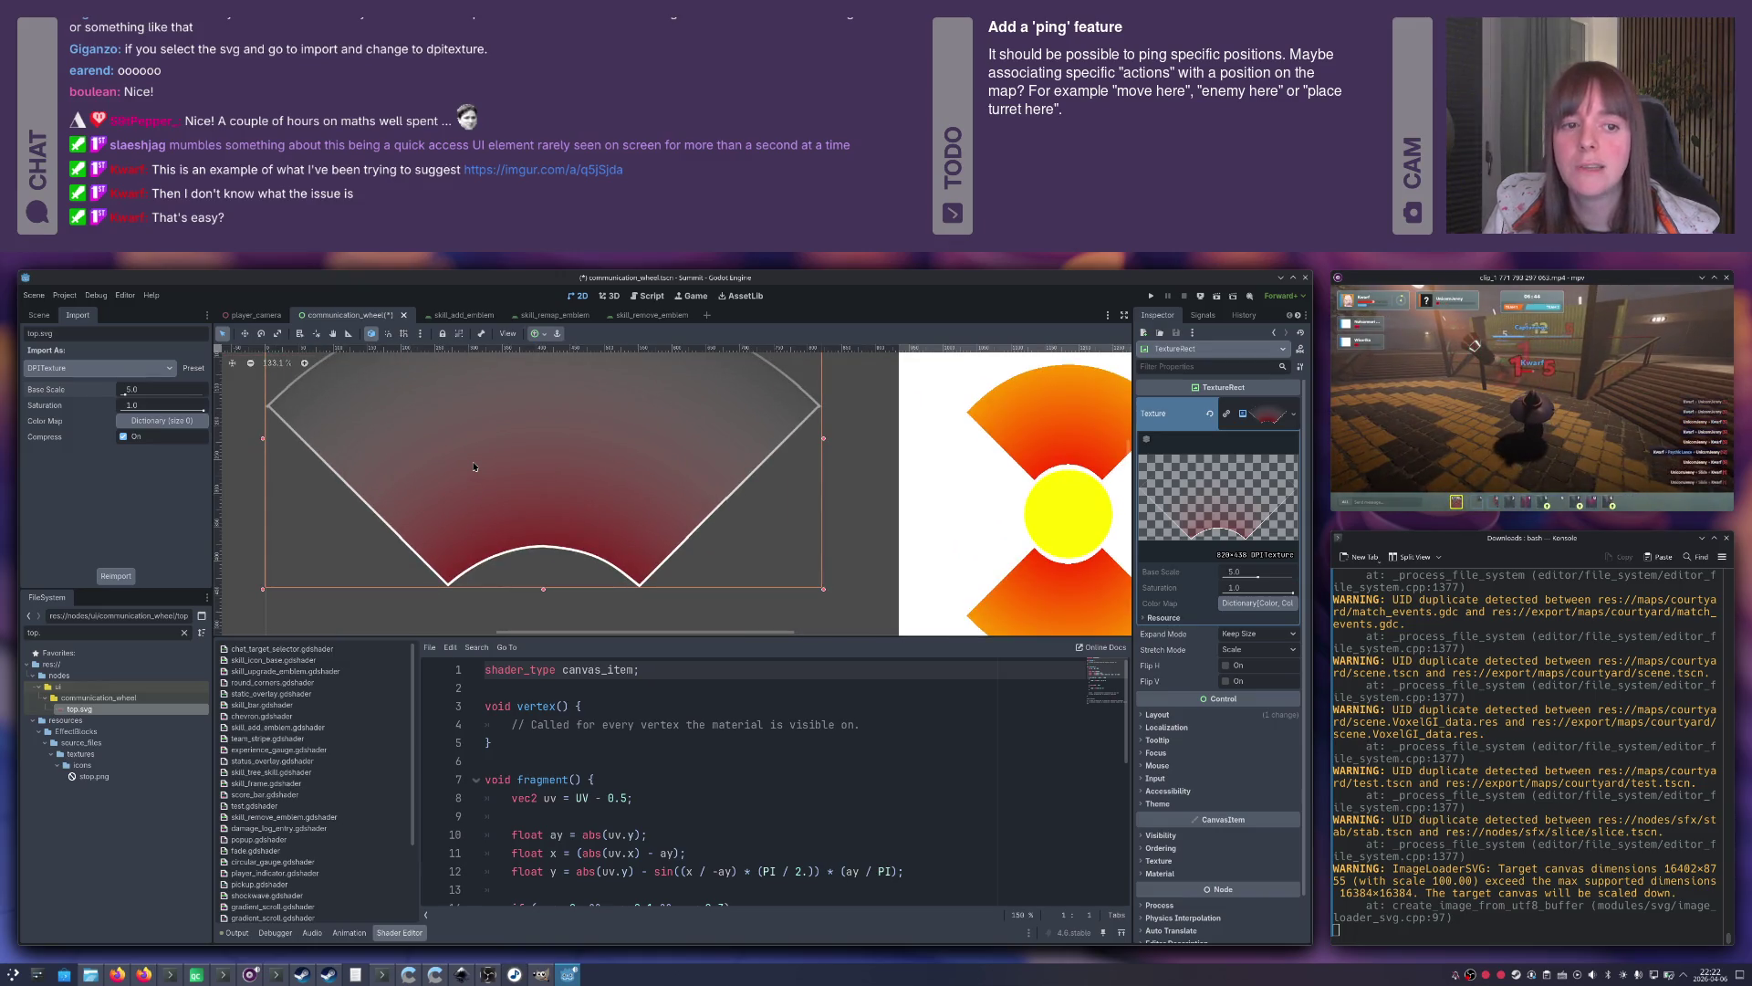
{"action": "left_click_drag", "start_coordinate": [497, 450], "coordinate": [504, 501]}
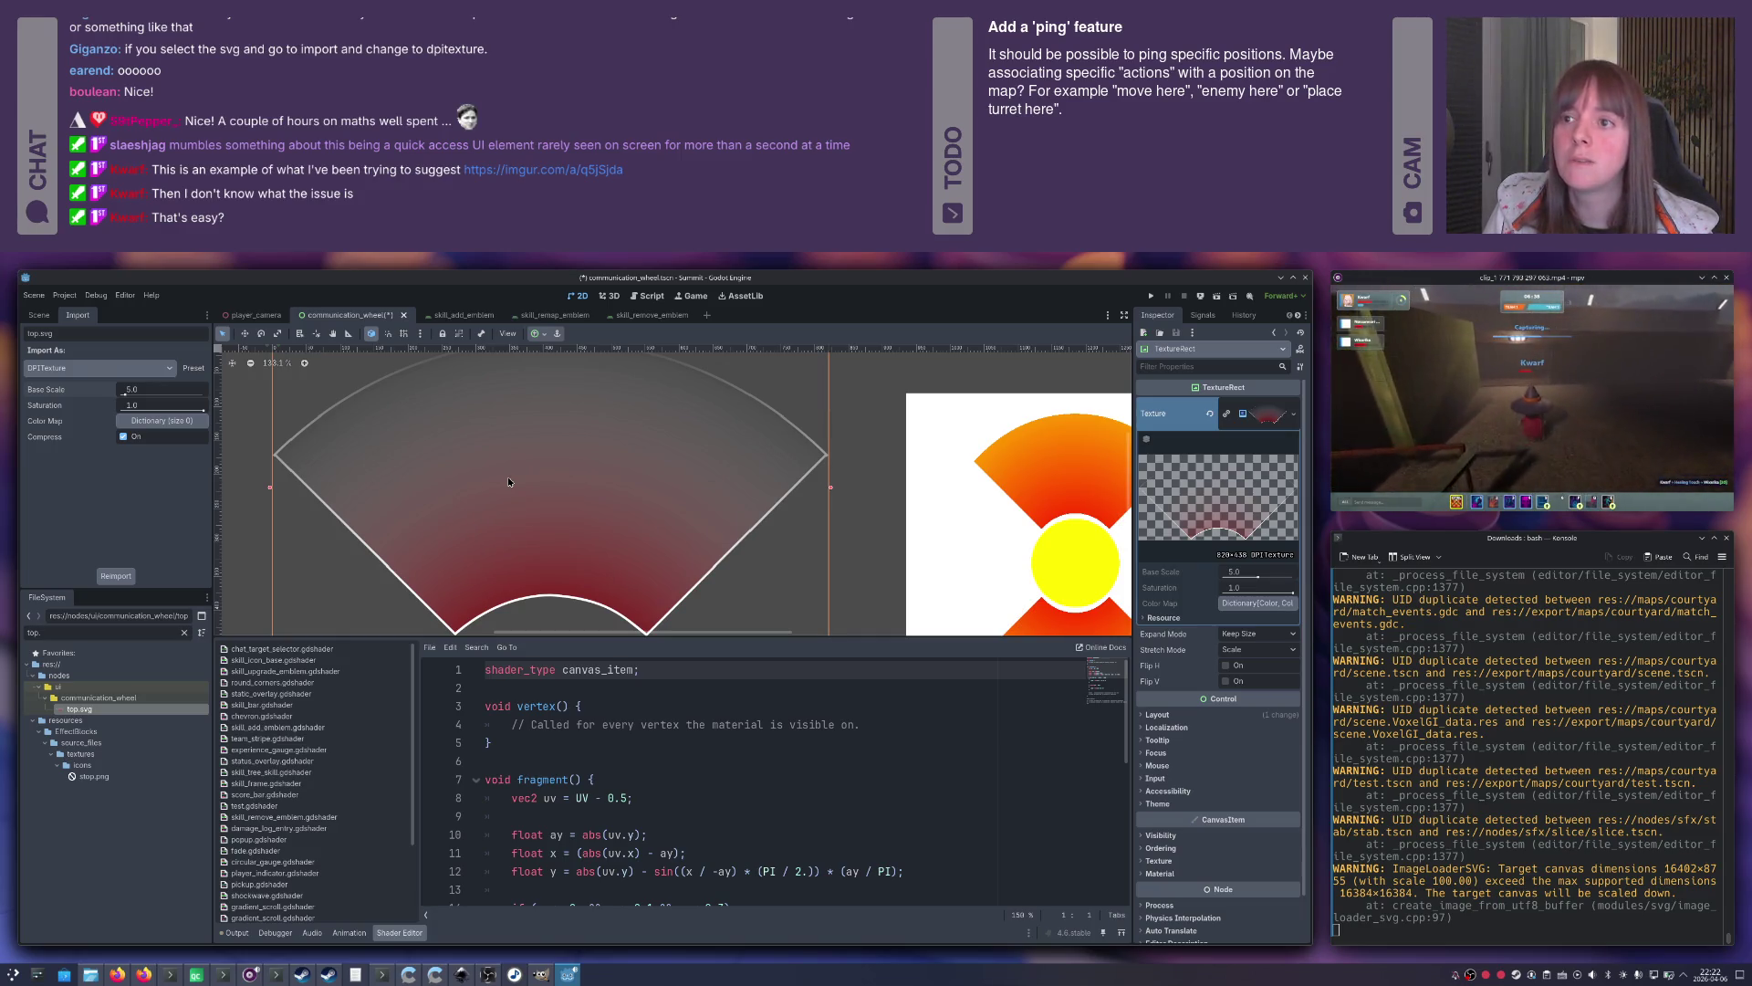
{"action": "mouse_move", "coordinate": [512, 465]}
{"action": "left_mouse_down"}
{"action": "mouse_move", "coordinate": [552, 455]}
{"action": "mouse_move", "coordinate": [614, 486]}
{"action": "mouse_move", "coordinate": [658, 482]}
{"action": "mouse_move", "coordinate": [670, 444]}
{"action": "left_mouse_up"}
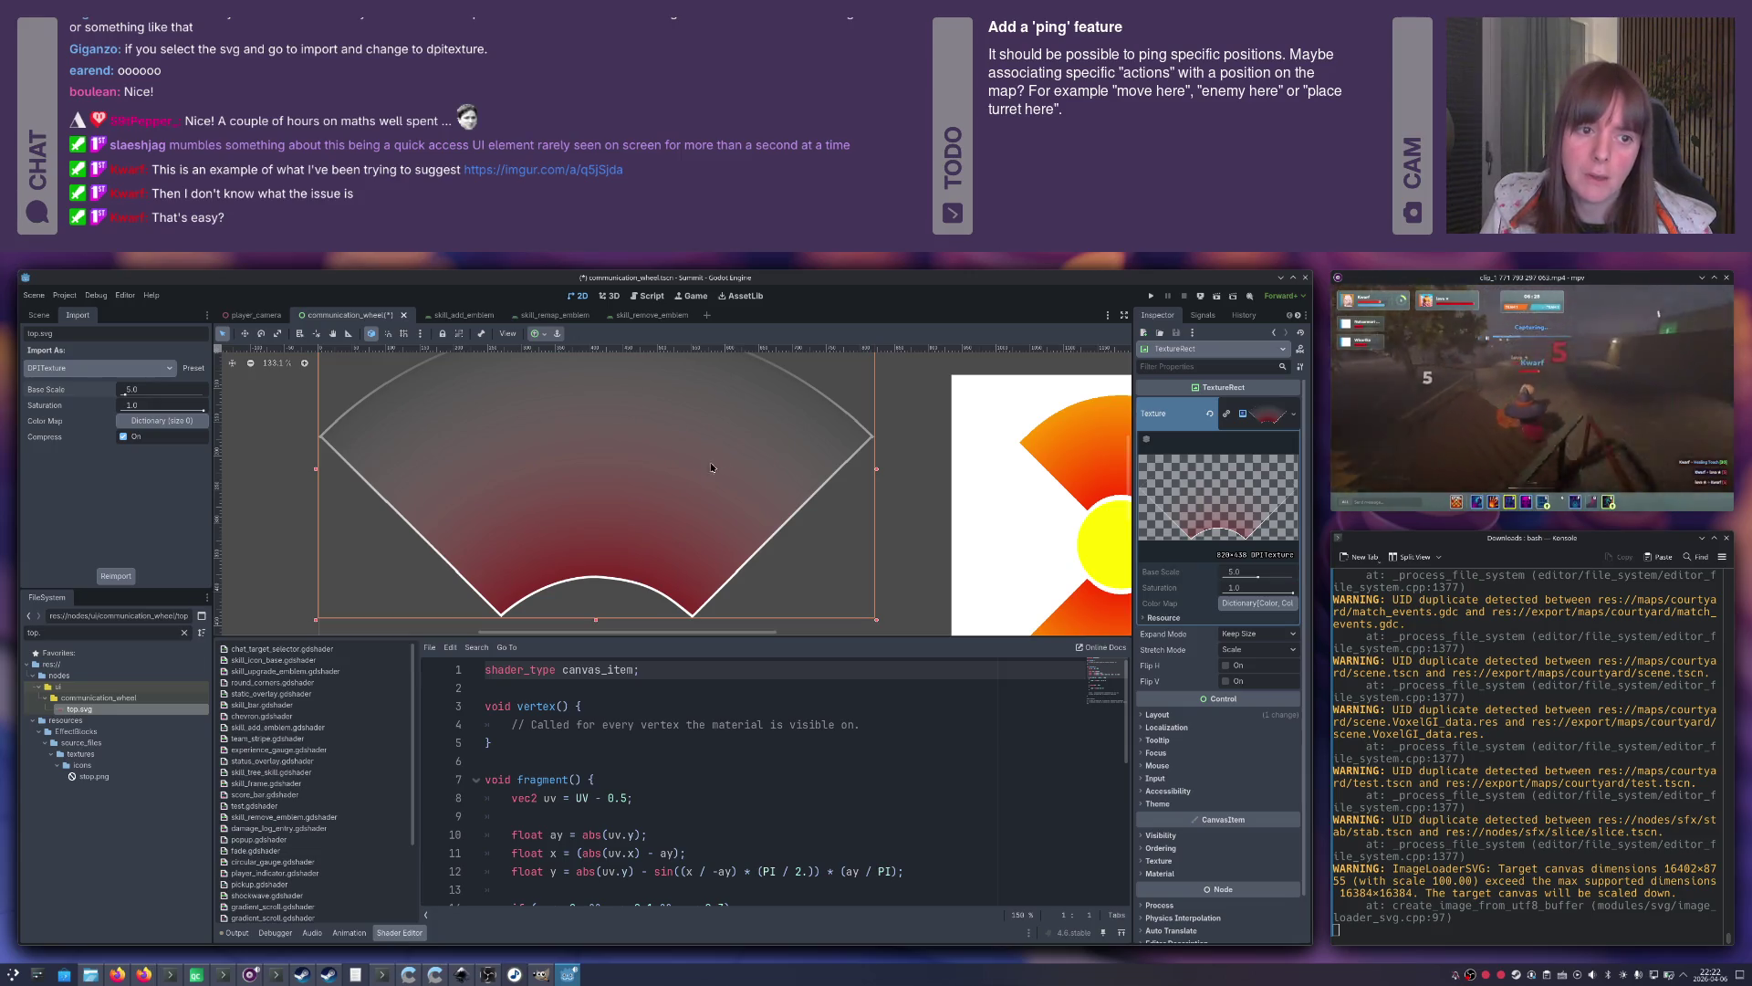
{"action": "scroll", "coordinate": [841, 461], "scroll_direction": "down", "scroll_amount": 10}
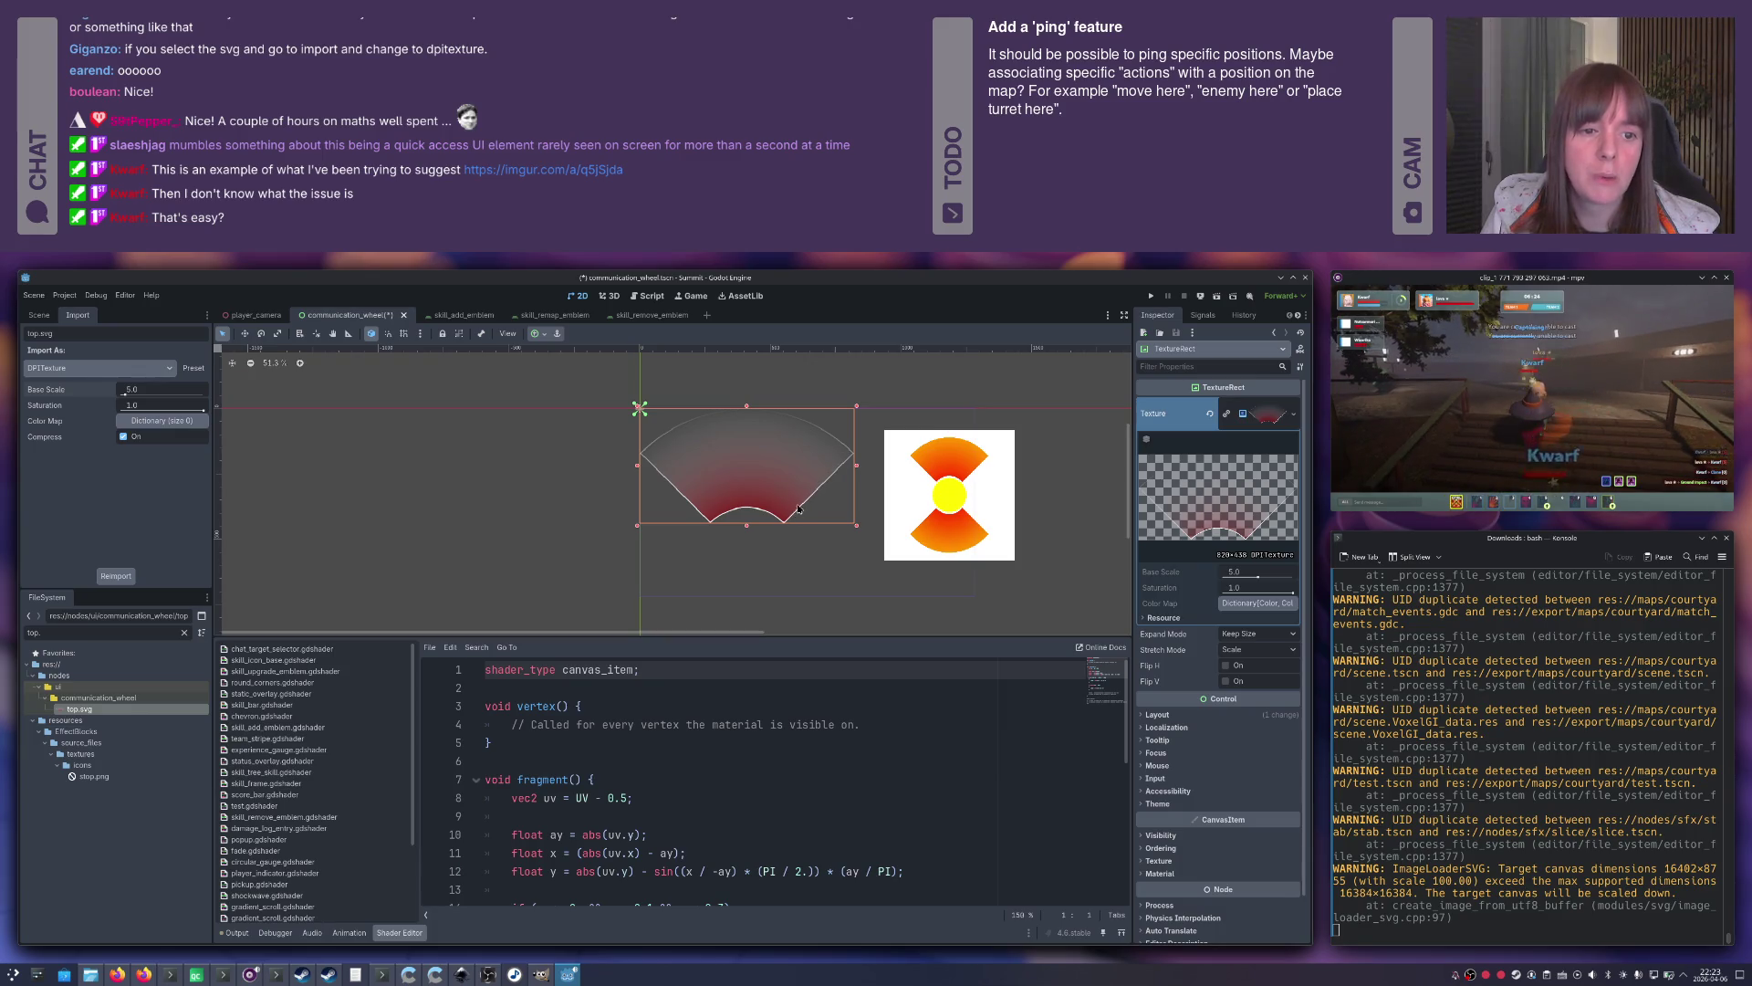
{"action": "left_click", "coordinate": [266, 363]}
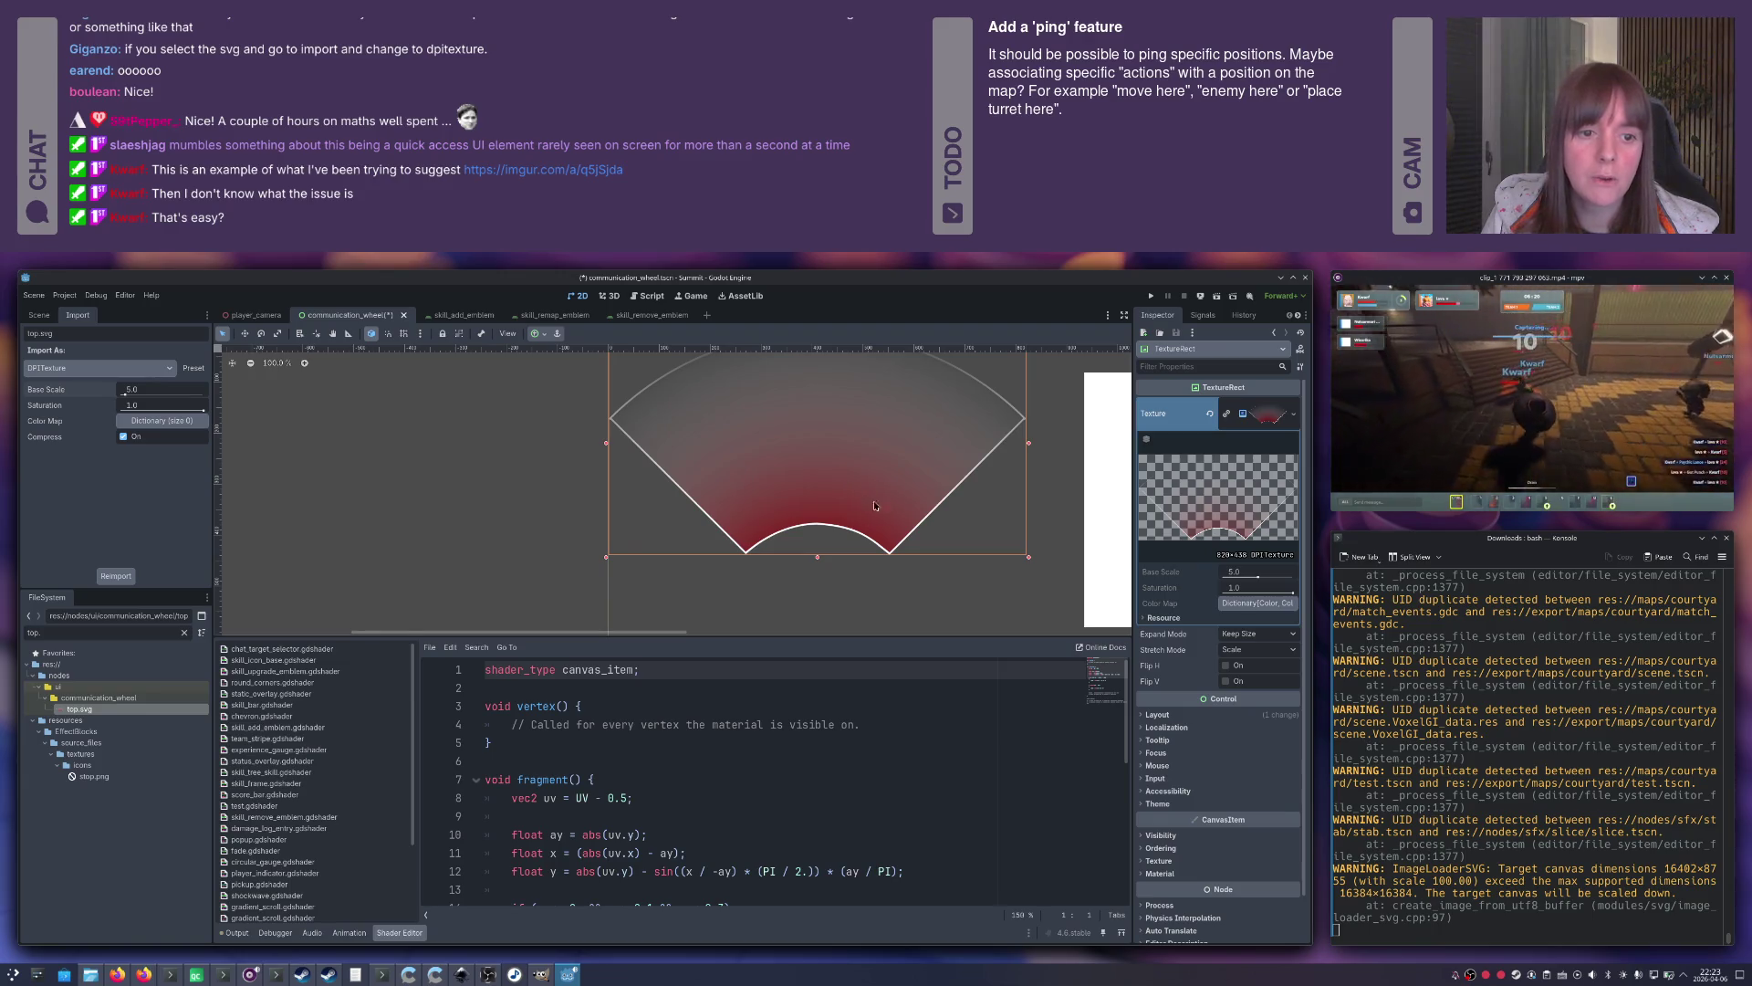
{"action": "left_click_drag", "start_coordinate": [894, 487], "coordinate": [809, 522]}
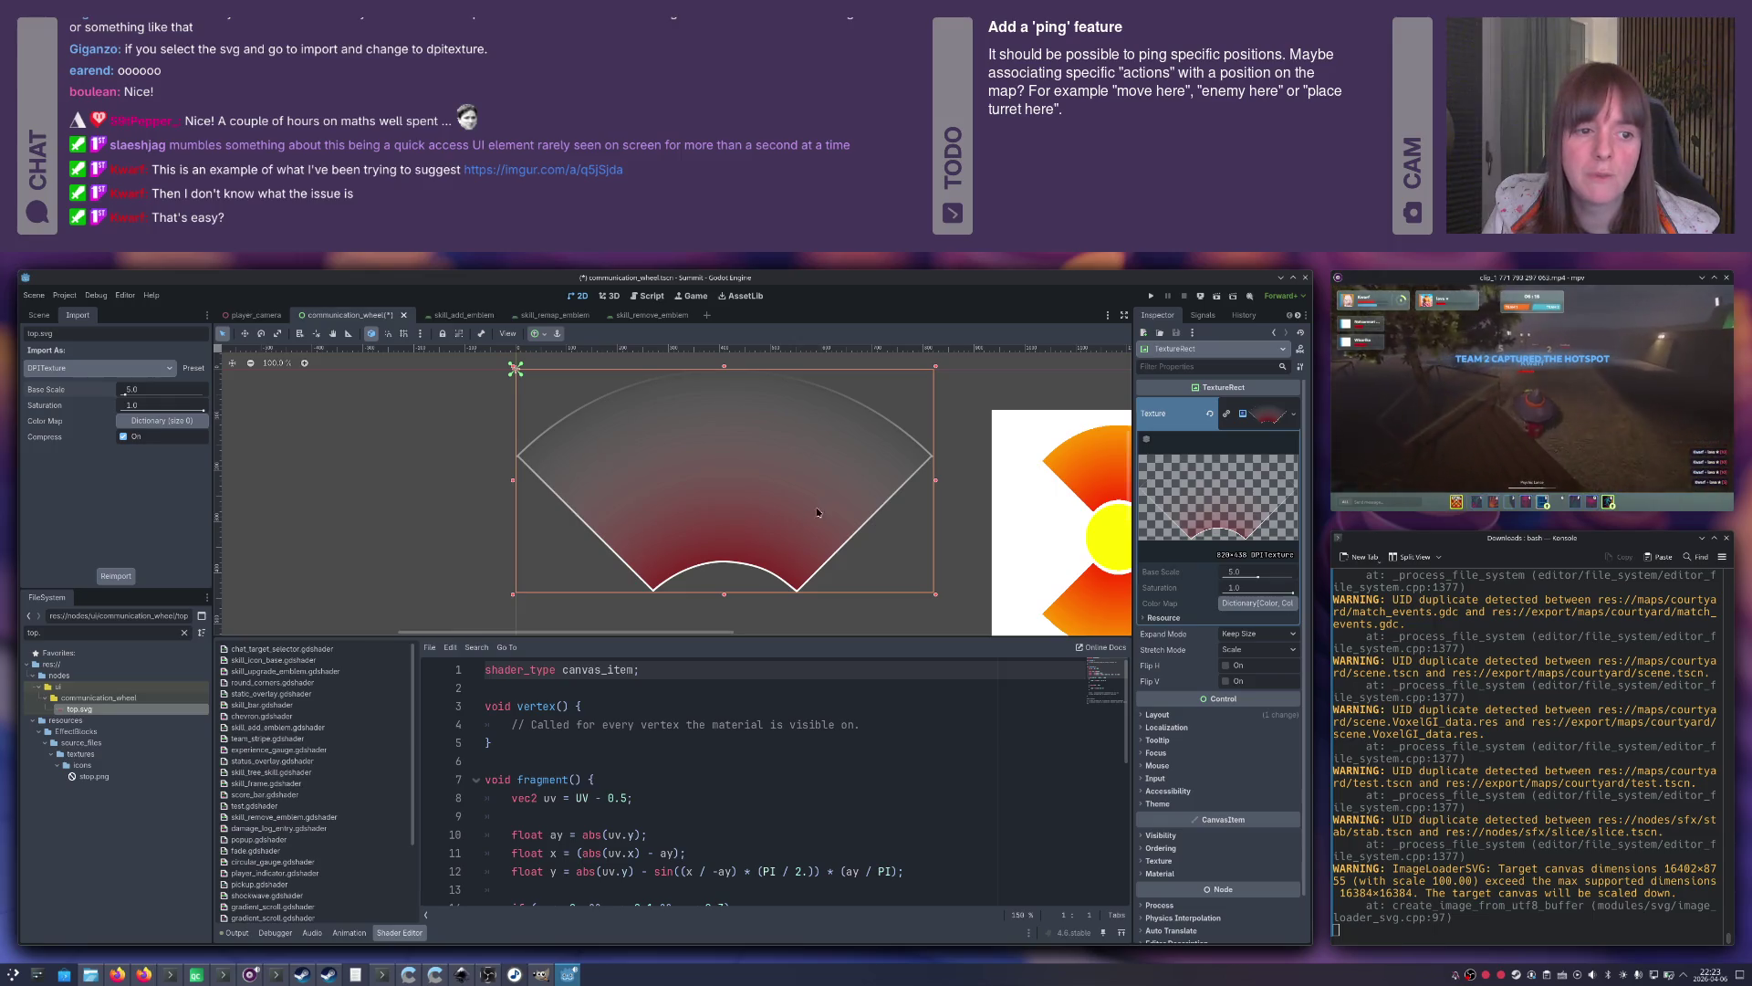
{"action": "left_click", "coordinate": [954, 463]}
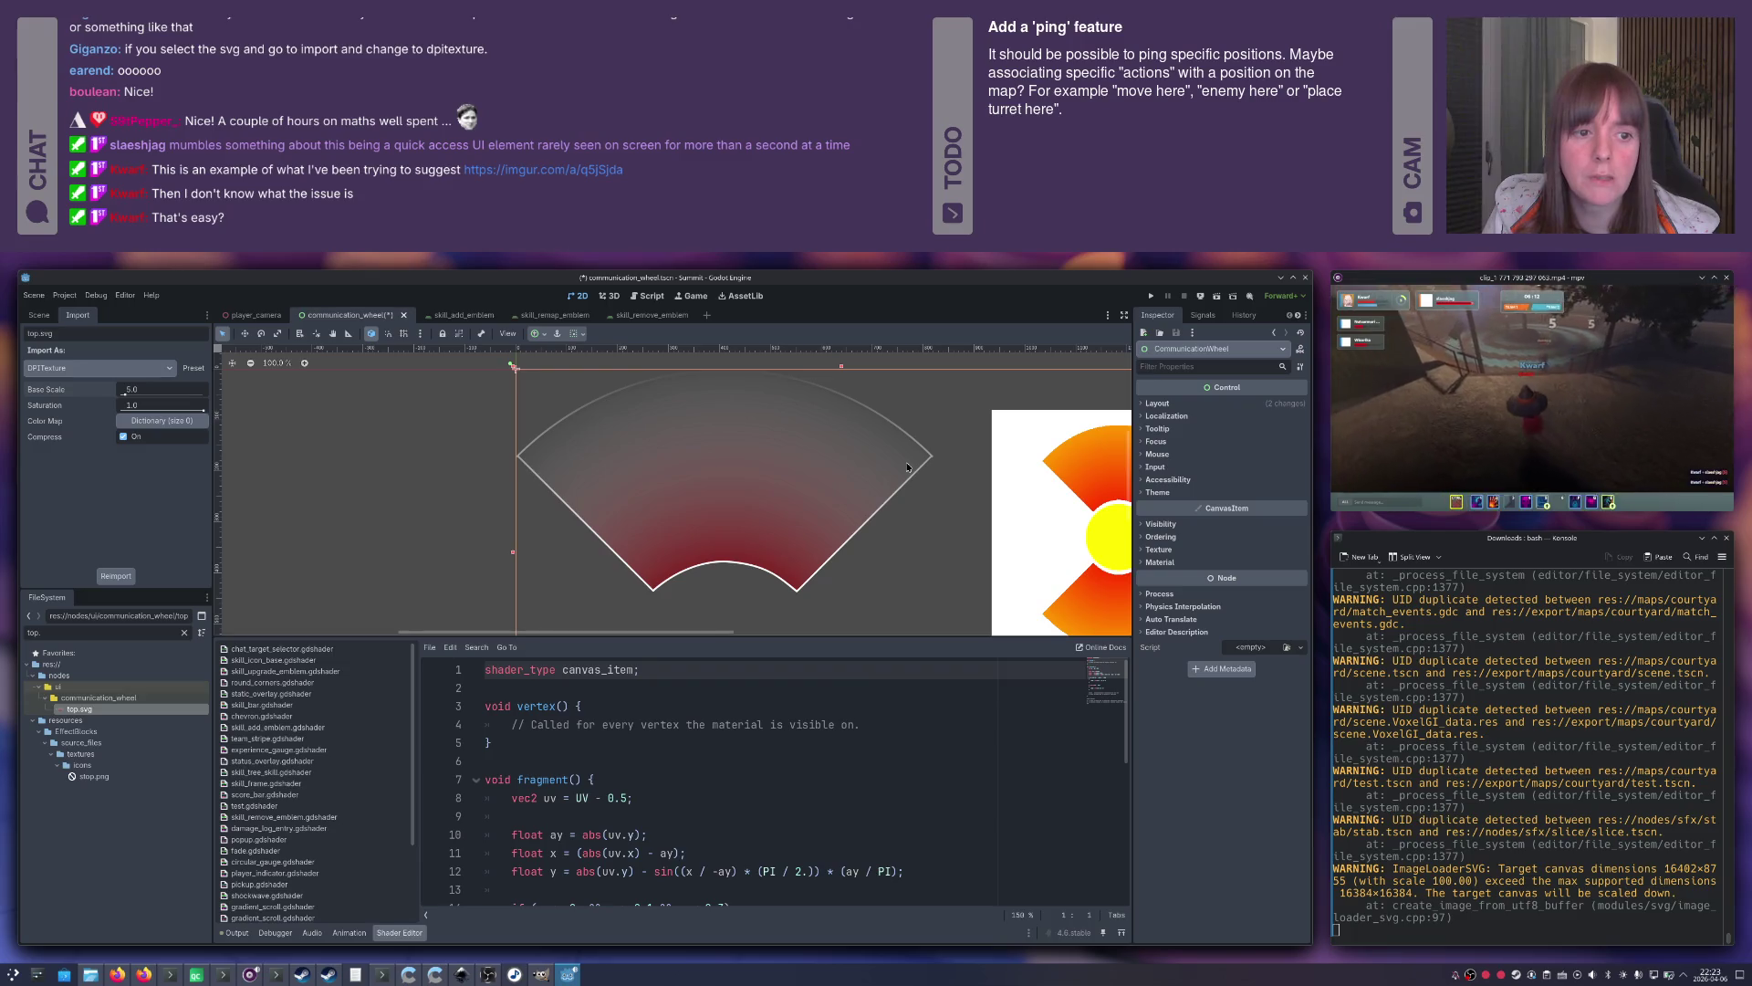
Lay the orange preview rectangle over the wedge, save the wheel scene, and switch windows.
{"action": "left_click_drag", "start_coordinate": [1030, 470], "coordinate": [712, 421]}
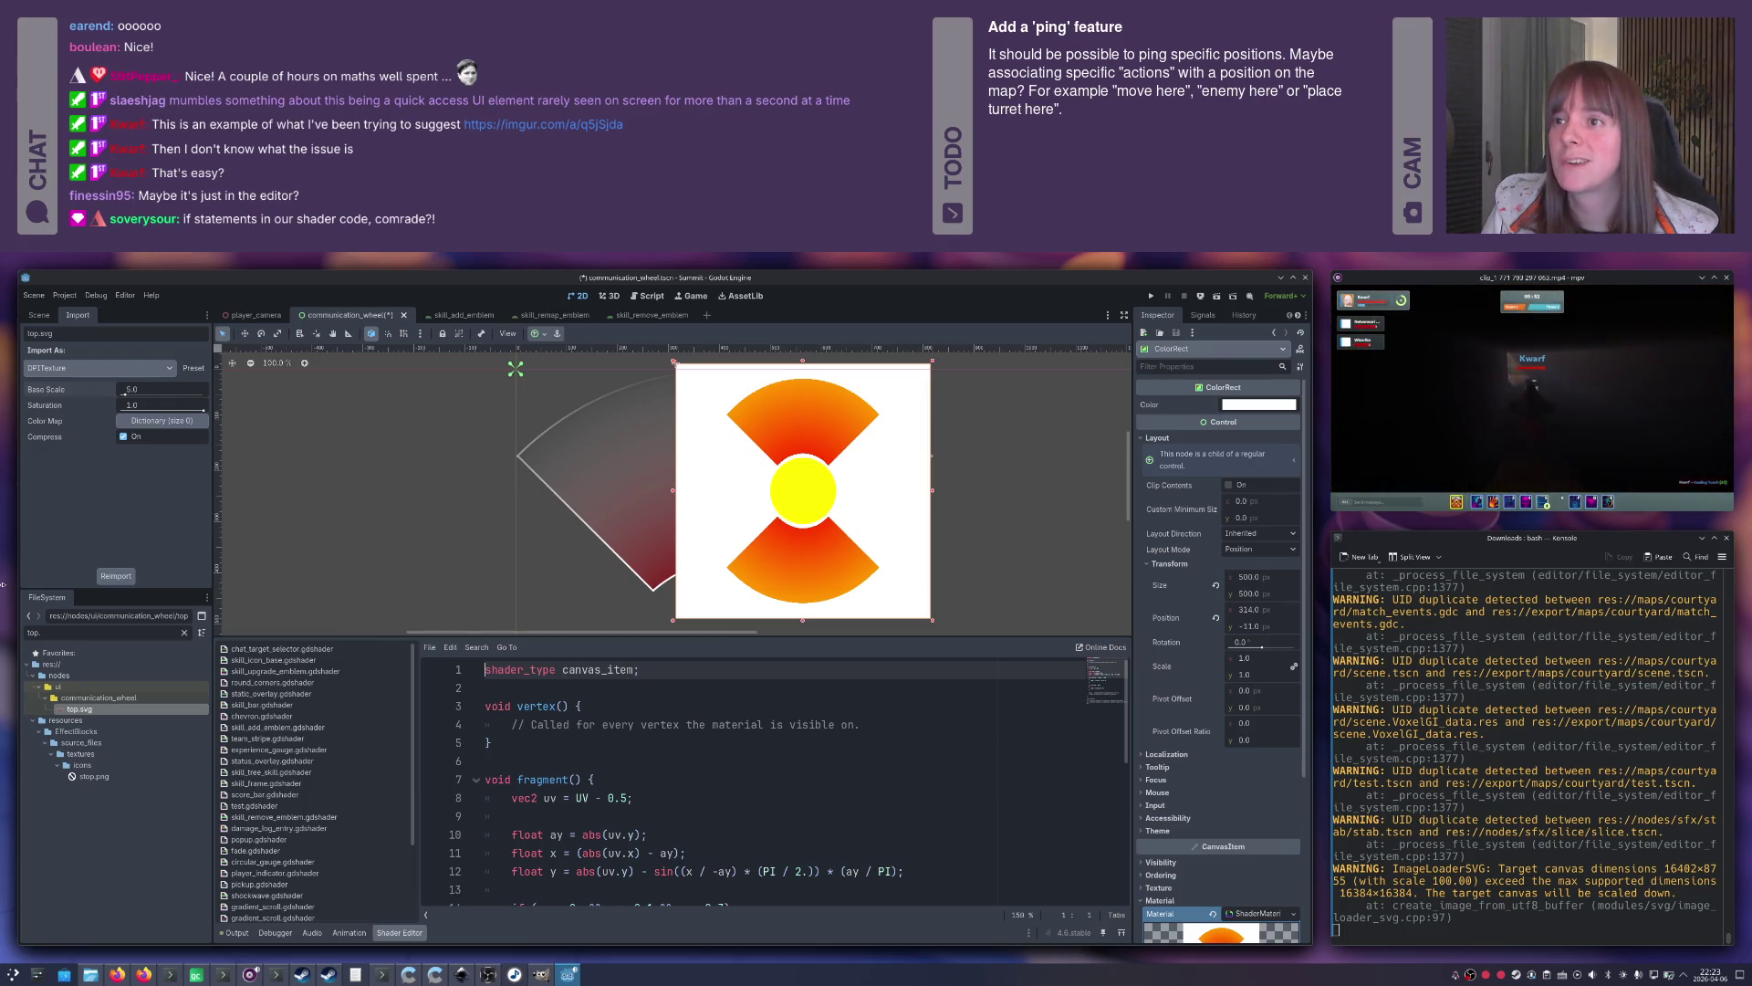
{"action": "left_click_drag", "start_coordinate": [917, 512], "coordinate": [775, 524]}
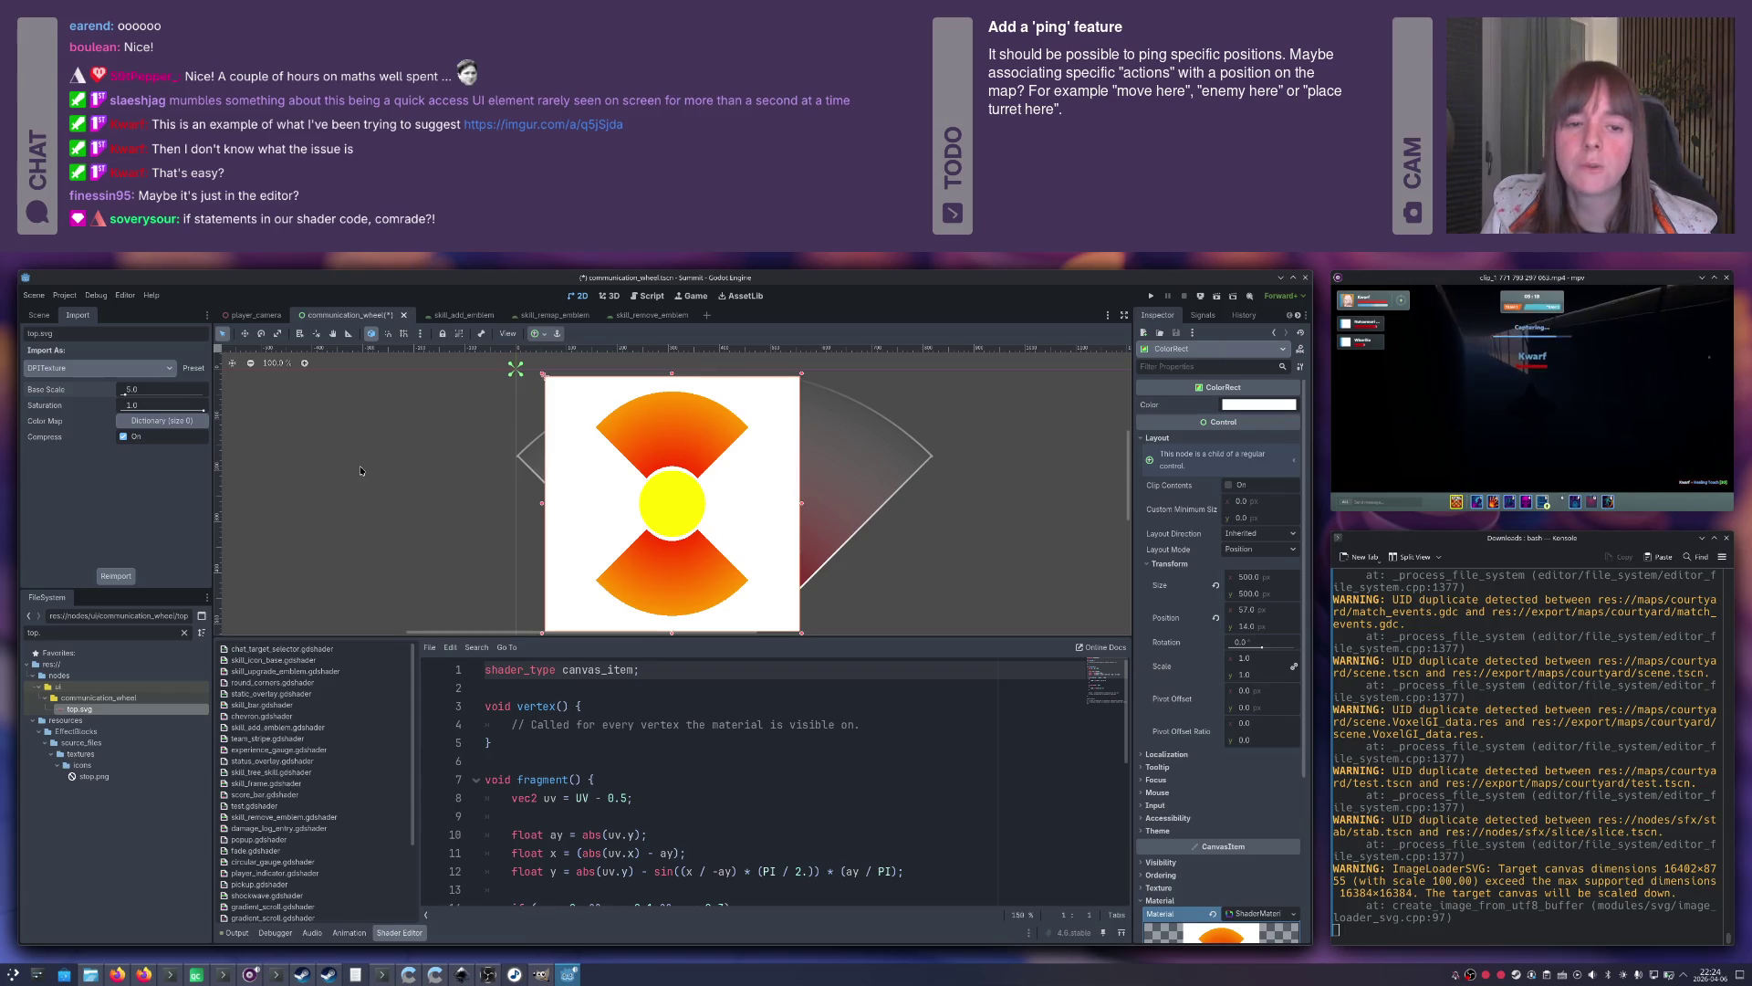
{"action": "key", "text": "ctrl+s"}
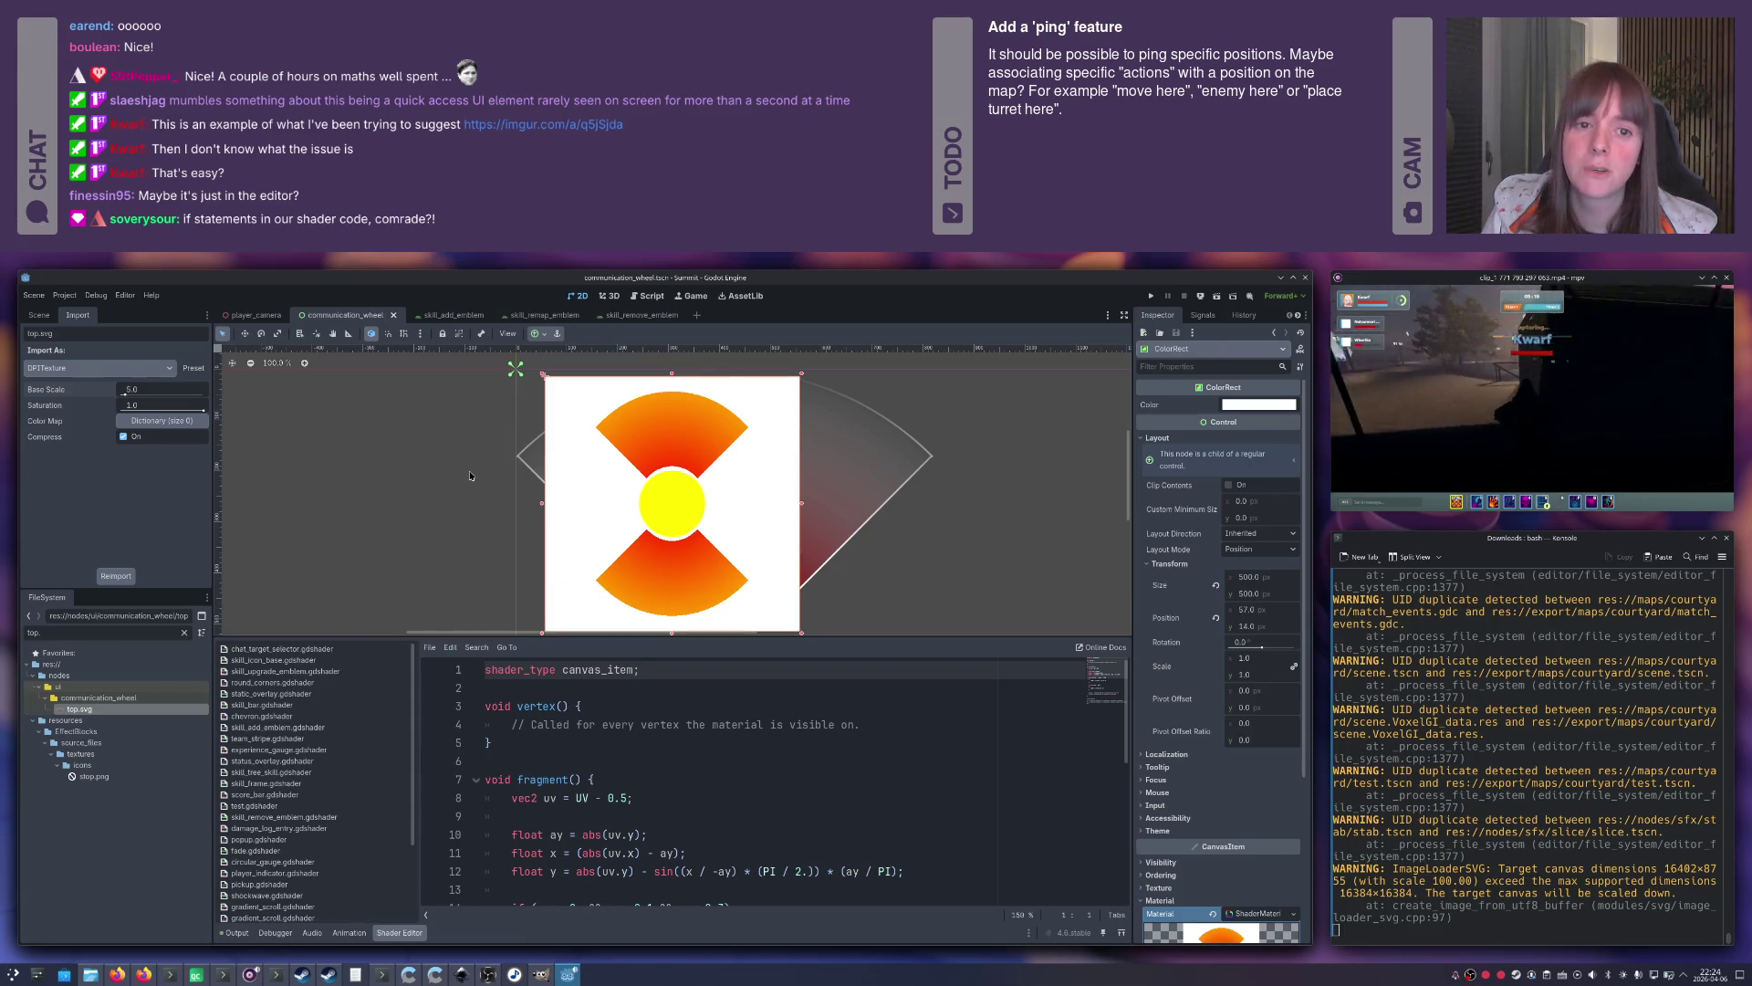
{"action": "key", "text": "alt+Tab"}
{"action": "key", "text": "alt+Tab"}
{"action": "key", "text": "alt+Tab"}
{"action": "key", "text": "alt+Tab"}
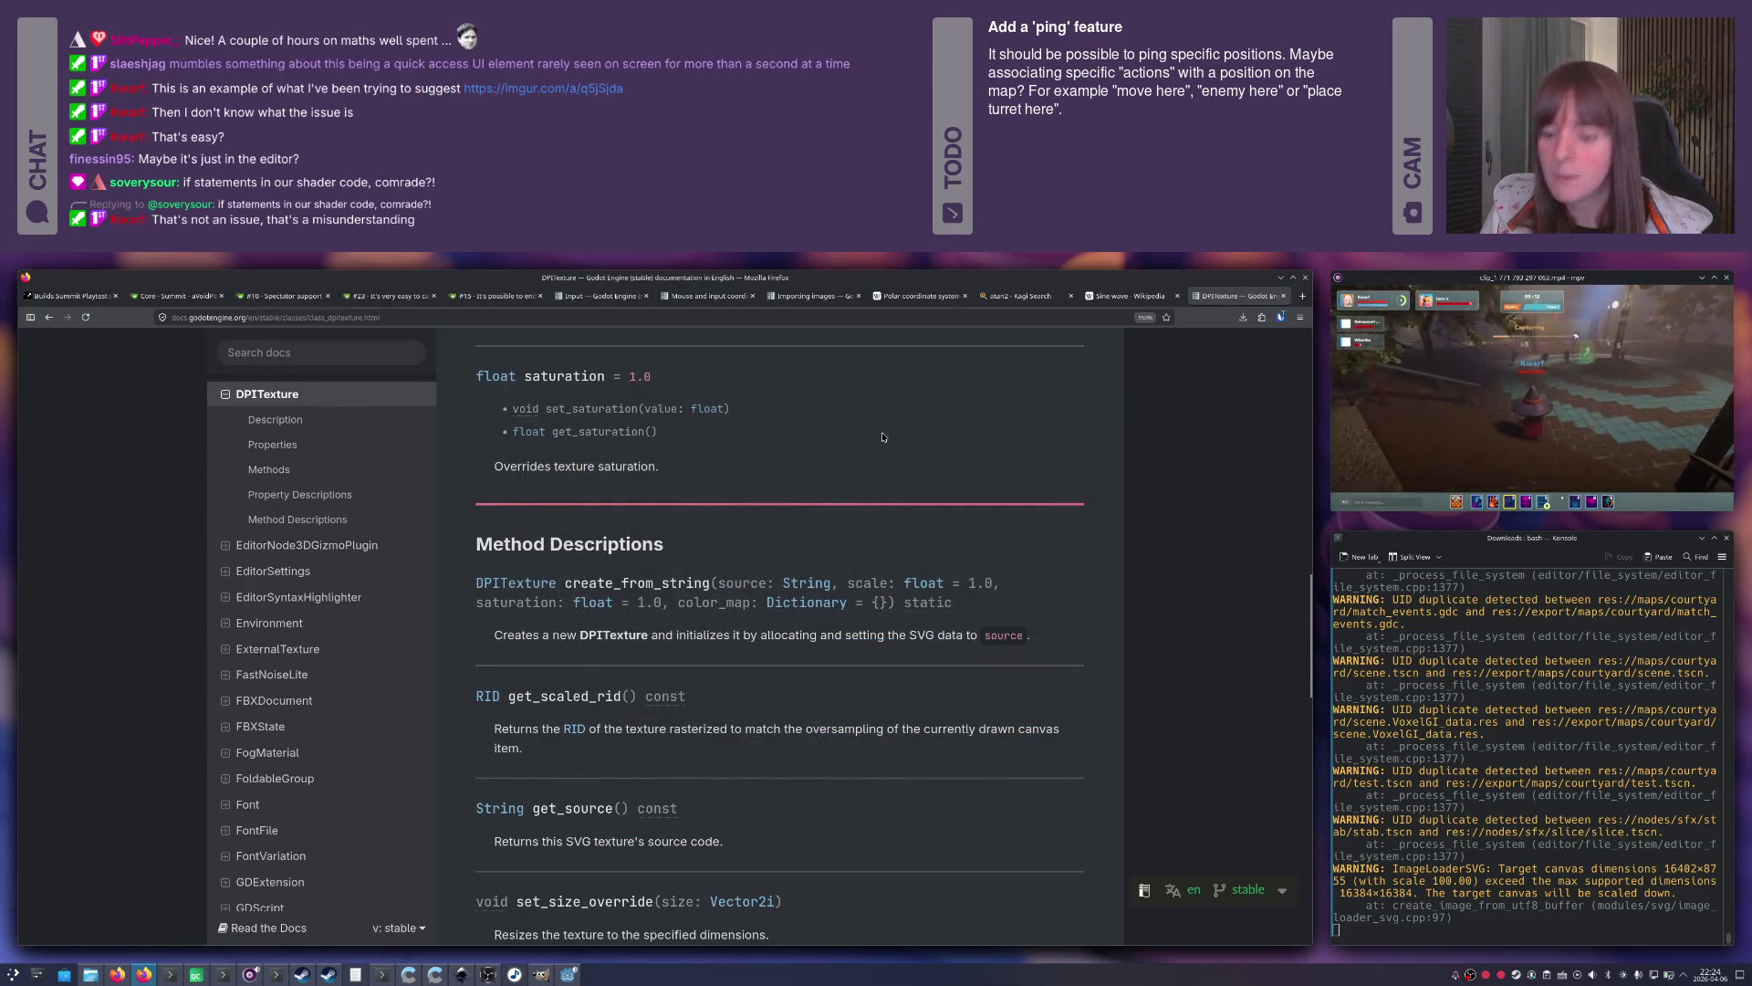
Load twitch.tv in a new Firefox tab.
{"action": "key", "text": "ctrl+t"}
{"action": "type", "text": "www.twitch.tv"}
{"action": "key", "text": "Return"}
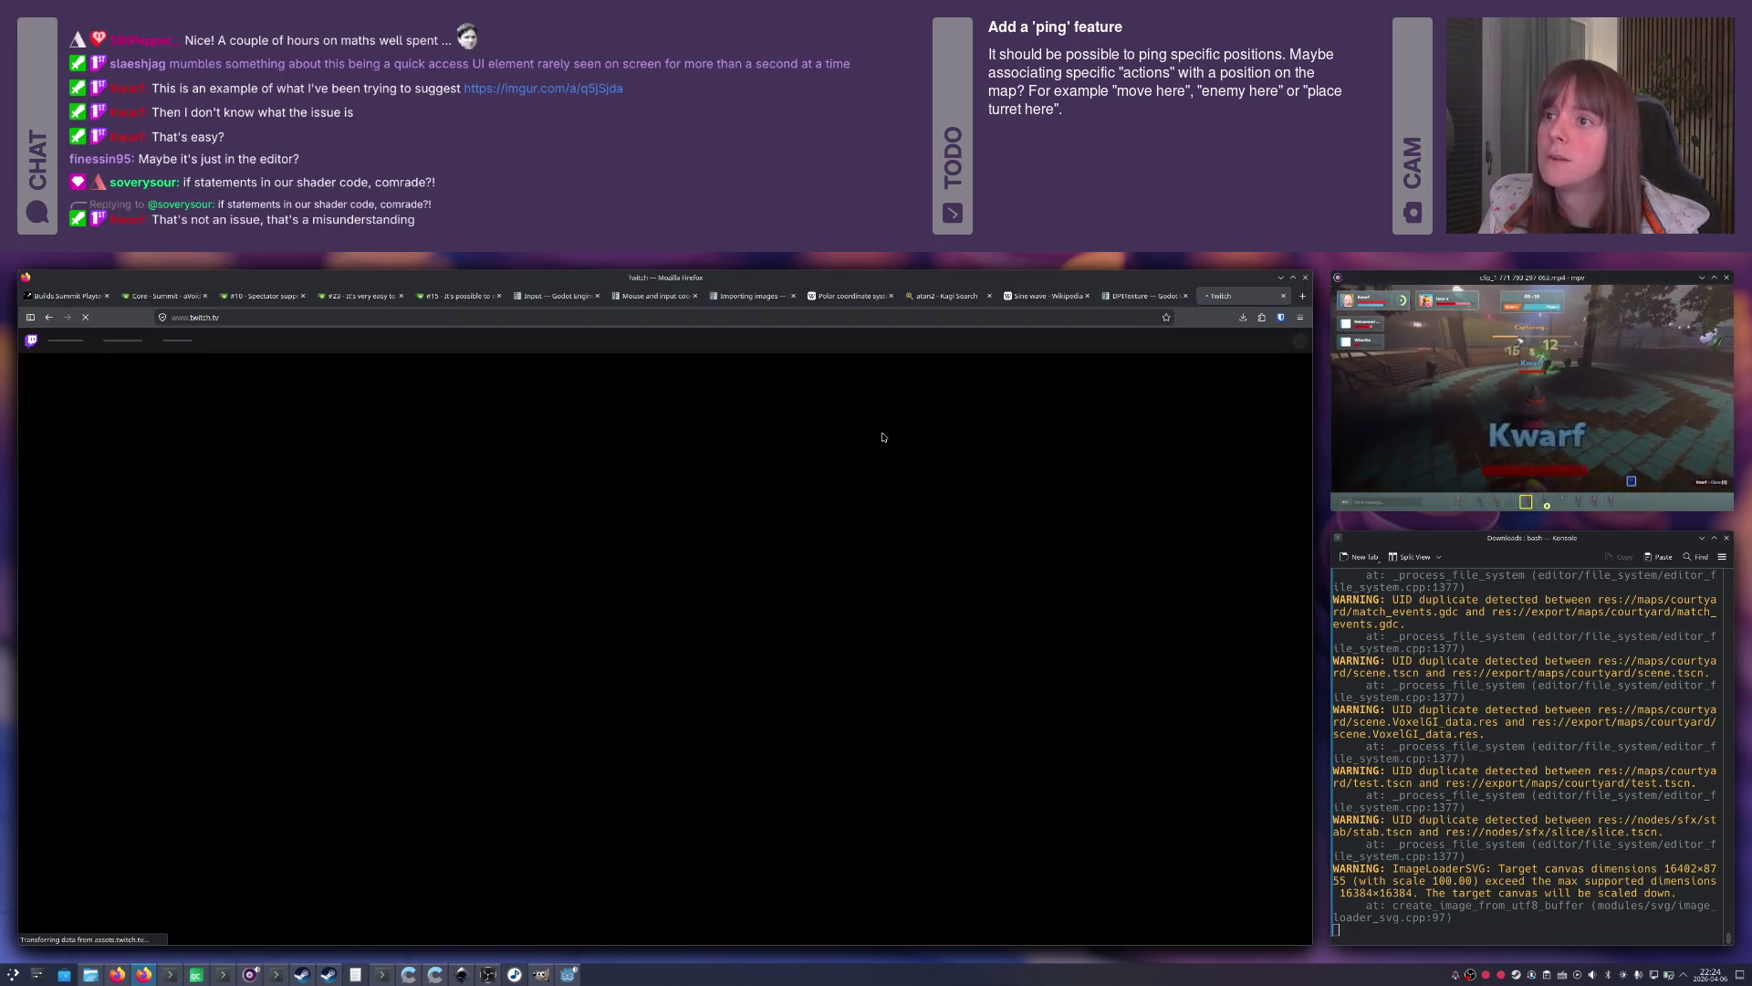